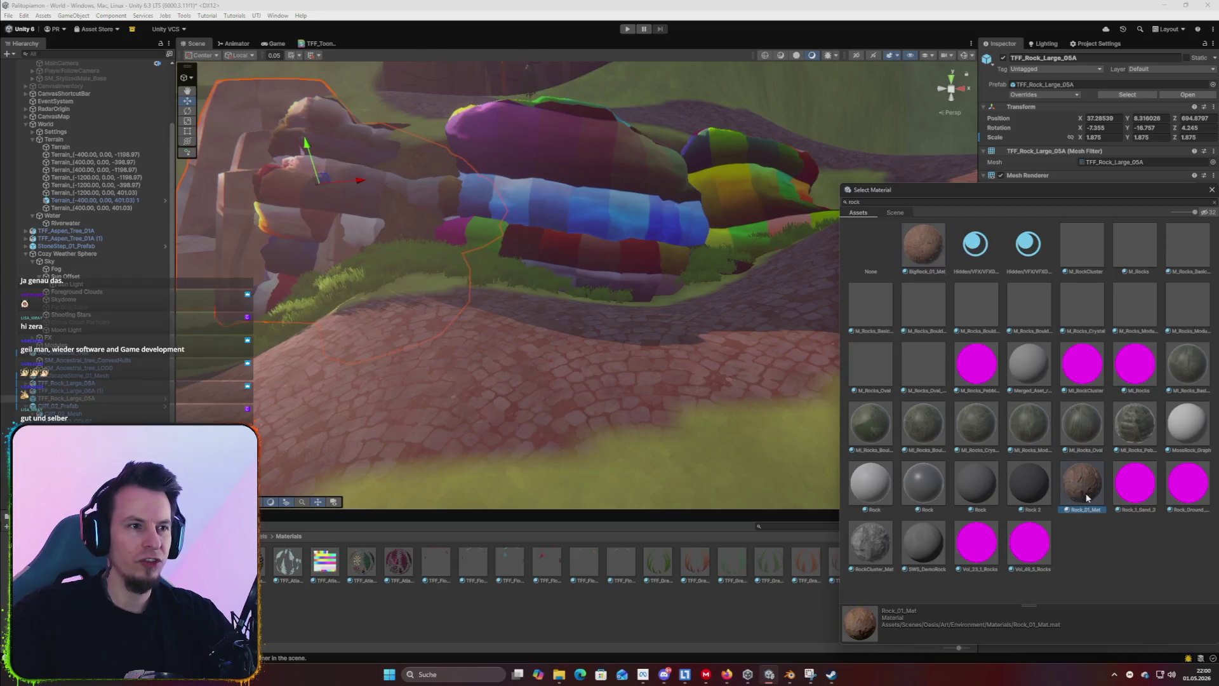
Select the Cliff_02_LOD0 mesh of the cliff beside the path.
key(Escape)
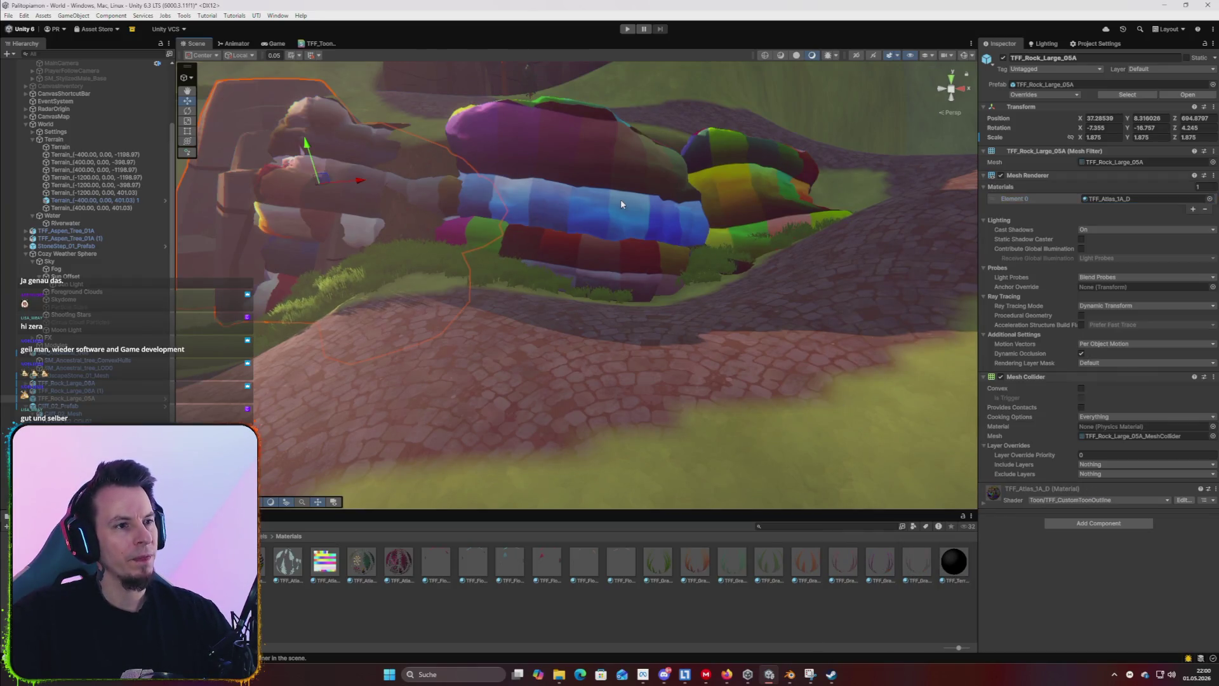
click(620, 200)
click(716, 247)
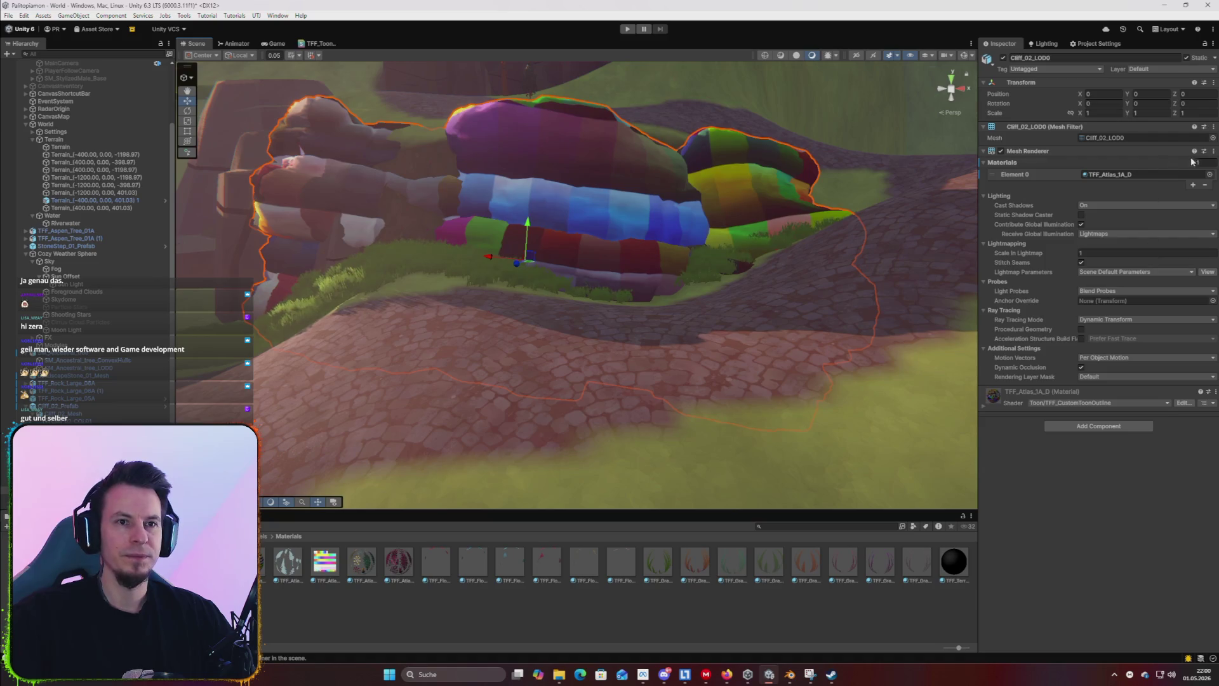
Preview BigRock_01_Mat, Rock_01_Mat, Rock 2, the slab rocks and ML_Rocks on the cliff, then cancel to keep the atlas material.
click(1209, 174)
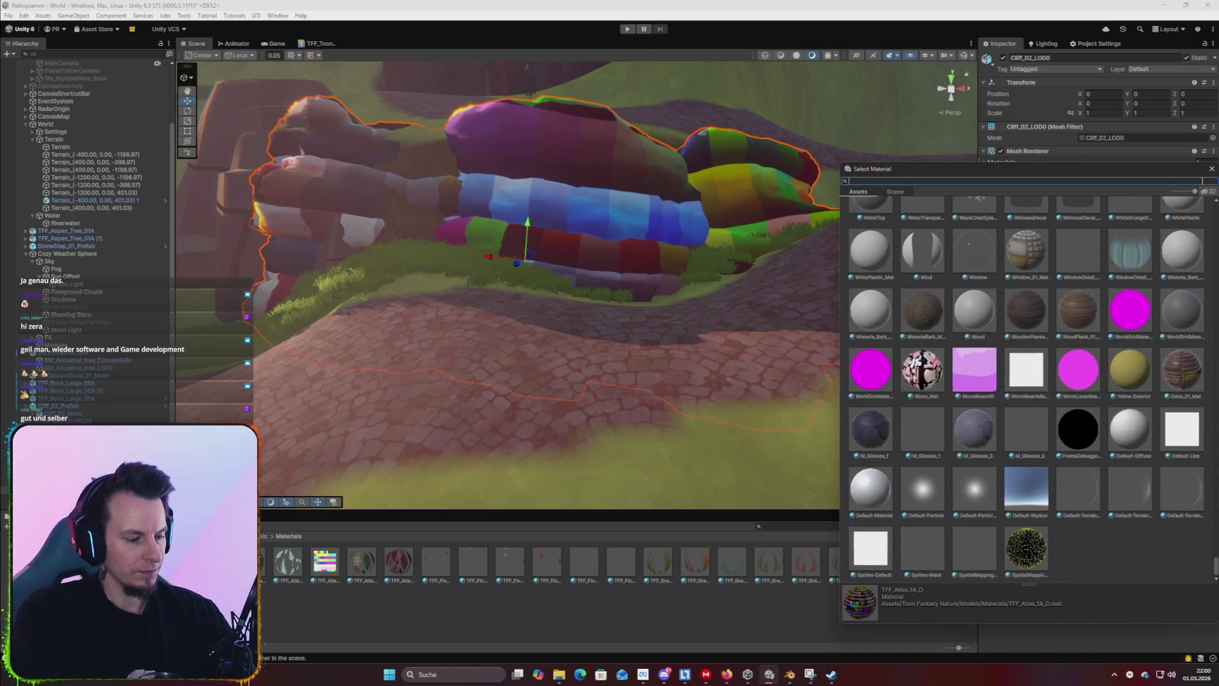
text(rock)
click(933, 232)
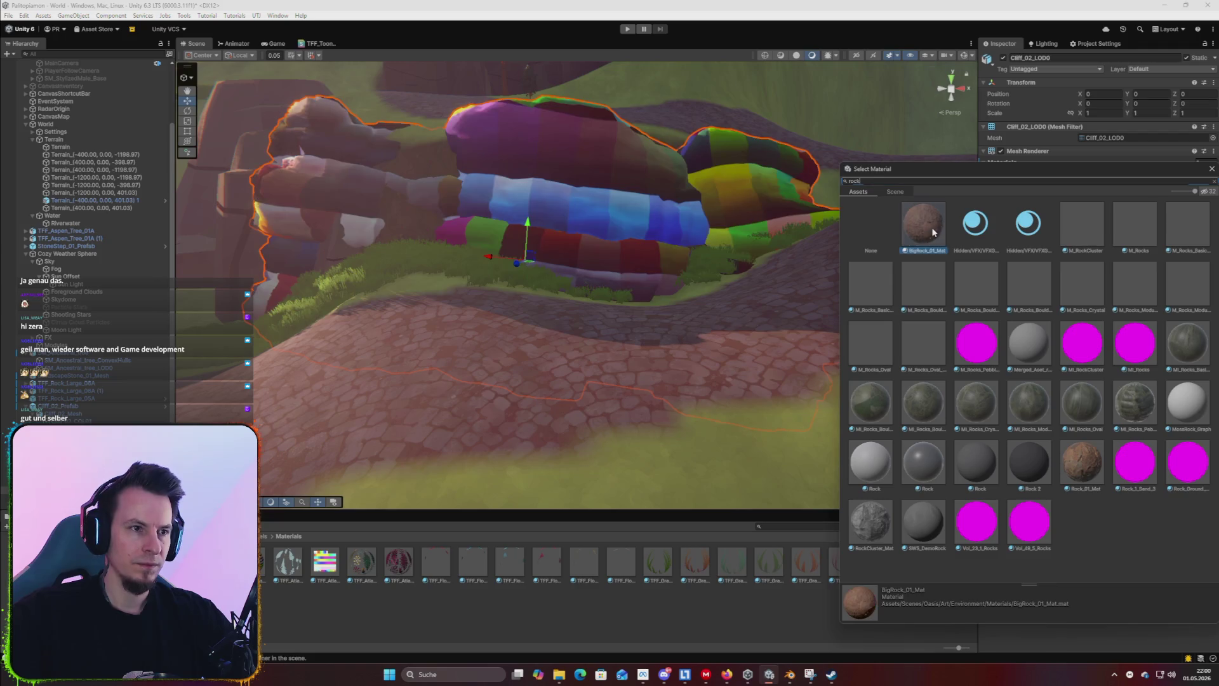
click(1082, 463)
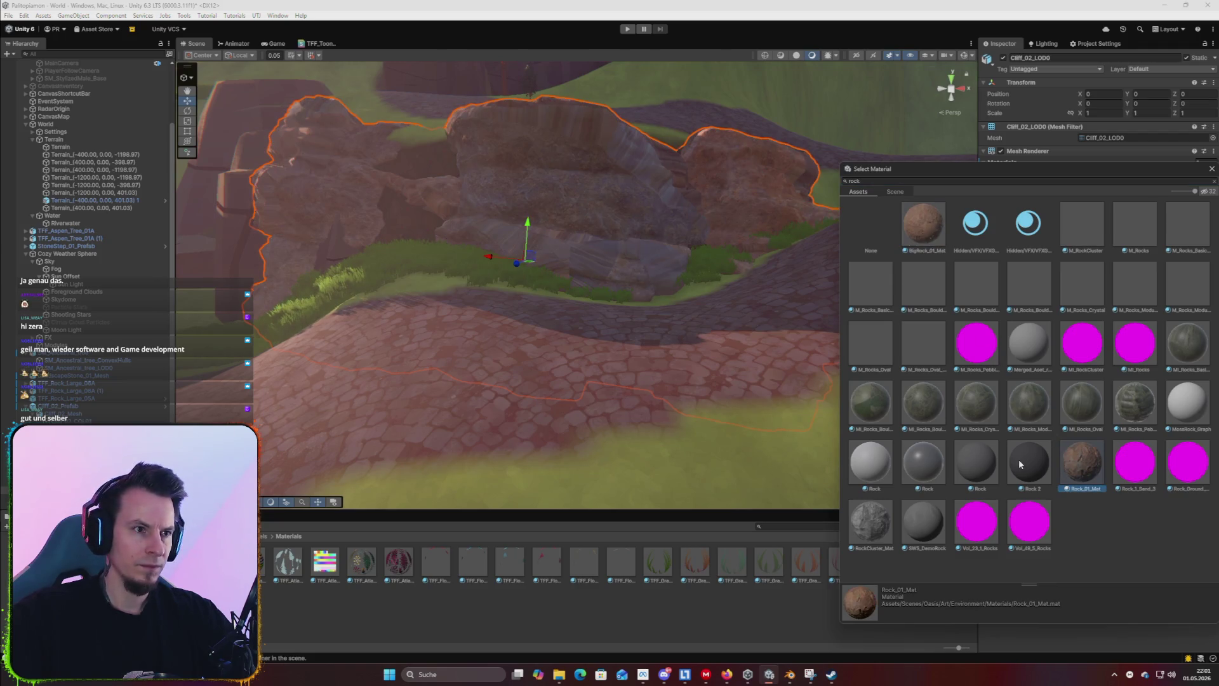
key(Left)
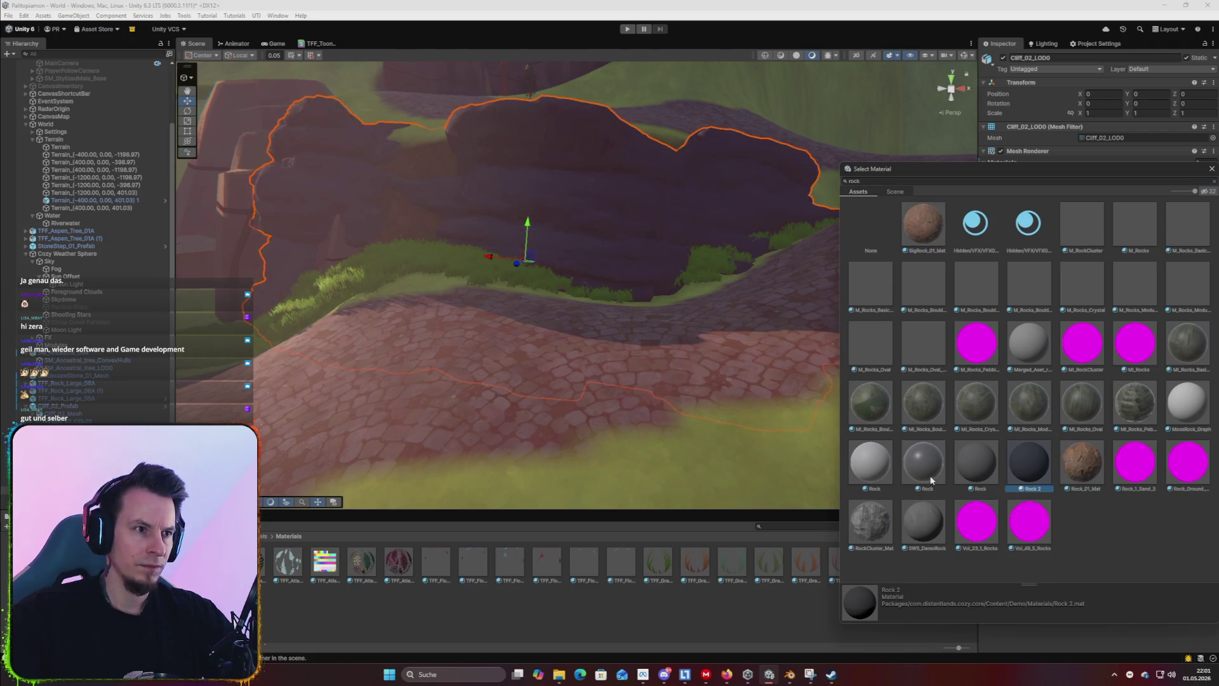
click(1085, 452)
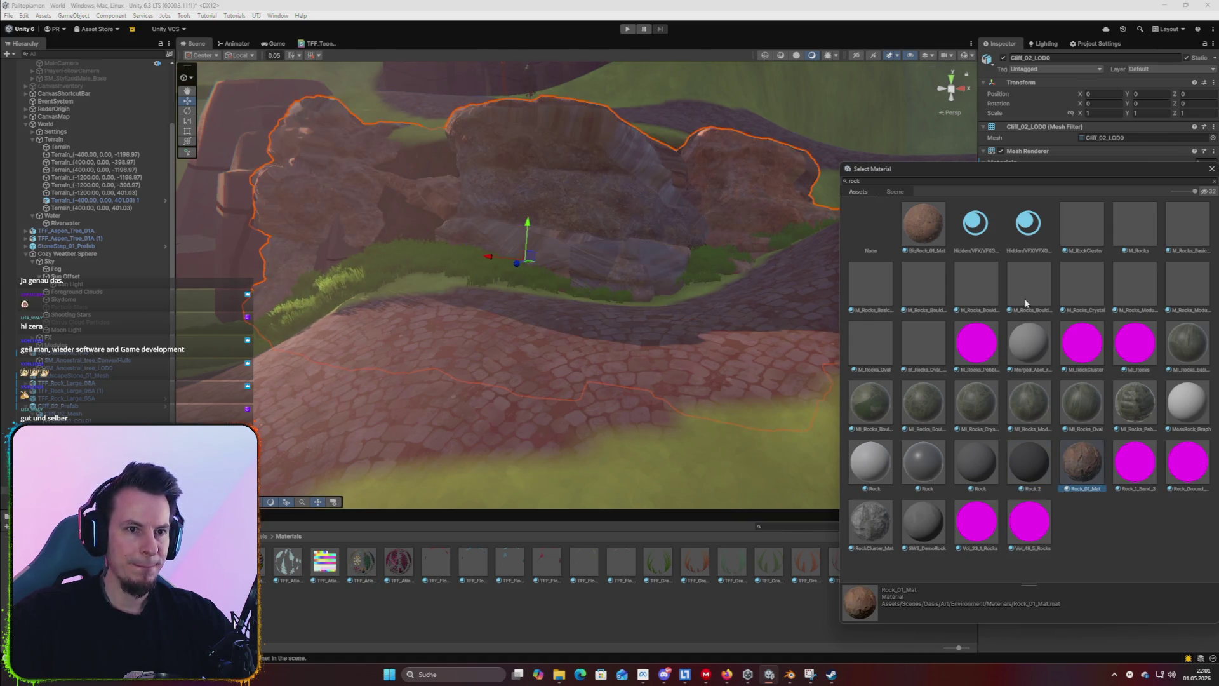
click(870, 285)
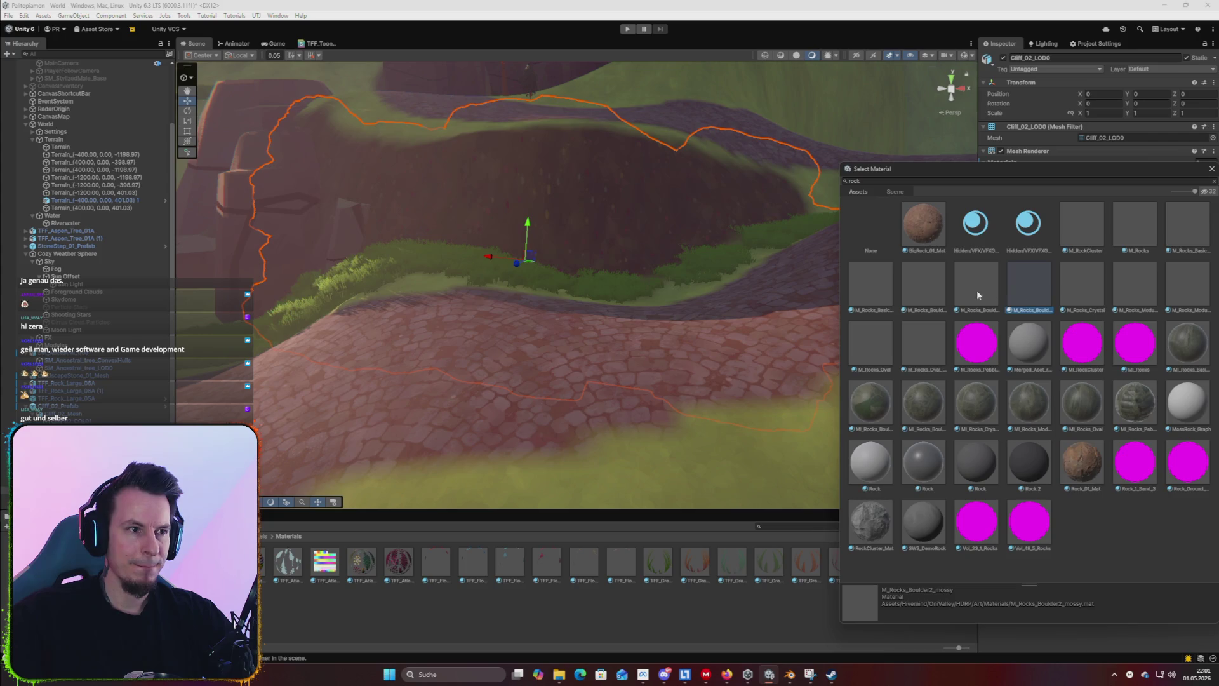
click(1133, 356)
click(1206, 346)
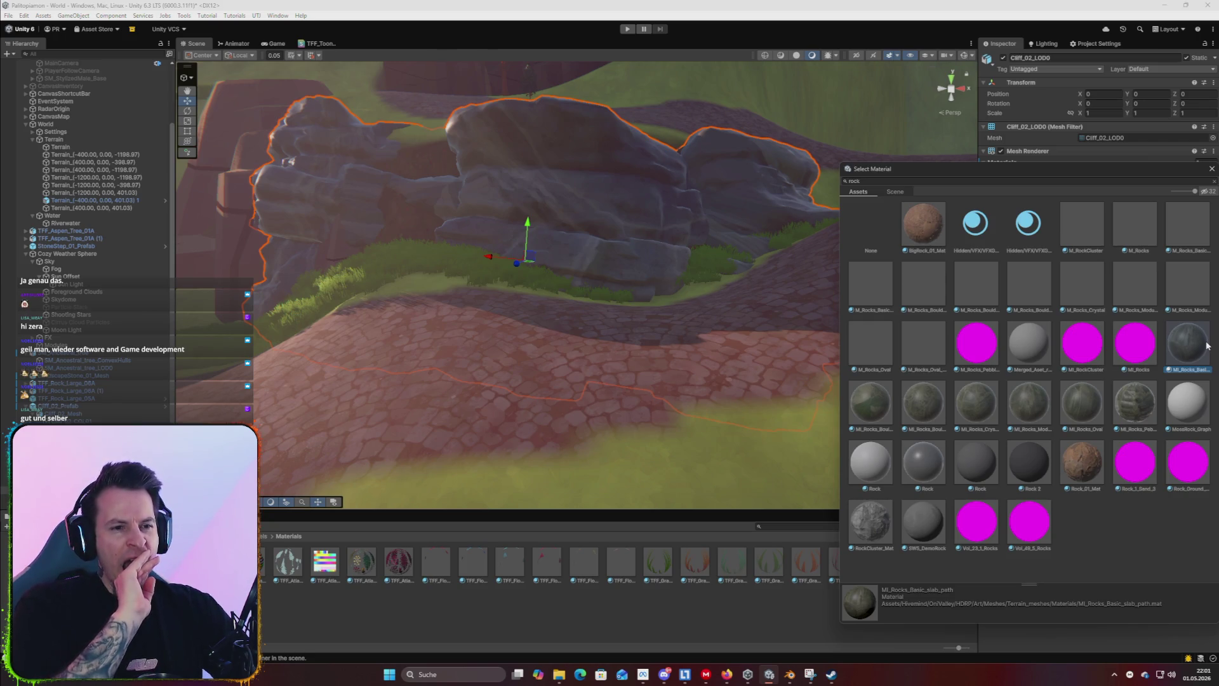
key(Escape)
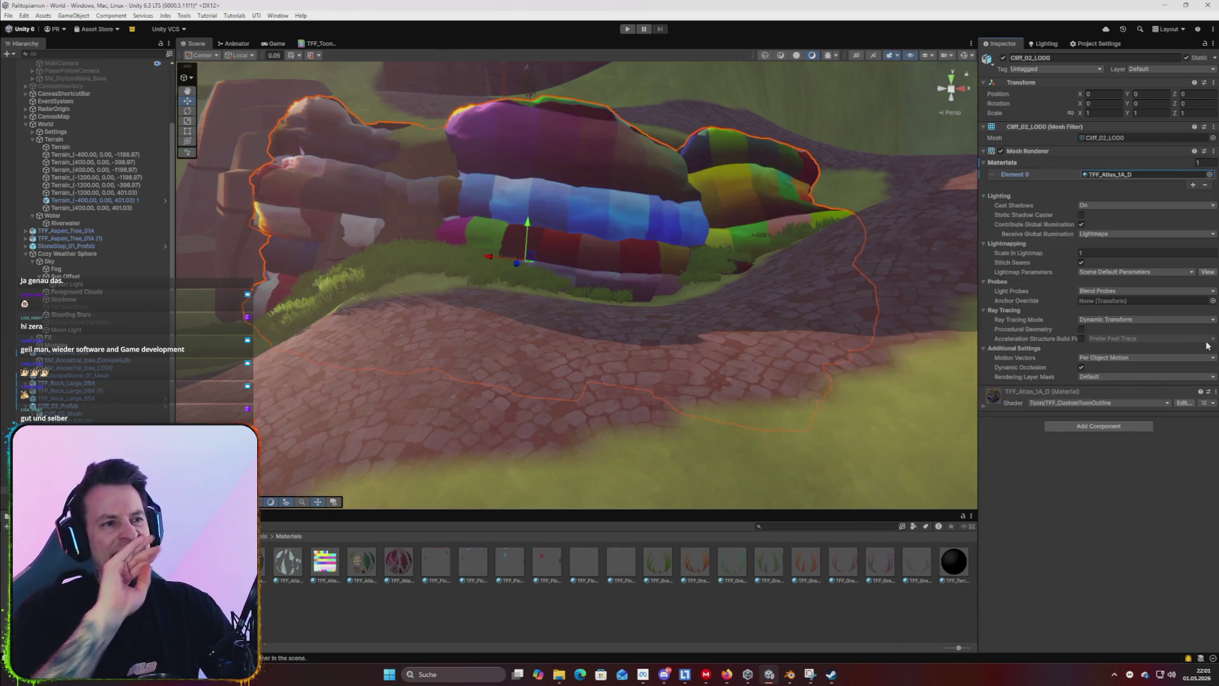
mouse_move(761, 318)
mouse_down()
mouse_move(628, 326)
mouse_move(683, 325)
mouse_up()
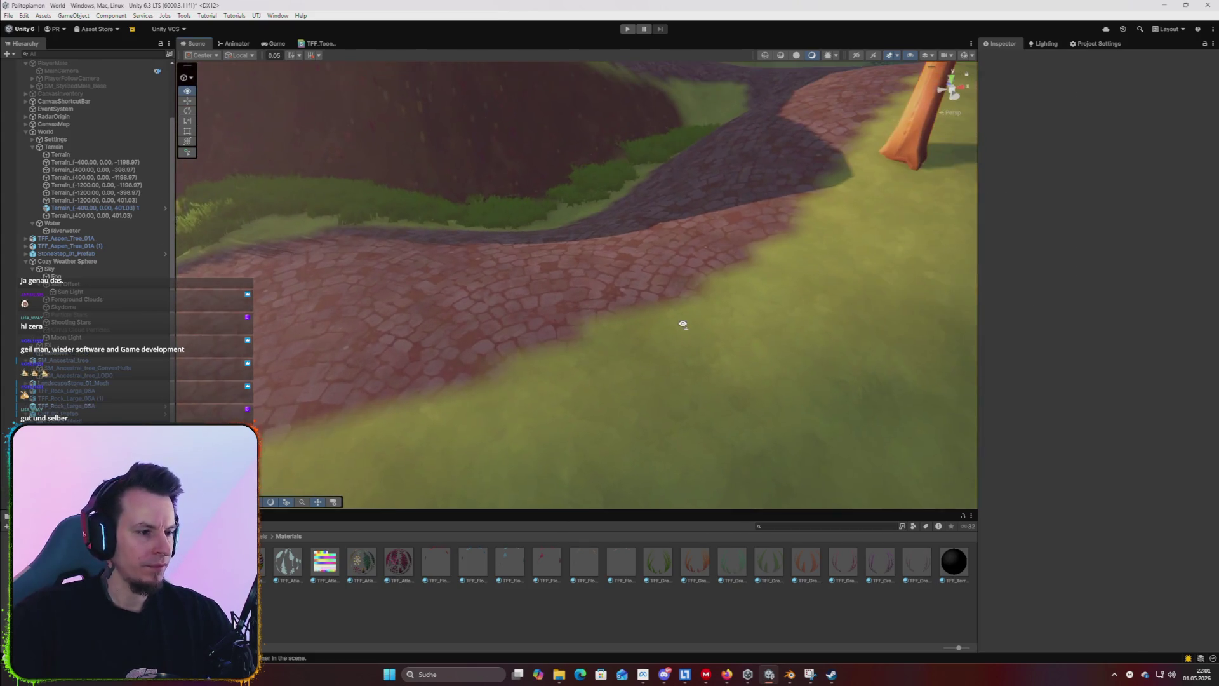
Search assets for 'cliff', place a trial cliff beside the path, rotate it, then delete it.
scroll(683, 325, down, 5)
click(825, 527)
text(cliff)
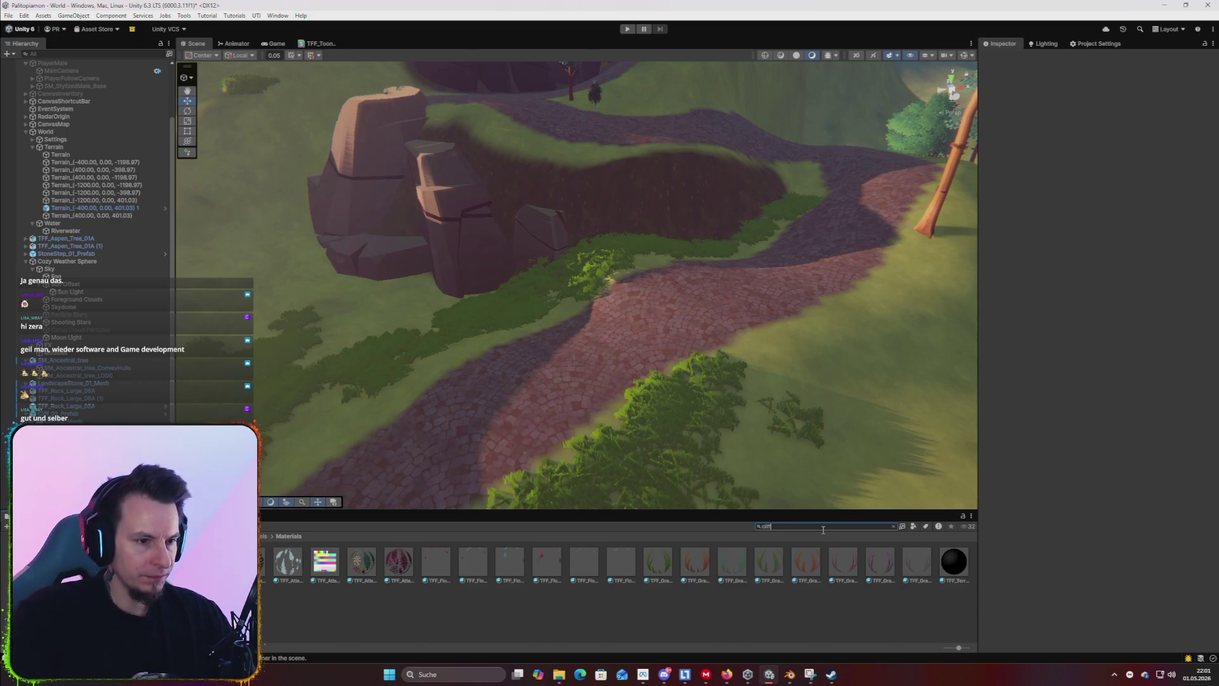
mouse_move(431, 567)
mouse_down()
mouse_move(498, 362)
mouse_move(901, 254)
mouse_move(736, 362)
mouse_move(403, 421)
mouse_move(851, 349)
mouse_move(702, 340)
mouse_move(638, 287)
mouse_up()
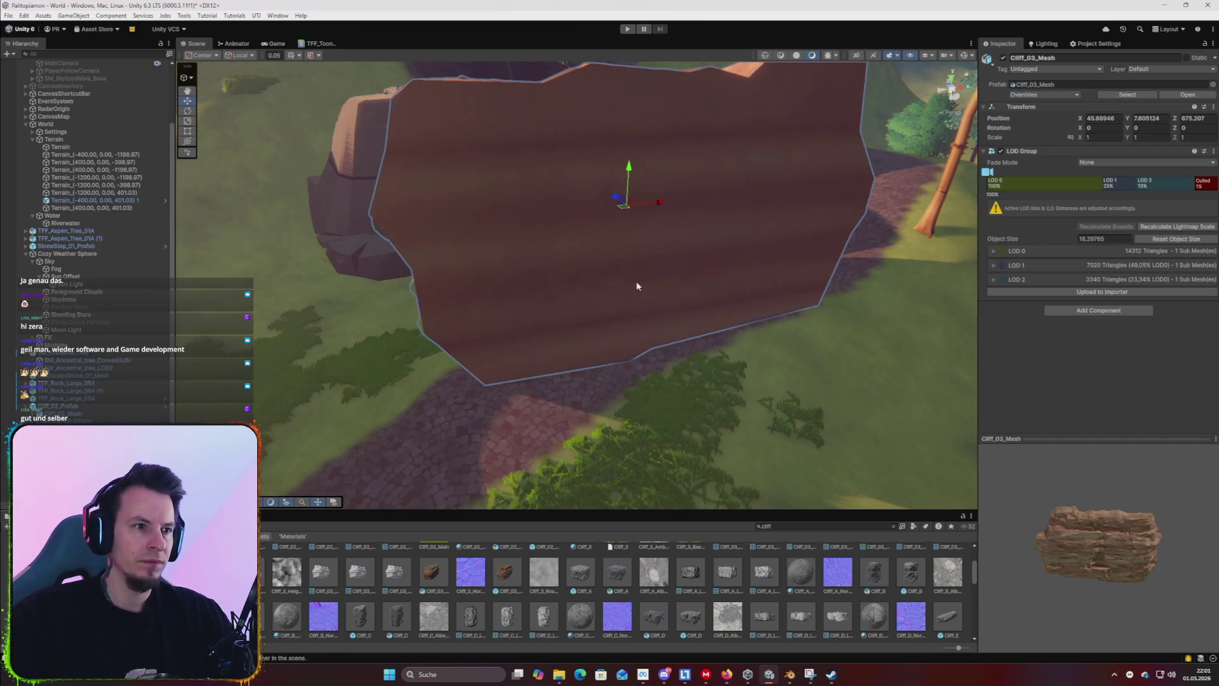
key(e)
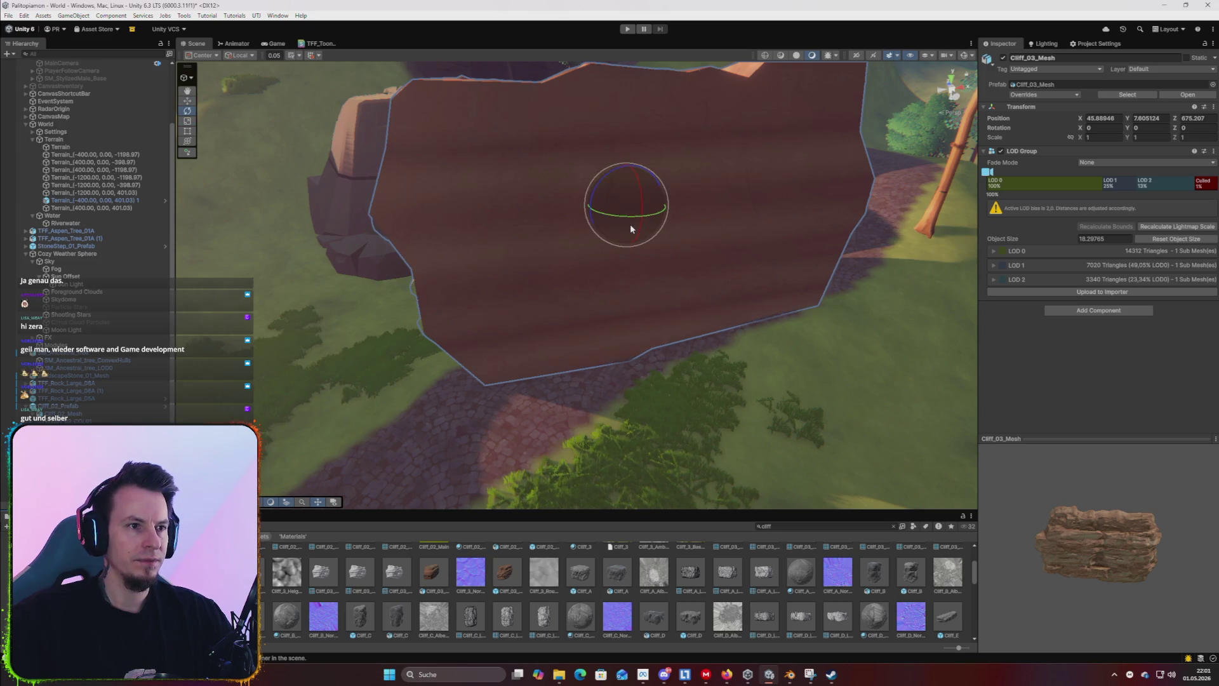
mouse_move(621, 224)
mouse_down()
mouse_move(820, 265)
mouse_move(794, 288)
mouse_move(795, 318)
mouse_move(832, 353)
mouse_move(810, 391)
mouse_move(772, 400)
mouse_move(787, 433)
mouse_up()
key(Delete)
Browse the 'cliff' results: cliff materials, textures and SM_Cliff prefabs and meshes.
scroll(804, 597, up, 2)
scroll(713, 597, up, 1)
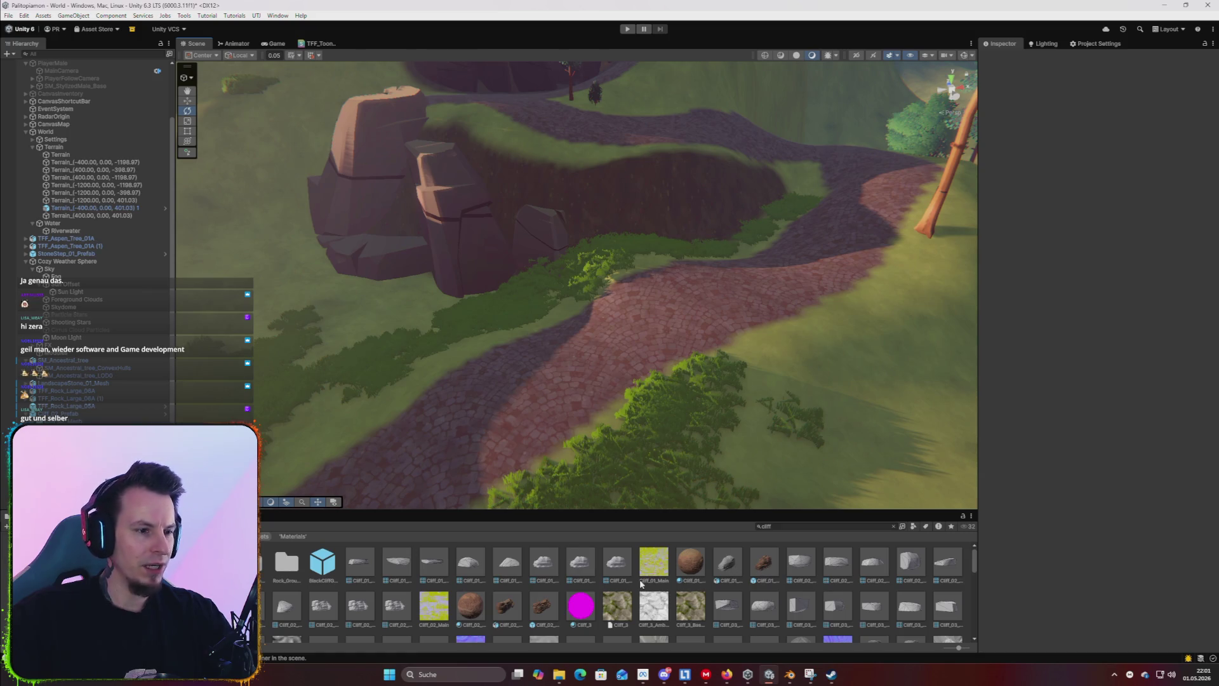
scroll(636, 584, down, 5)
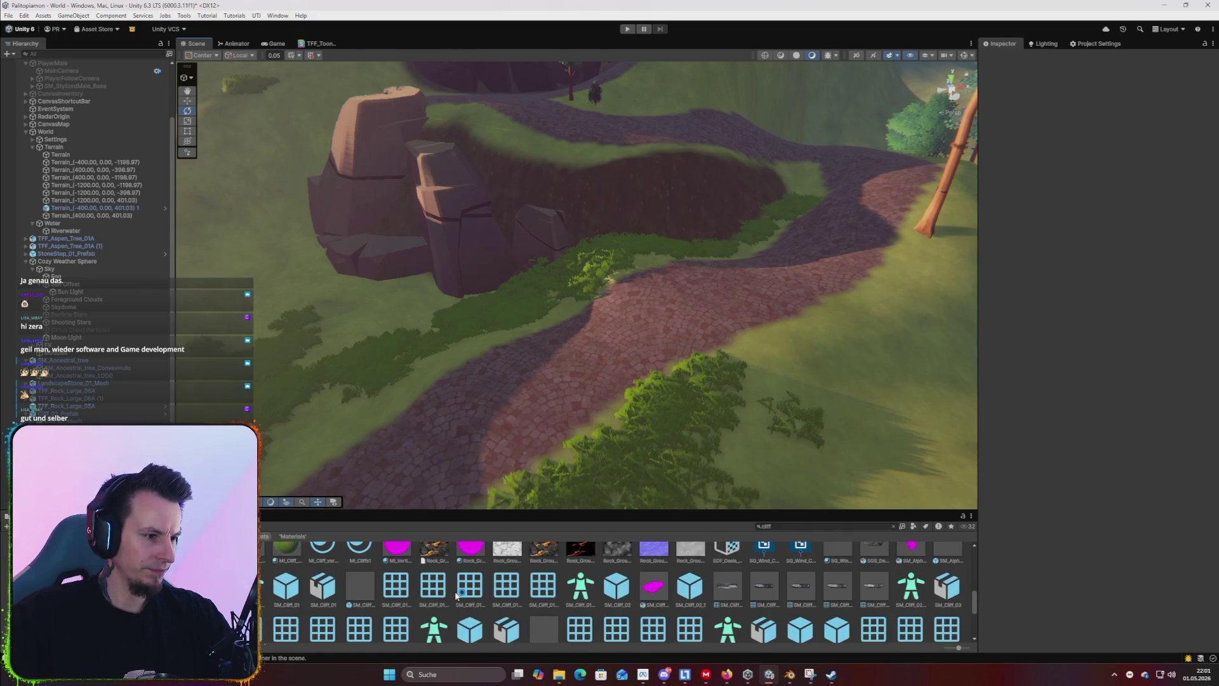
scroll(455, 595, up, 3)
scroll(456, 595, down, 5)
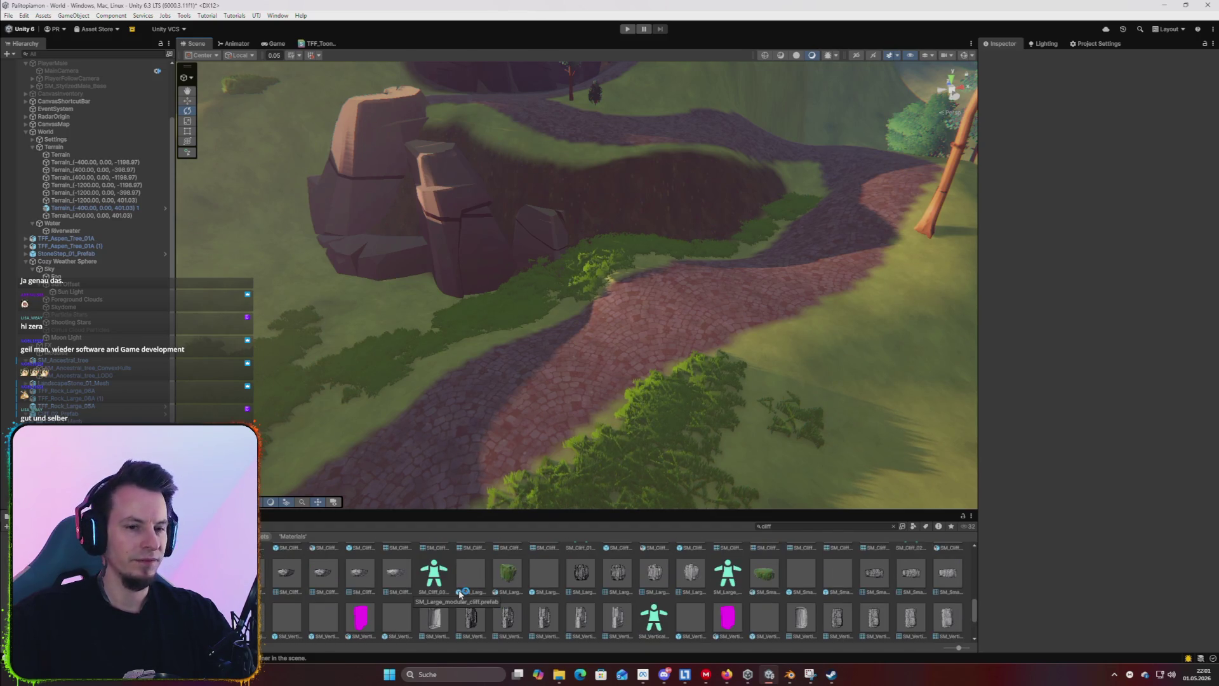
scroll(460, 595, up, 3)
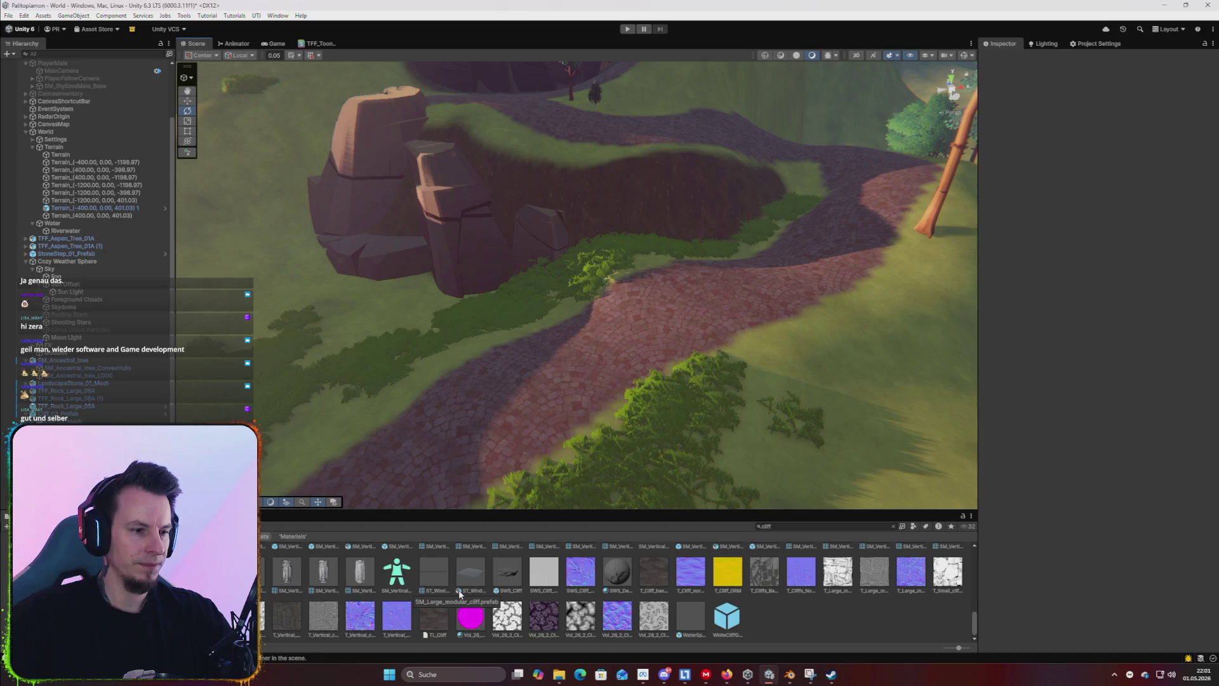
scroll(483, 589, down, 2)
scroll(482, 585, down, 1)
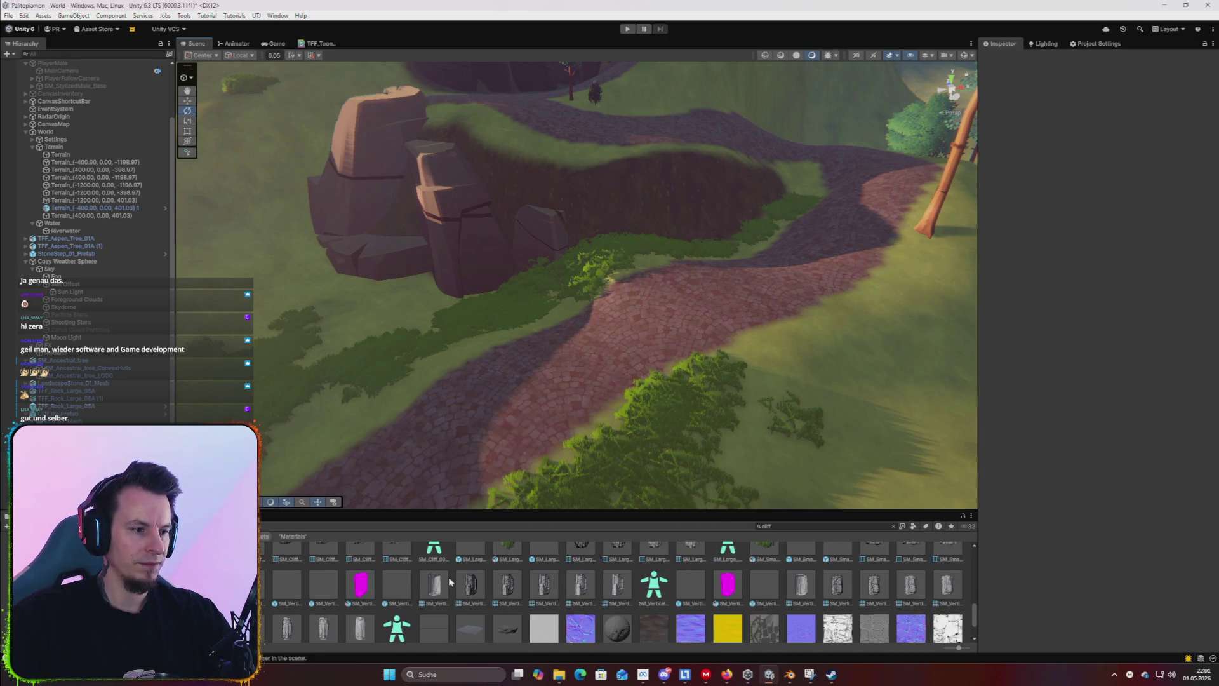
scroll(495, 579, up, 3)
click(792, 525)
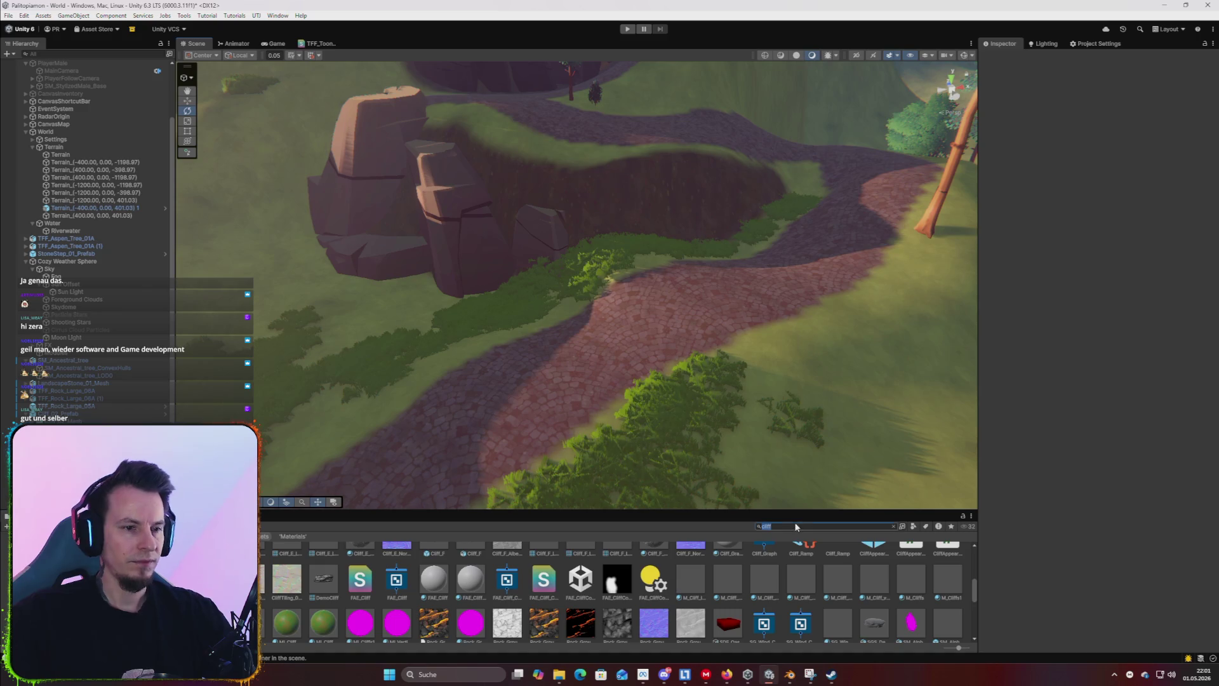
Search assets for 'rockk', drop a BigRock onto the grass, then delete it.
text(rock)
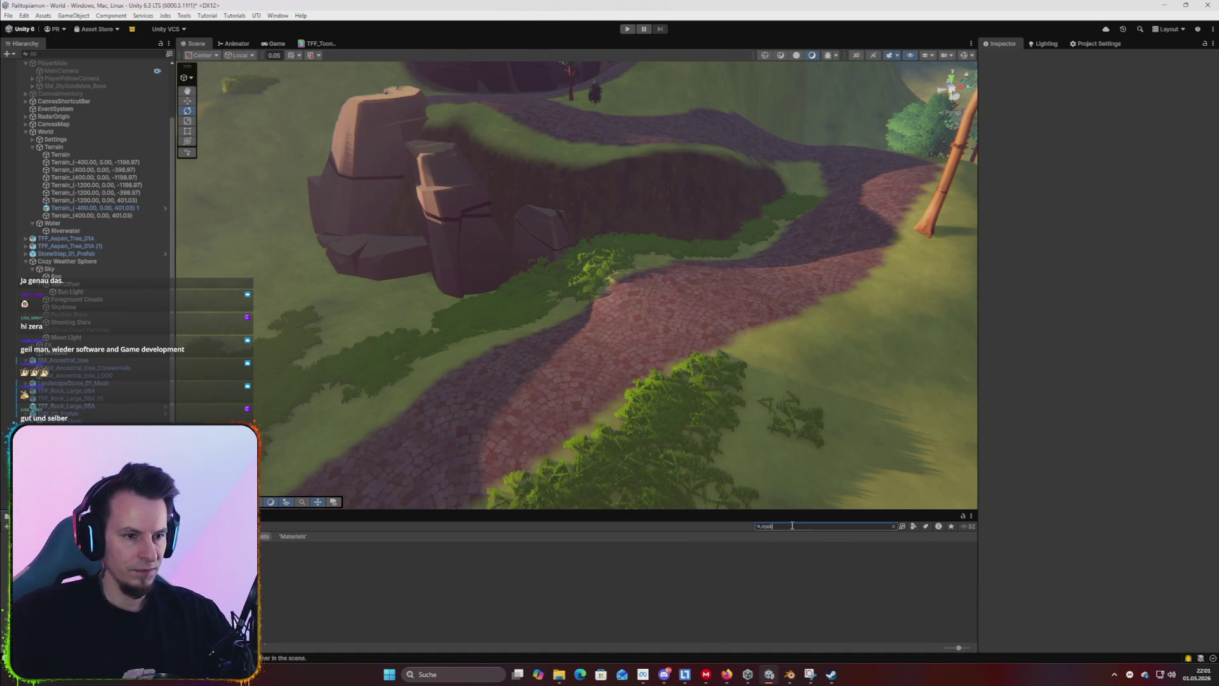
text(k)
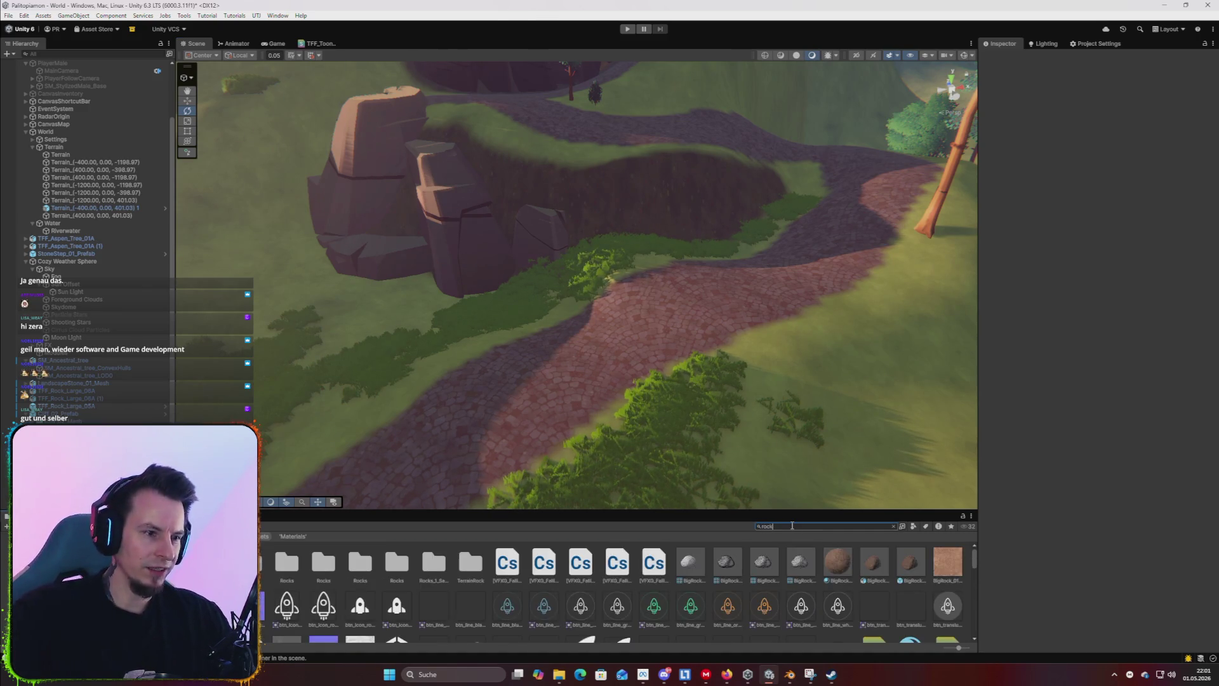
mouse_move(880, 578)
mouse_down()
mouse_move(508, 413)
mouse_move(493, 379)
mouse_move(786, 372)
mouse_move(867, 413)
mouse_up()
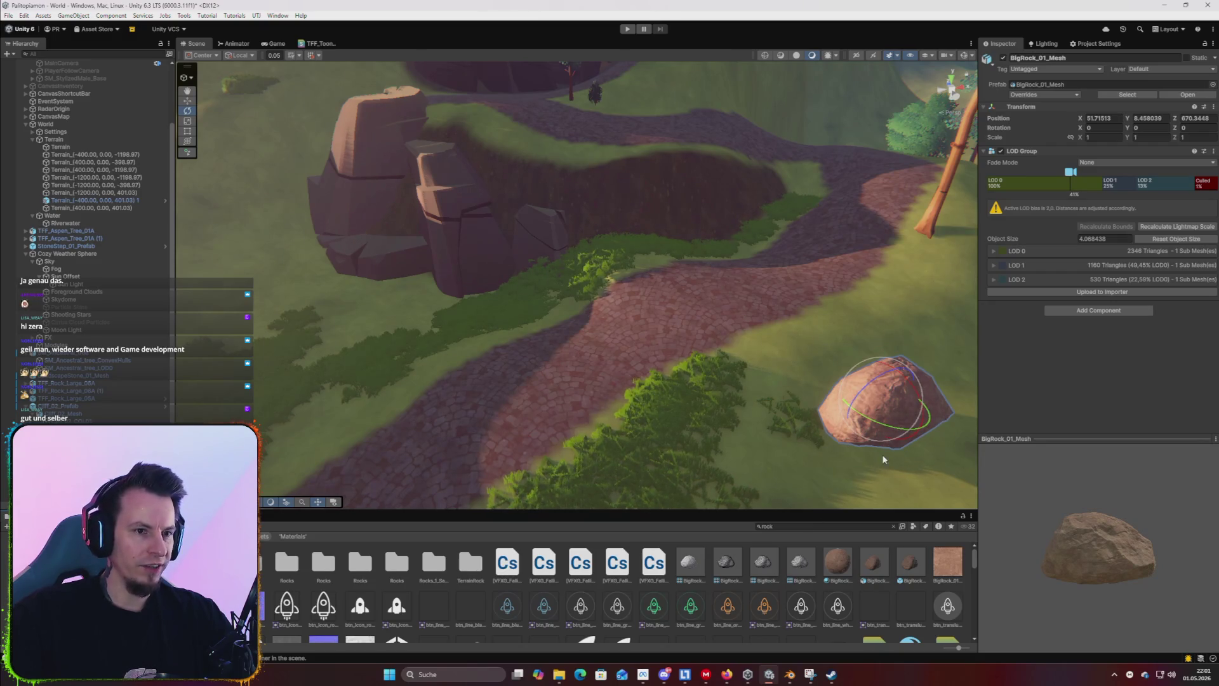
key(Delete)
Scroll through the rock results and place the Cliff_02 model on the grassy slope.
scroll(608, 593, down, 3)
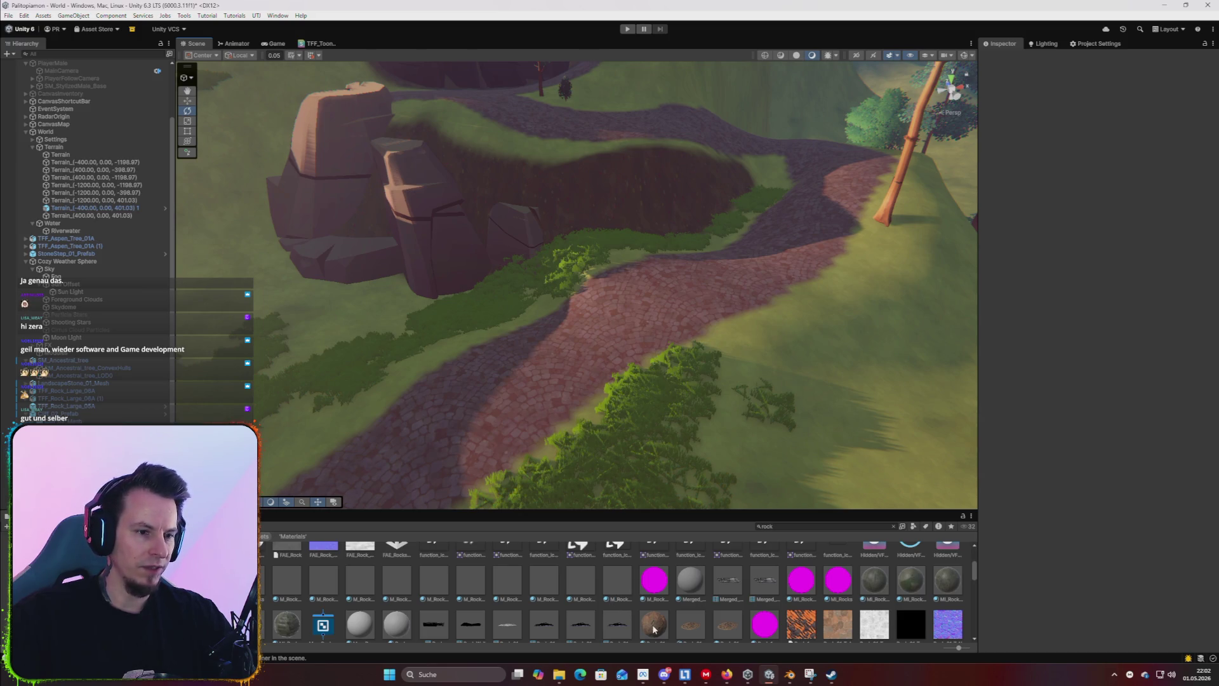
scroll(711, 607, down, 3)
scroll(703, 606, down, 2)
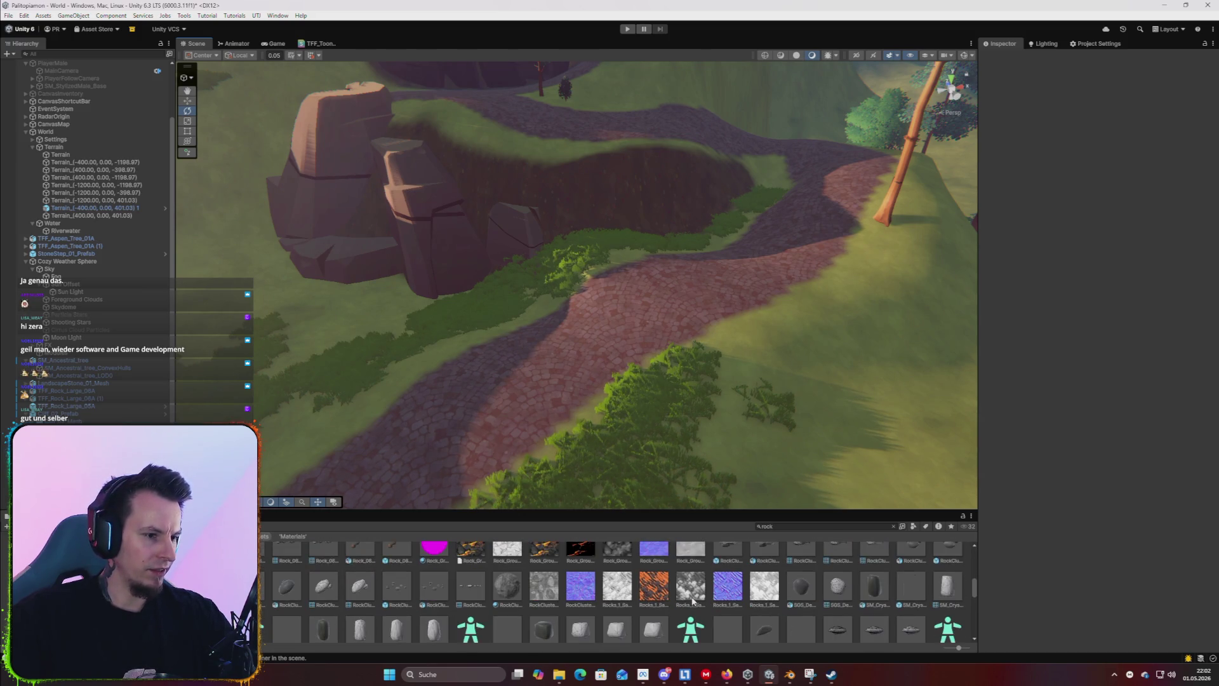
scroll(692, 600, down, 5)
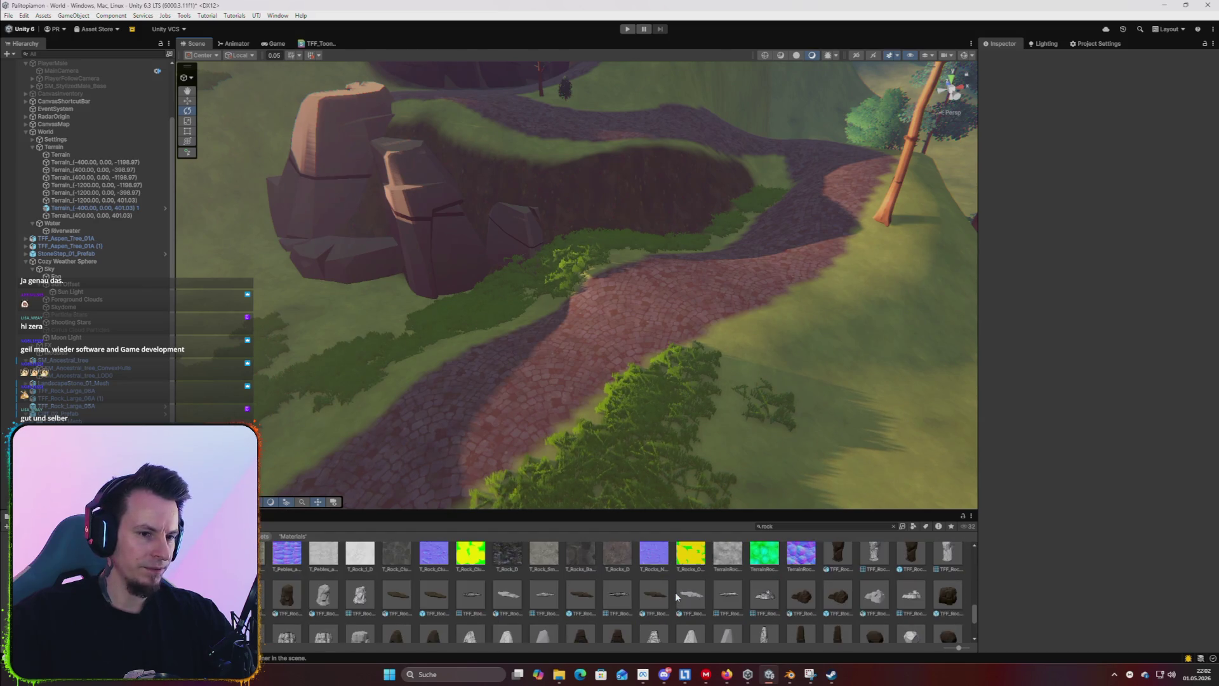
scroll(678, 593, down, 2)
scroll(935, 561, up, 1)
mouse_move(946, 572)
mouse_down()
mouse_move(604, 362)
mouse_move(841, 329)
mouse_move(824, 463)
mouse_up()
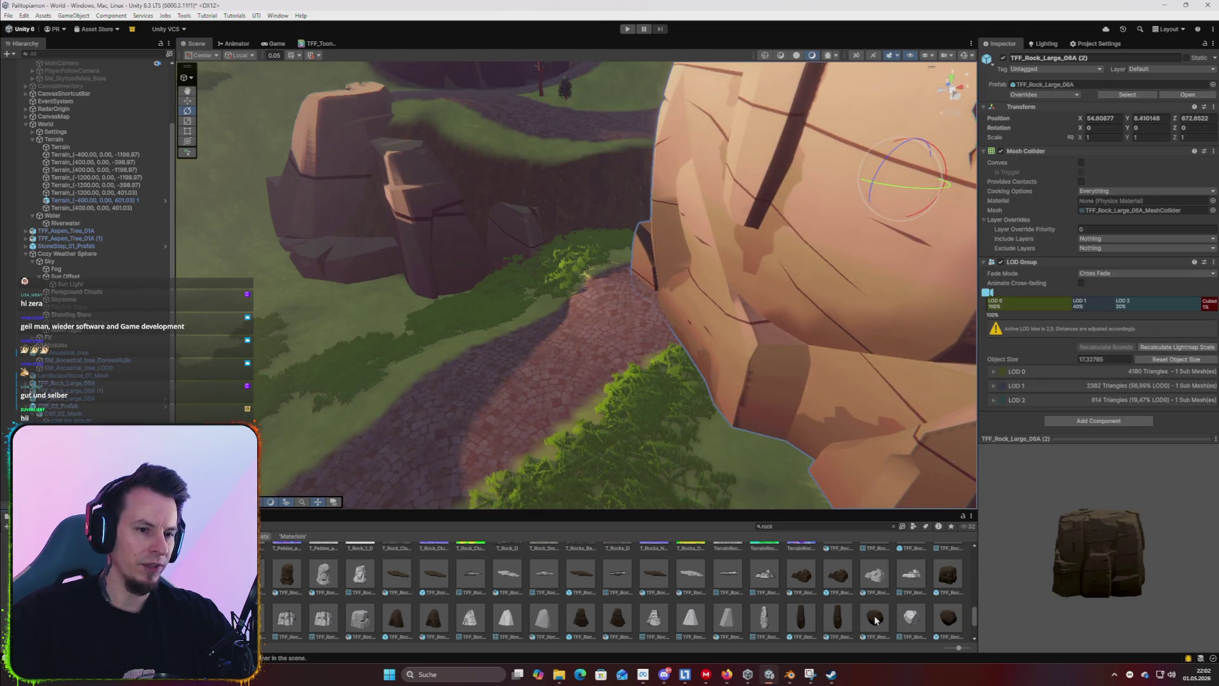
drag(767, 420, 743, 308)
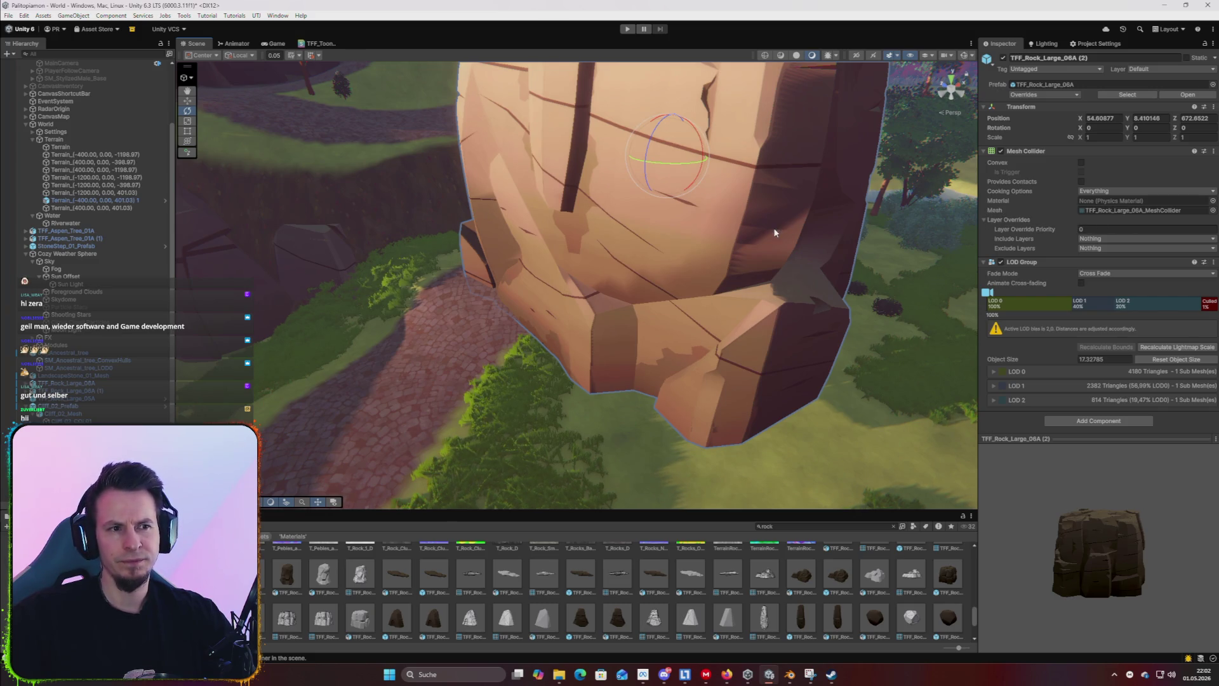
Delete the large rock, undoing an accidental terrain tile deletion along the way.
click(712, 226)
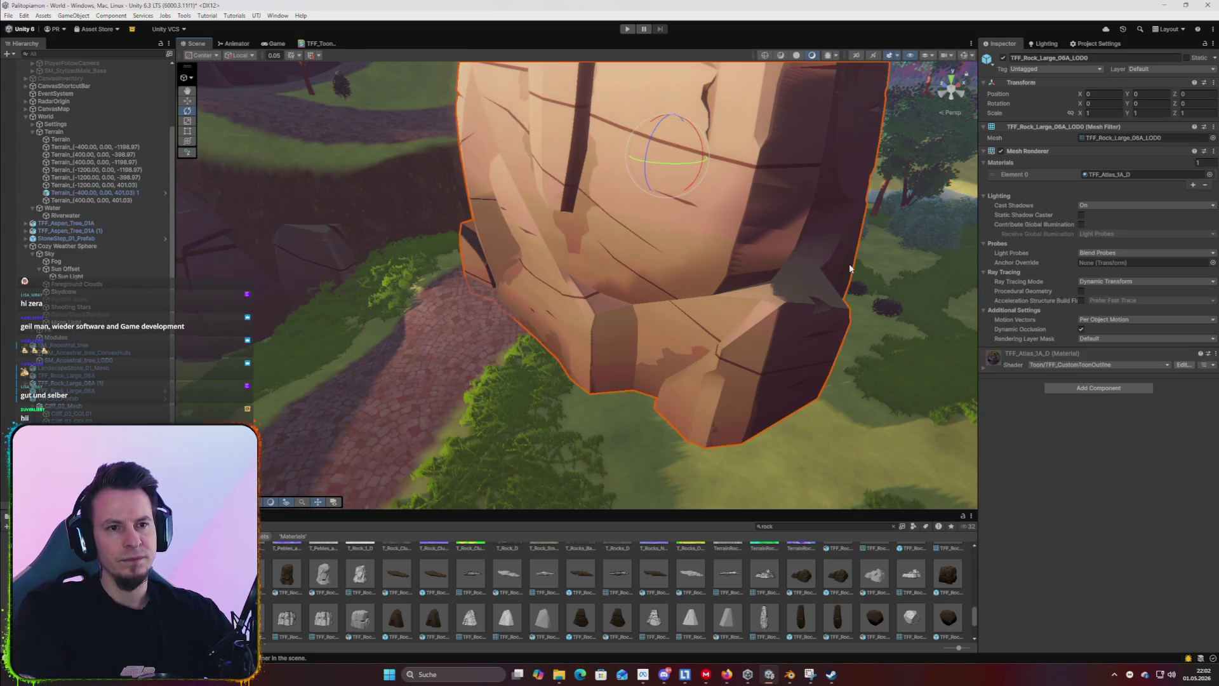
key(Delete)
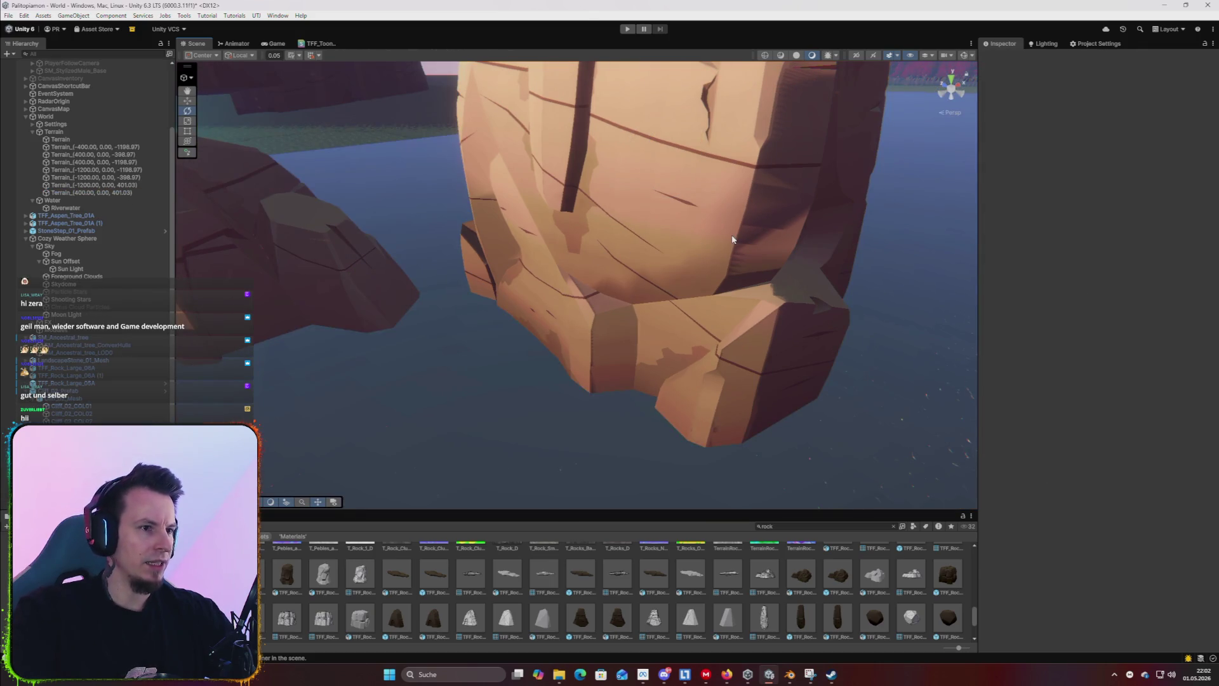
key(ctrl+z)
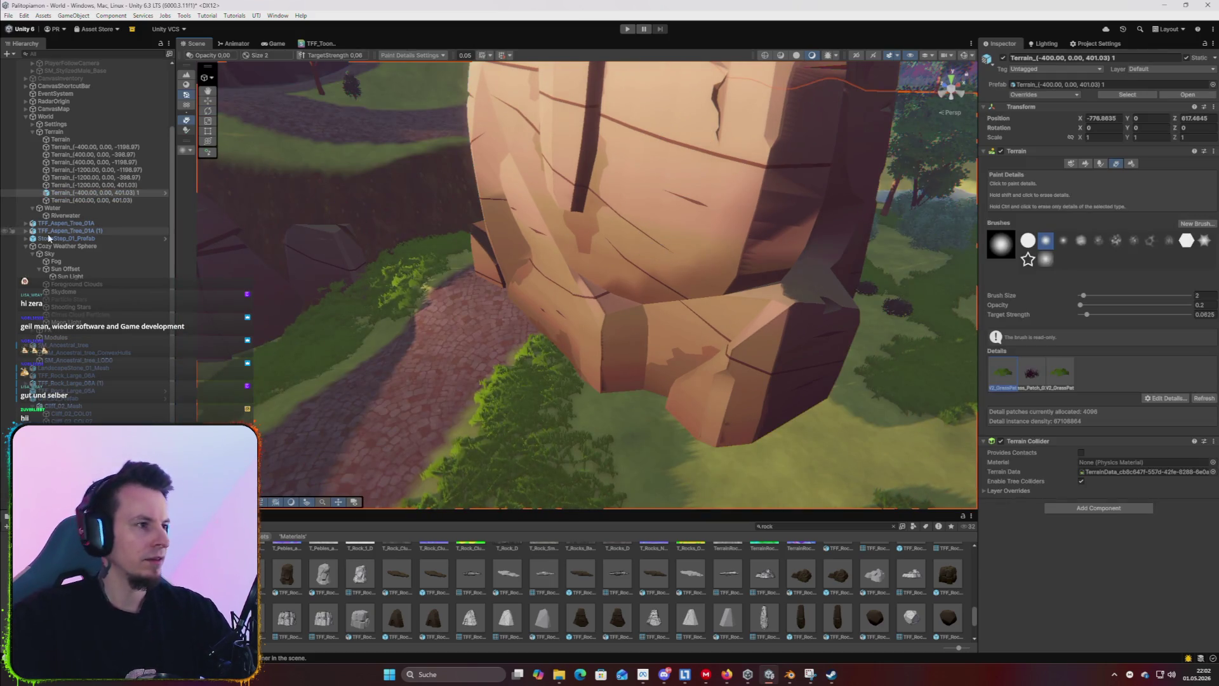
click(64, 230)
click(658, 428)
key(Delete)
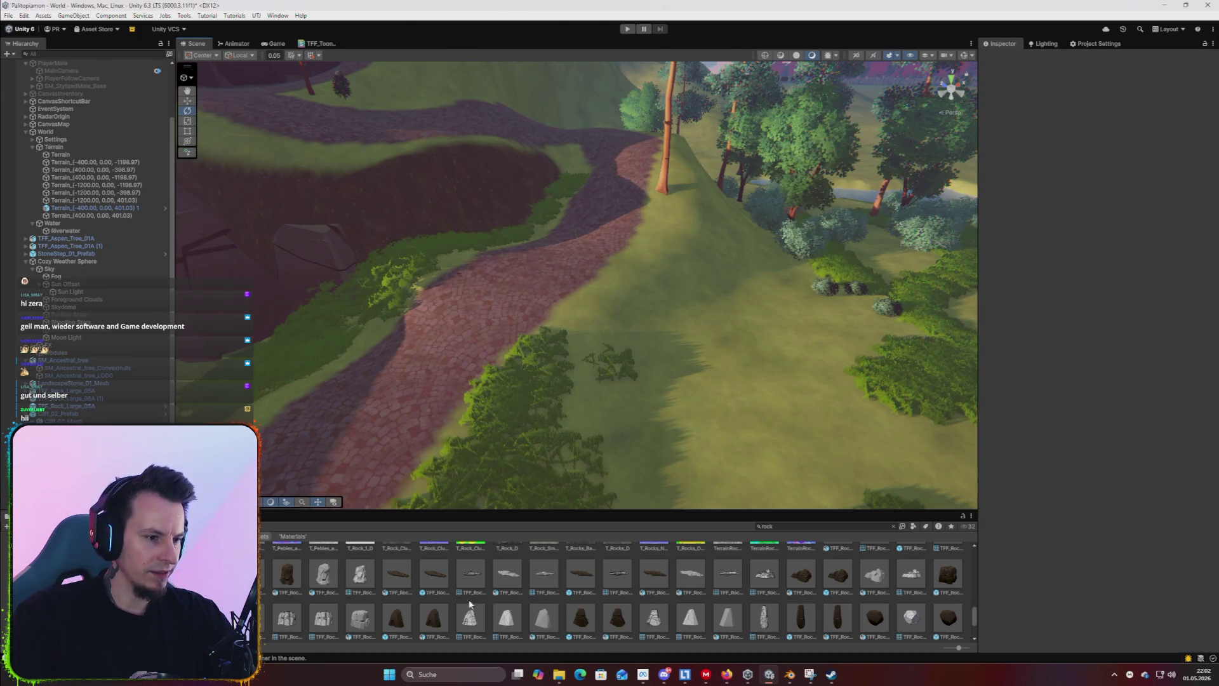
Select the TFF_Rock_Medium_07A rock model to view its import settings.
scroll(470, 603, down, 2)
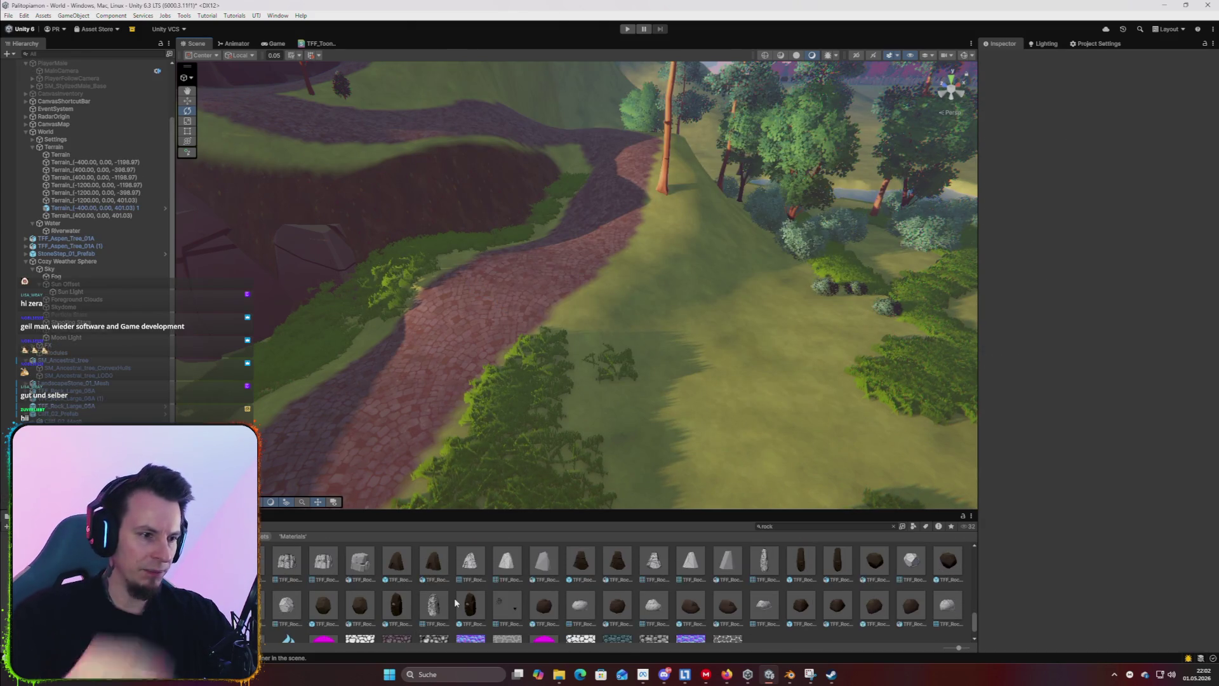
scroll(585, 602, down, 2)
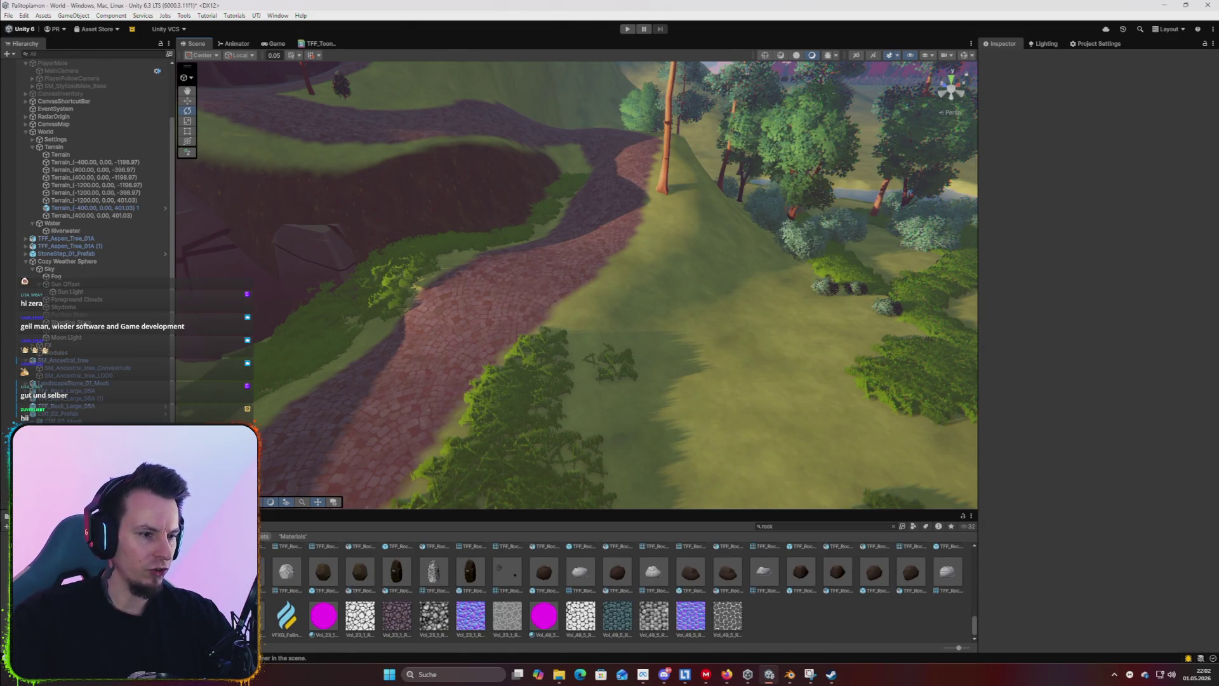
click(324, 577)
click(397, 575)
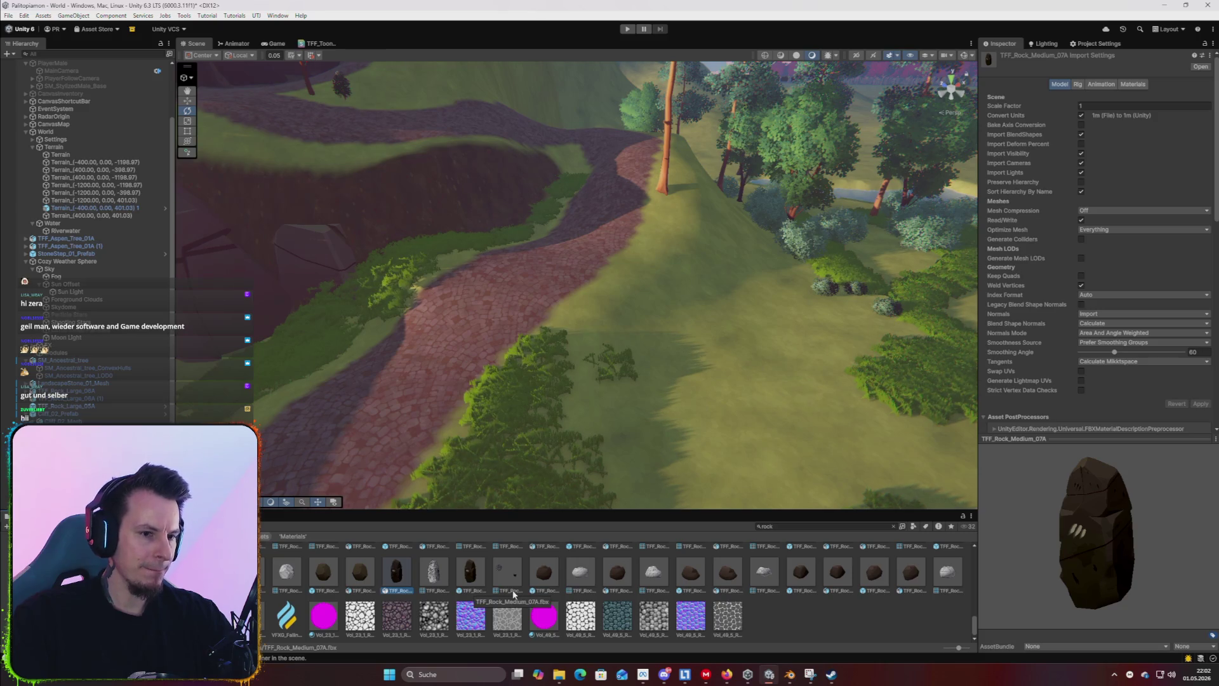
scroll(513, 594, up, 5)
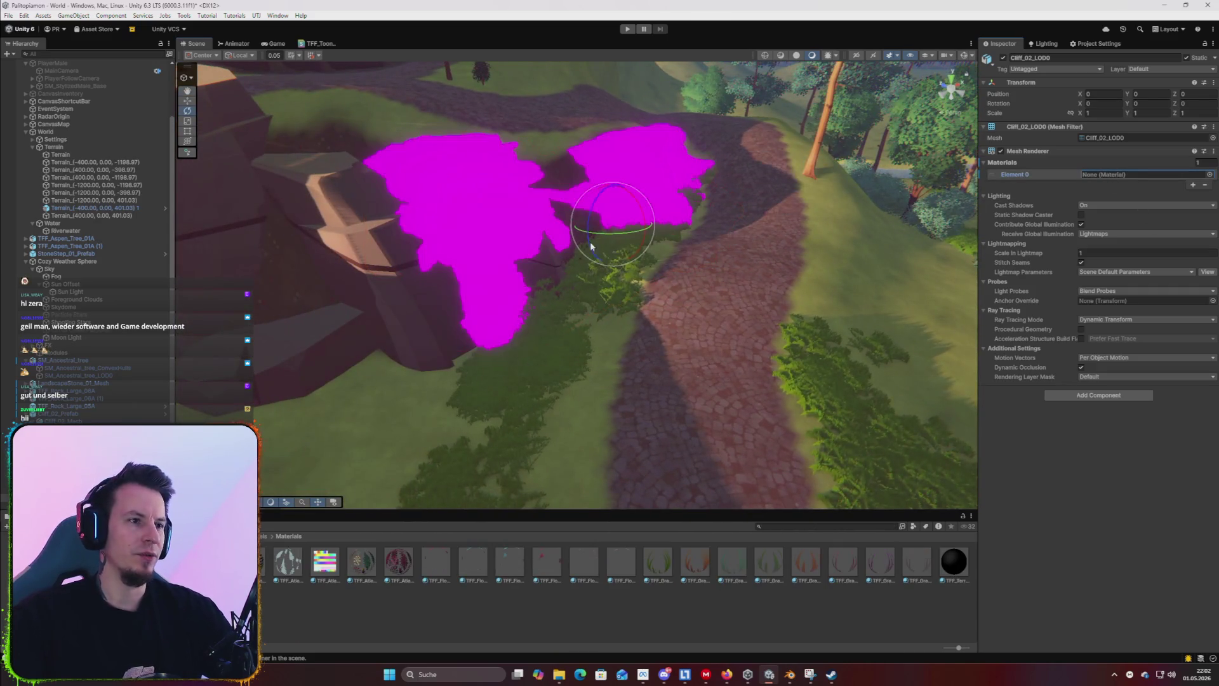
Search the Element 0 materials for 'gr' and assign Cliff_Graph to the magenta cliff.
click(1209, 174)
text(gra)
key(BackSpace)
text(ey)
key(BackSpace)
key(BackSpace)
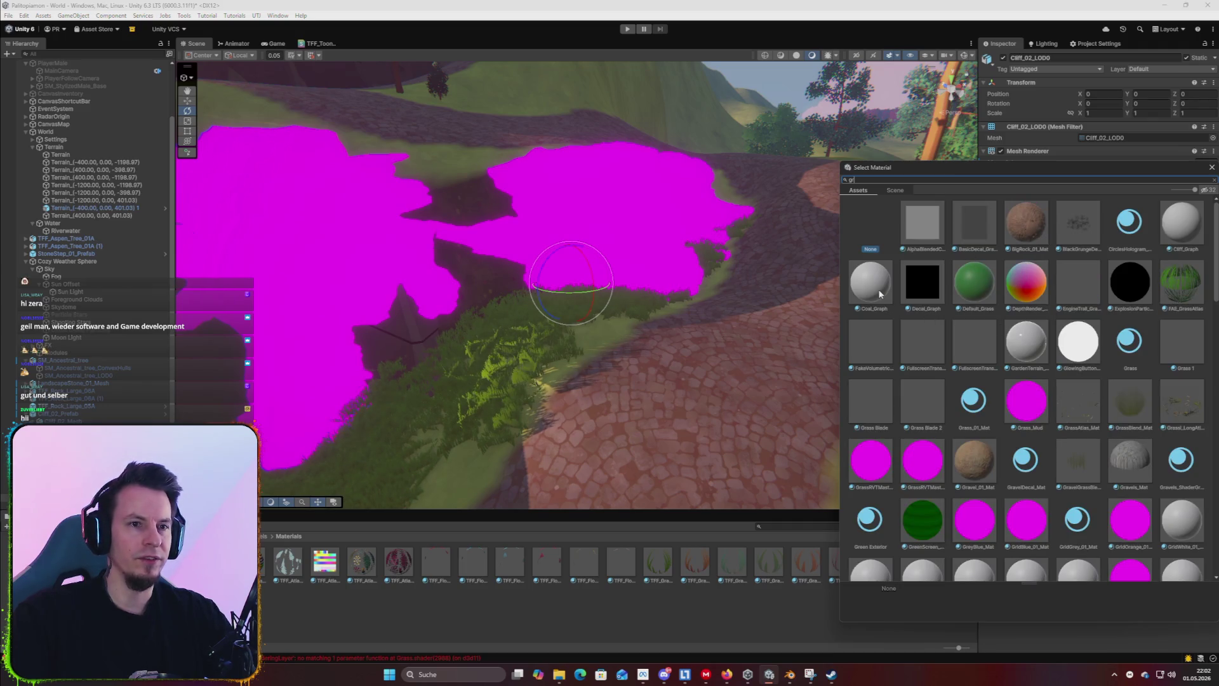
click(875, 294)
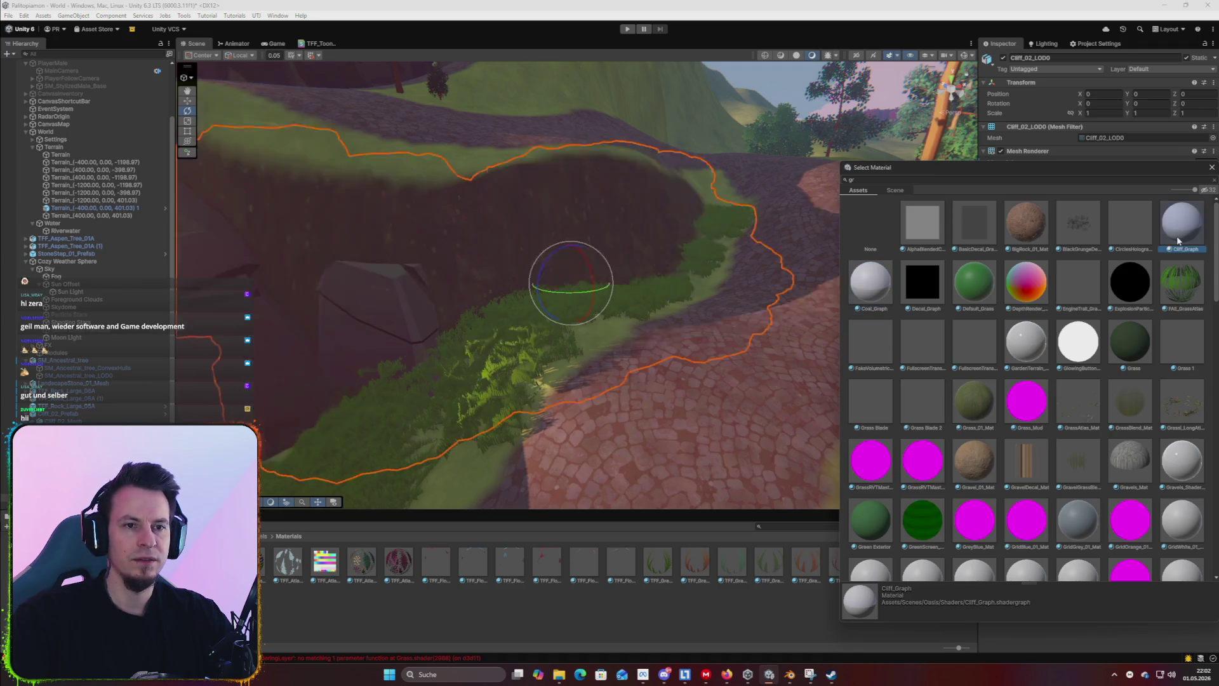
double_click(1176, 235)
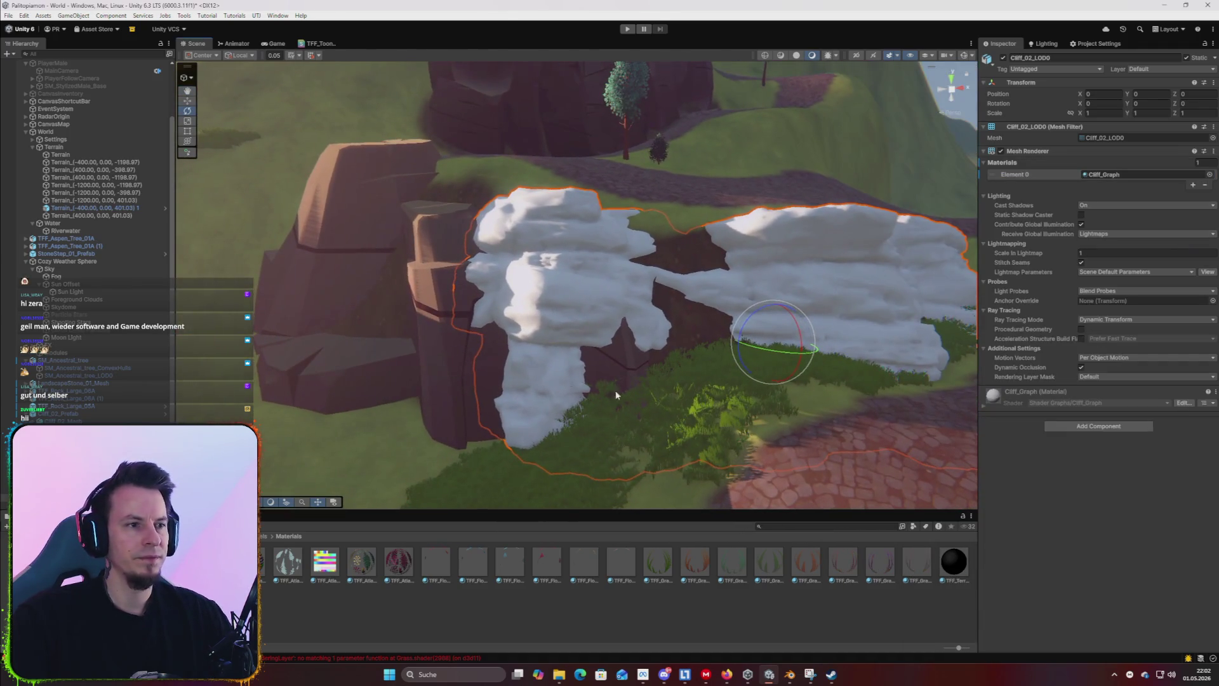
Select the white Cliff_02 prefab and tilt it forward, then back toward upright.
scroll(497, 303, up, 10)
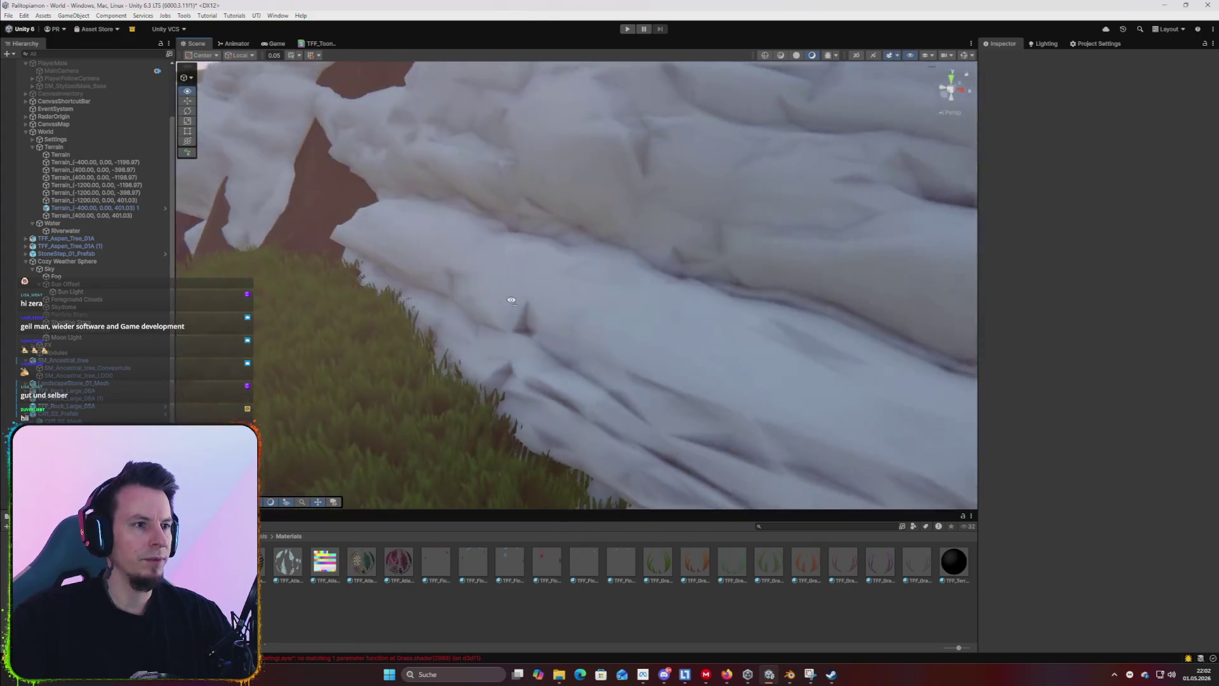
scroll(497, 303, down, 10)
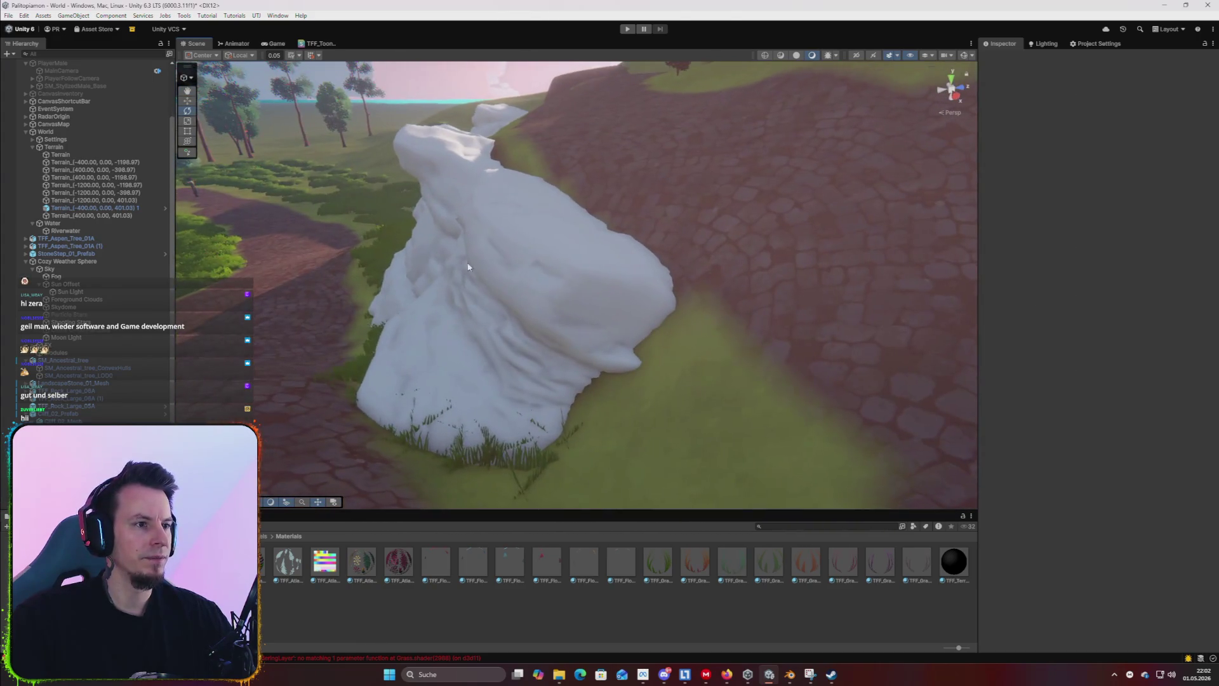
click(502, 277)
mouse_move(467, 229)
mouse_down()
mouse_move(470, 204)
mouse_move(468, 225)
mouse_move(489, 237)
mouse_move(449, 246)
mouse_move(469, 230)
mouse_move(463, 239)
mouse_move(733, 287)
mouse_move(492, 370)
mouse_move(534, 384)
mouse_up()
key(w)
key(e)
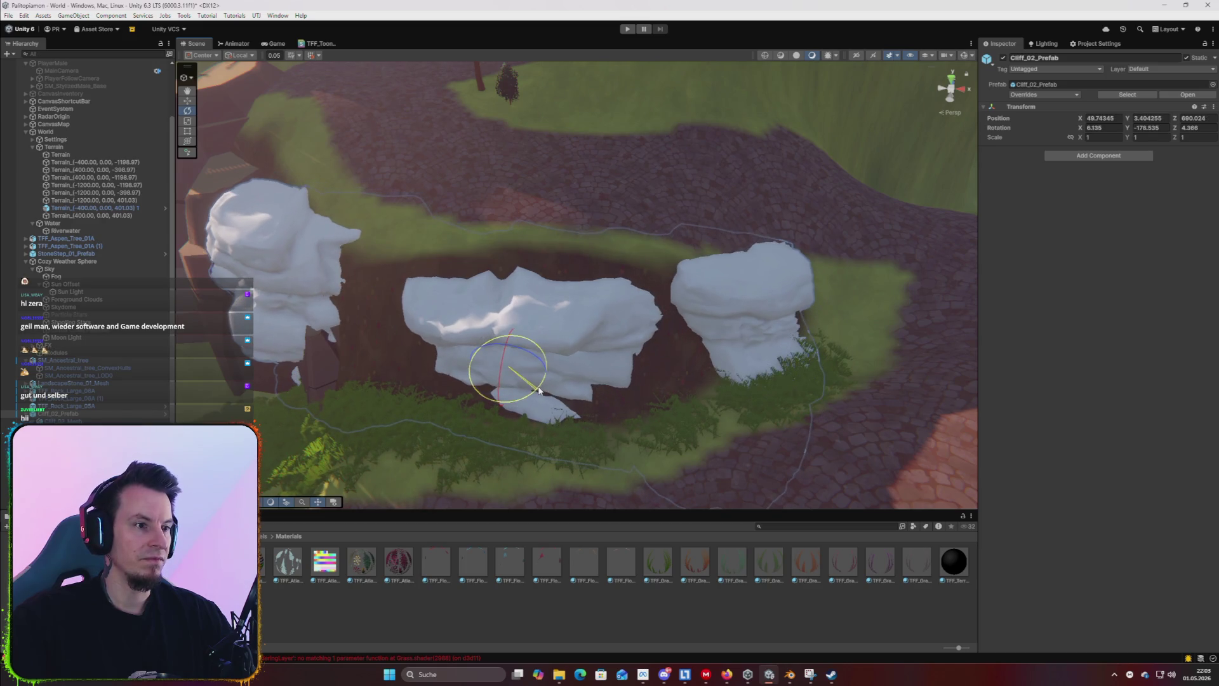
key(r)
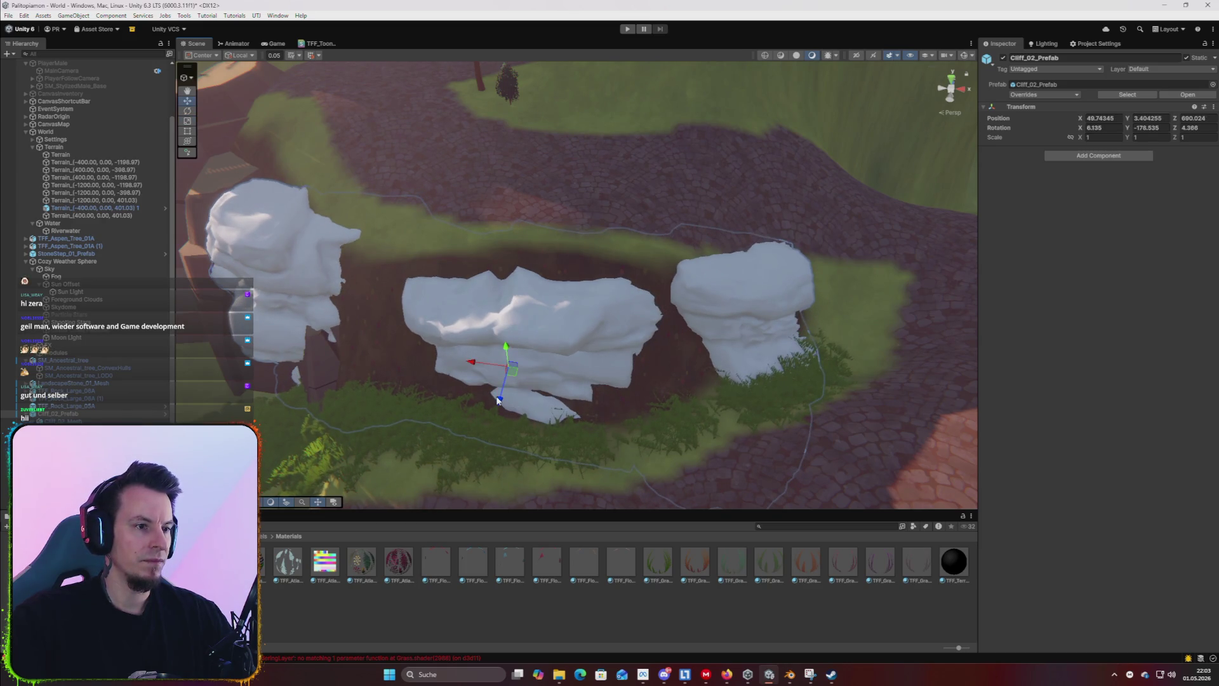
mouse_move(499, 400)
mouse_down()
mouse_move(628, 409)
mouse_move(493, 330)
mouse_up()
key(e)
drag(497, 280, 506, 279)
key(w)
key(e)
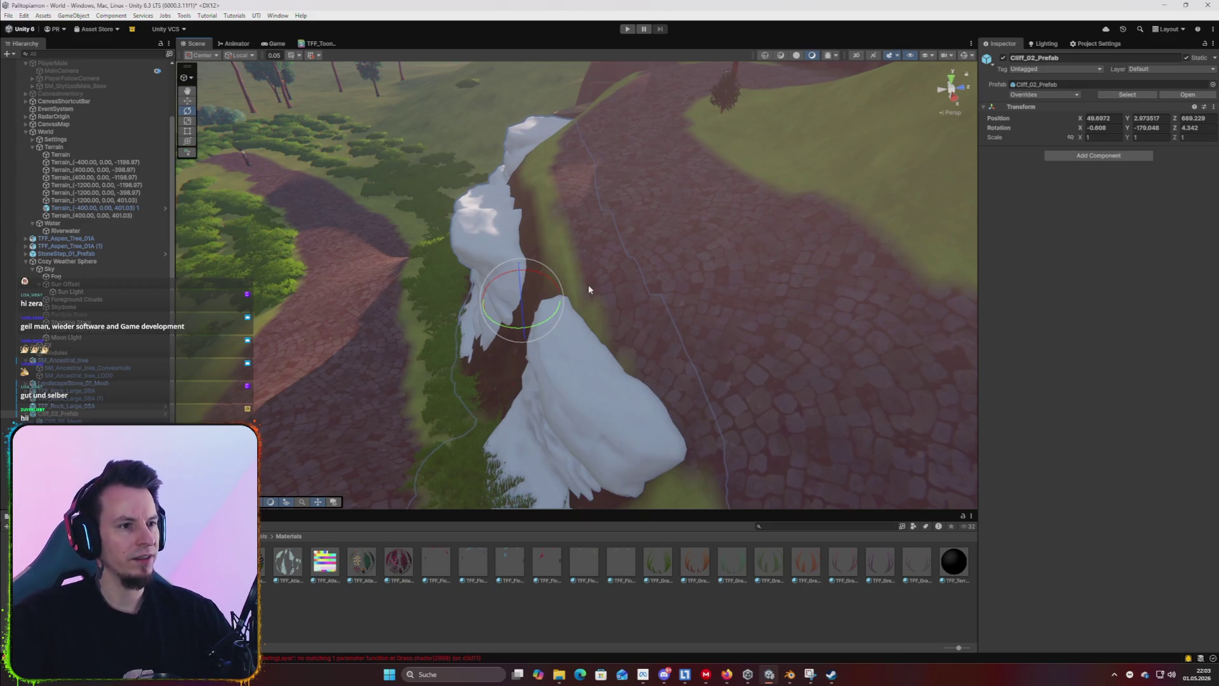
mouse_move(519, 313)
mouse_down()
mouse_move(555, 320)
mouse_move(541, 316)
mouse_up()
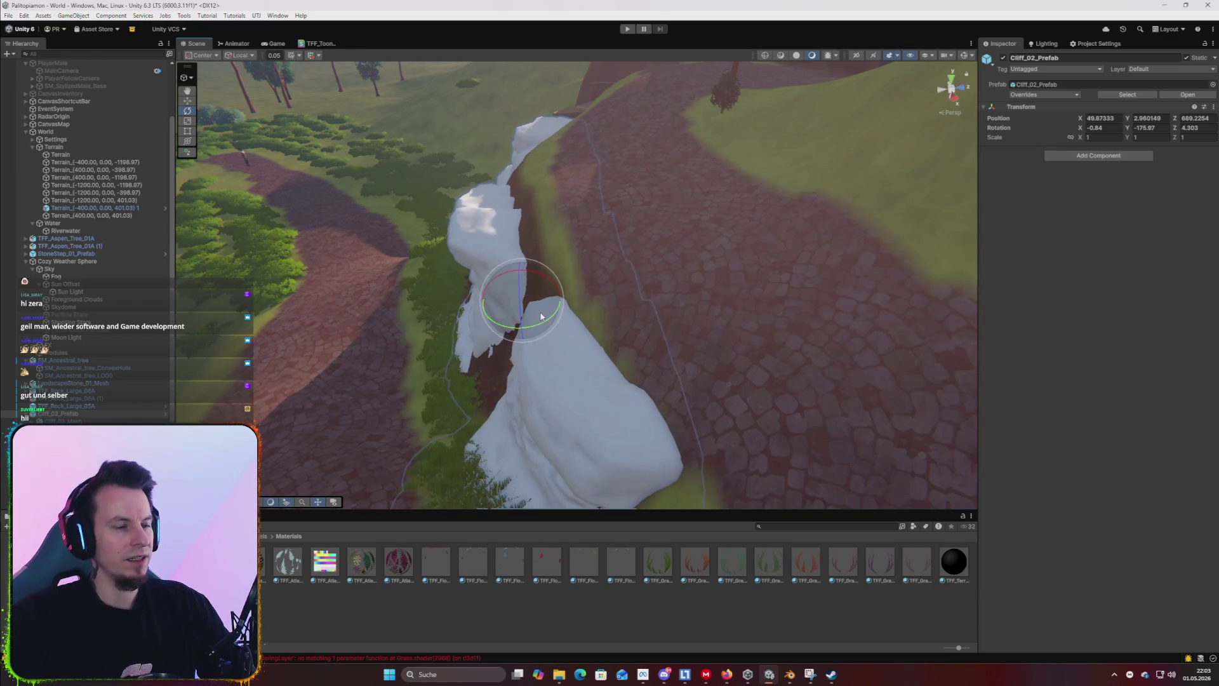
mouse_move(625, 166)
mouse_down()
mouse_move(720, 122)
mouse_move(743, 152)
mouse_move(800, 159)
mouse_up()
Raise the cliff, tilt it sideways and push it back into the bank near X 50.85, Y 3.33, Z 687.82.
key(w)
right_click(617, 331)
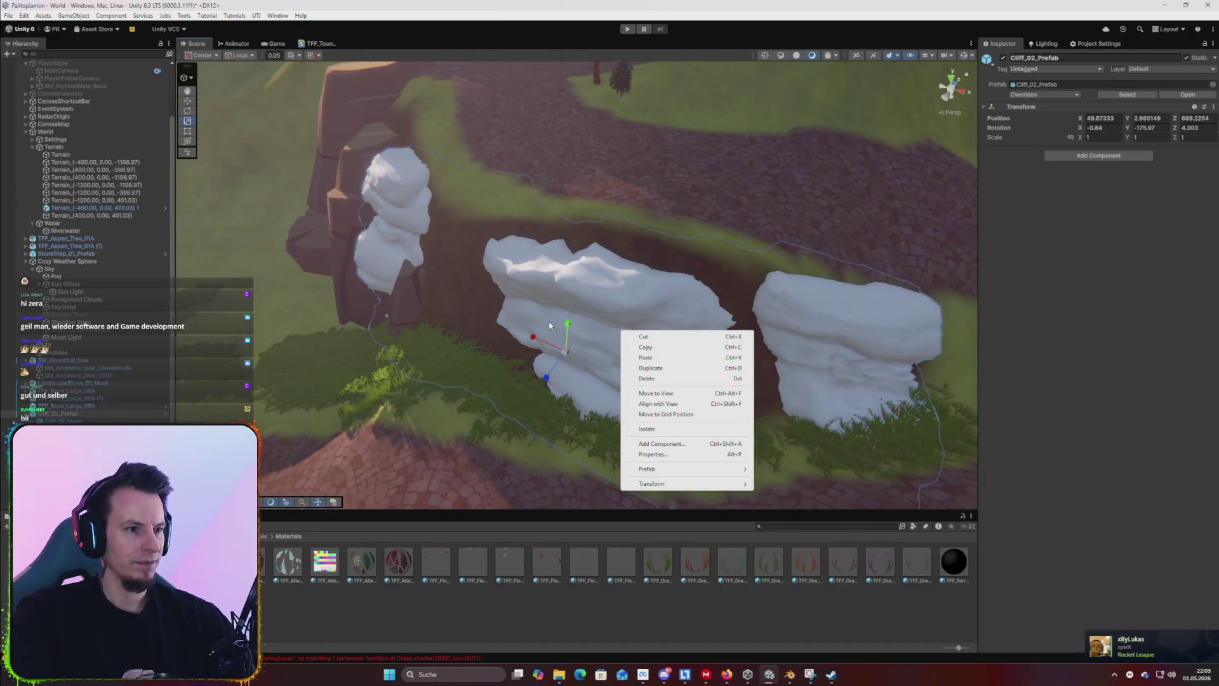
key(Escape)
scroll(564, 308, up, 3)
drag(611, 367, 610, 346)
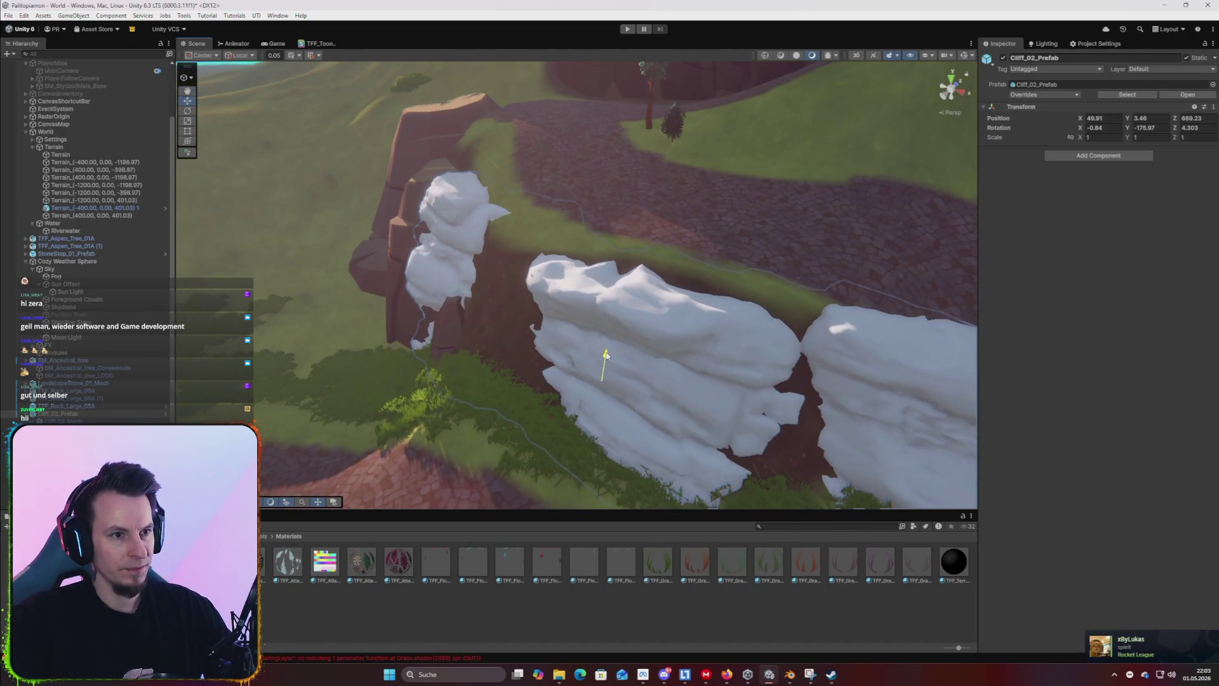
scroll(729, 383, down, 3)
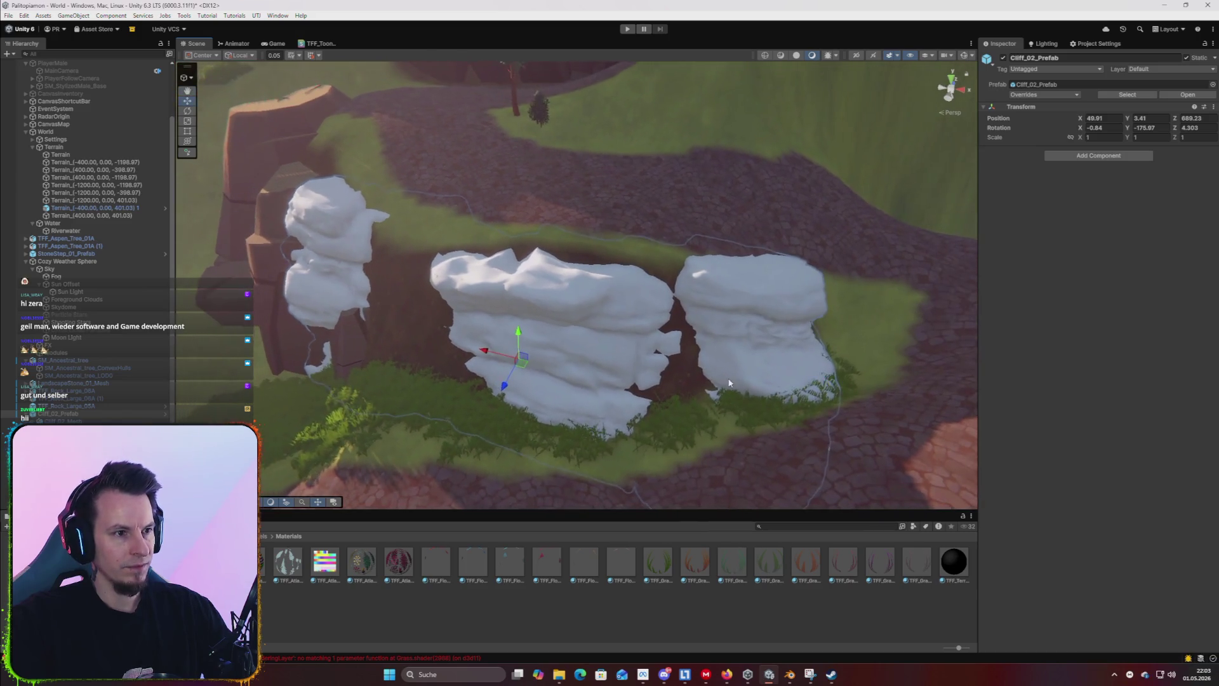
key(r)
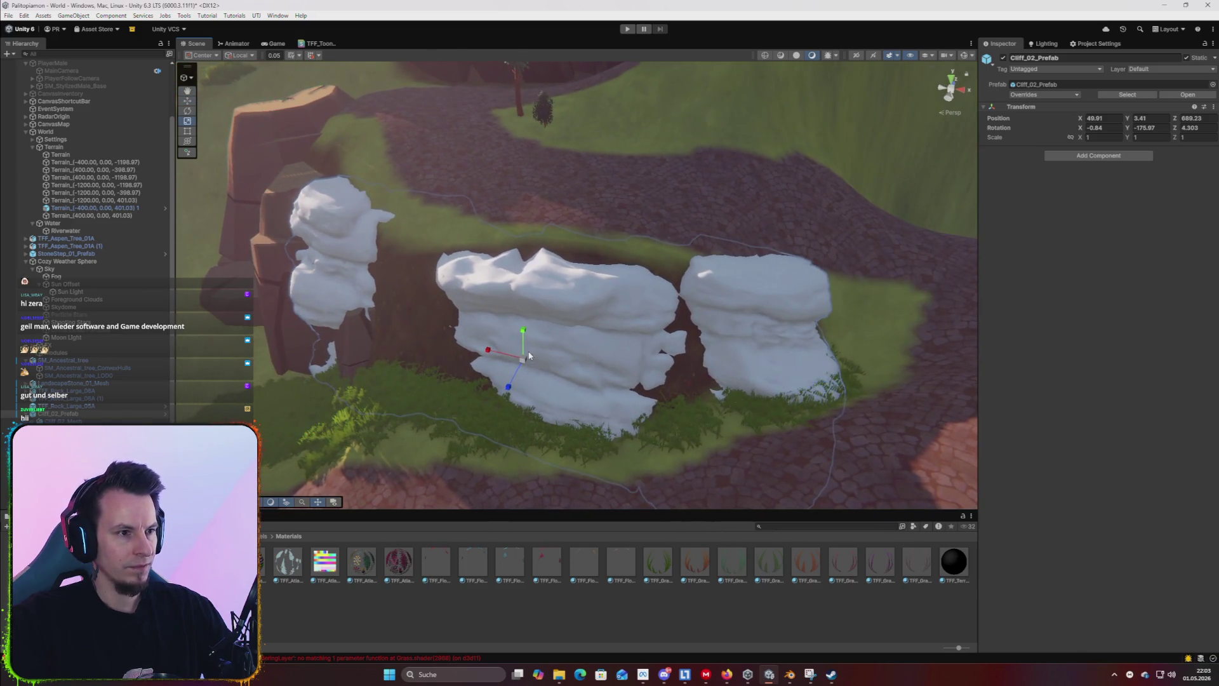
mouse_move(543, 344)
mouse_down()
mouse_move(443, 343)
mouse_move(713, 378)
mouse_move(767, 366)
mouse_up()
scroll(767, 366, up, 5)
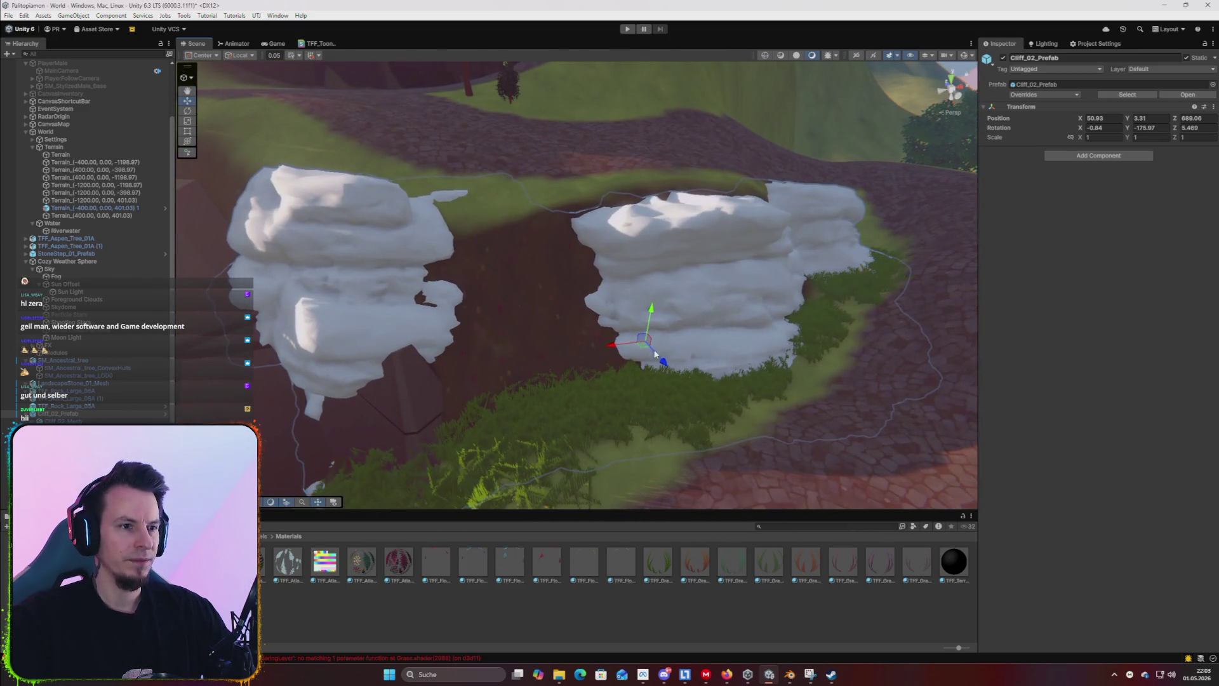
scroll(671, 379, up, 3)
mouse_move(674, 386)
mouse_down()
mouse_move(672, 398)
mouse_move(344, 371)
mouse_up()
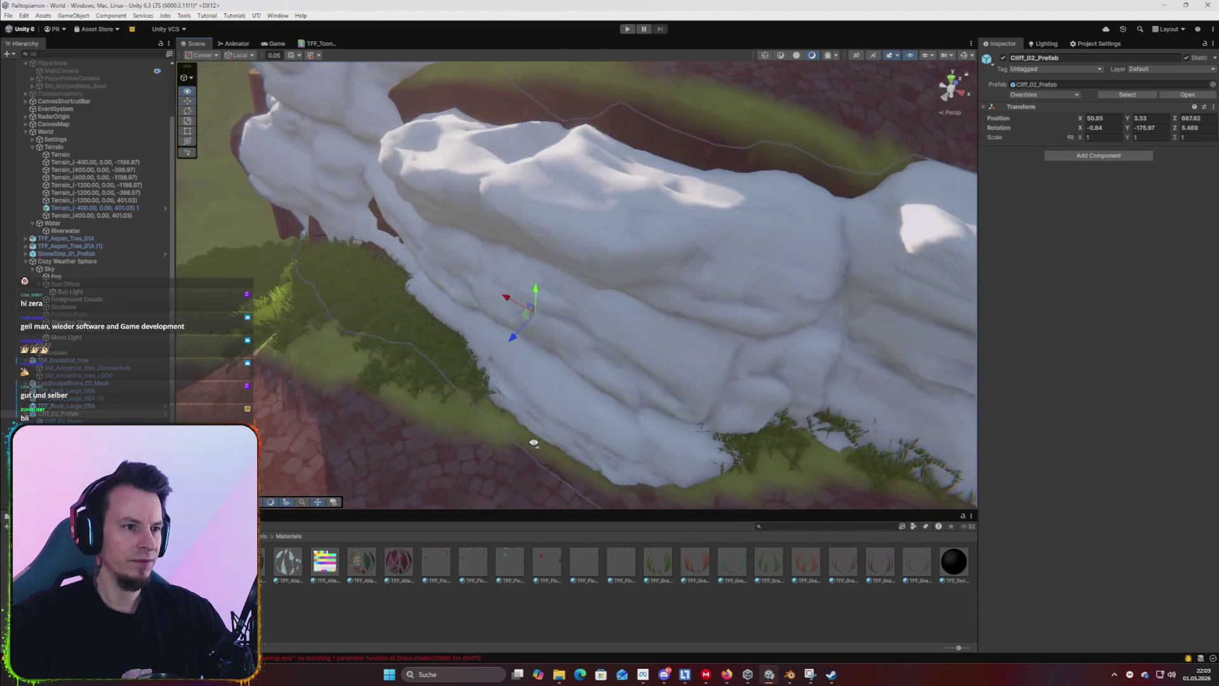
click(345, 371)
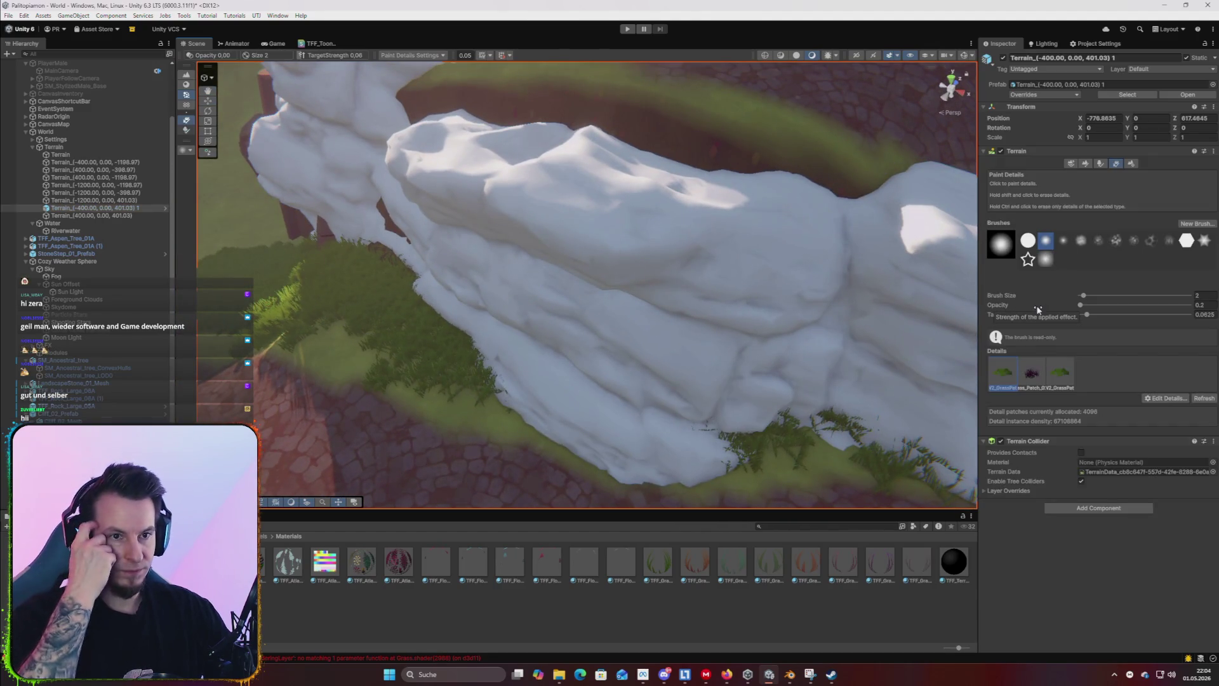
Paint grass and fern details across the terrain at the white cliff's base.
mouse_move(747, 381)
mouse_down()
mouse_move(748, 367)
mouse_move(579, 354)
mouse_up()
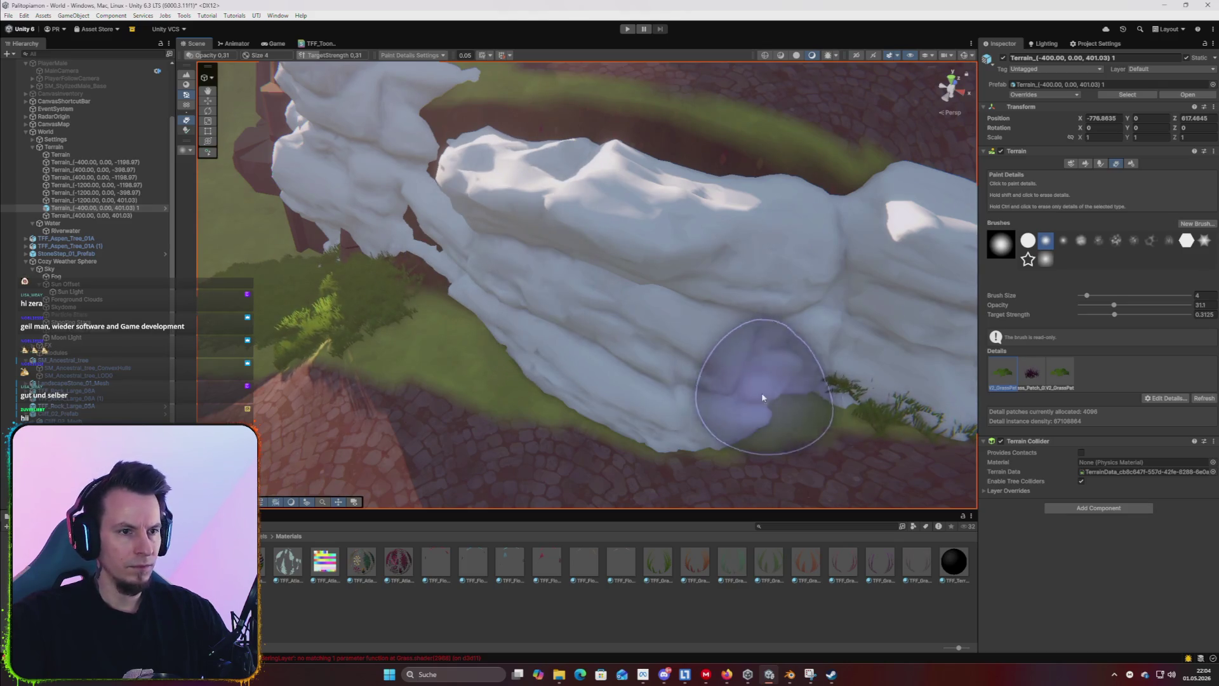
drag(897, 367, 791, 317)
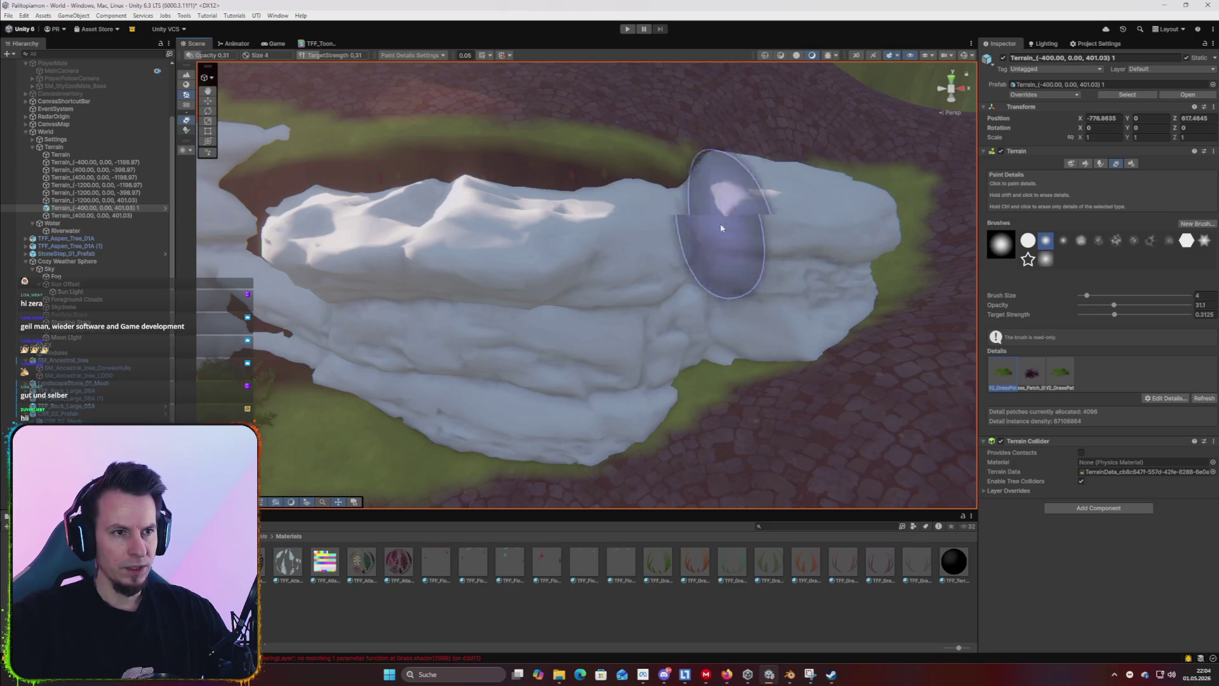
scroll(381, 292, up, 5)
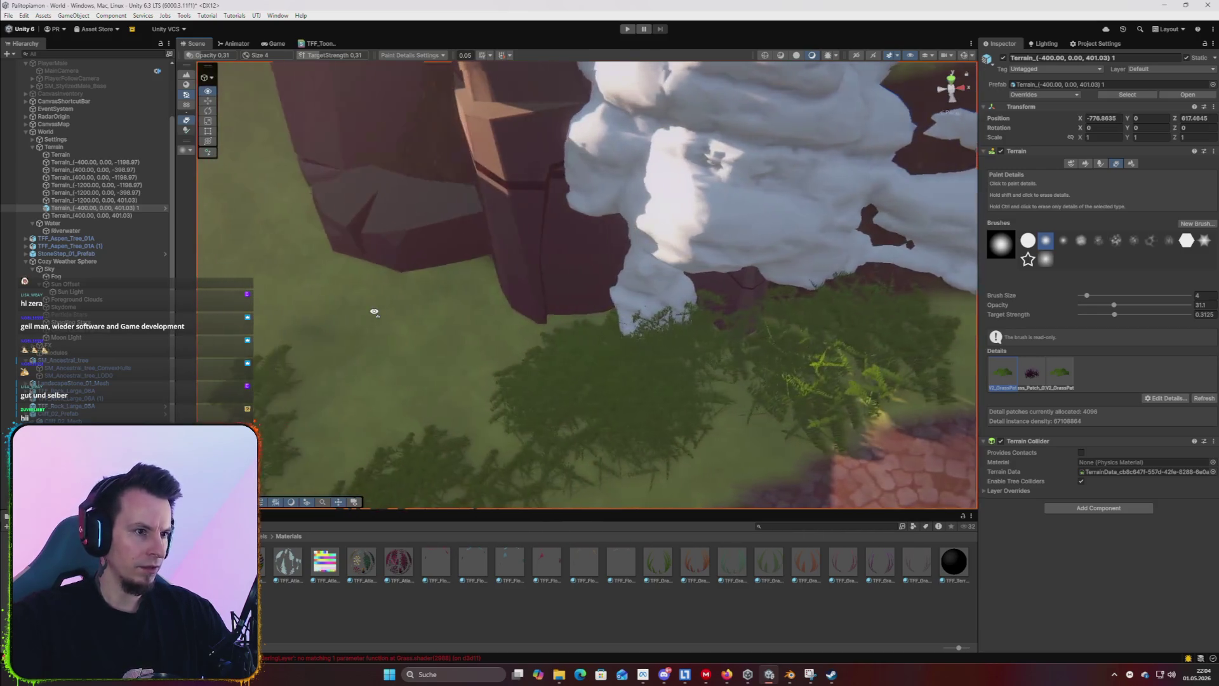
drag(375, 312, 925, 260)
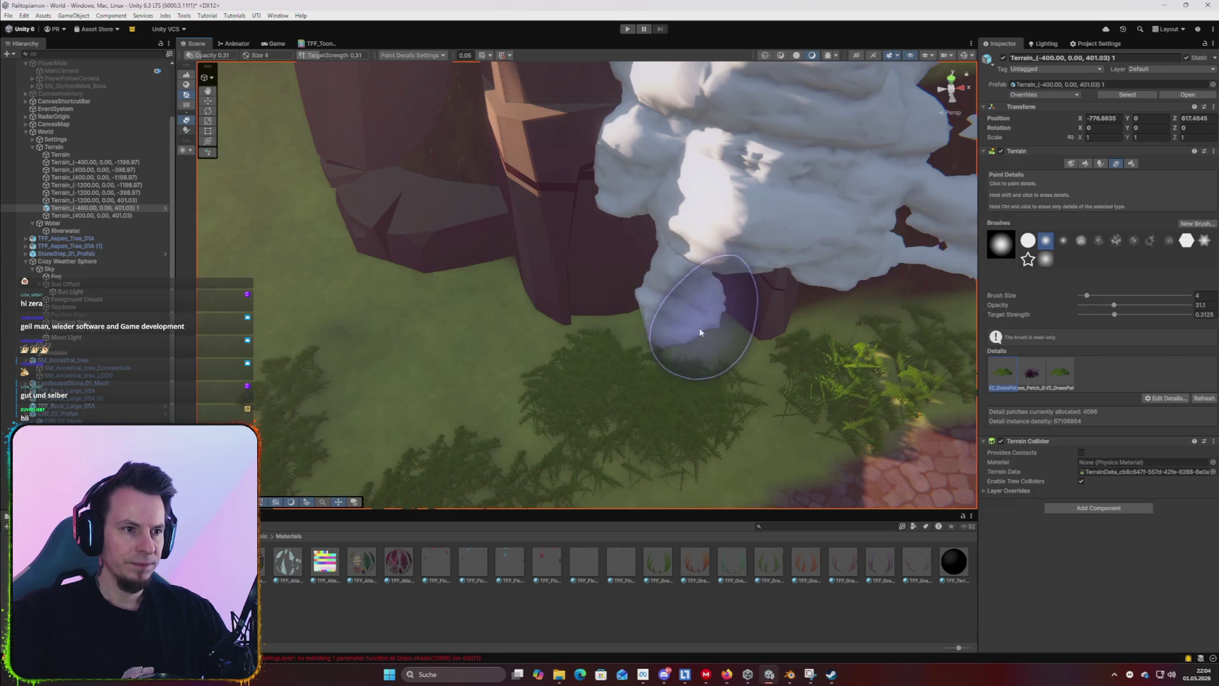
mouse_move(779, 430)
mouse_down()
mouse_move(734, 427)
mouse_move(699, 381)
mouse_move(570, 394)
mouse_up()
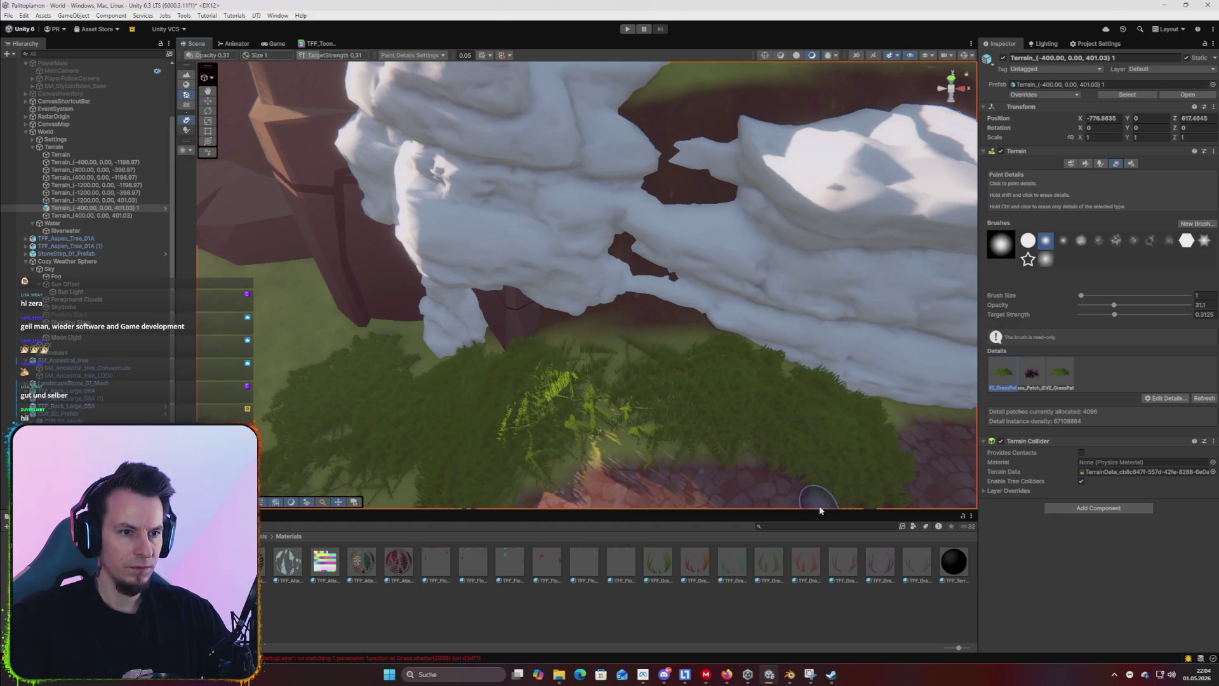
drag(838, 475, 803, 404)
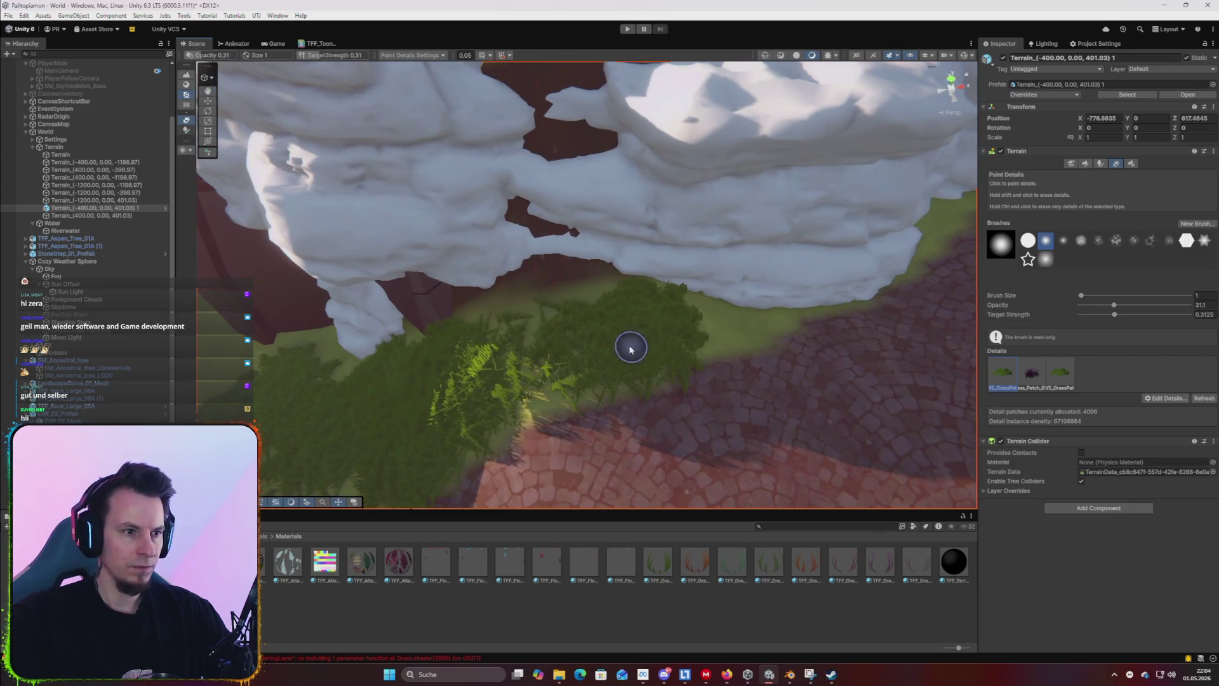
mouse_move(674, 356)
mouse_down()
mouse_move(615, 346)
mouse_move(534, 375)
mouse_move(718, 332)
mouse_move(882, 268)
mouse_move(887, 277)
mouse_move(602, 376)
mouse_up()
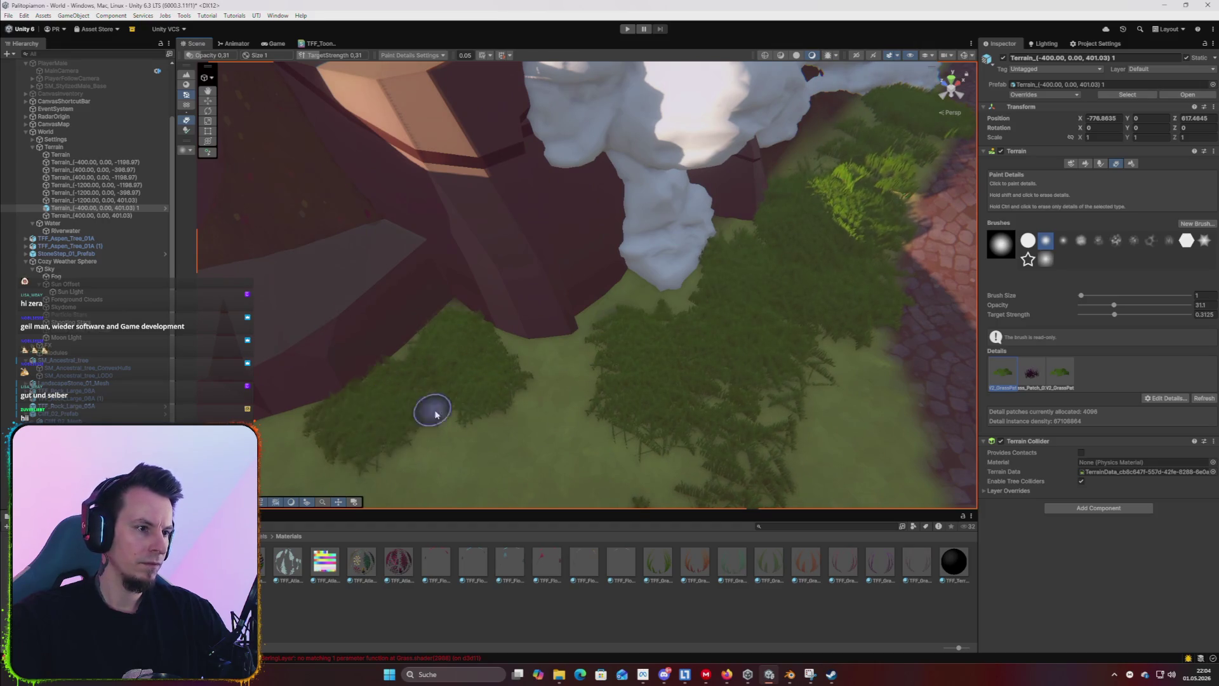
scroll(435, 413, up, 4)
scroll(419, 390, up, 2)
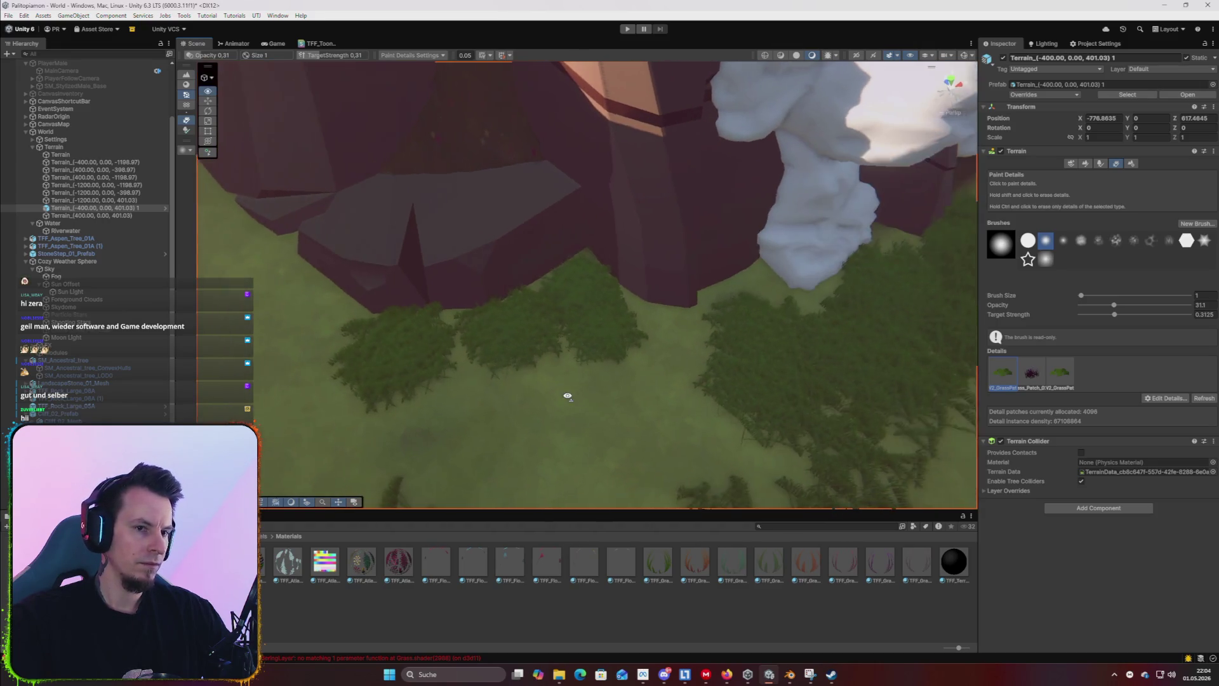
click(1072, 164)
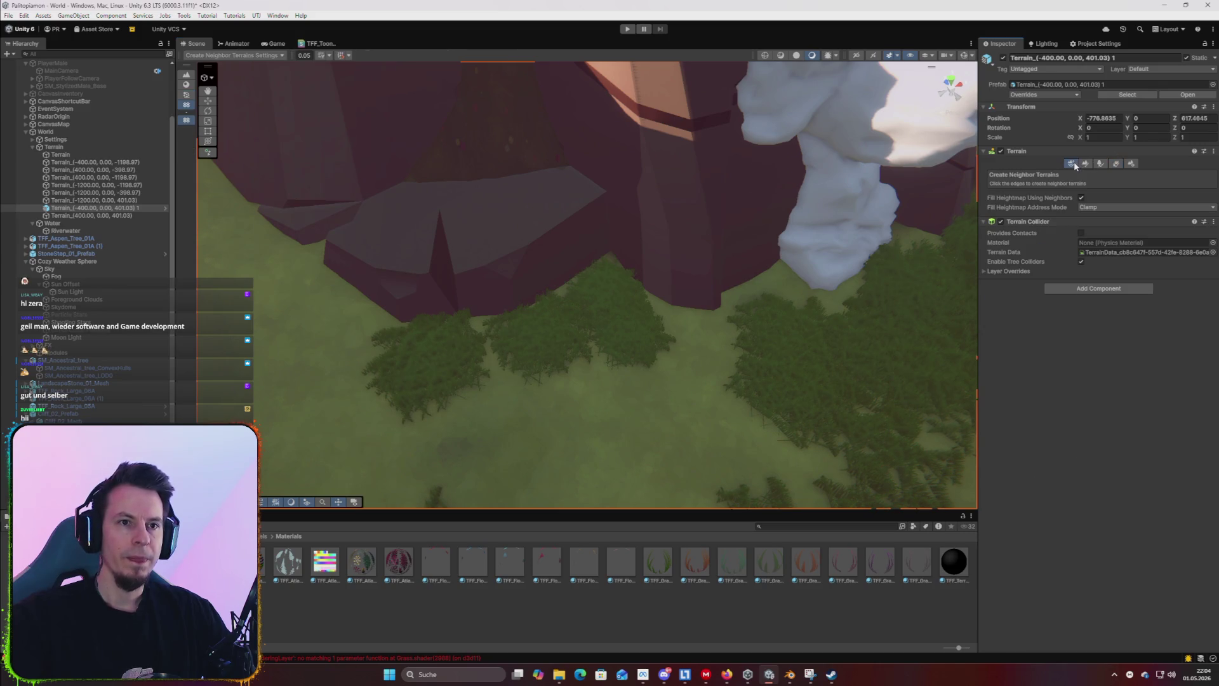
Set terrain Paint Texture to the earth layer with brush size 2 and opacity 0.31.
click(1084, 164)
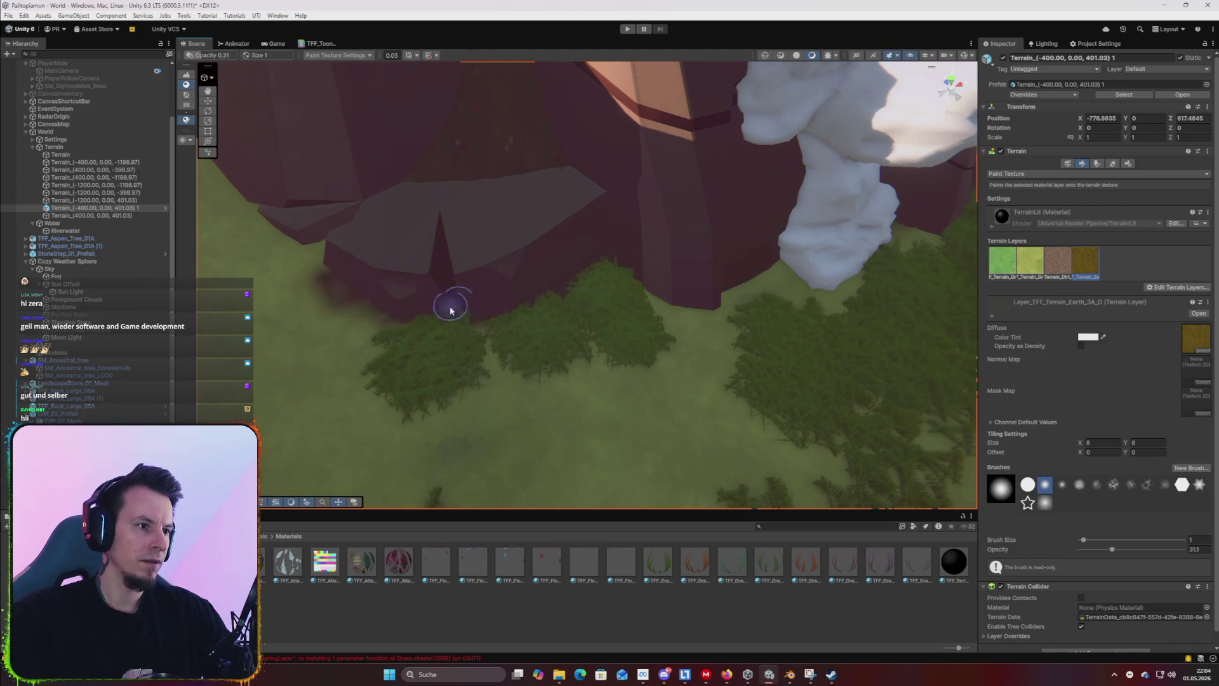
scroll(407, 271, up, 2)
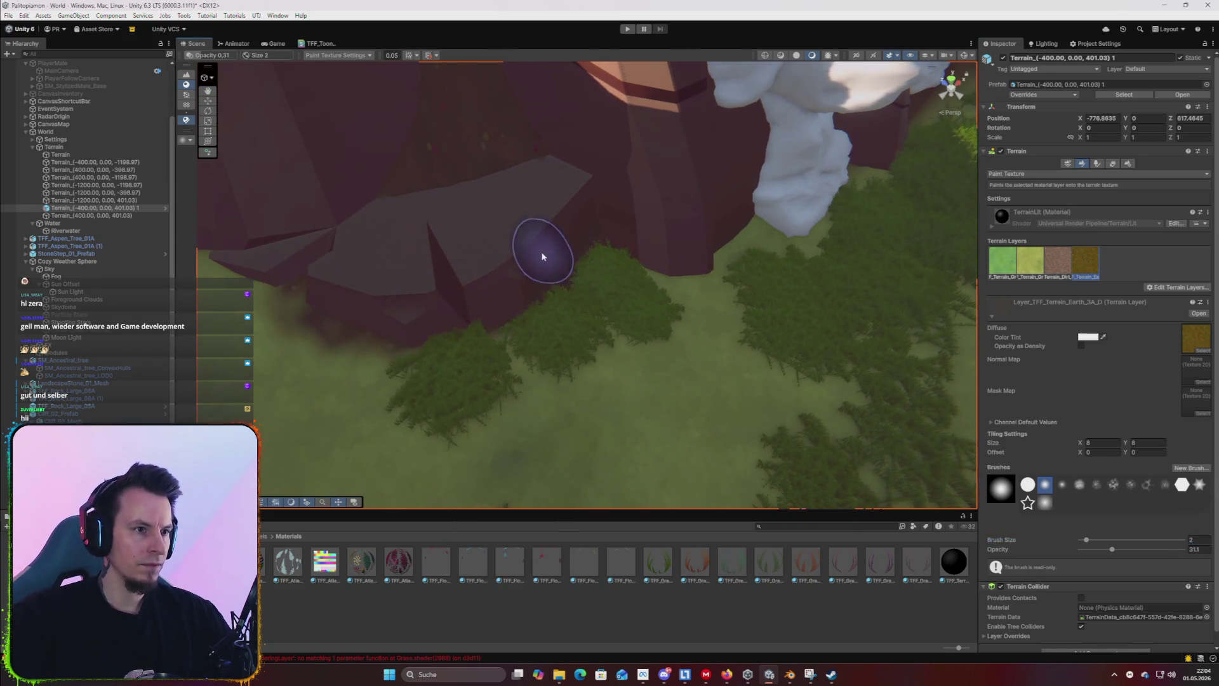
scroll(454, 294, up, 5)
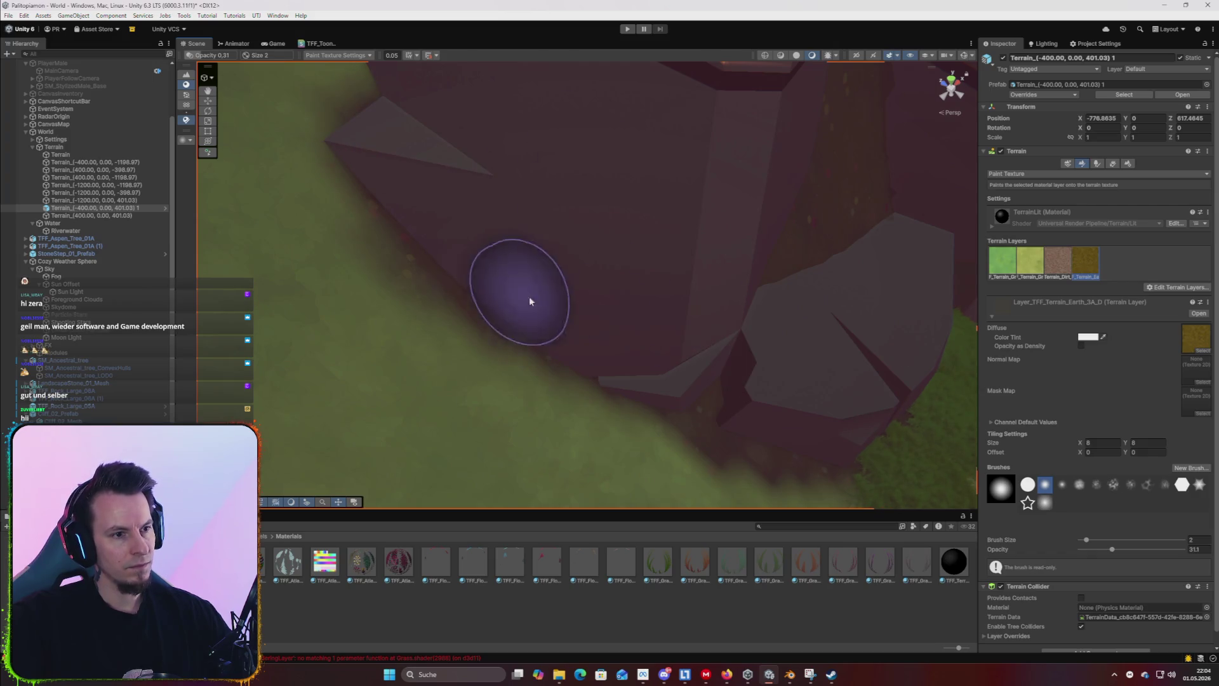
scroll(467, 184, down, 5)
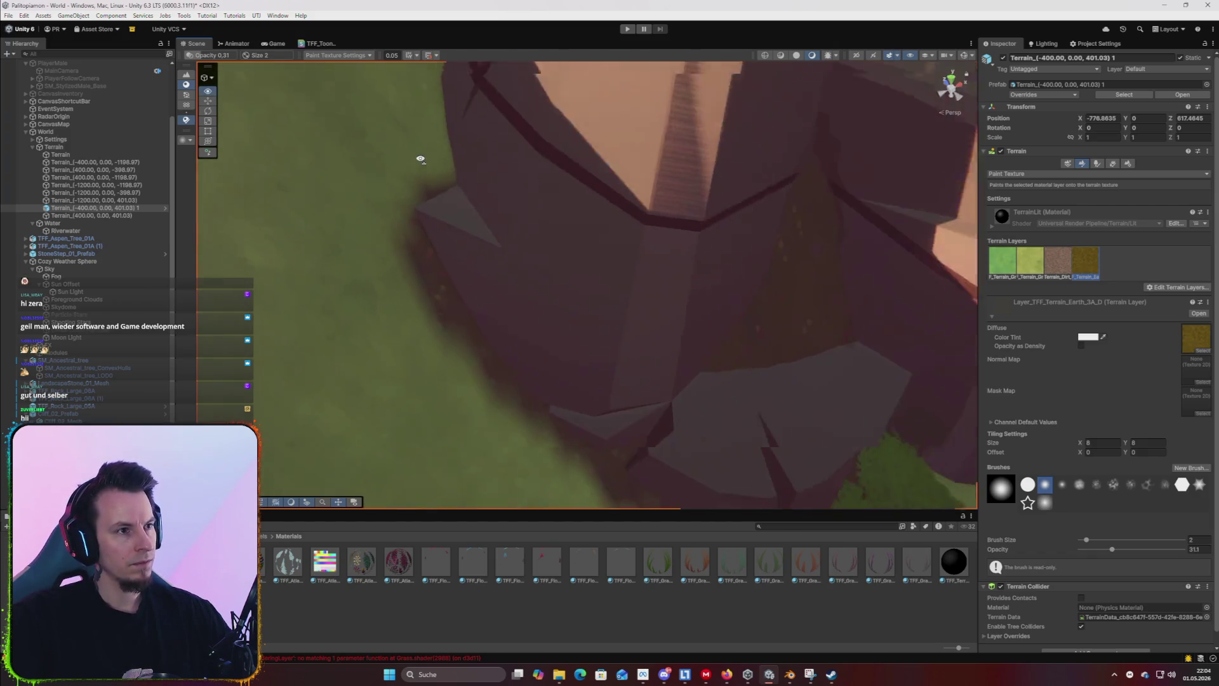
scroll(448, 85, down, 3)
Edge the cliff base and cobblestone path with earth texture, then start Play mode.
mouse_move(563, 280)
mouse_down()
mouse_move(786, 427)
mouse_move(756, 436)
mouse_move(678, 386)
mouse_up()
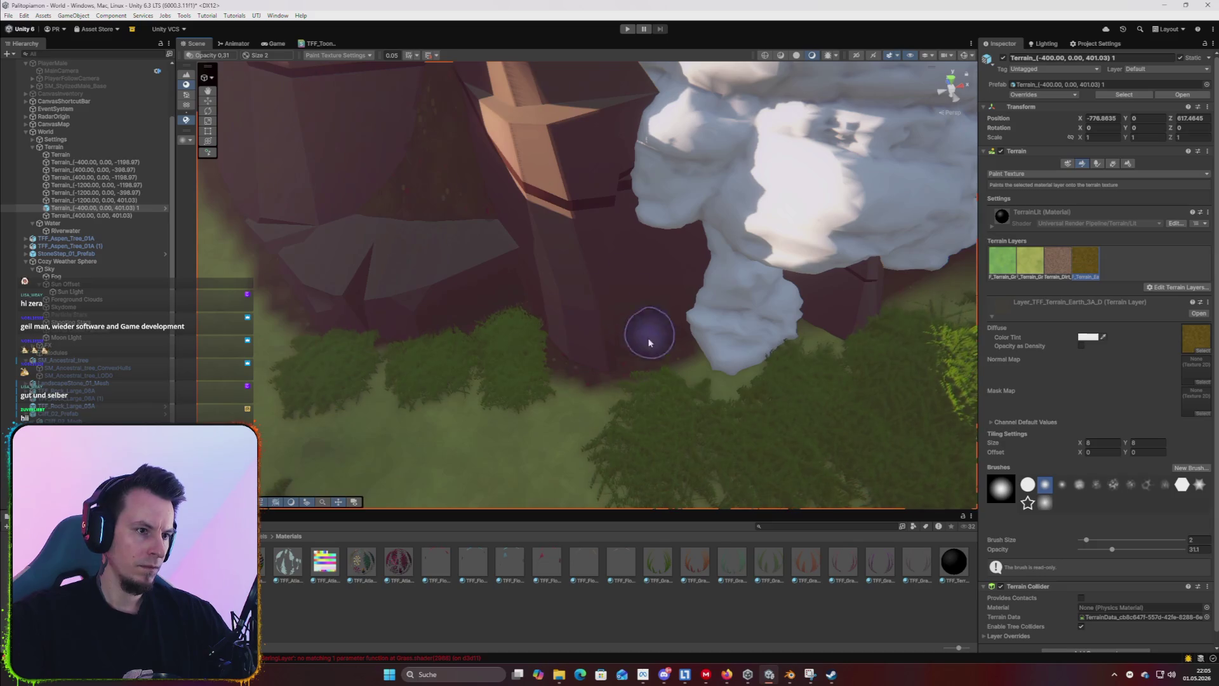
scroll(571, 305, up, 3)
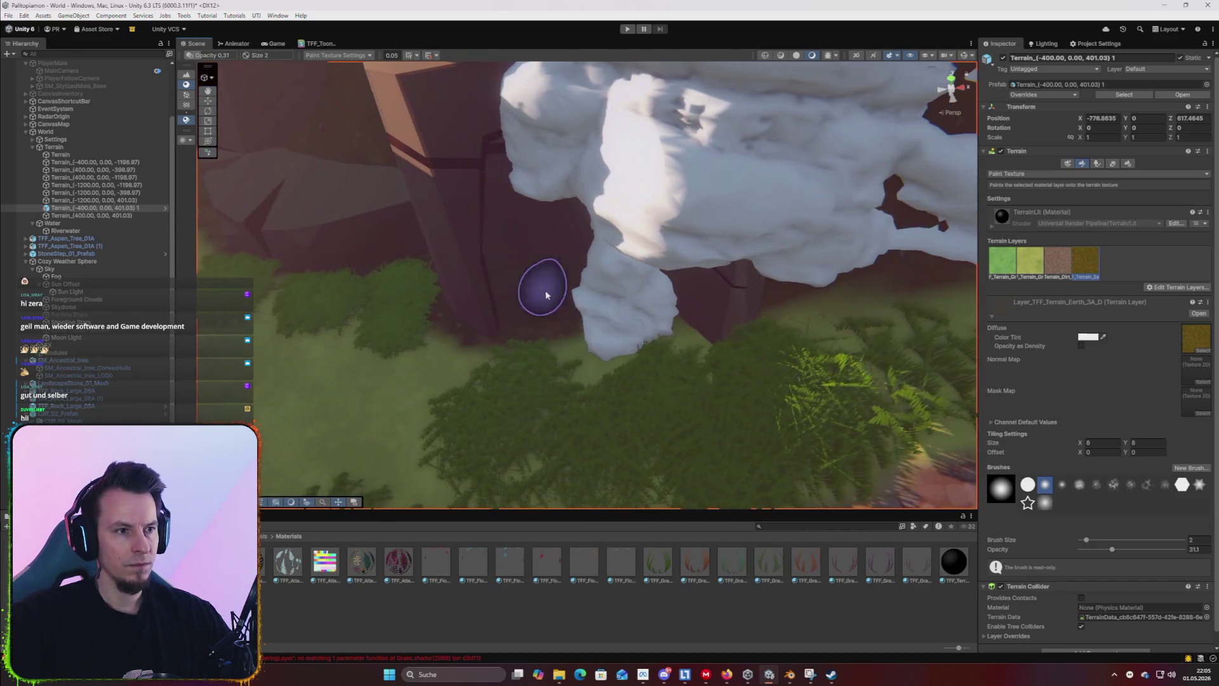
drag(720, 310, 342, 240)
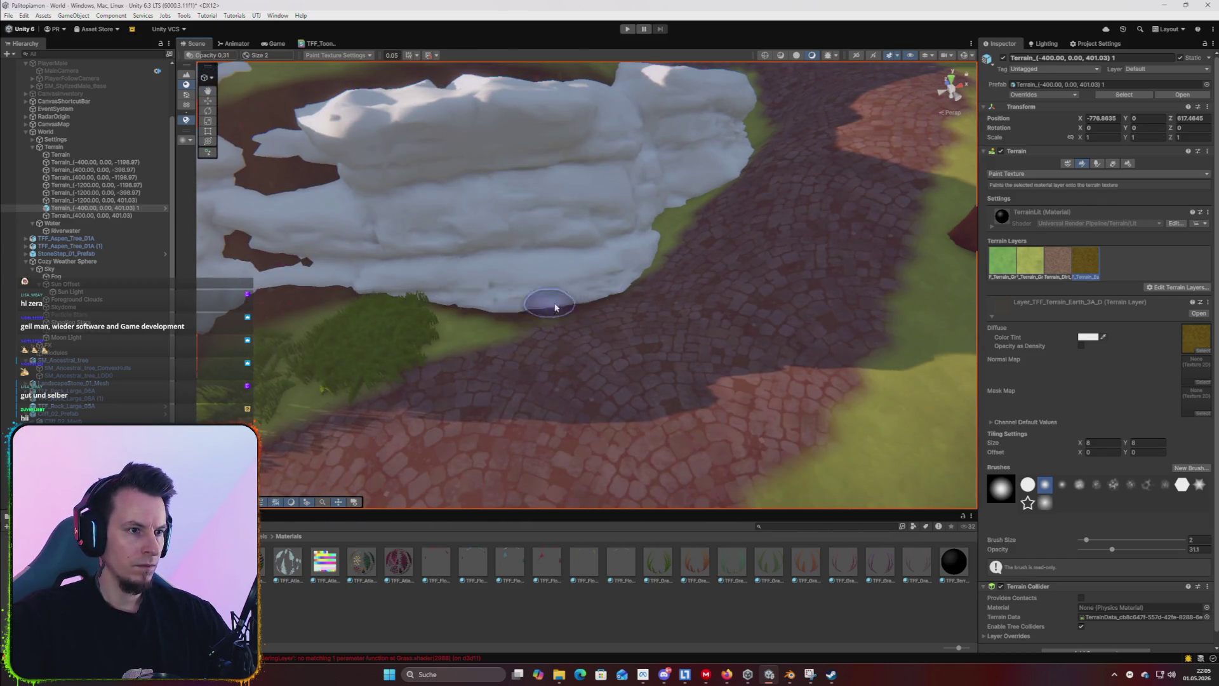
mouse_move(709, 256)
mouse_down()
mouse_move(601, 330)
mouse_move(436, 321)
mouse_move(725, 287)
mouse_move(729, 172)
mouse_move(797, 159)
mouse_up()
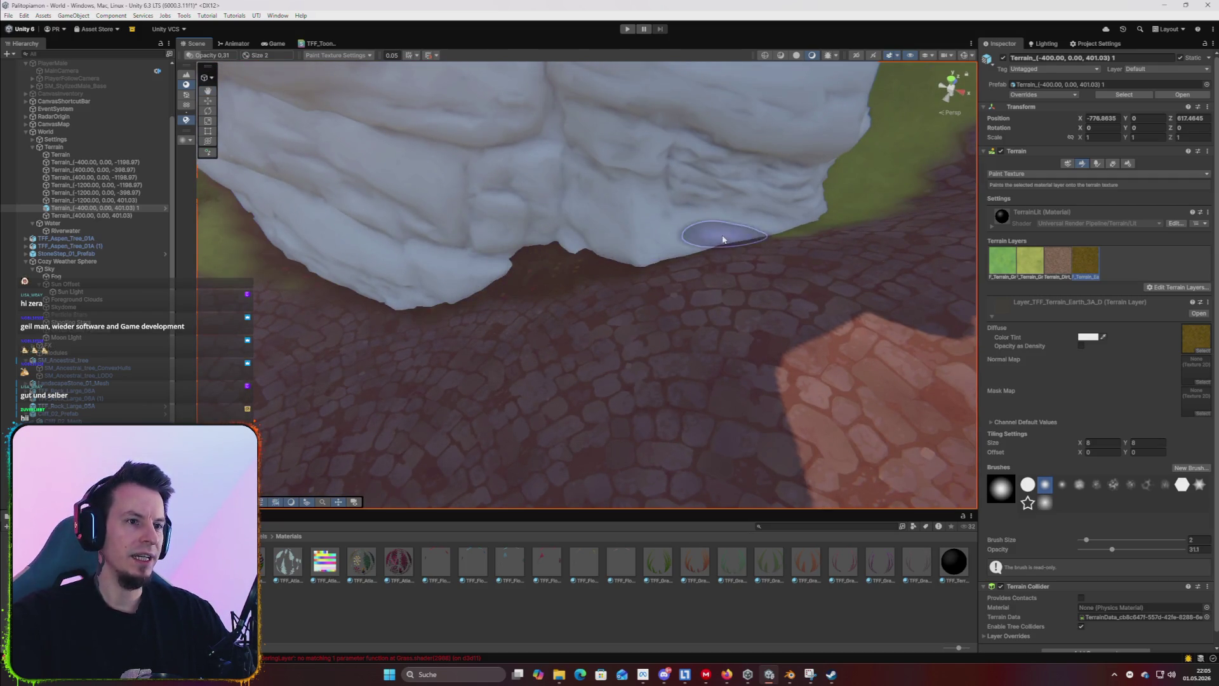
mouse_move(773, 233)
mouse_down()
mouse_move(697, 266)
mouse_move(620, 263)
mouse_move(645, 257)
mouse_move(702, 200)
mouse_move(707, 253)
mouse_move(749, 128)
mouse_move(759, 135)
mouse_up()
drag(981, 109, 773, 71)
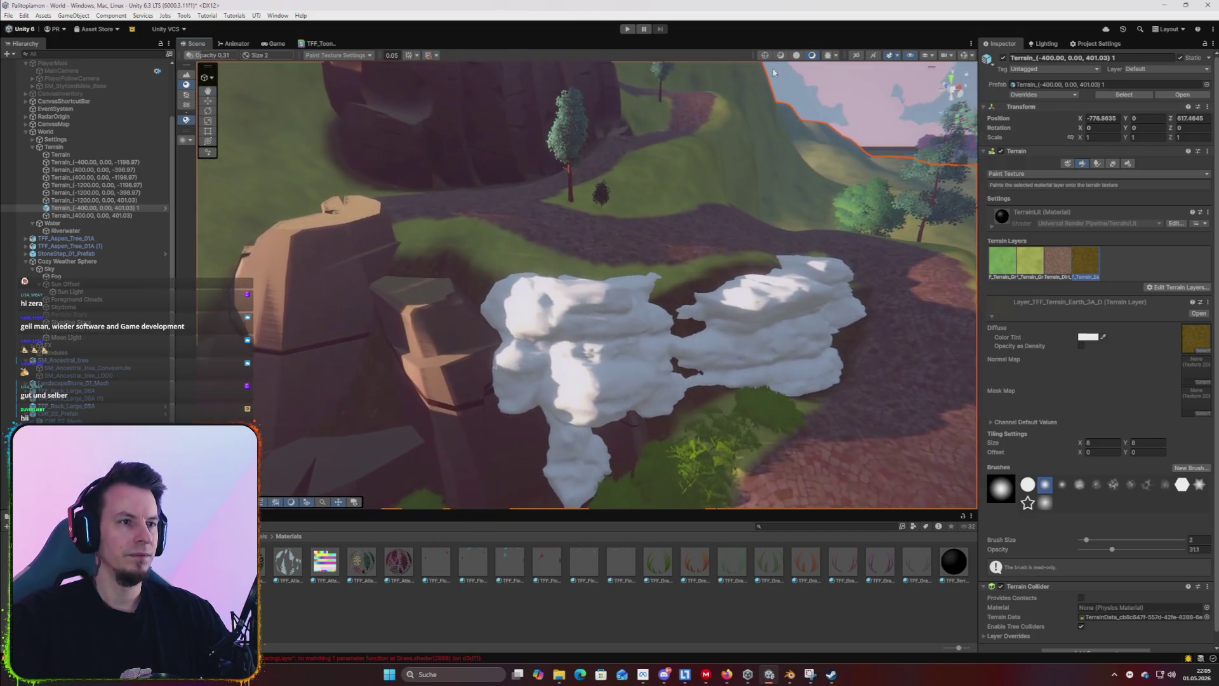
click(630, 31)
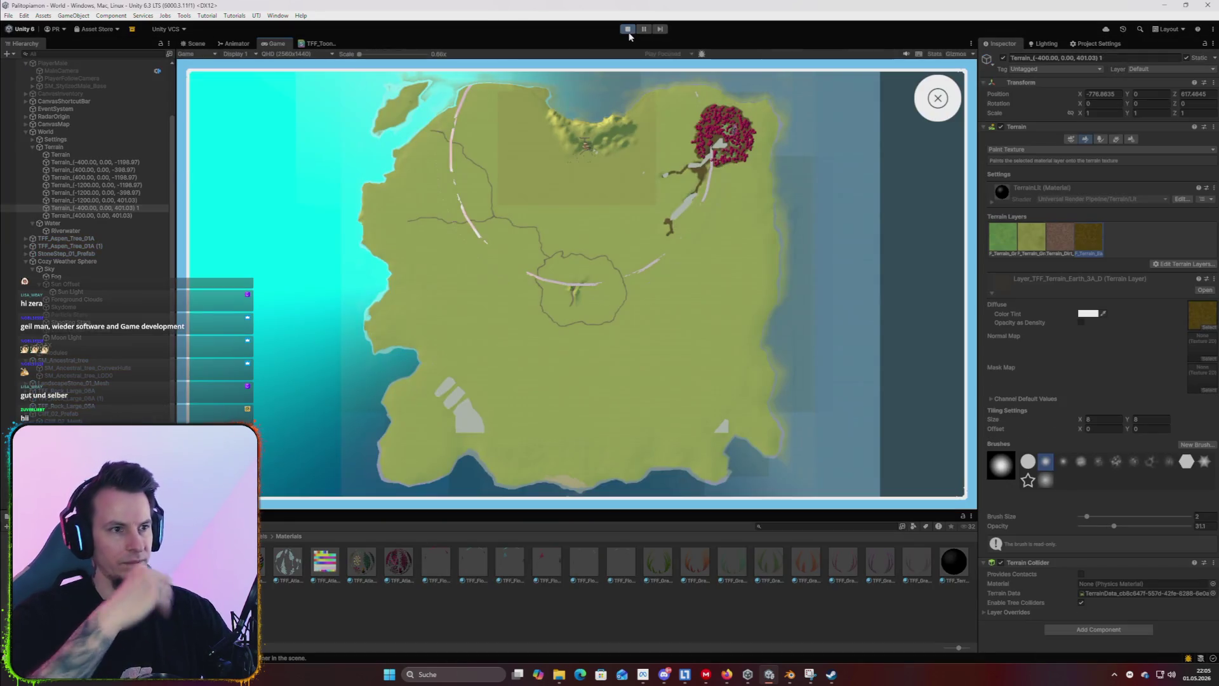
key(w)
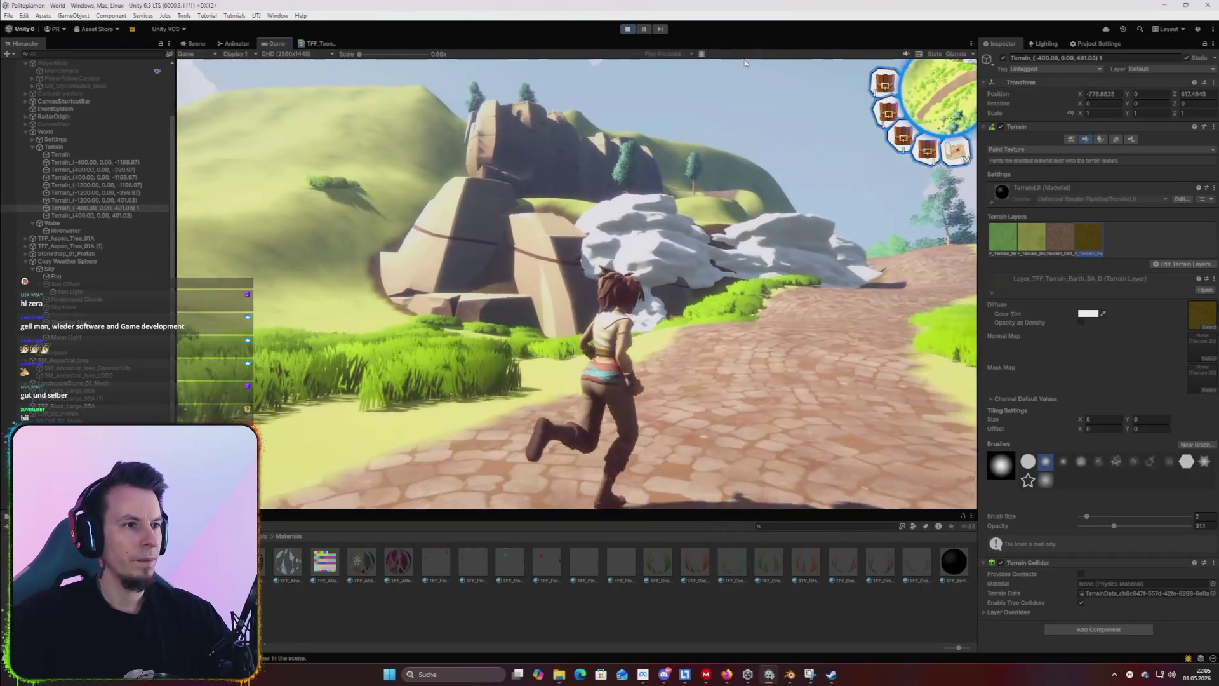
mouse_move(541, 63)
key(w)
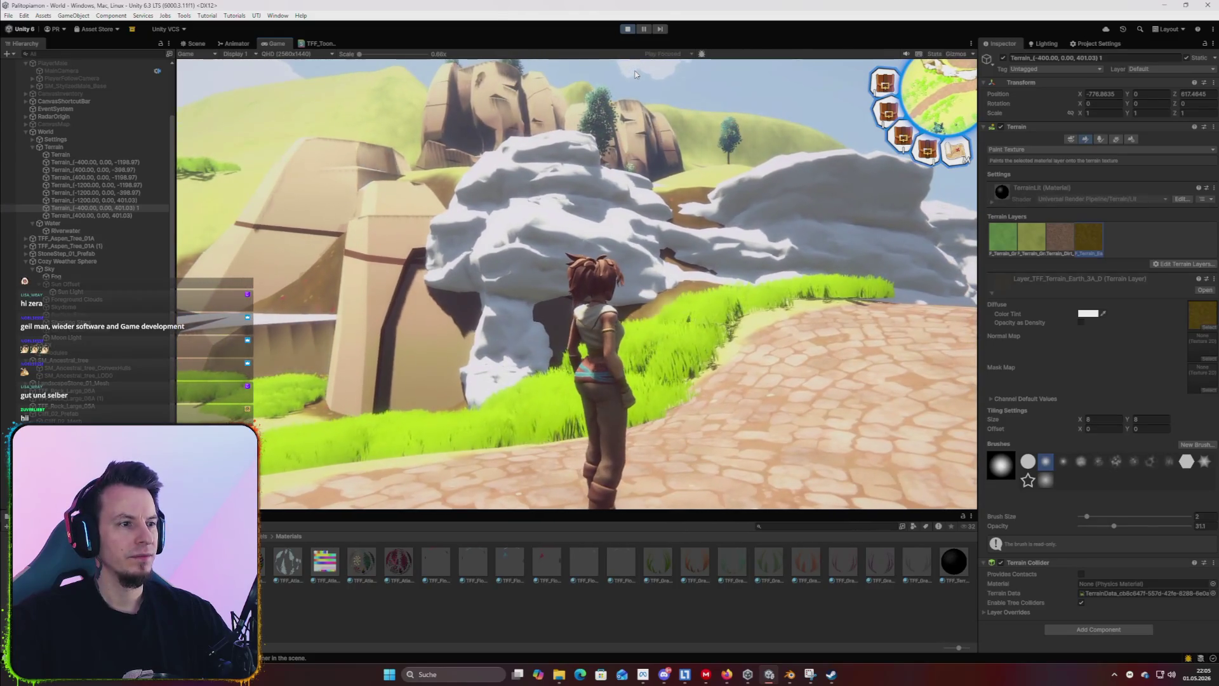
key(w)
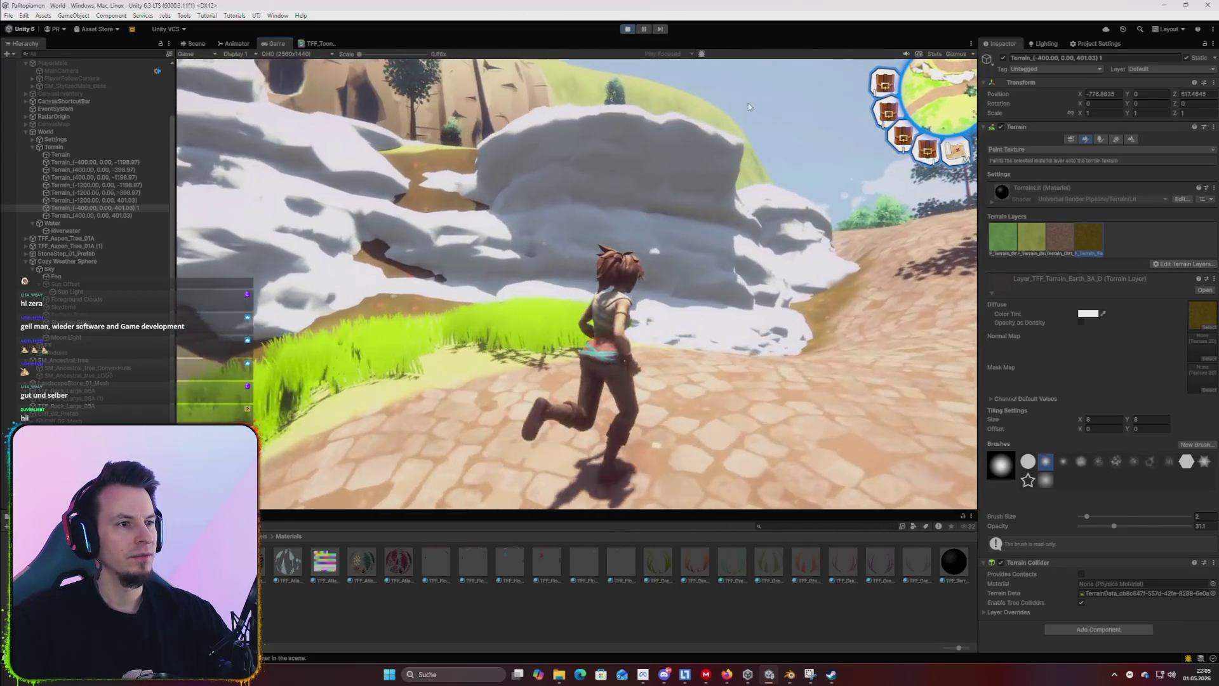
key(d)
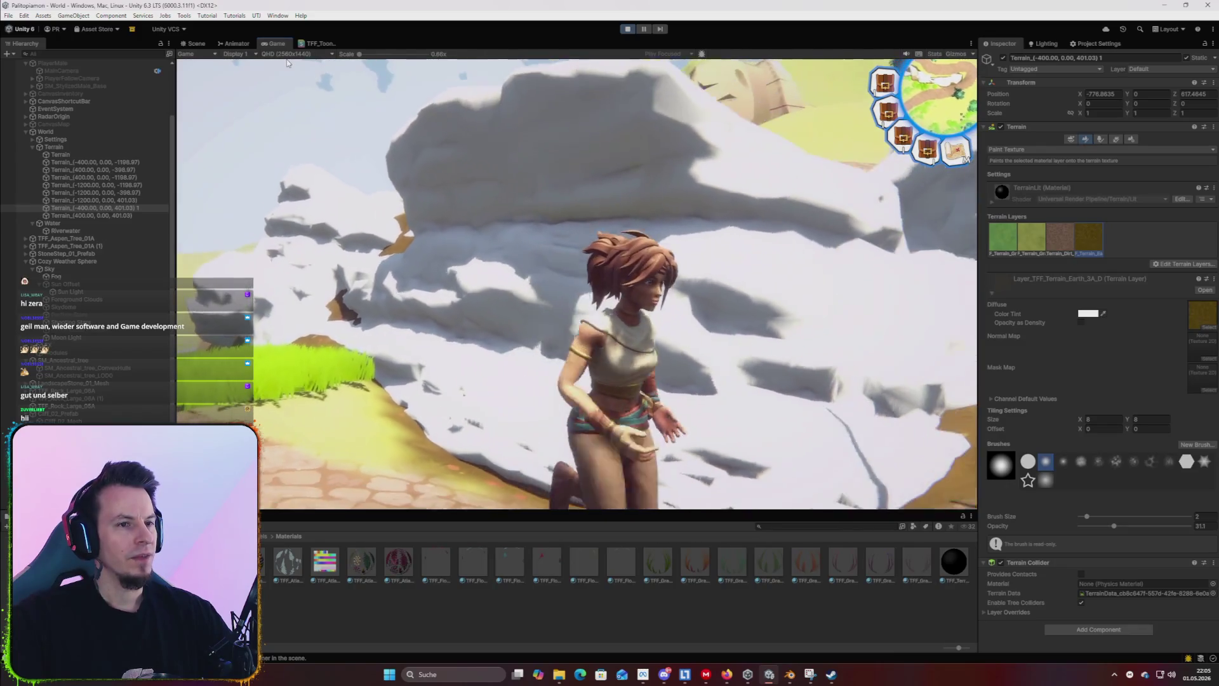
key(w)
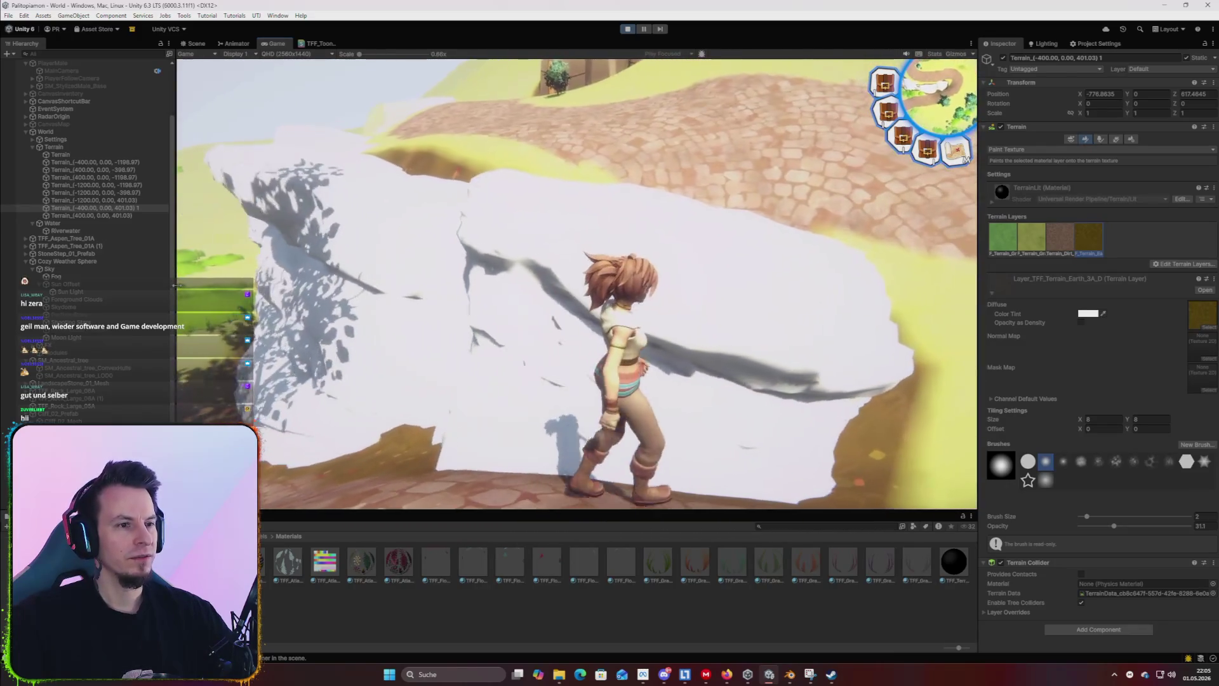
key(w)
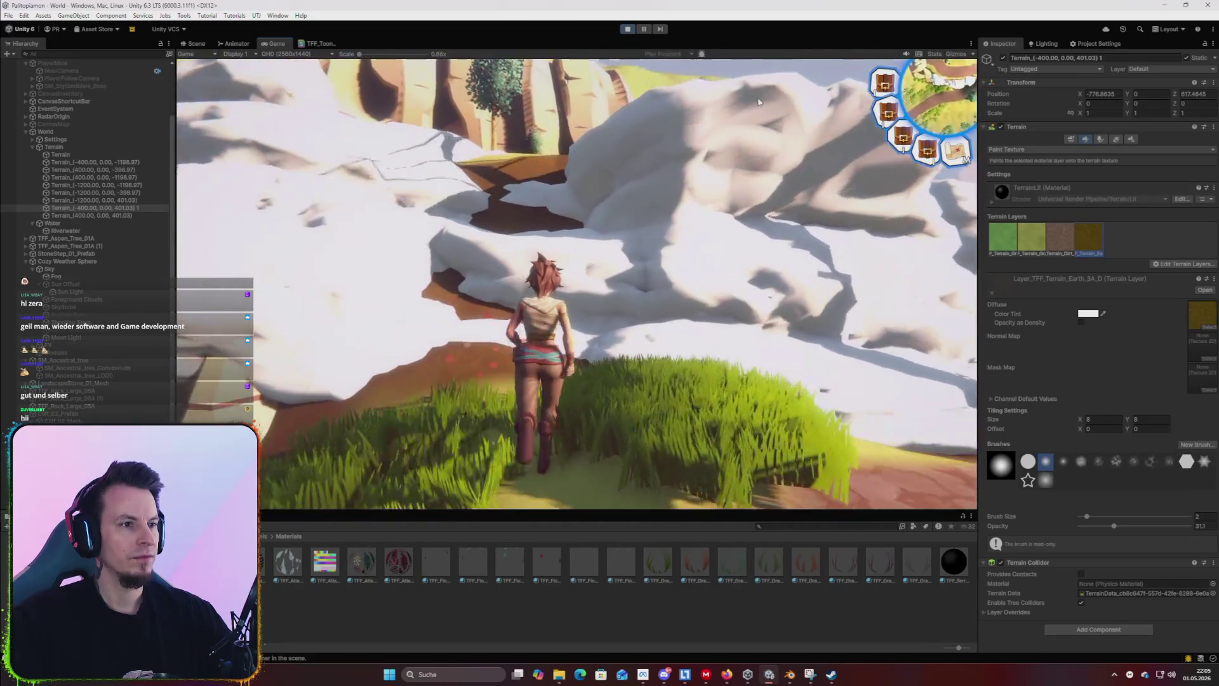
key(space)
key(w)
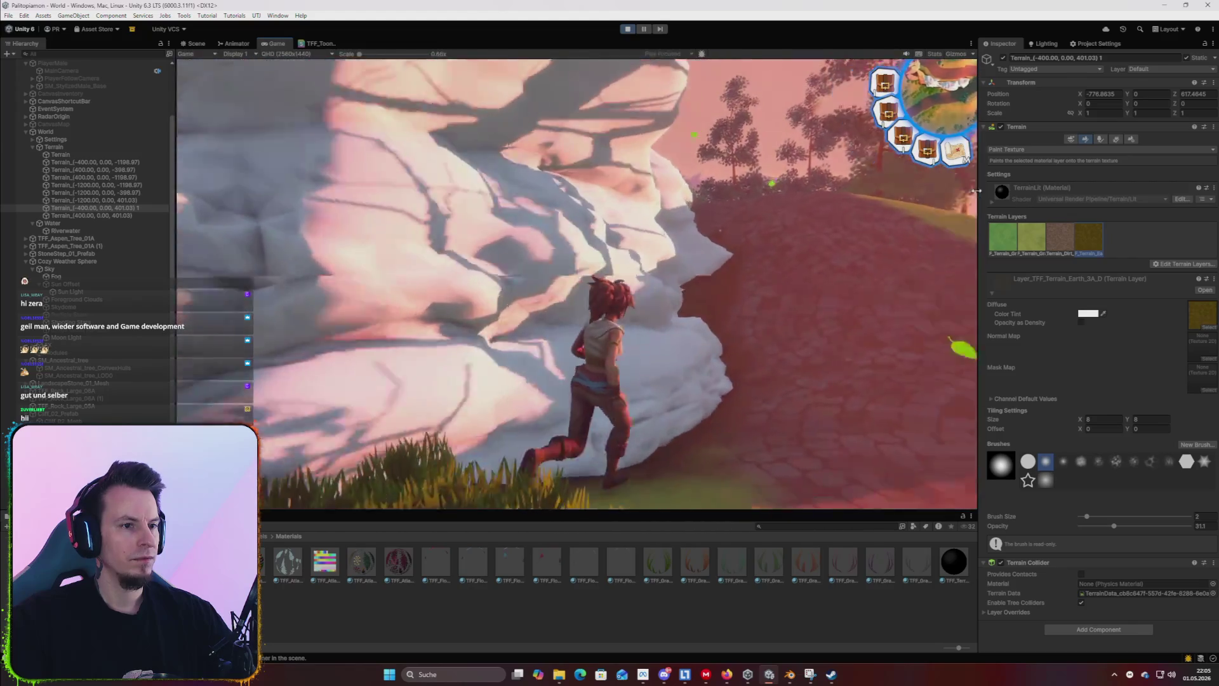
key(w)
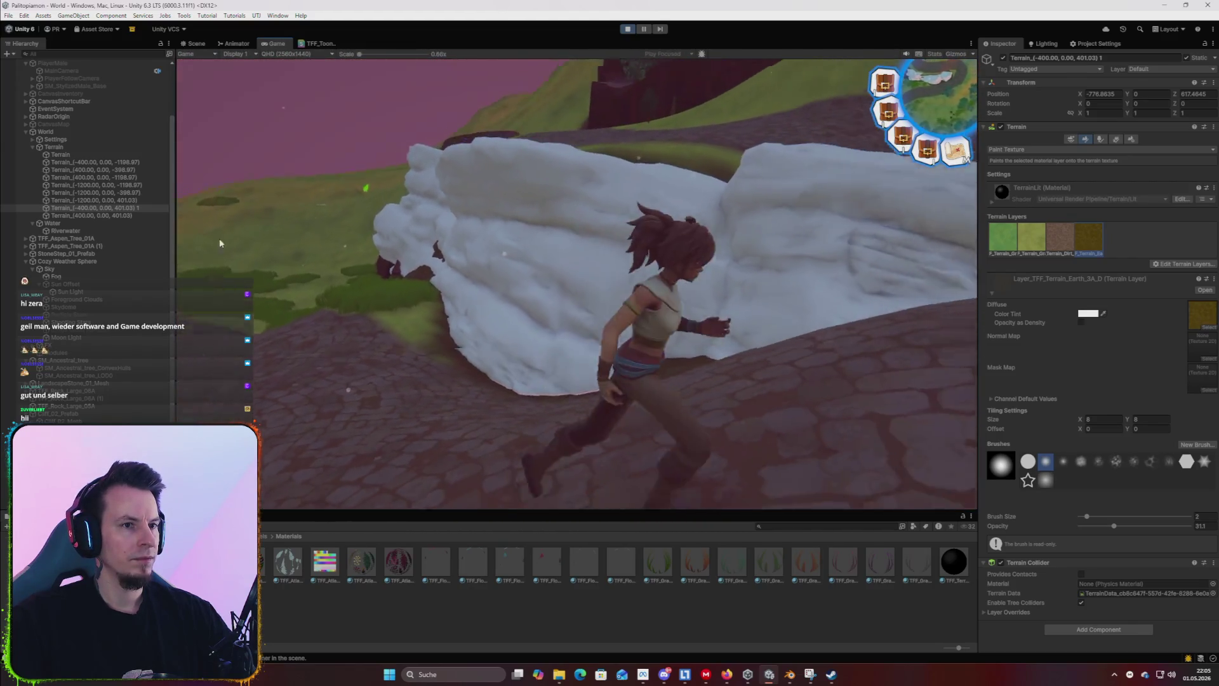
key(w)
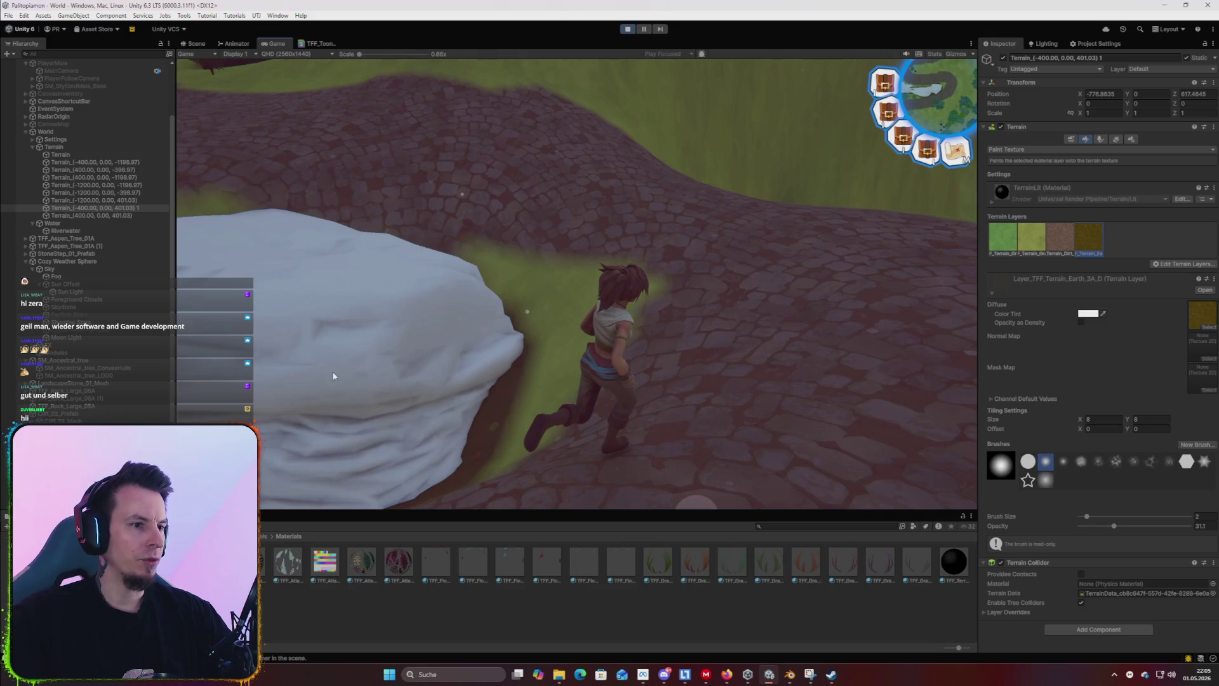
key(w)
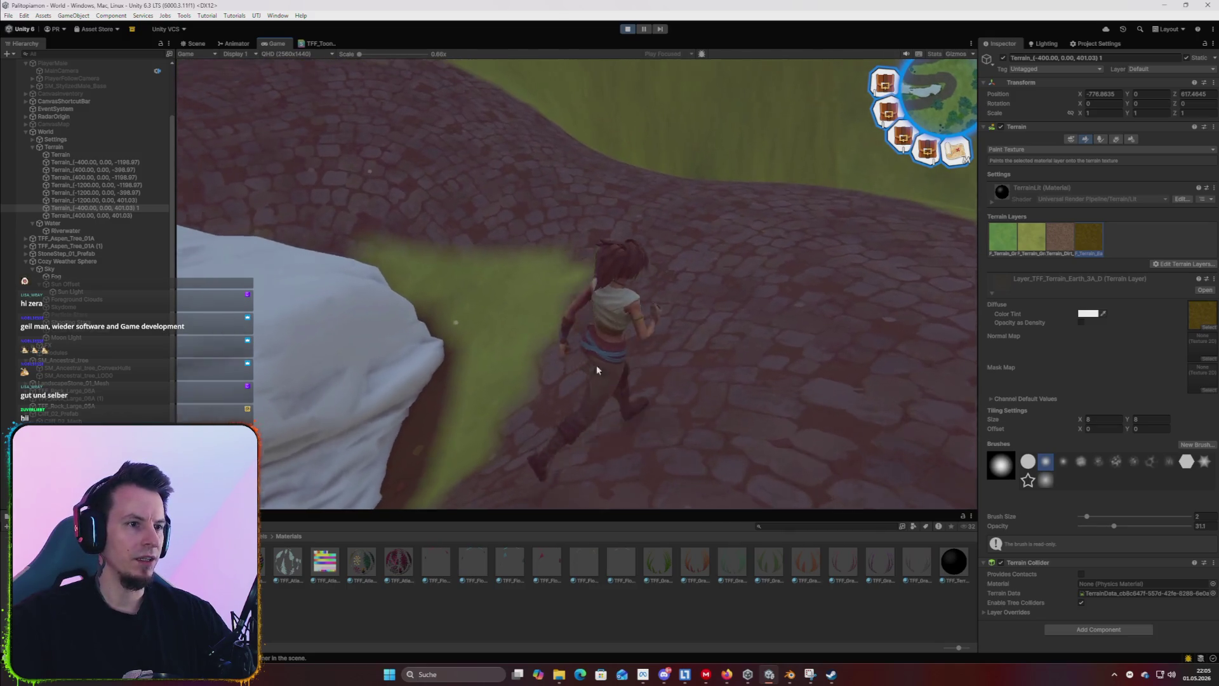
key(w)
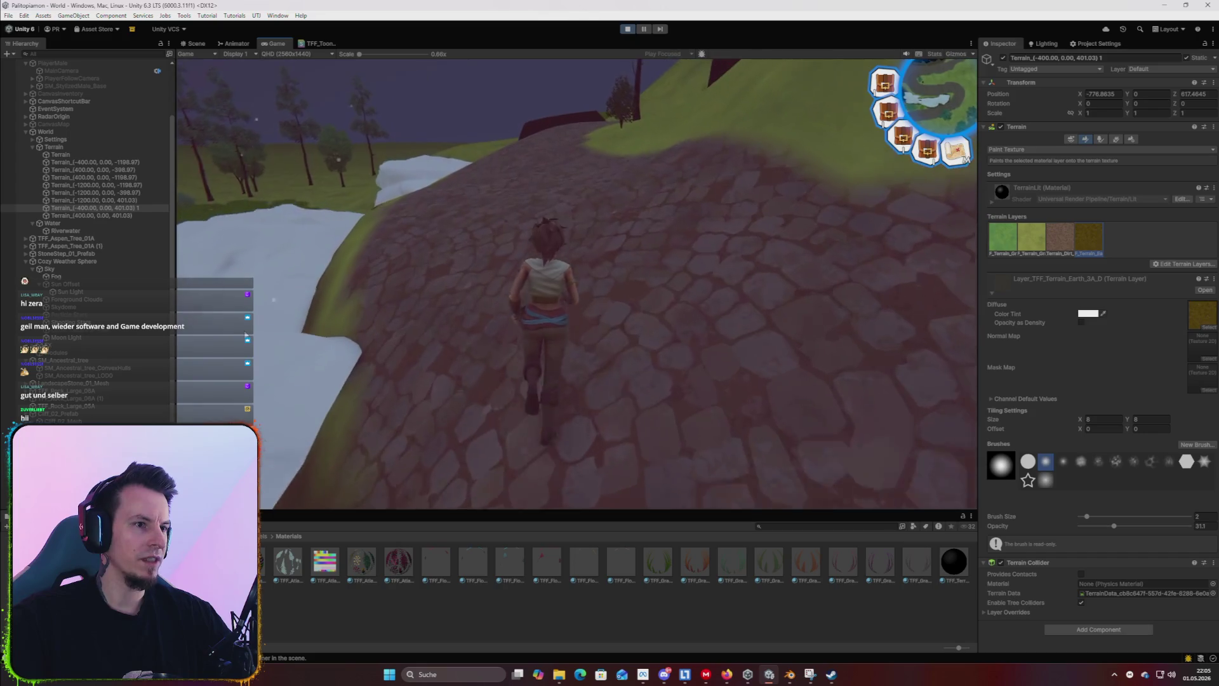
key(w)
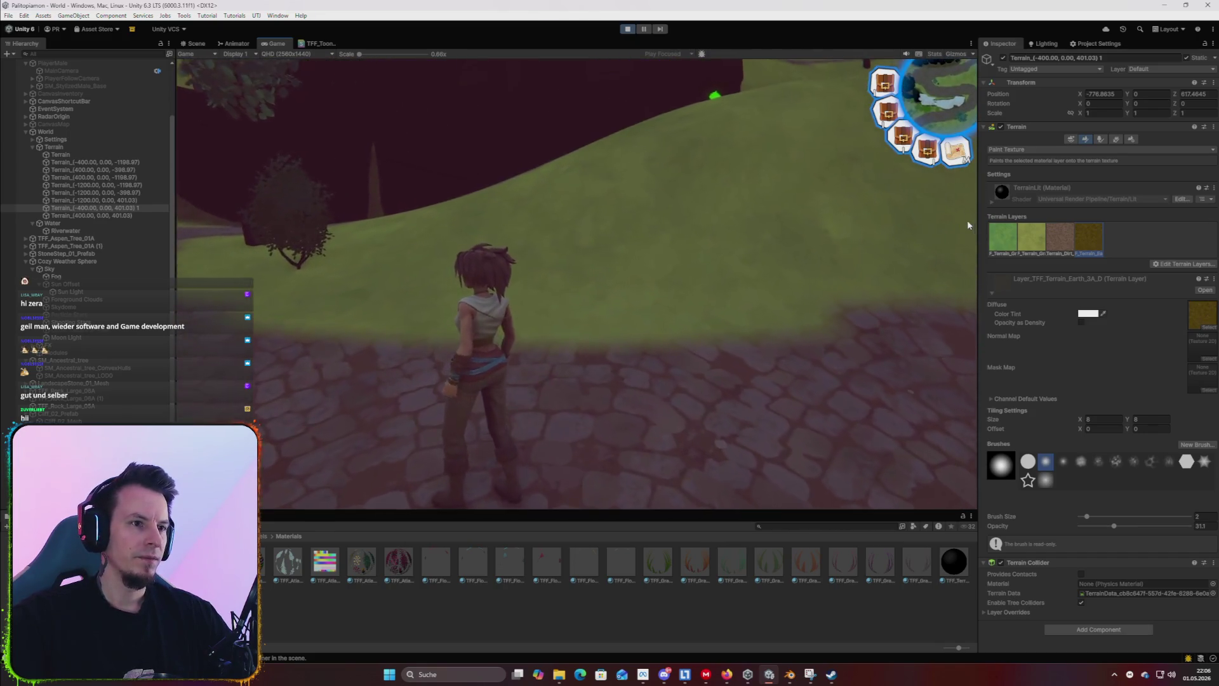
key(w)
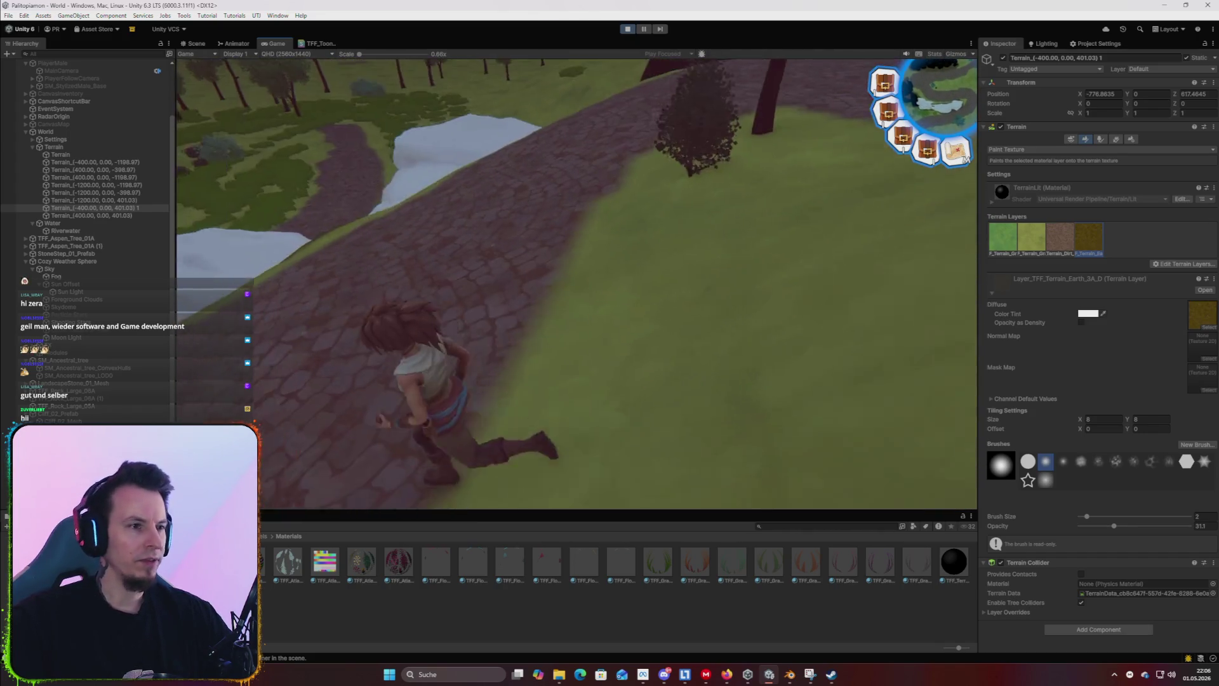
key(w)
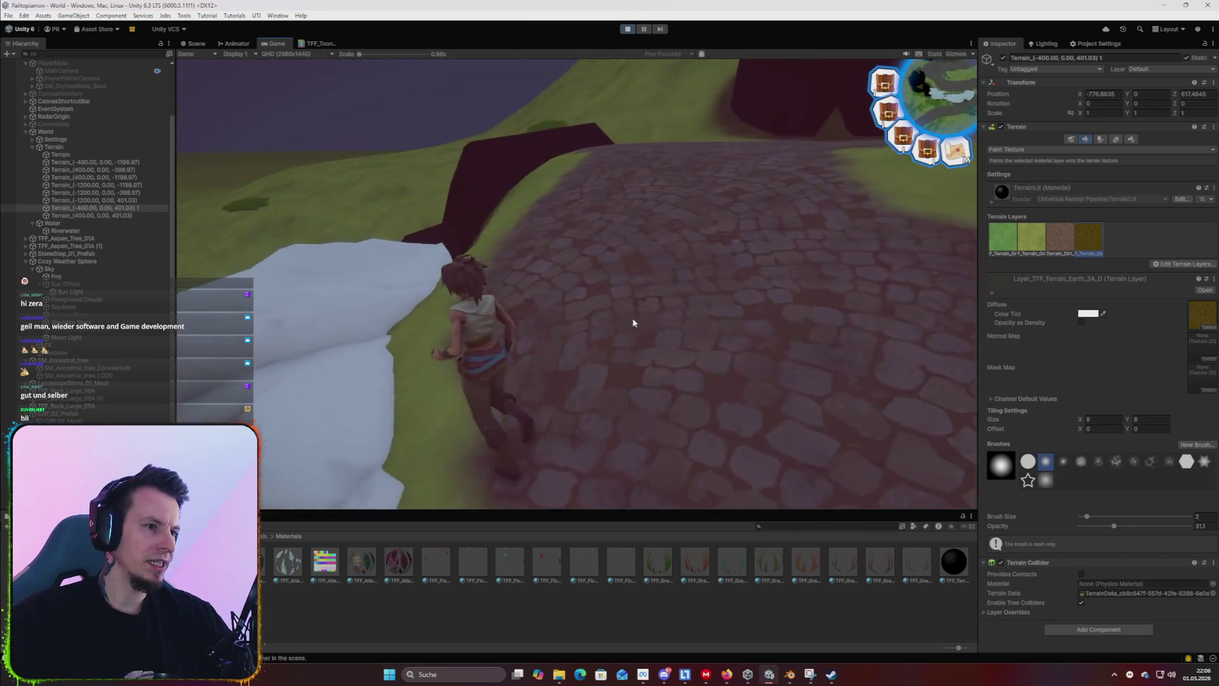
key(w)
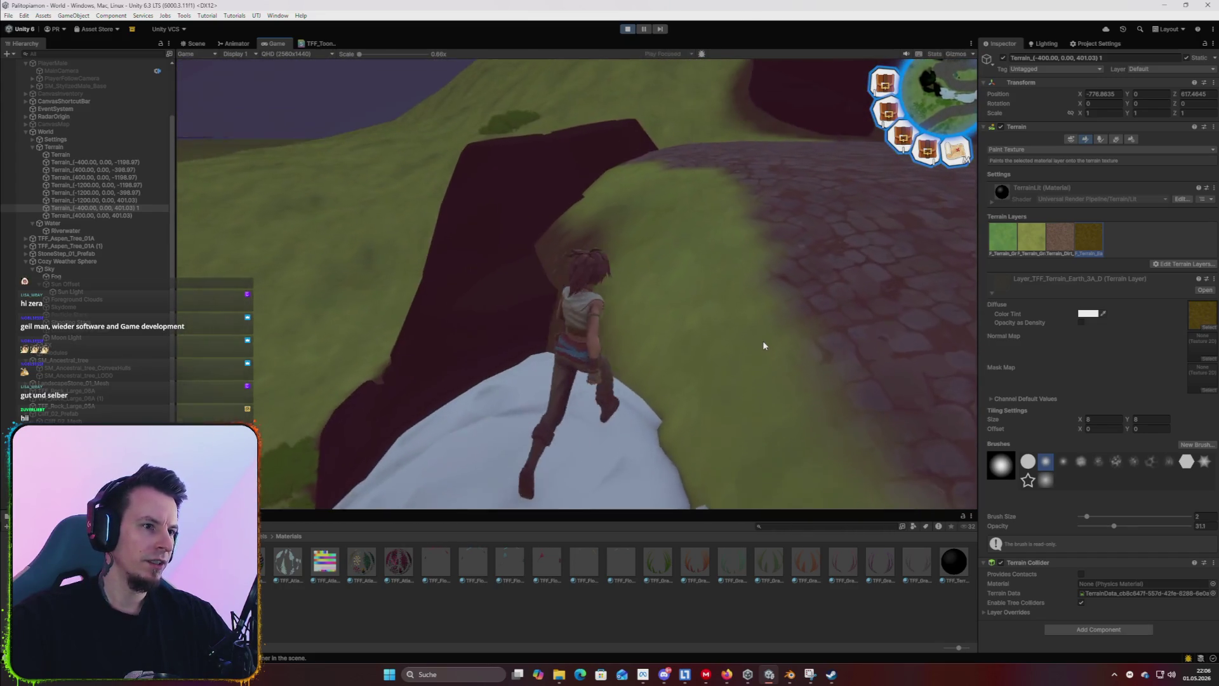
key(w)
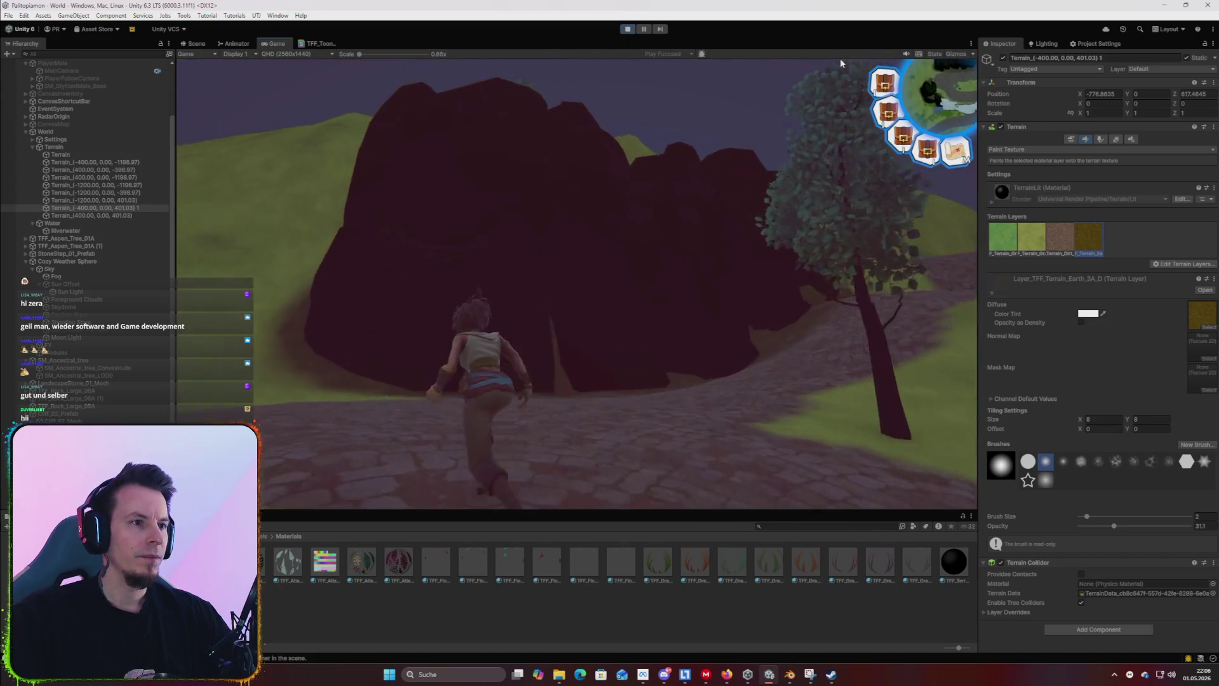
key(w)
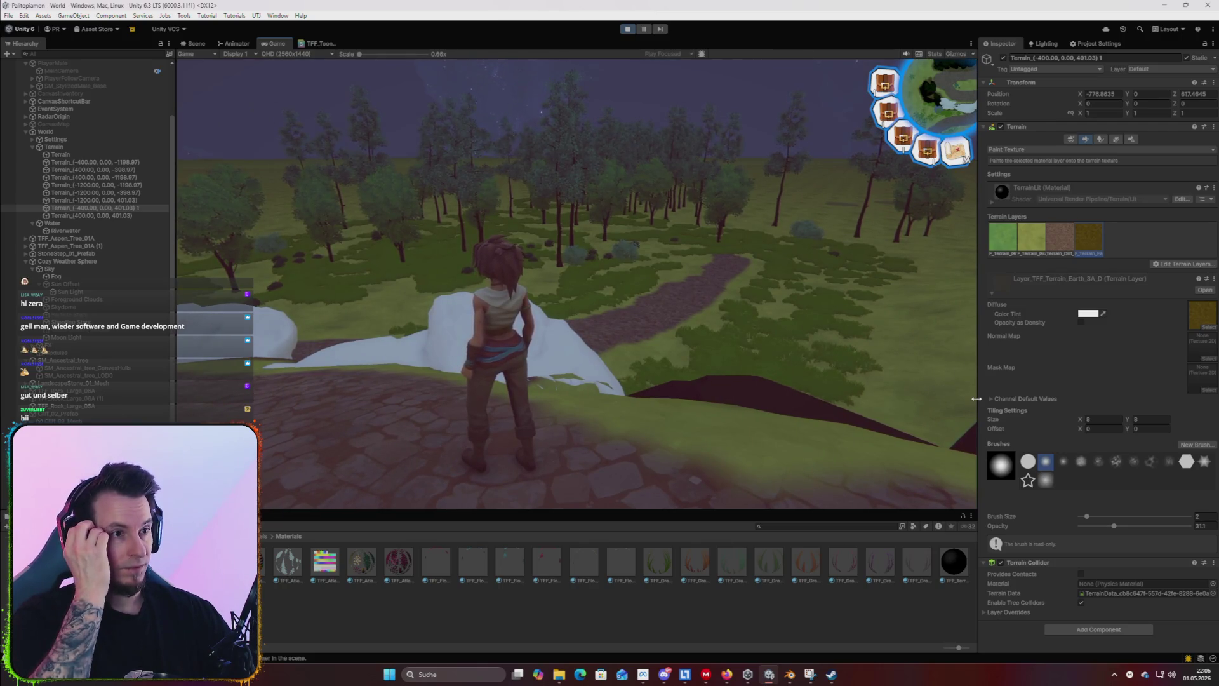
key(w)
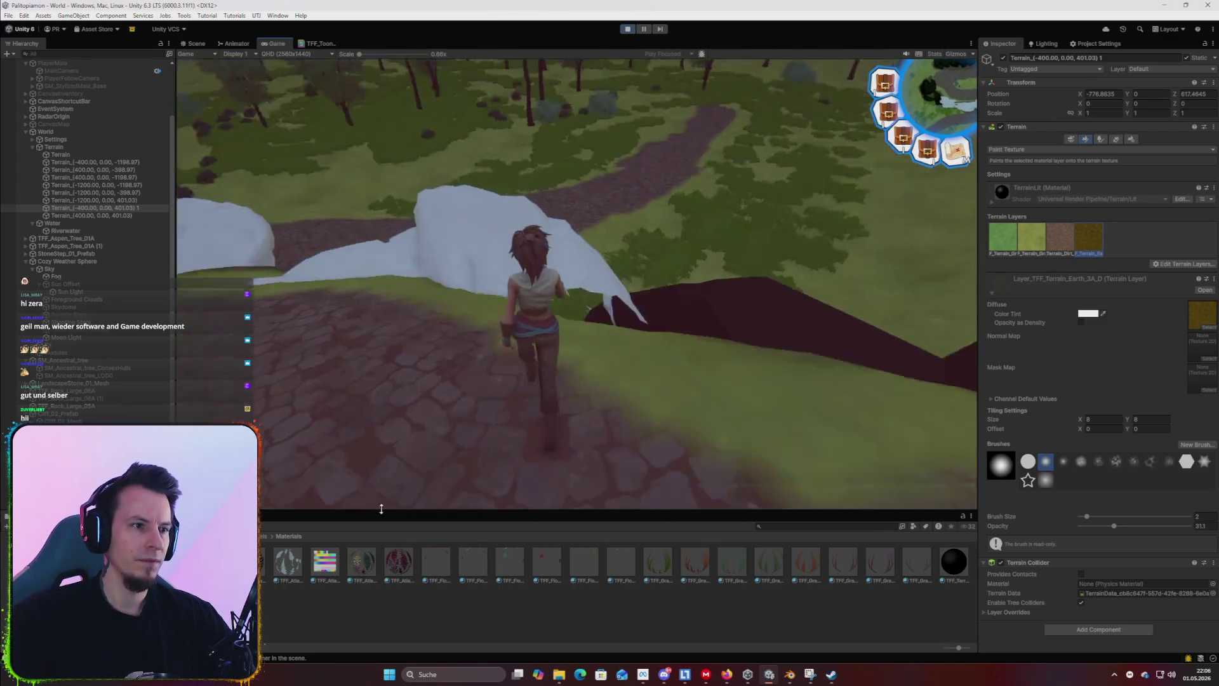
key(w)
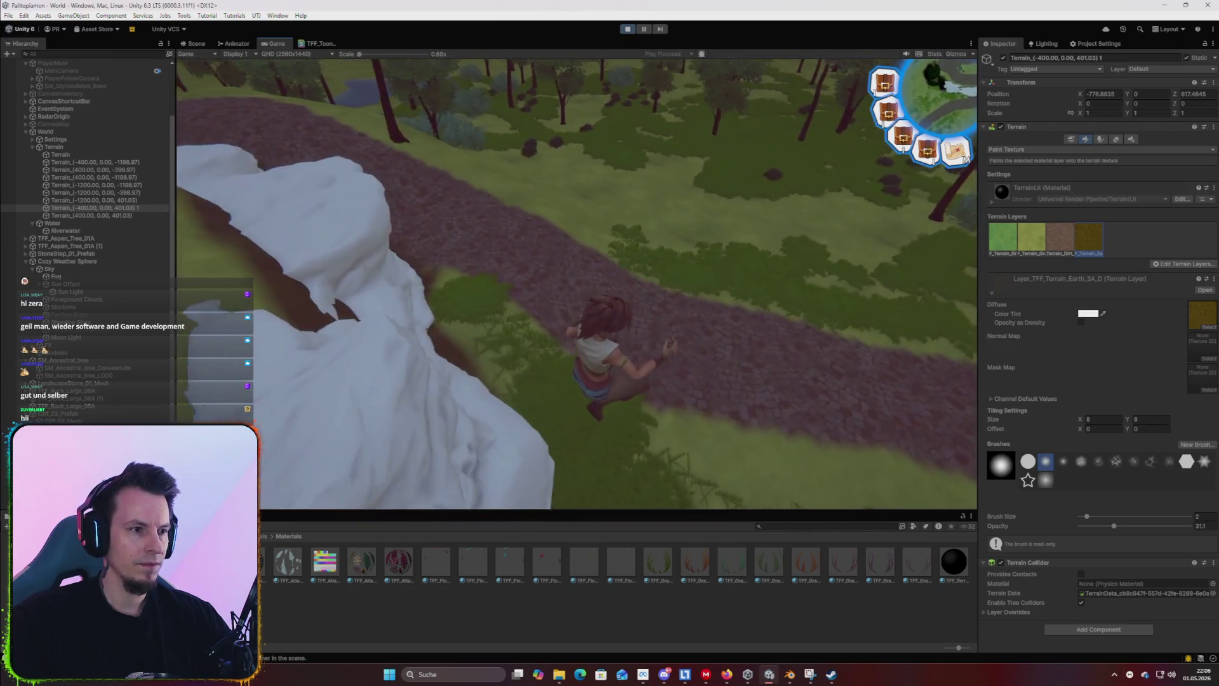
key(w)
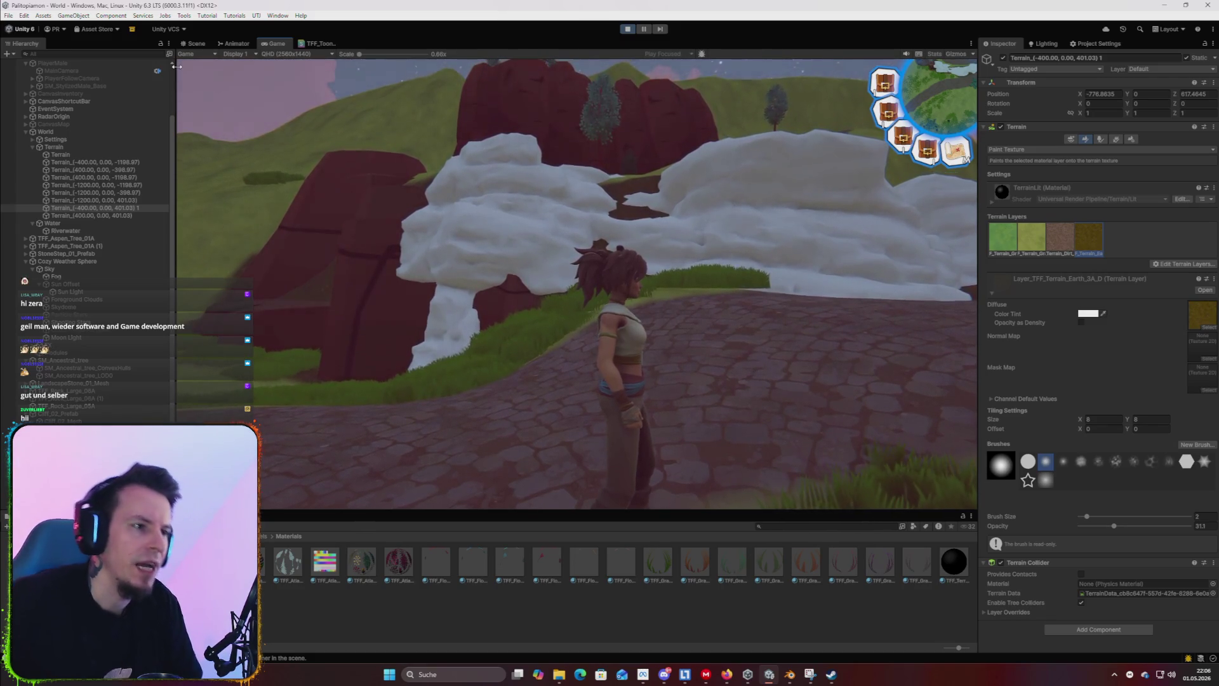
key(w)
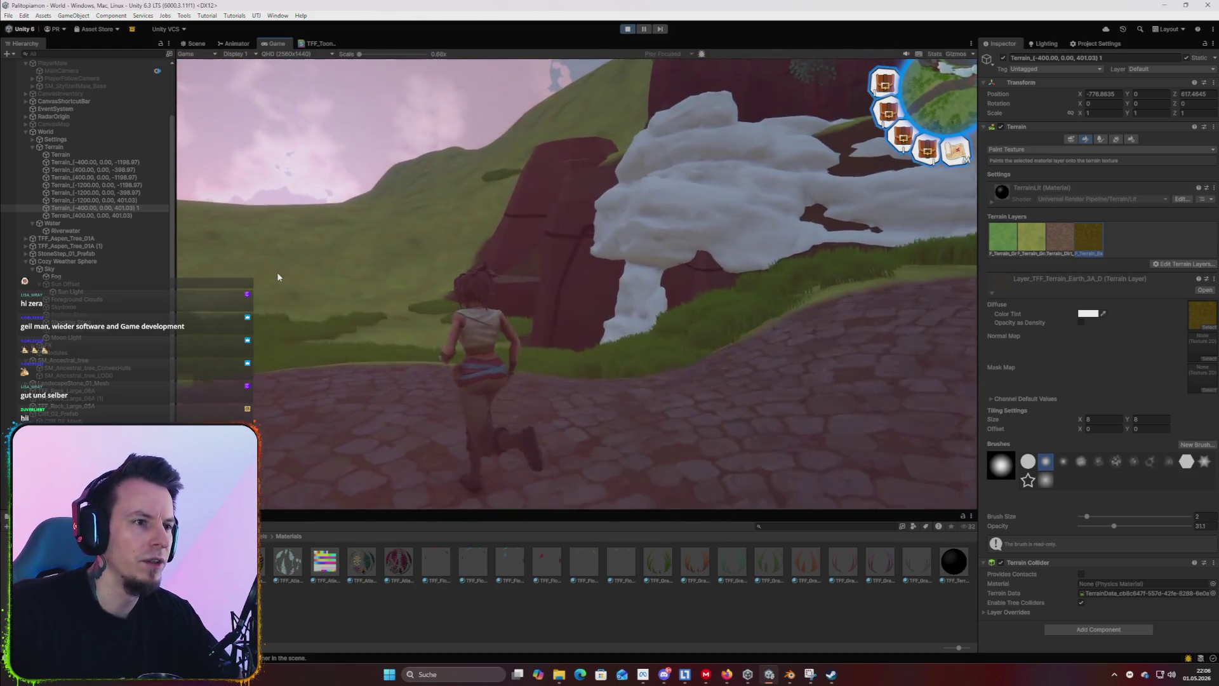
key(s)
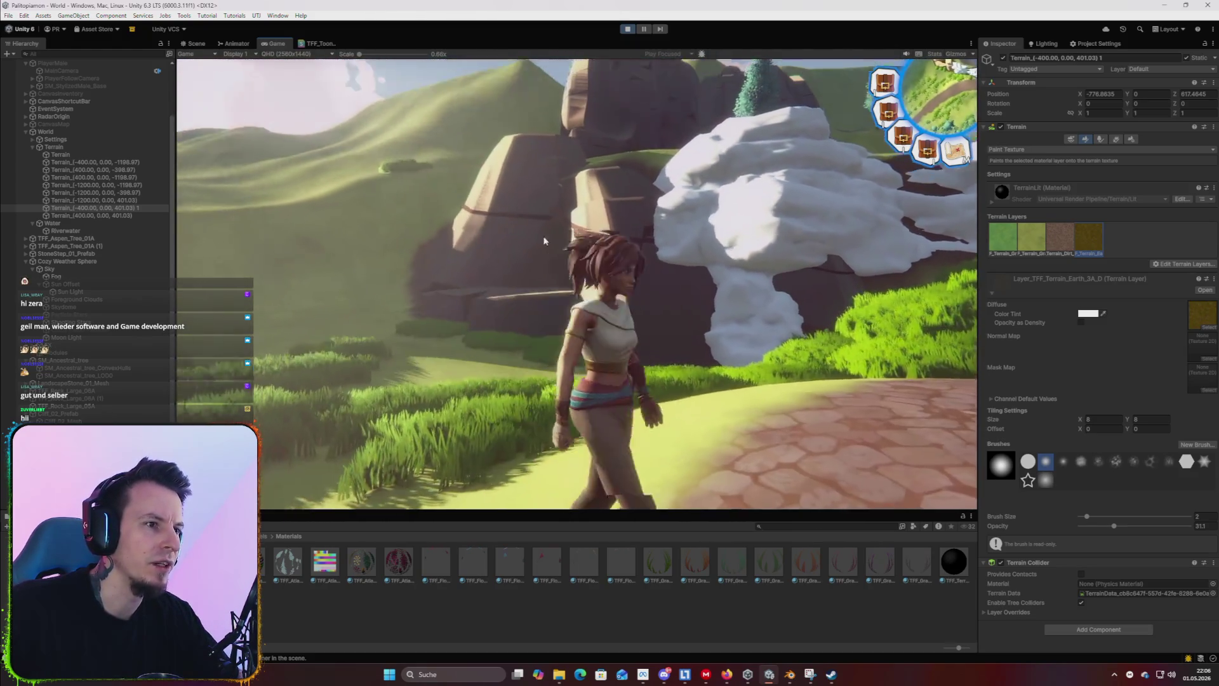
key(w)
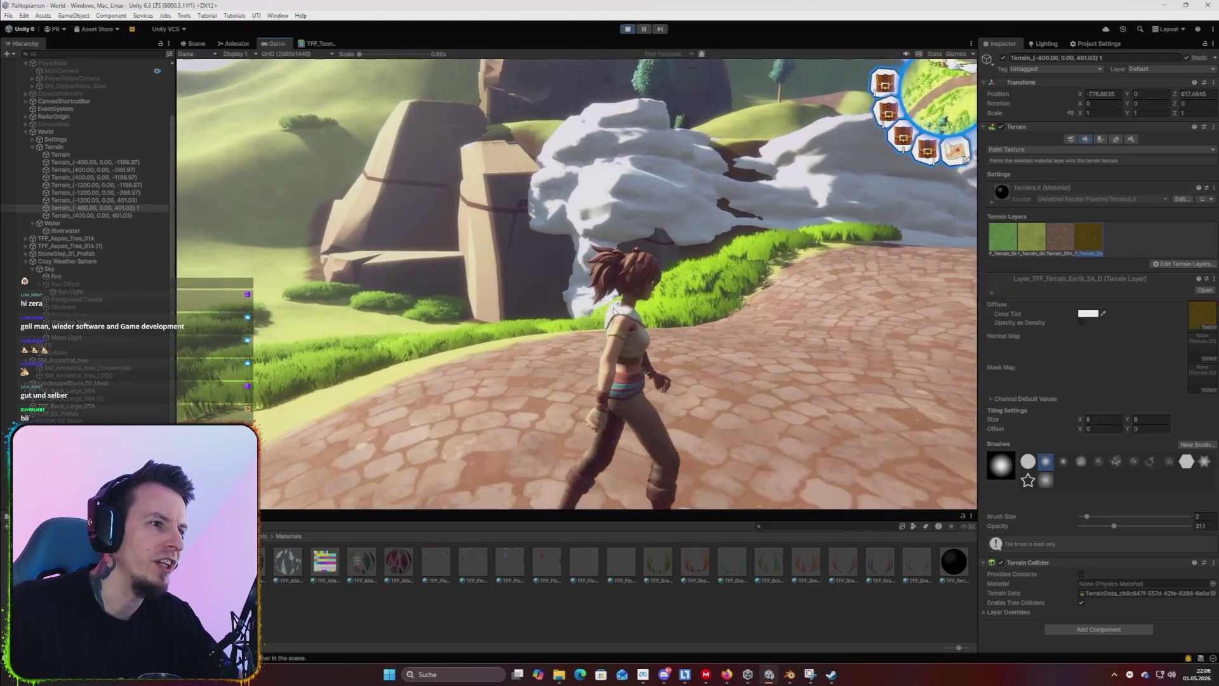
key(a)
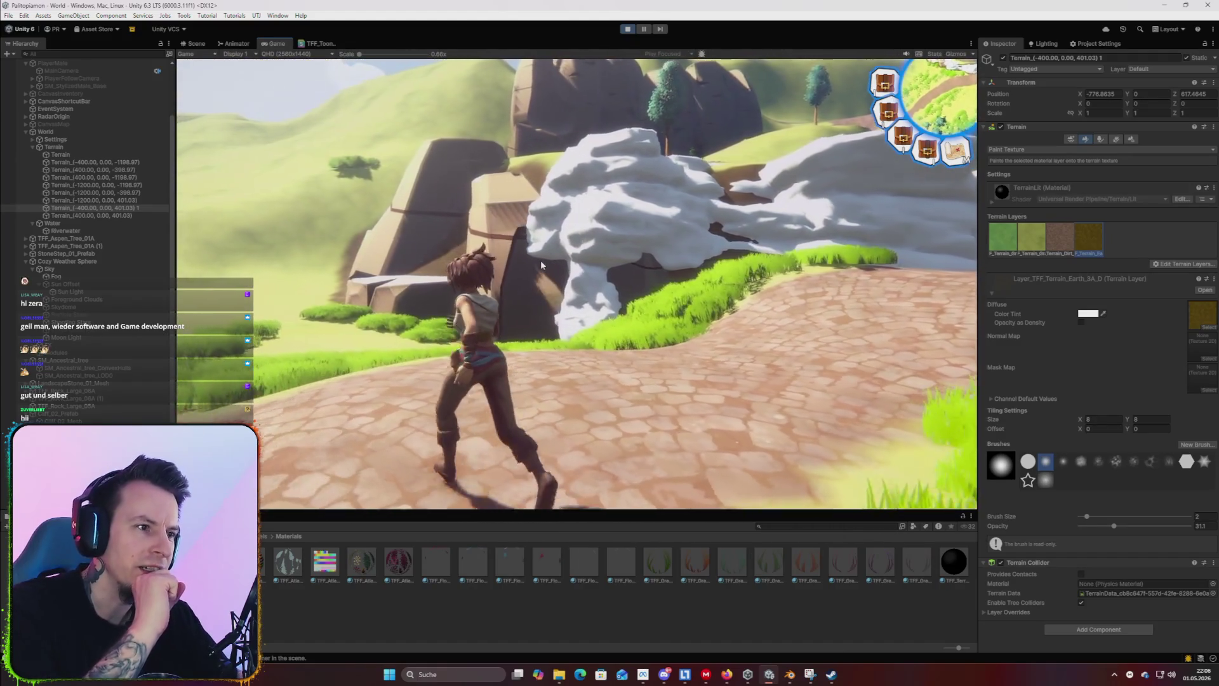
key(s)
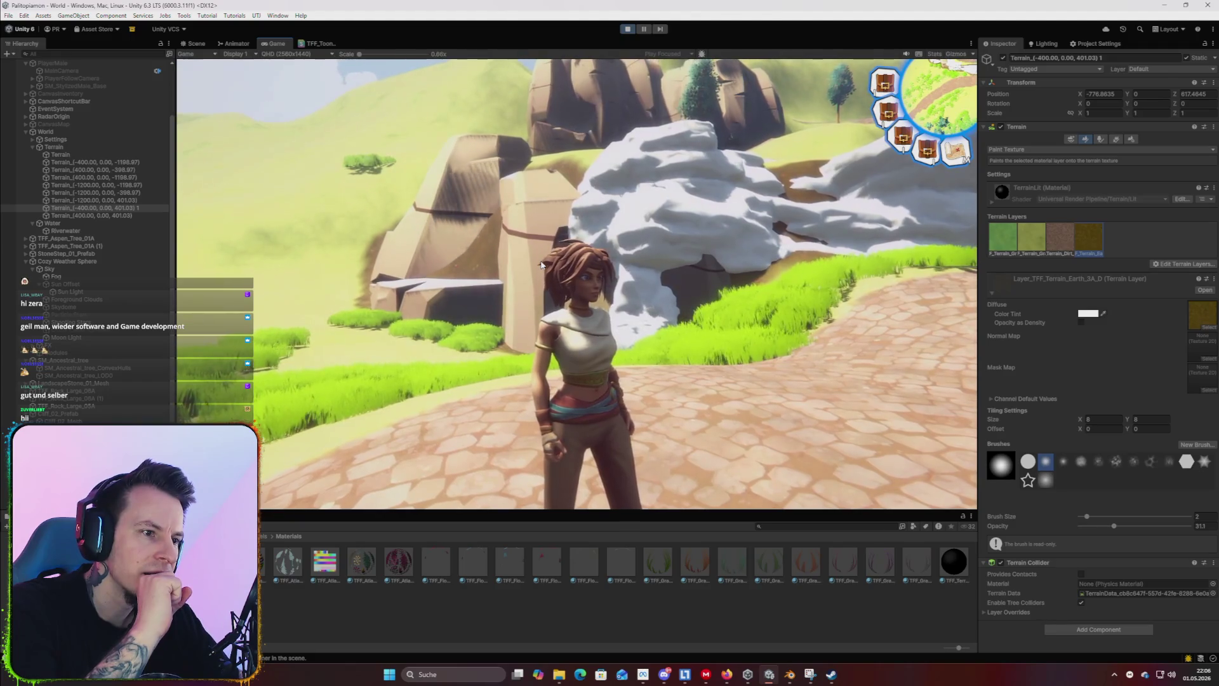
key(w)
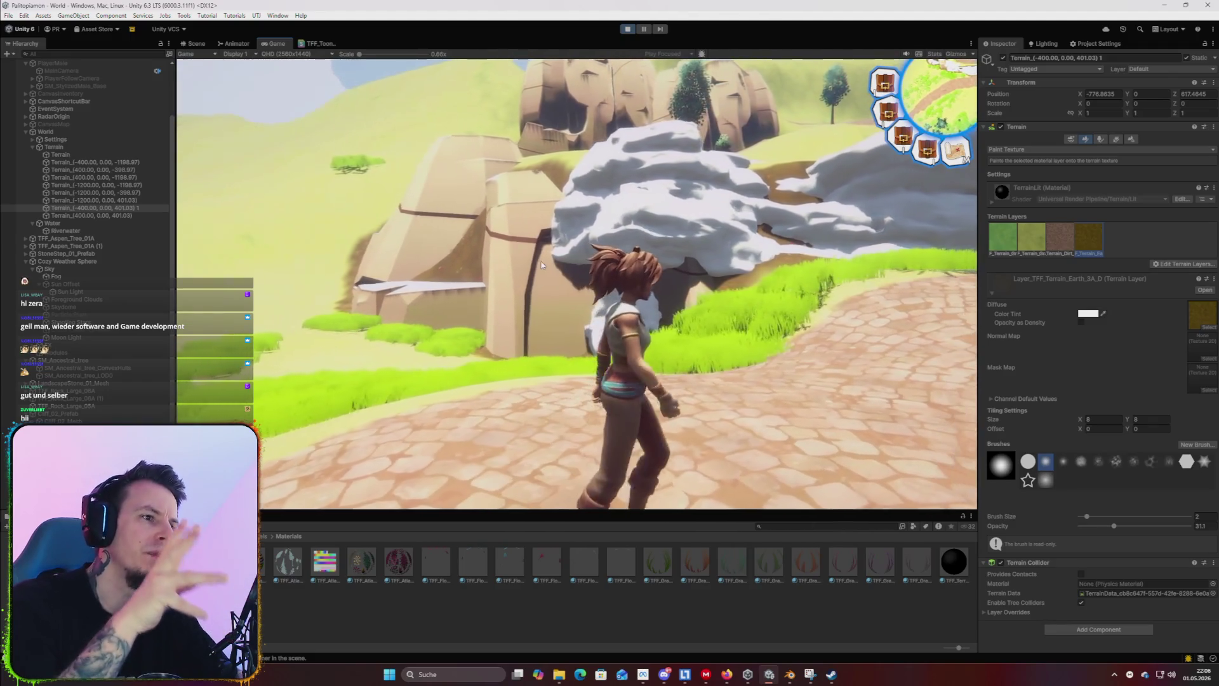
key(a)
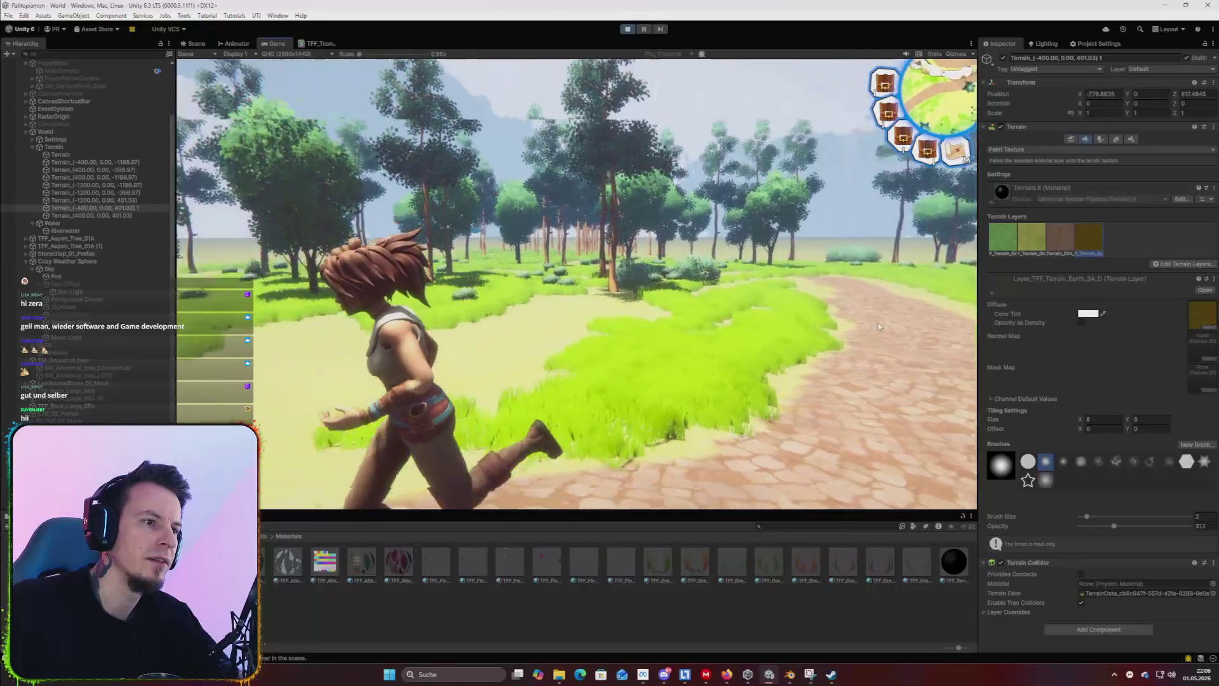
key(w)
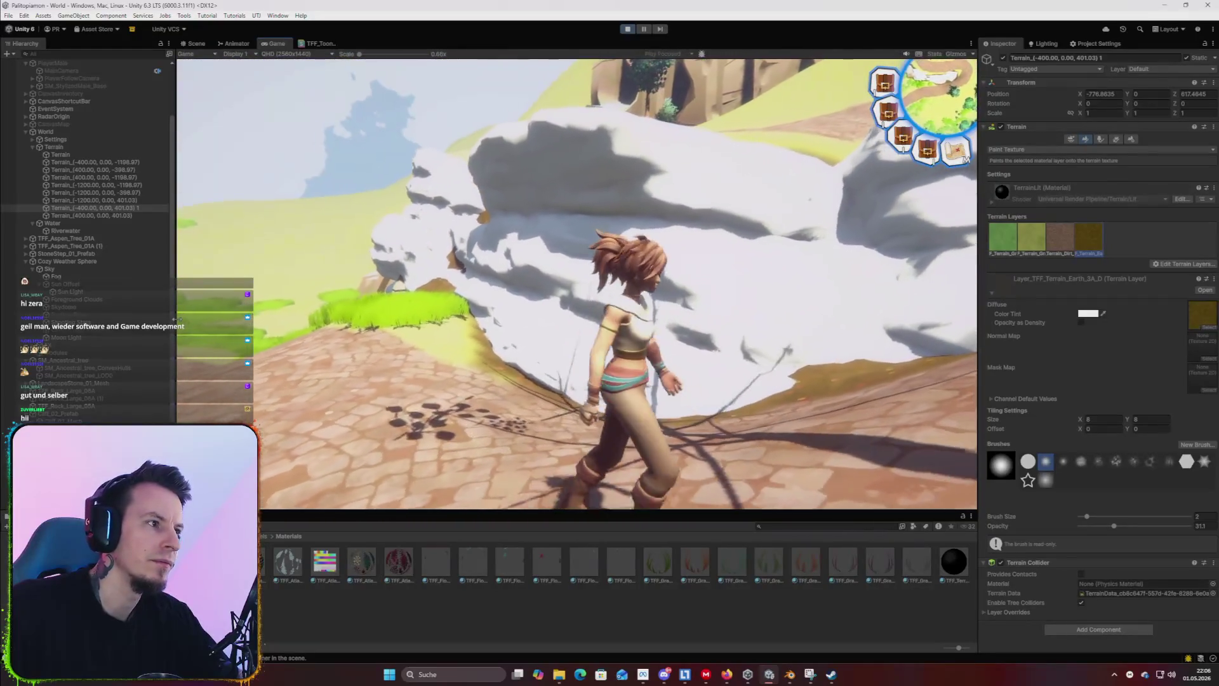
key(super)
Set the Main Camera's Volume Bloom Threshold and Intensity to 0.8.
click(81, 176)
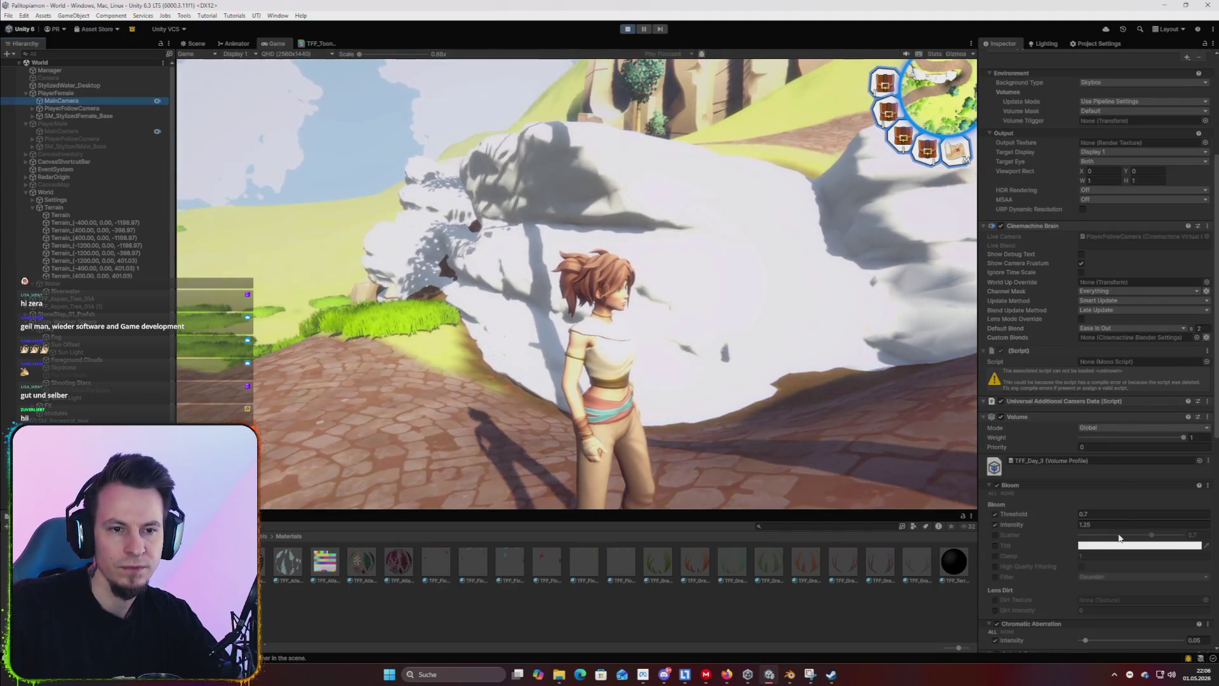
text(1)
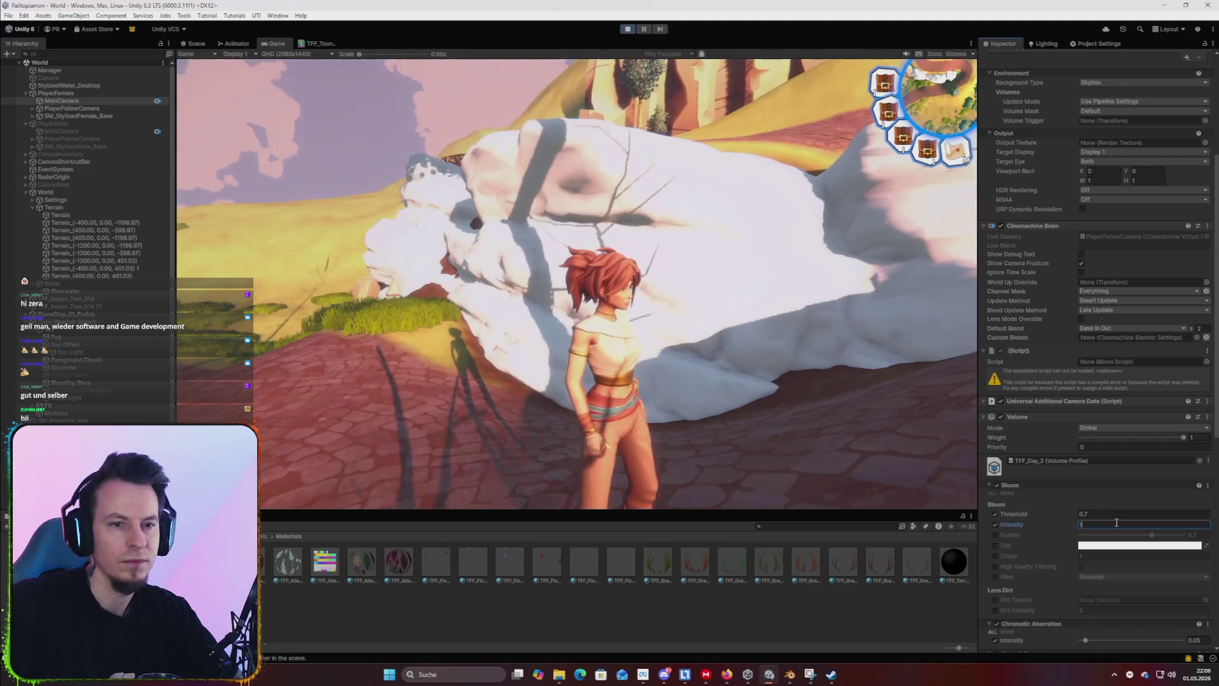
key(BackSpace)
text(.3)
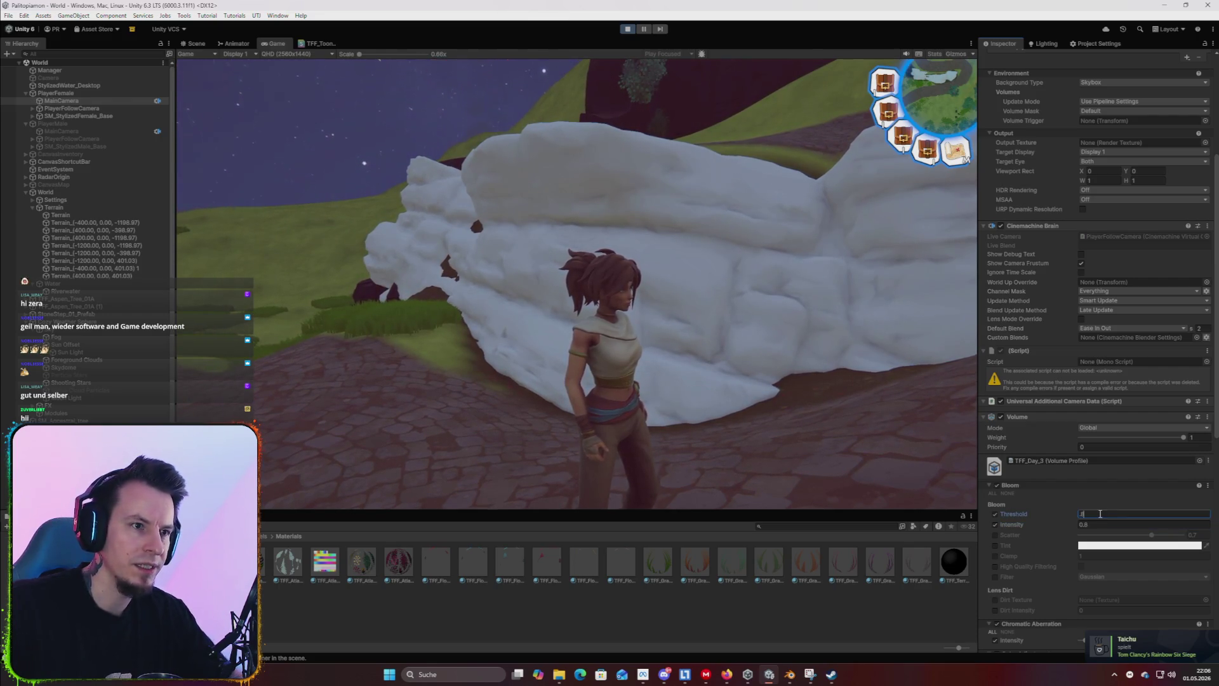
Run the character up the path with a jump, back toward the camera, then into the forest.
key(w)
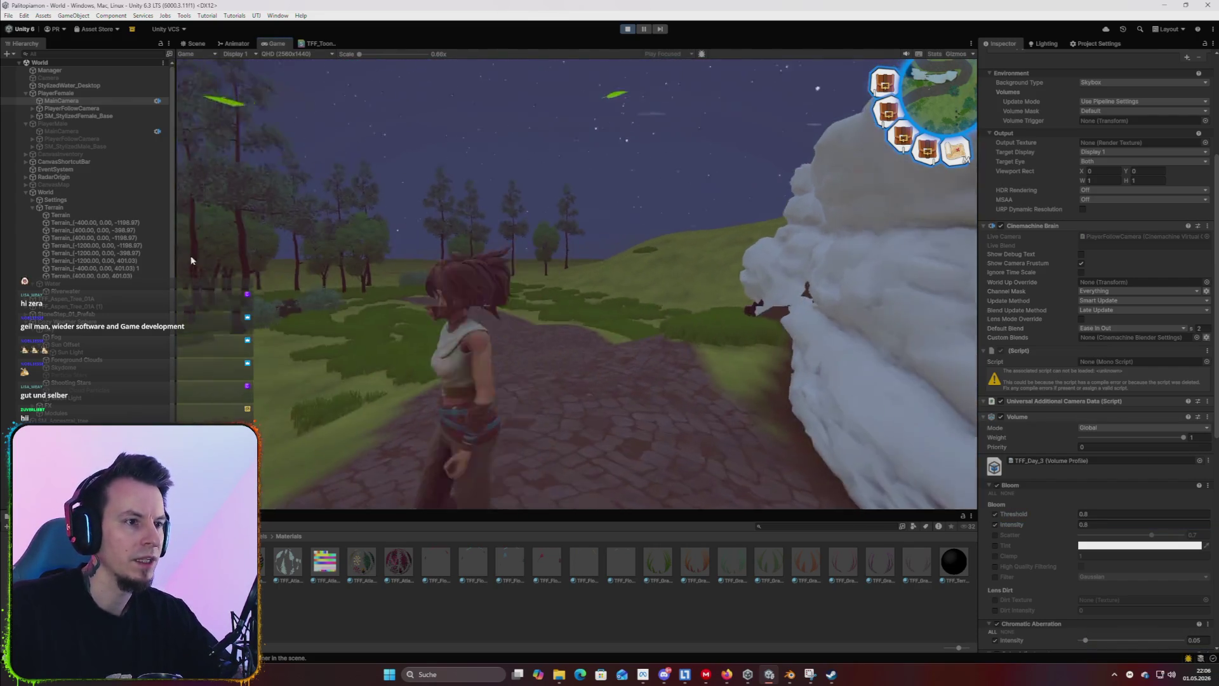
key(s)
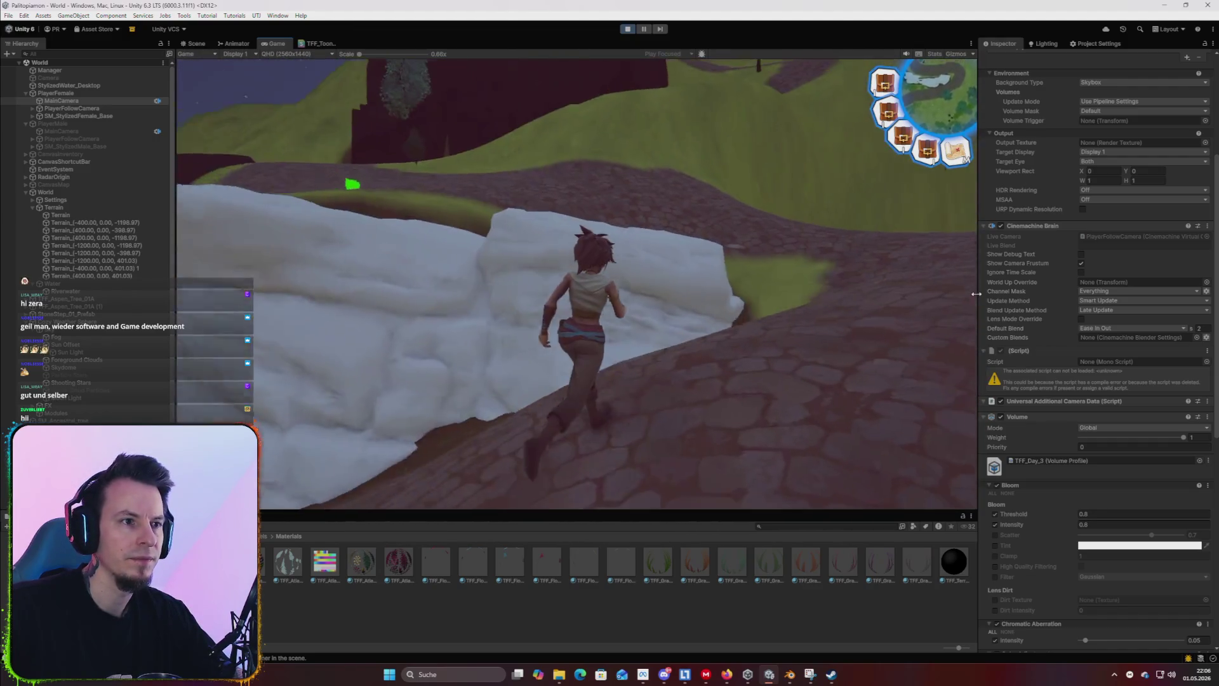
key(w)
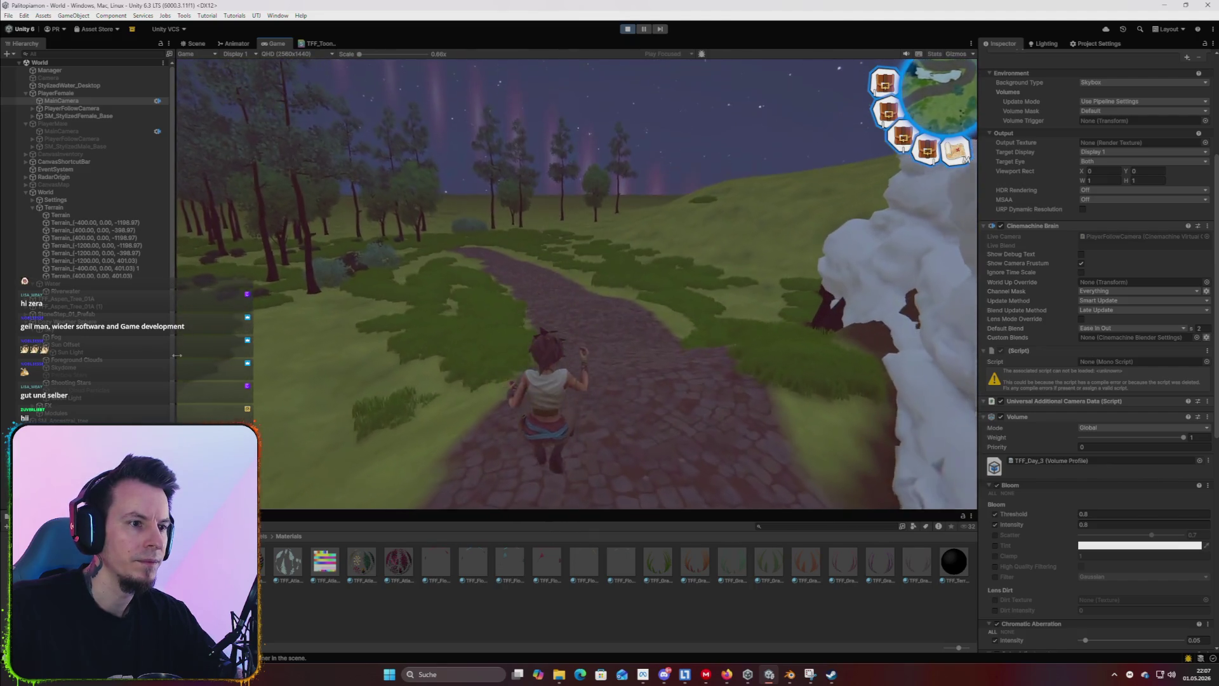
key(space)
key(w)
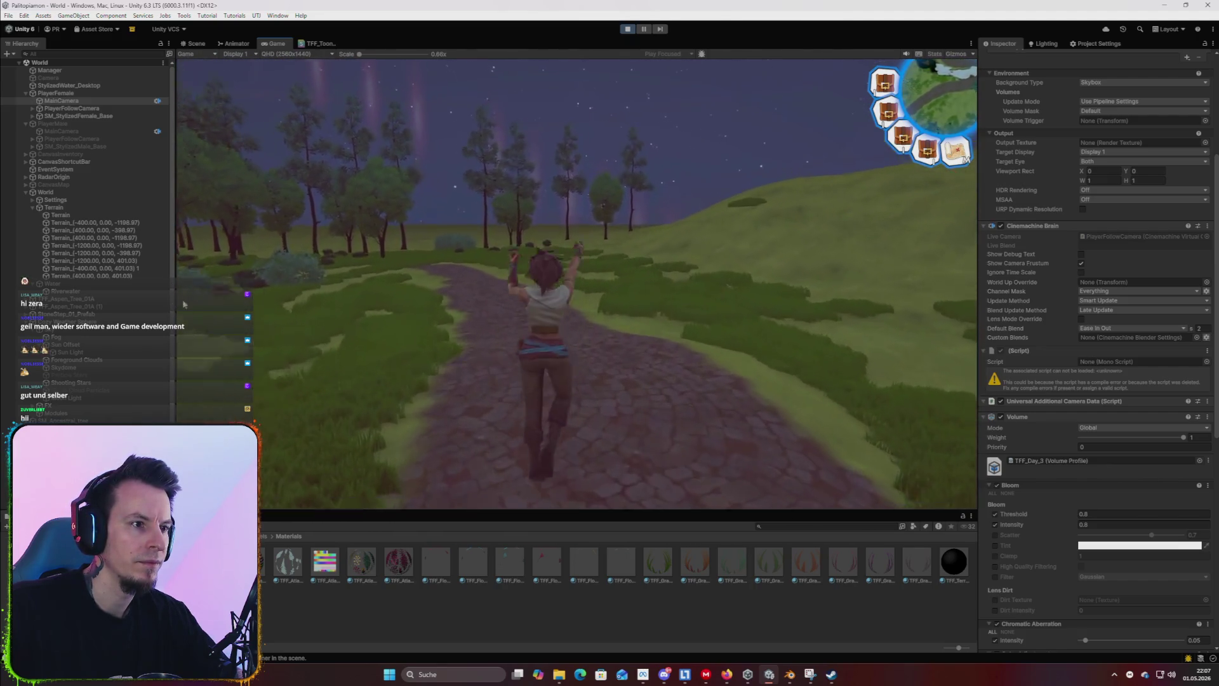
key(w)
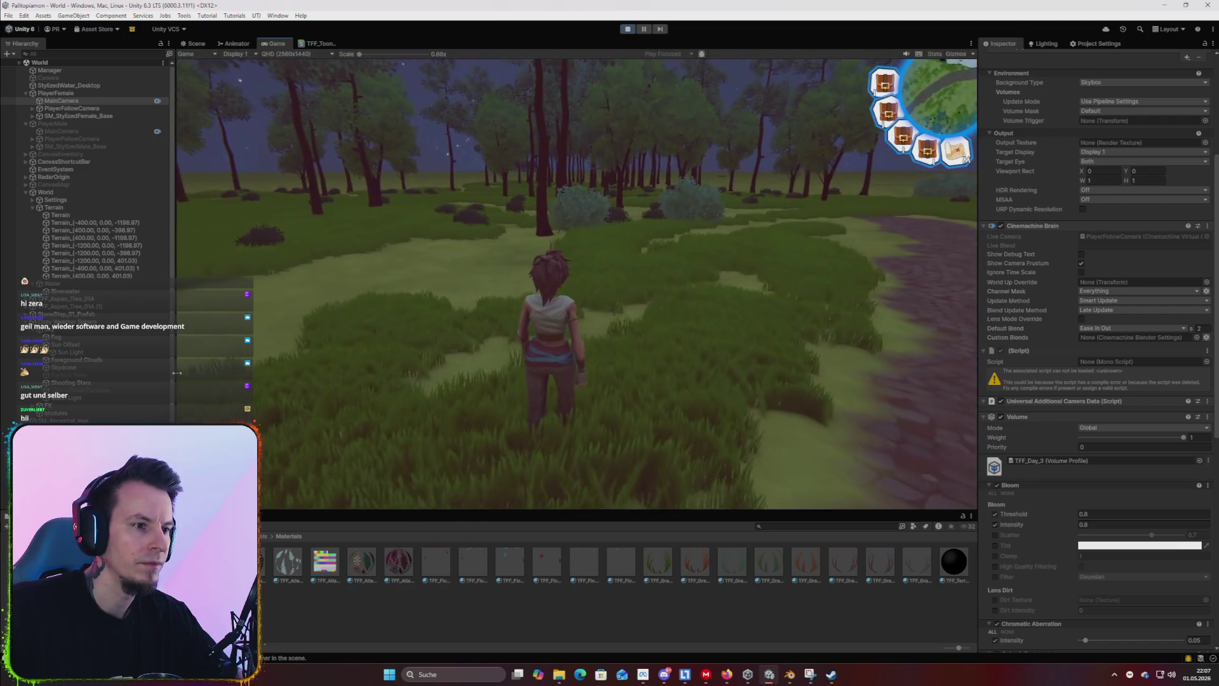
key(s)
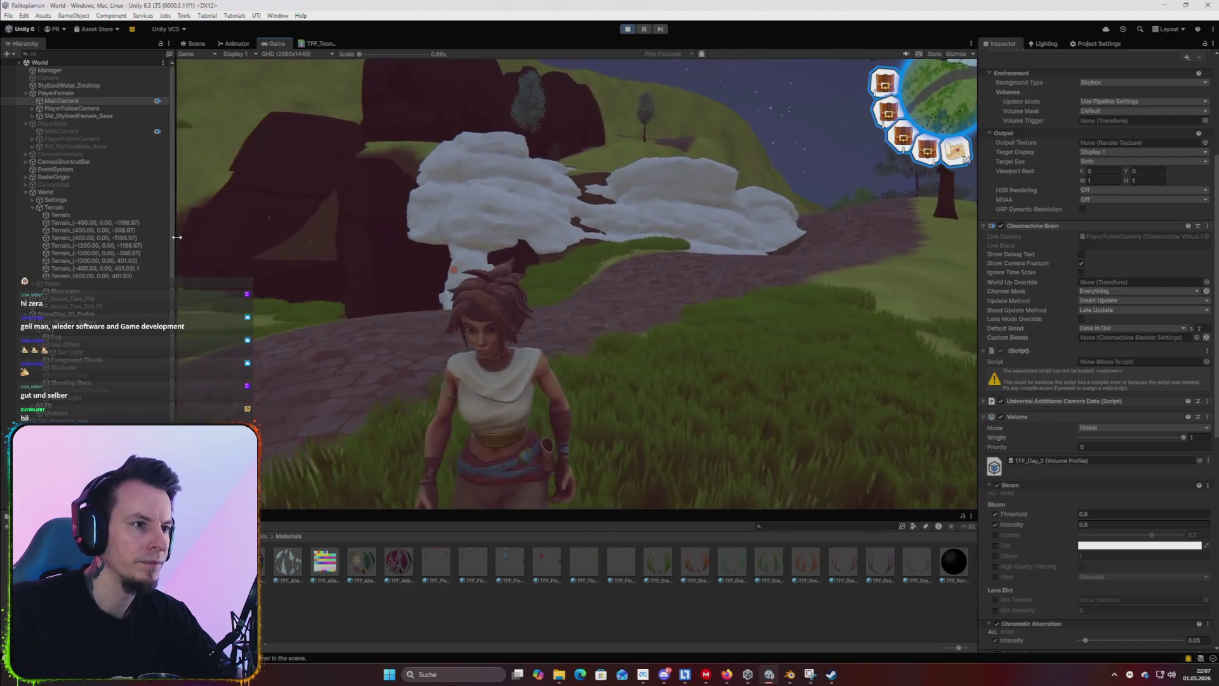
key(s)
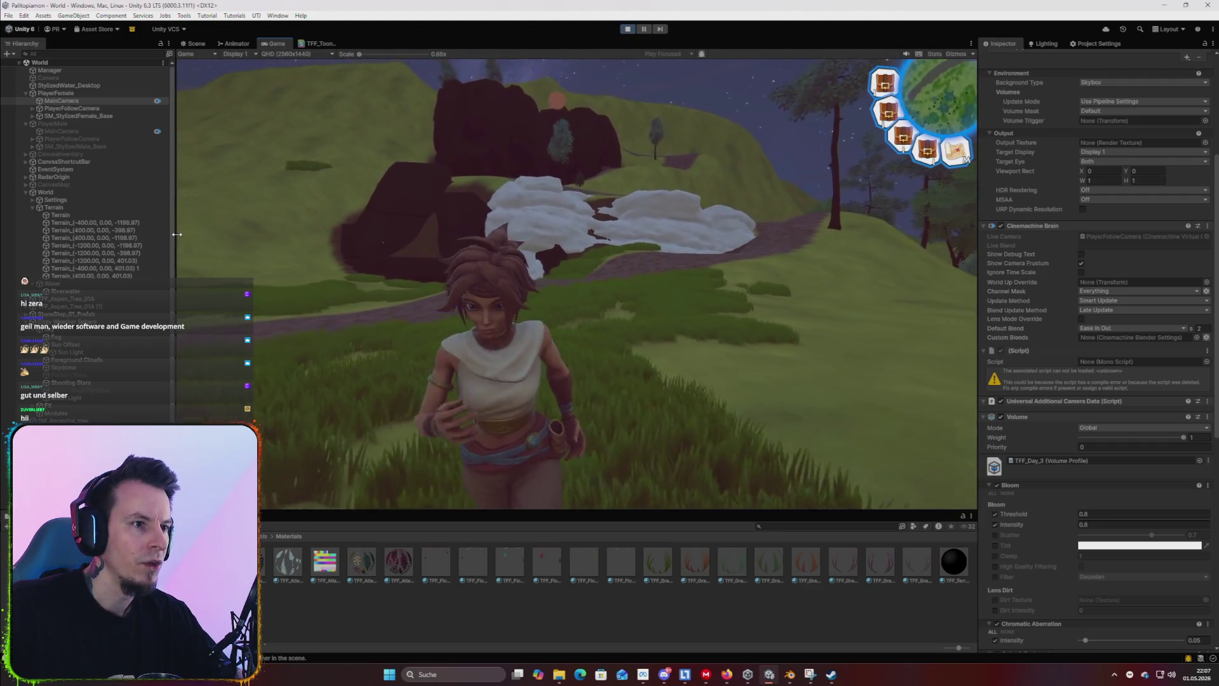
key(w)
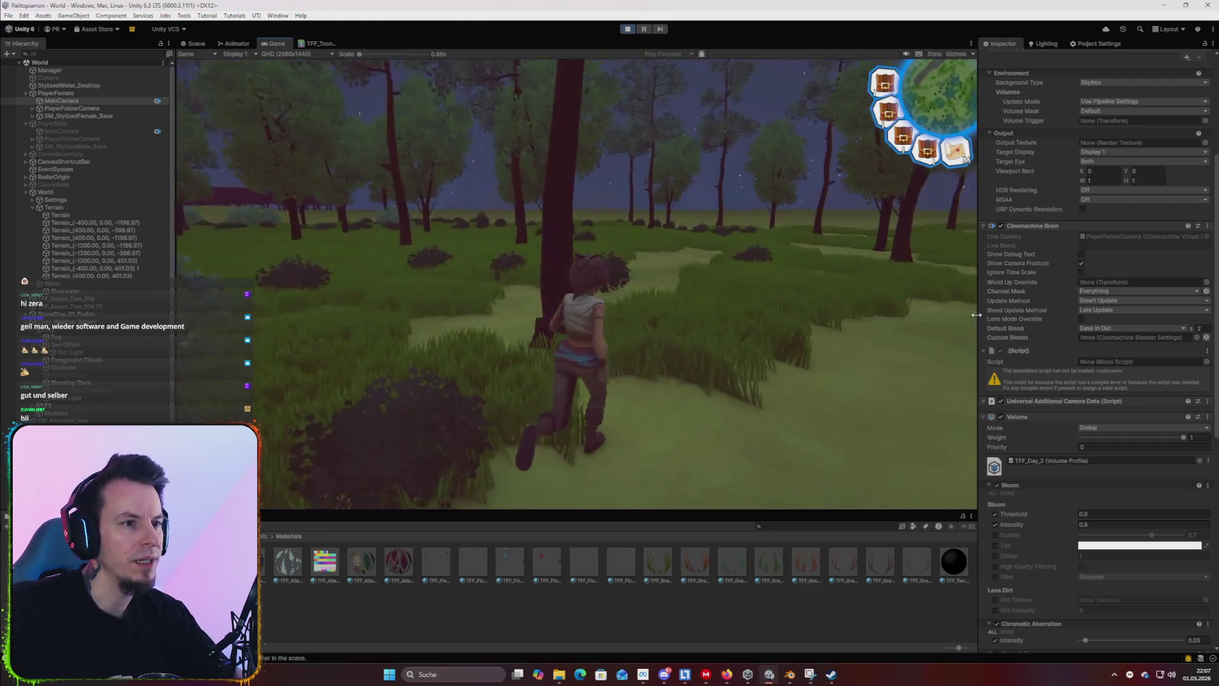
key(w)
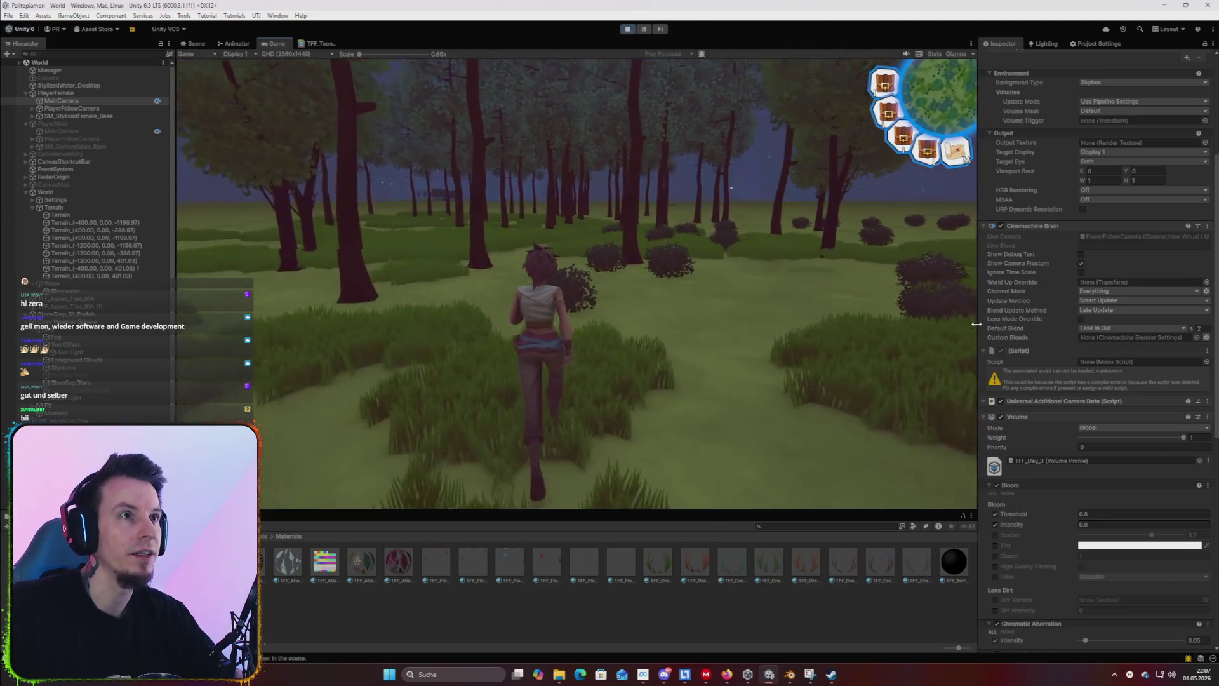
Keep running through the tree grove, jumping, toward the rocky hills and back onto the path.
key(w)
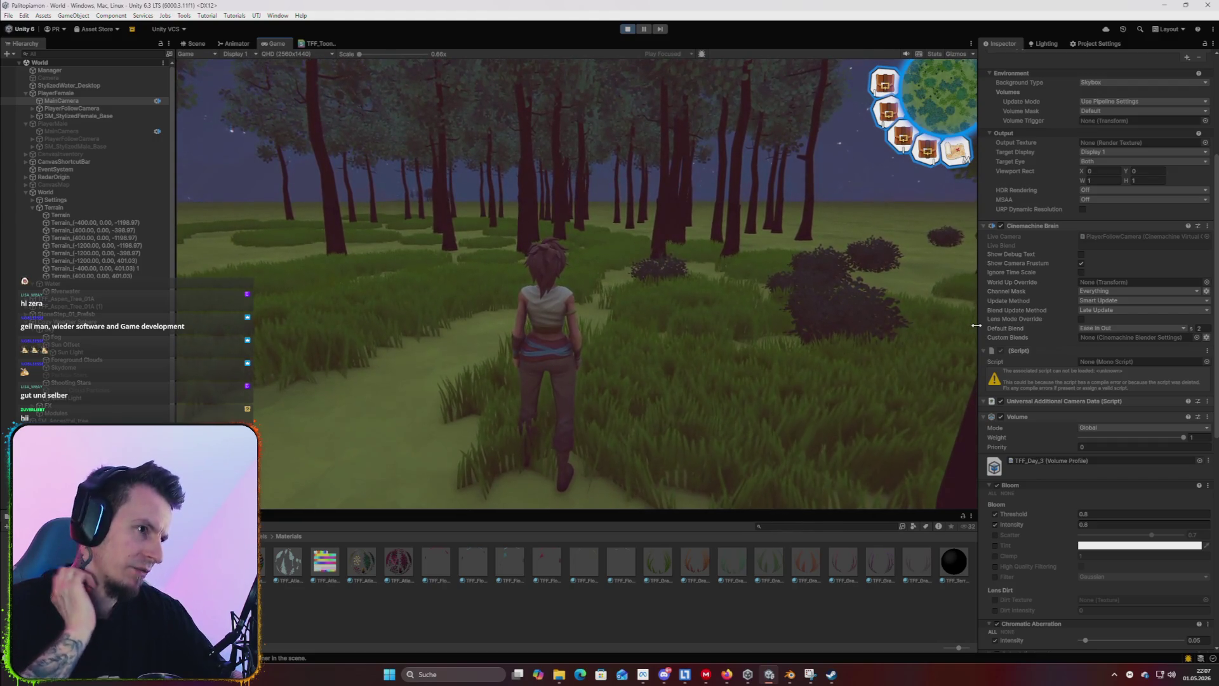
key(w)
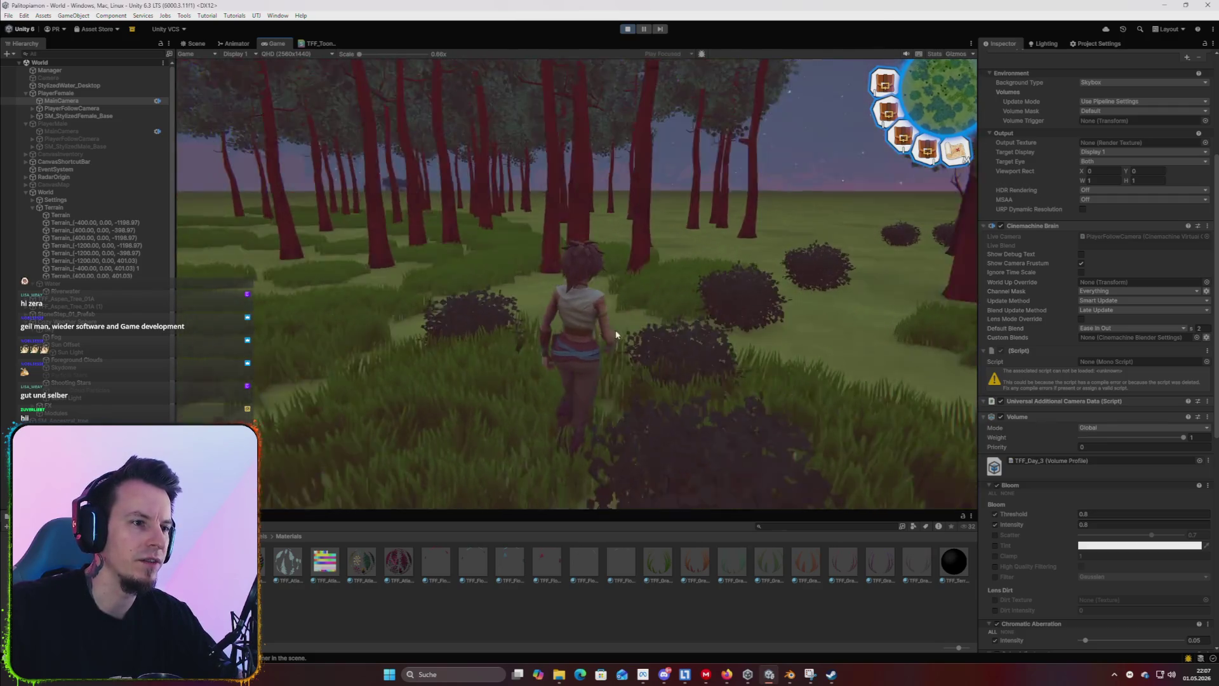
key(w)
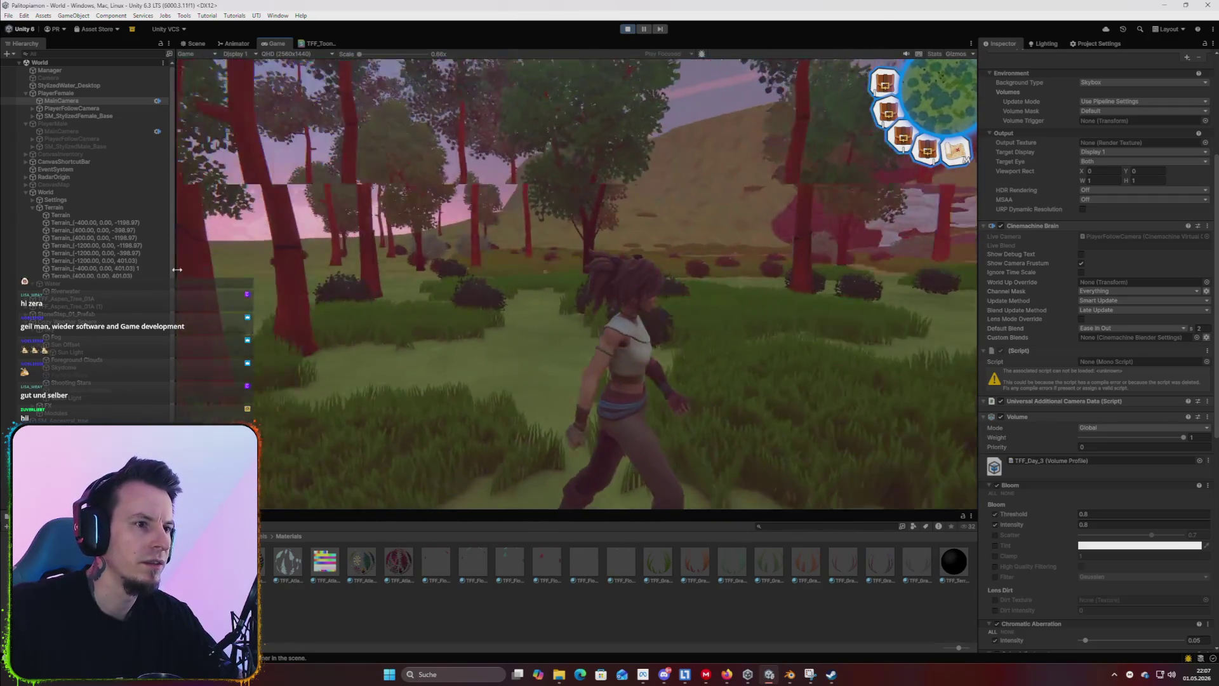
key(w)
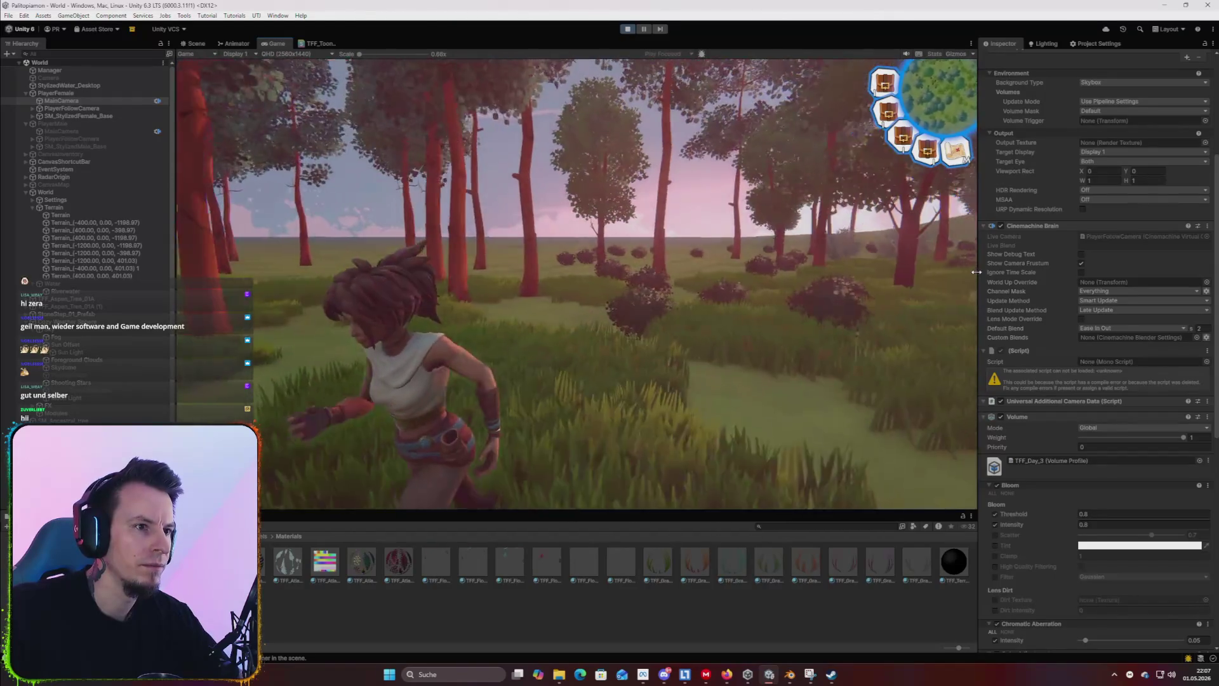
key(w)
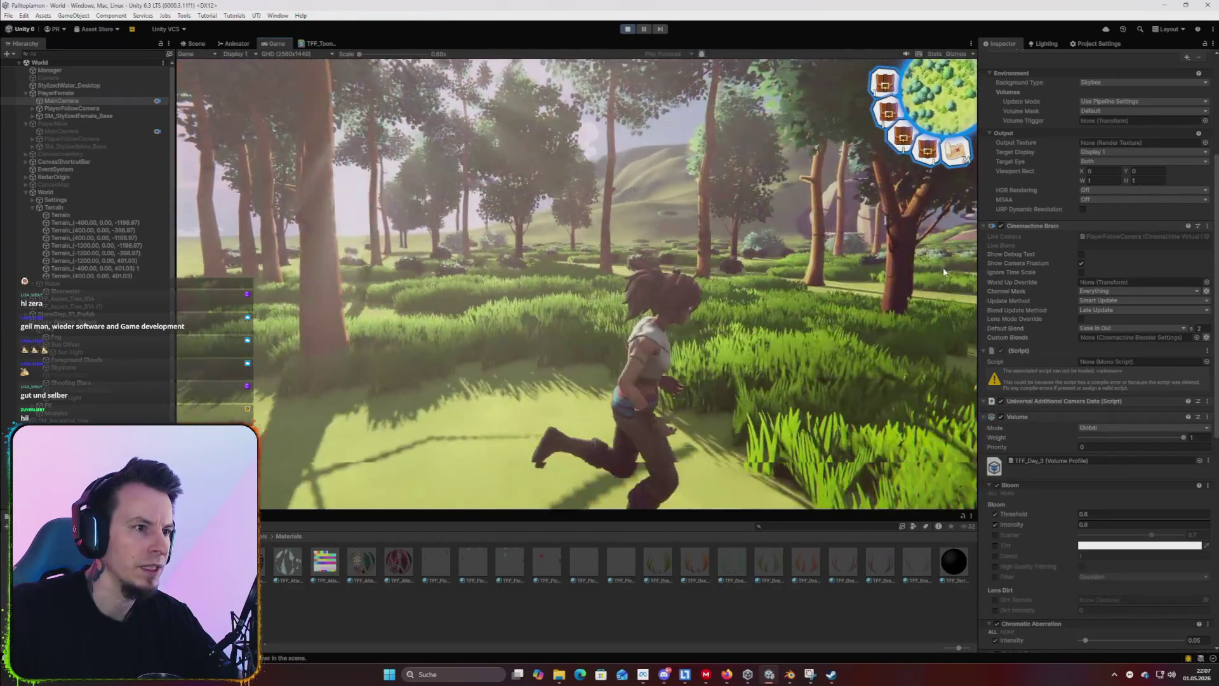
key(w)
key(w)
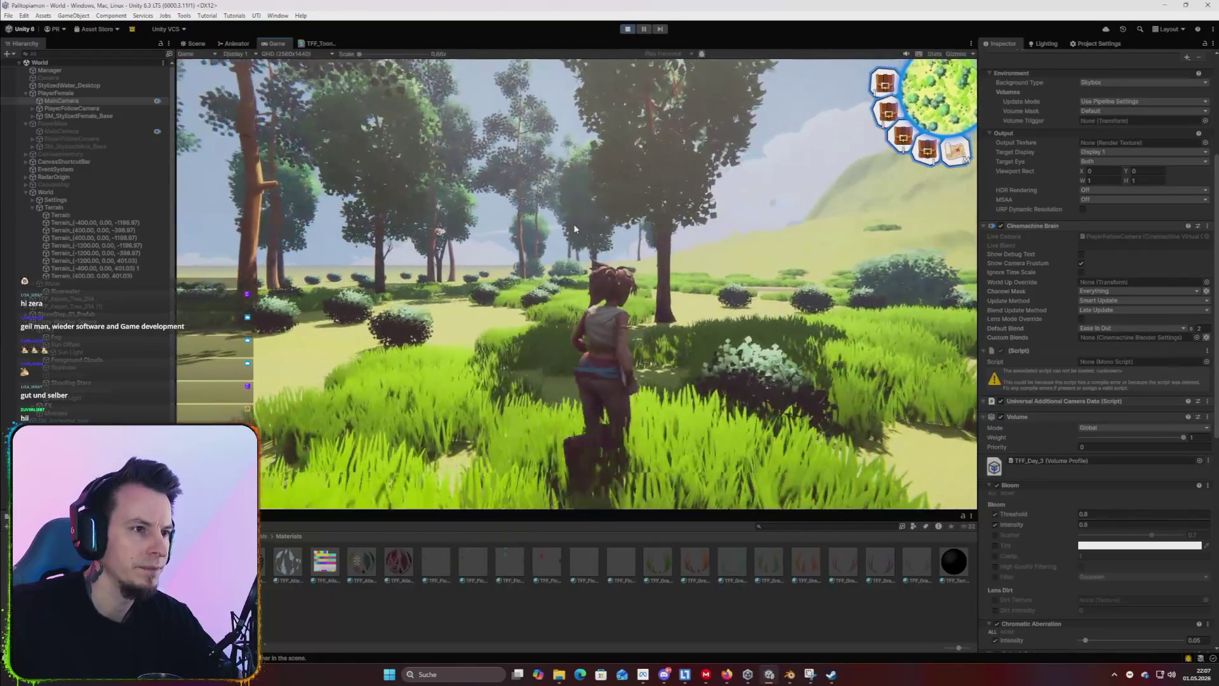
key(space)
key(w)
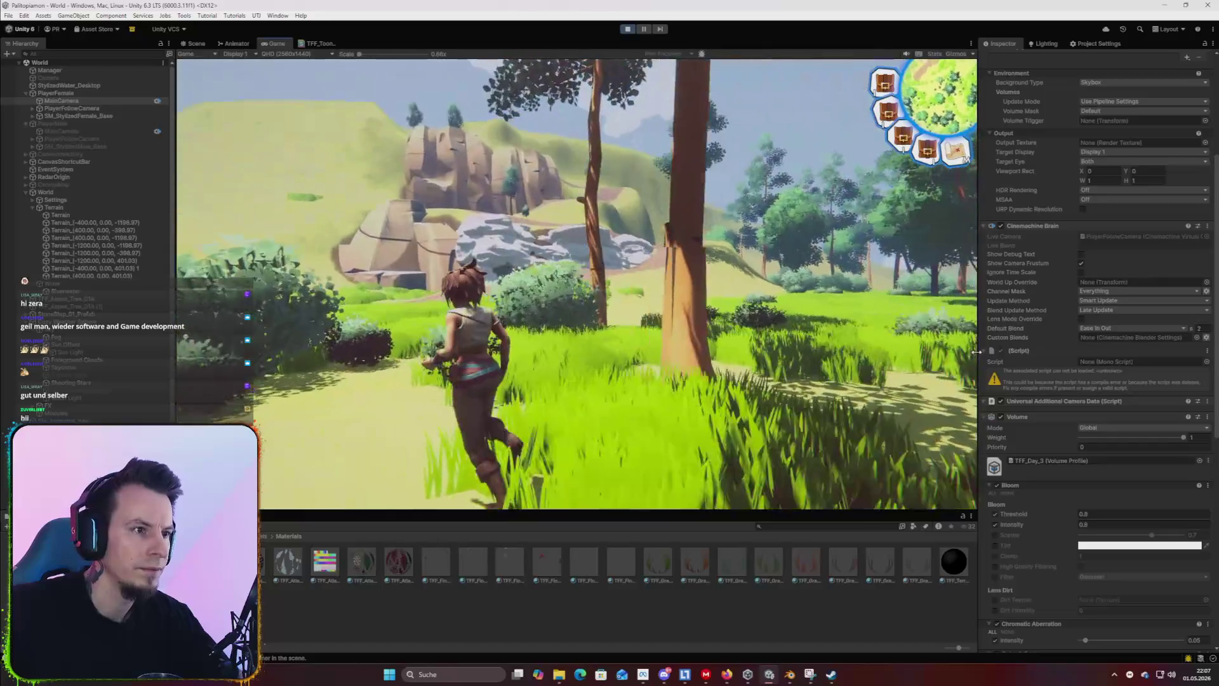
key(w)
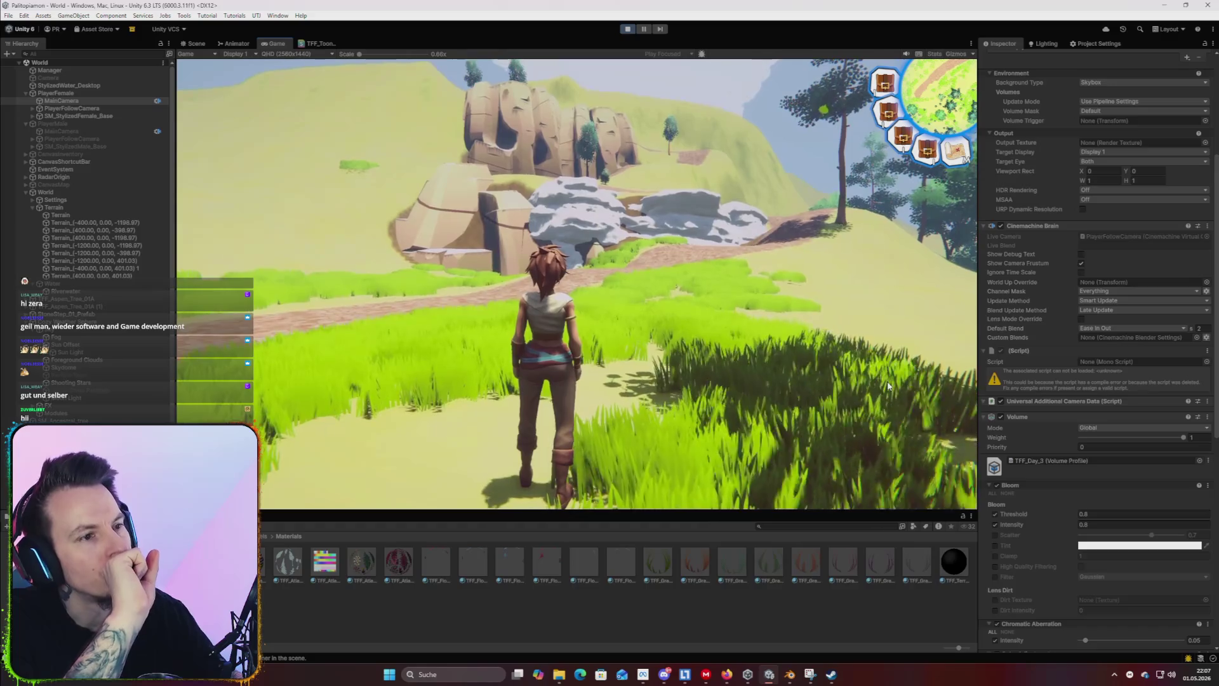
key(w)
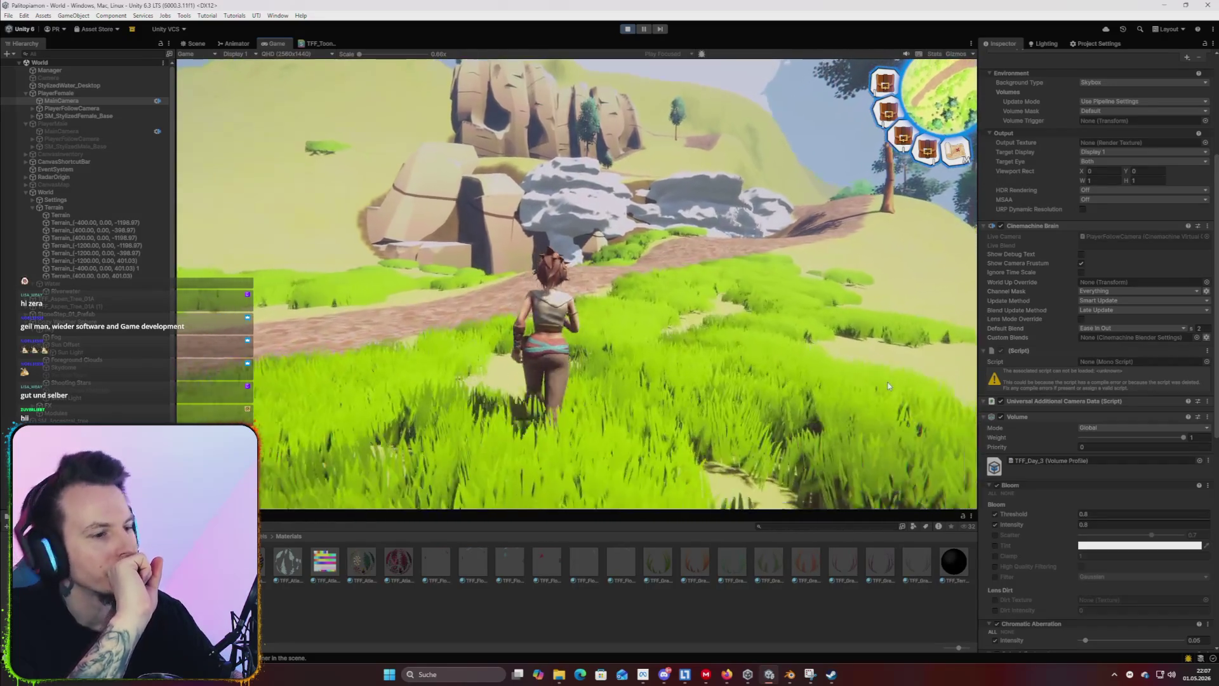
key(super)
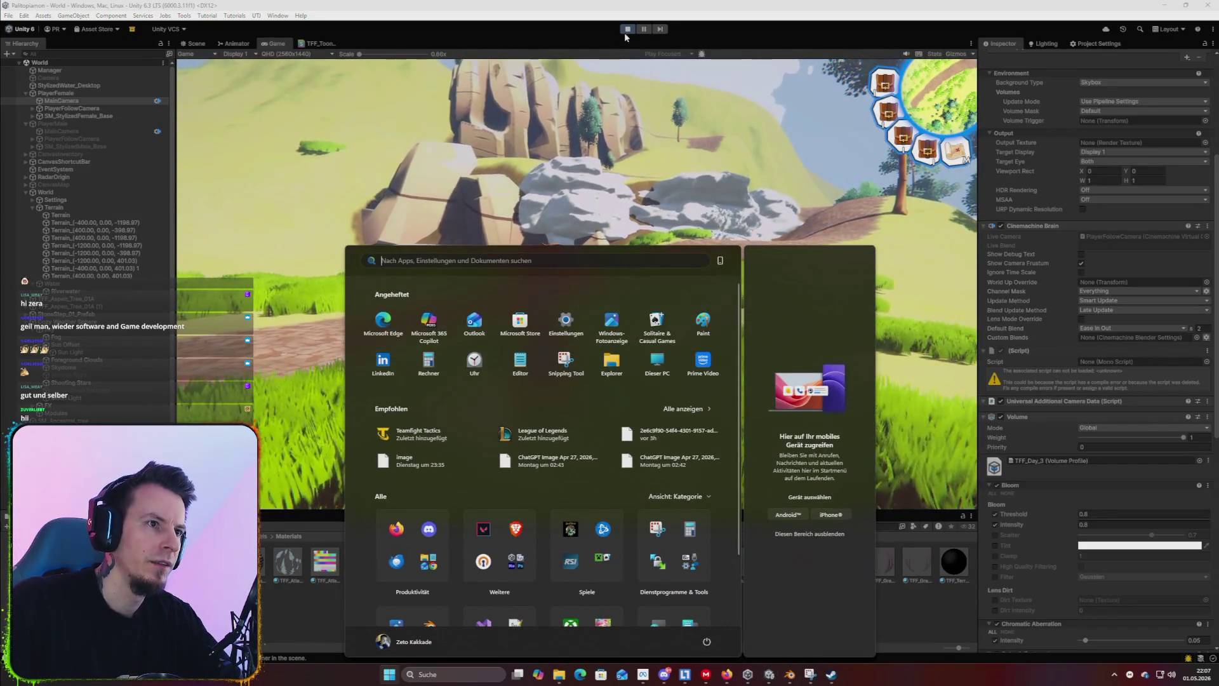
Back in the Scene view, deactivate PlayerFemale and activate PlayerMale.
click(708, 106)
click(194, 43)
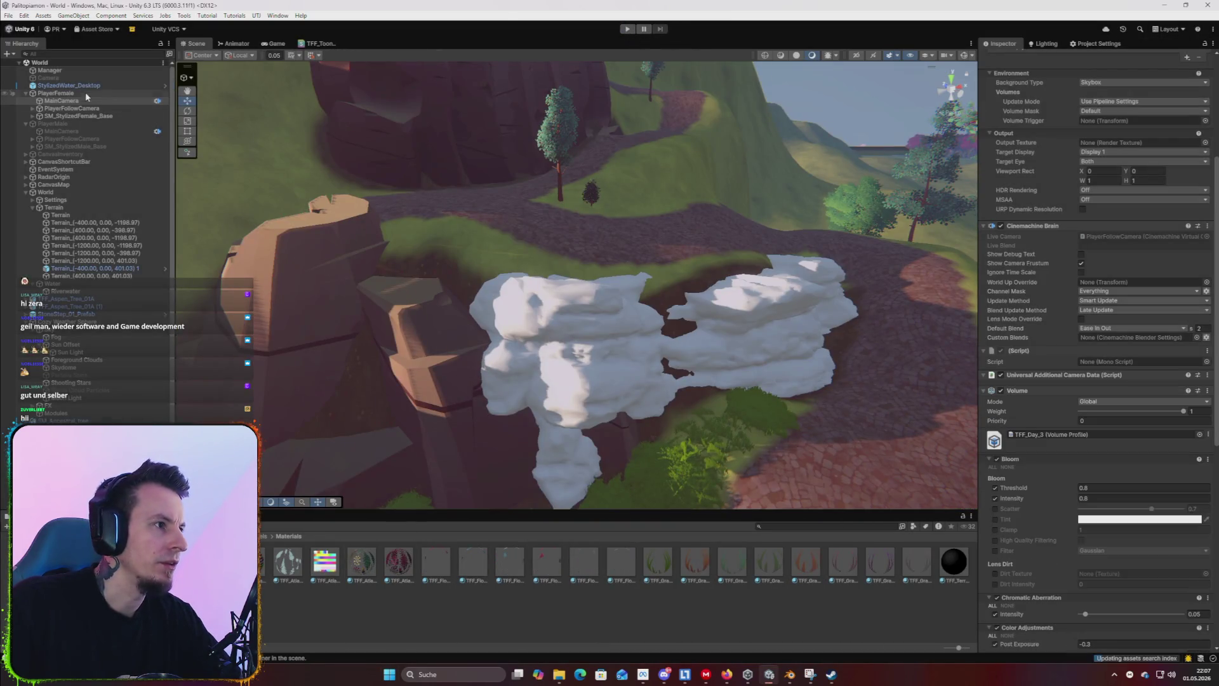
click(105, 93)
click(1003, 57)
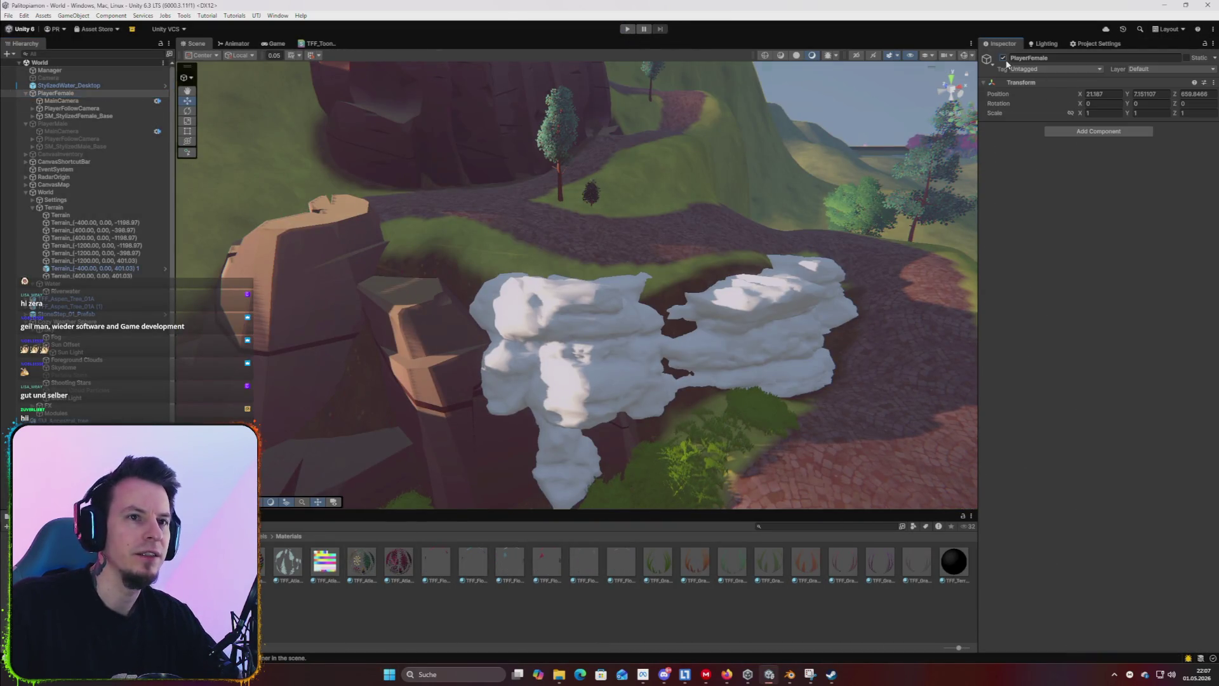
click(62, 125)
click(1003, 58)
Frame PlayerMale, then fly down close to the tree cluster and dirt path.
key(f)
mouse_move(663, 365)
mouse_down()
mouse_move(449, 368)
mouse_move(432, 405)
mouse_move(343, 364)
mouse_move(593, 378)
mouse_move(509, 394)
mouse_move(746, 388)
mouse_move(732, 400)
mouse_move(585, 403)
mouse_move(574, 382)
mouse_move(584, 382)
mouse_move(558, 362)
mouse_move(430, 367)
mouse_up()
mouse_move(389, 242)
mouse_down()
mouse_move(705, 237)
mouse_move(400, 240)
mouse_move(411, 212)
mouse_move(397, 204)
mouse_move(354, 226)
mouse_move(338, 367)
mouse_up()
Search the Project assets for 'house', then 'building', and clear the search.
click(809, 525)
text(house)
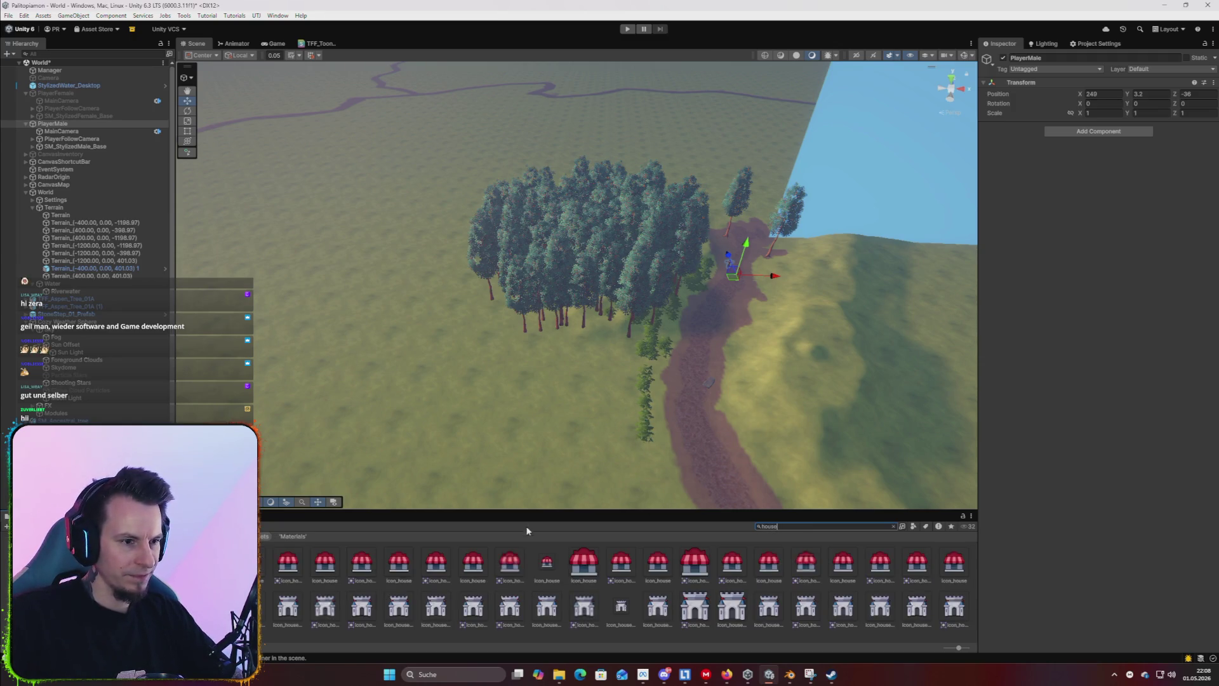
drag(527, 511, 528, 443)
click(780, 456)
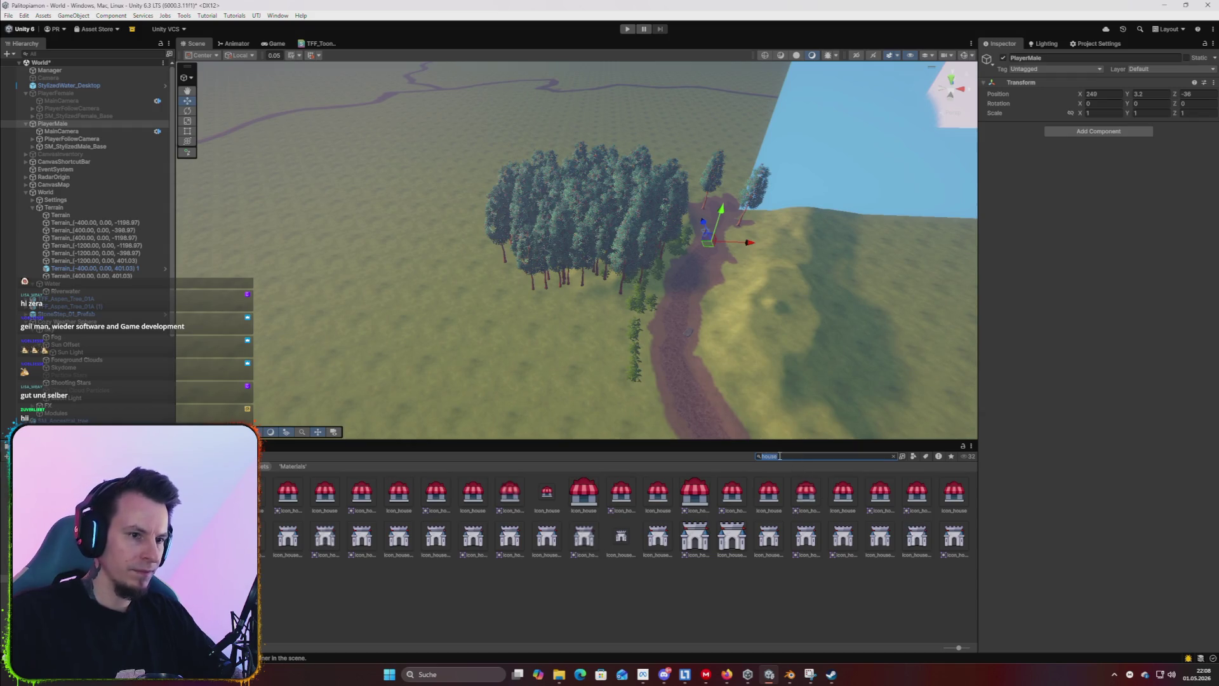
text(building)
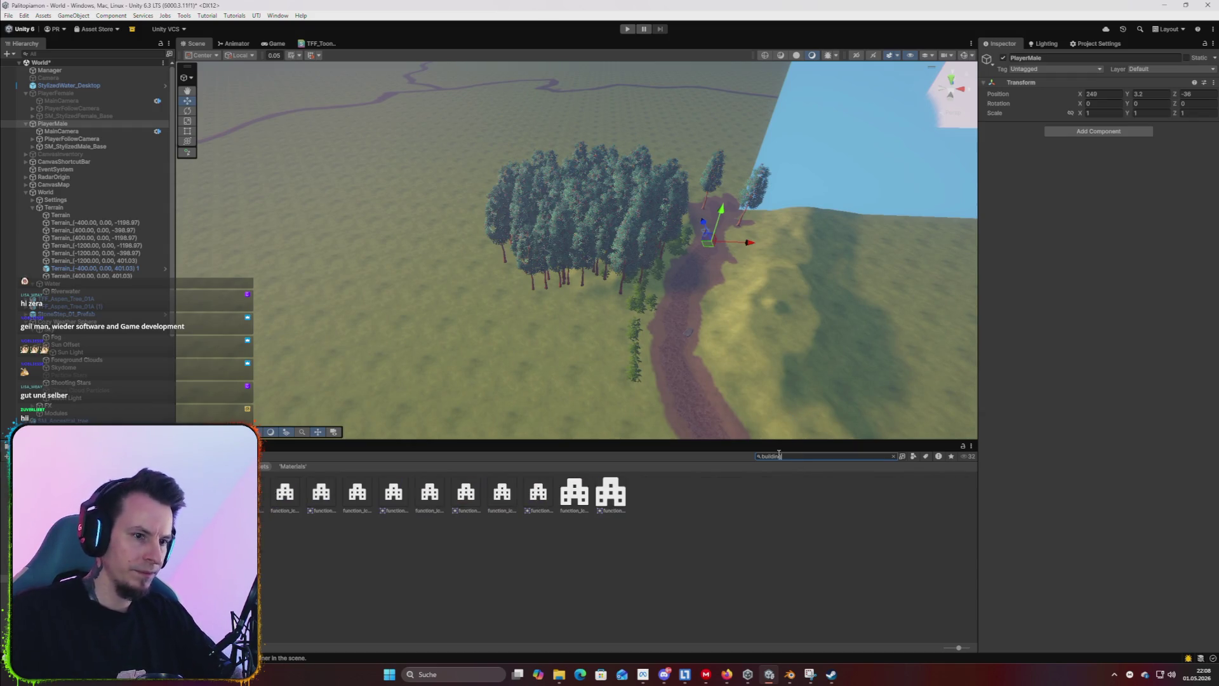
key(BackSpace)
key(BackSpace)
key(BackSpace)
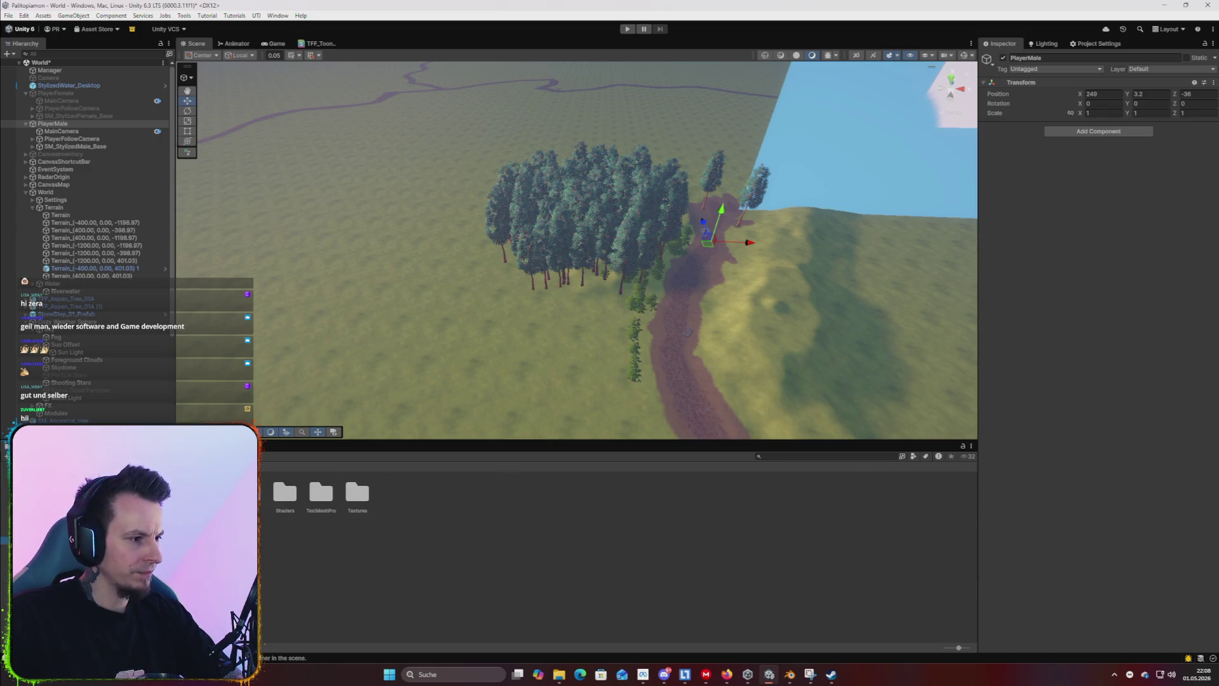
Browse the project folders, opening Prefabs and Objects before returning to Prefabs.
click(5, 577)
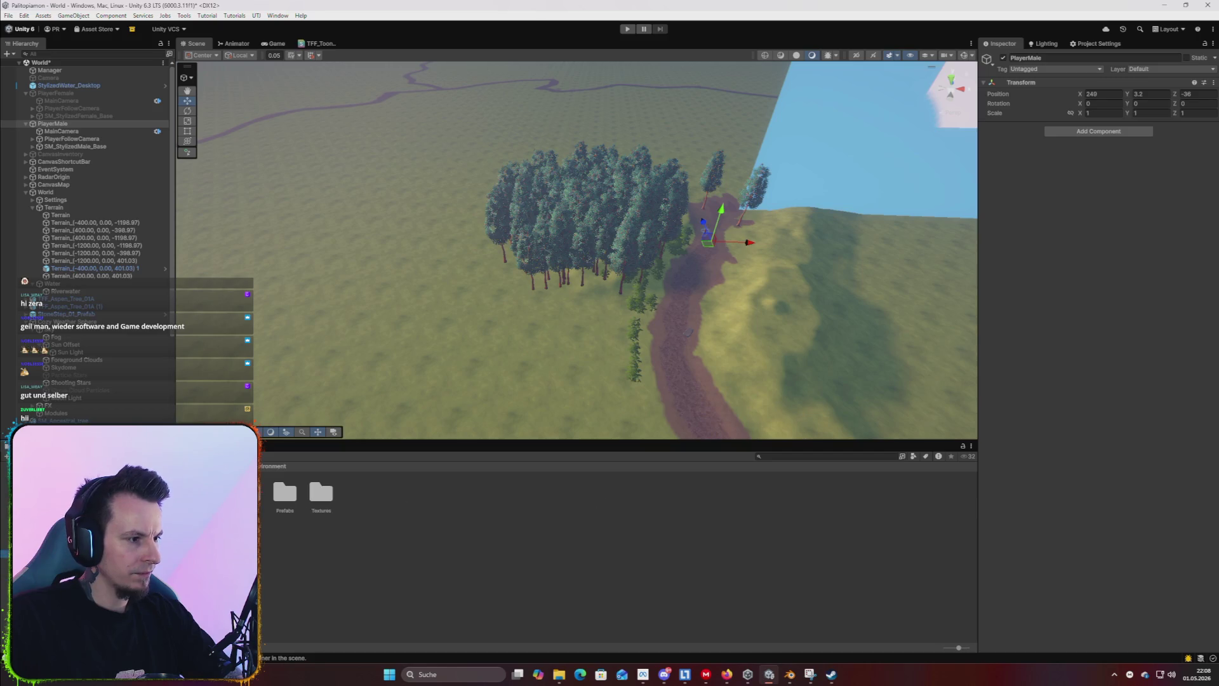
click(4, 485)
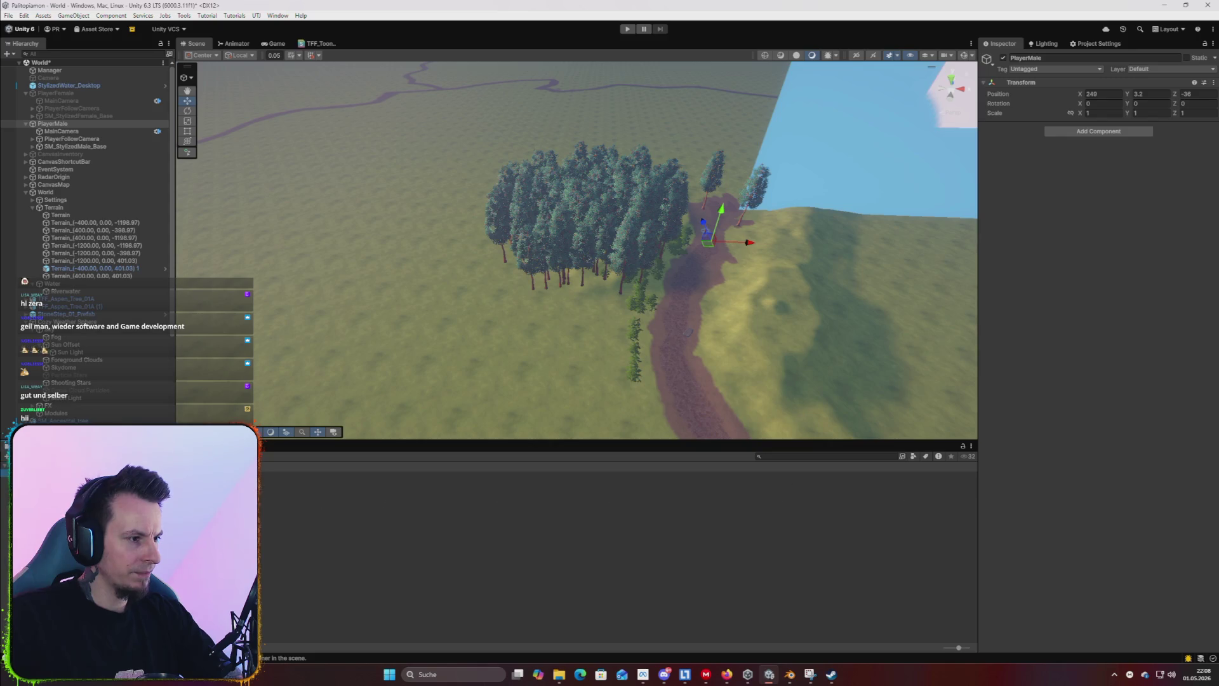
click(4, 487)
click(5, 501)
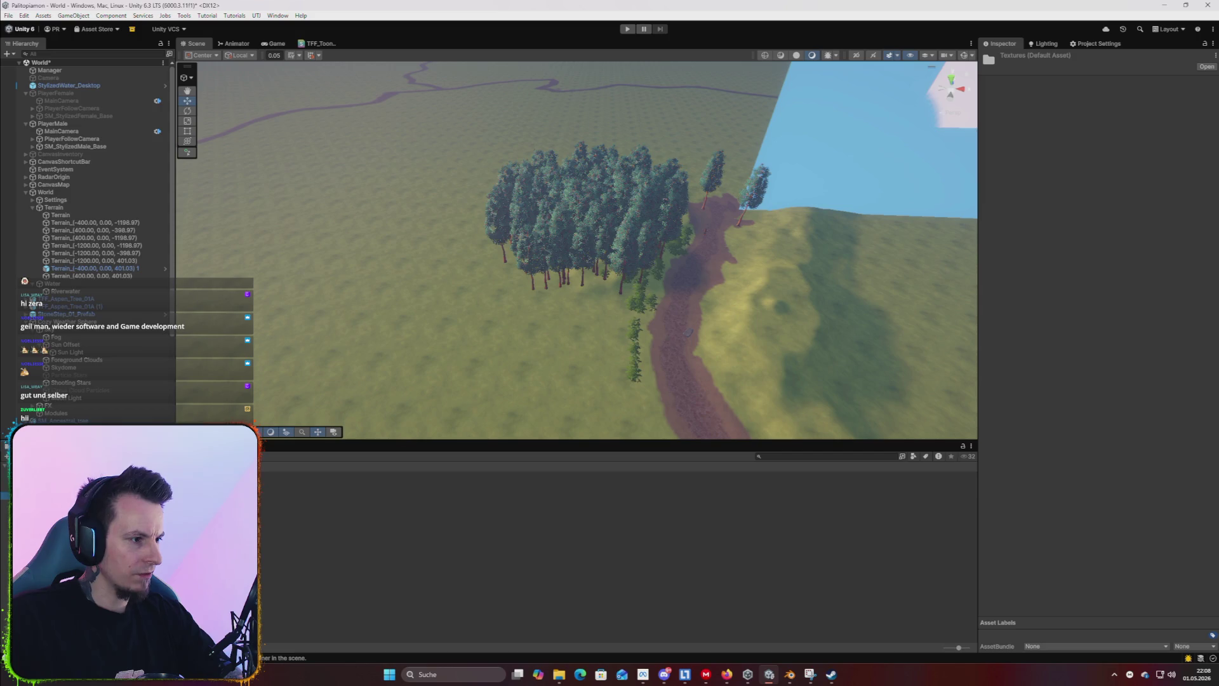
click(5, 502)
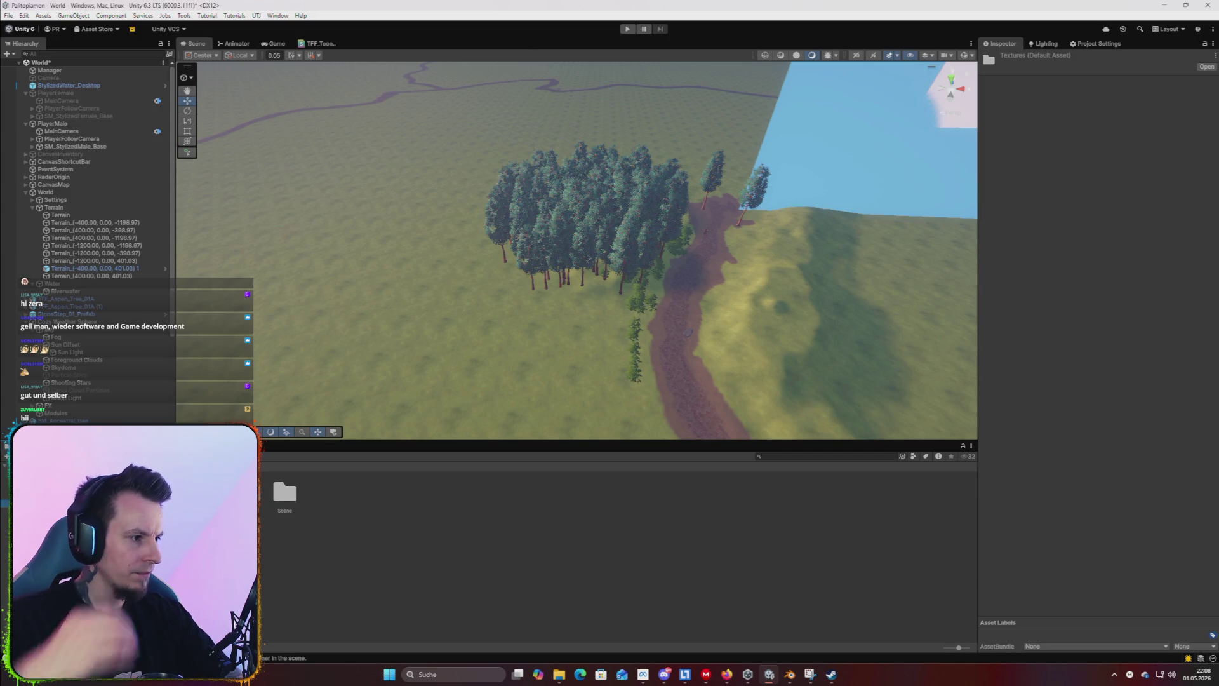
click(5, 509)
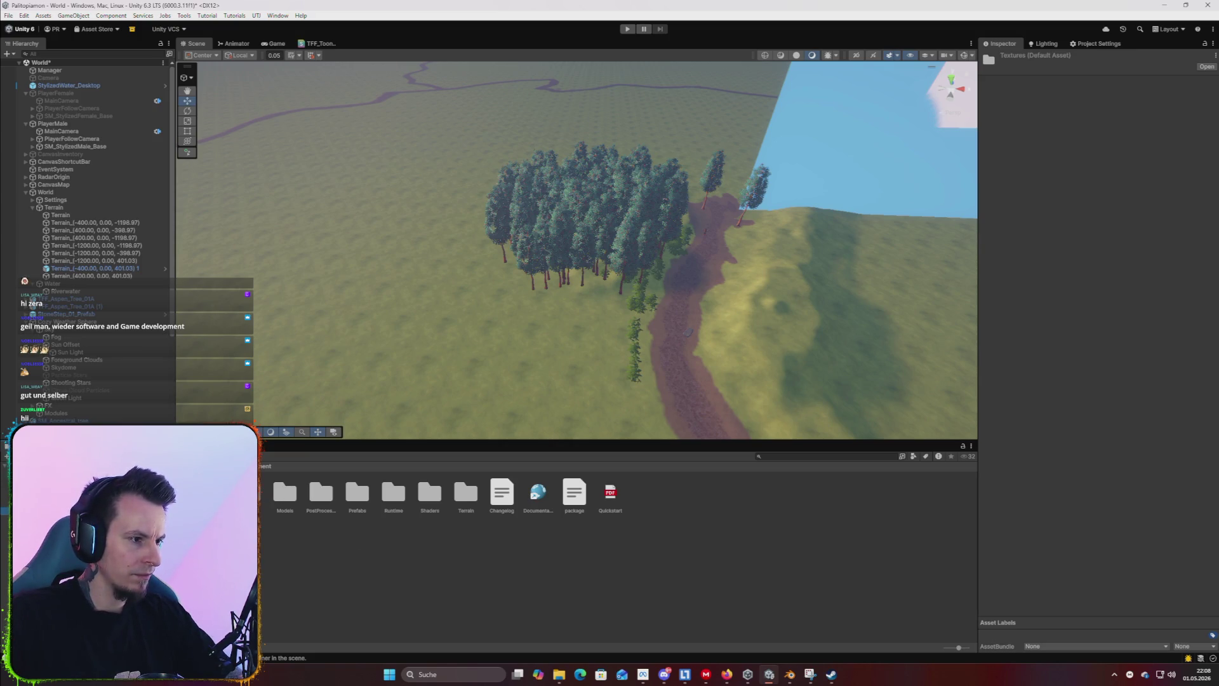
double_click(356, 496)
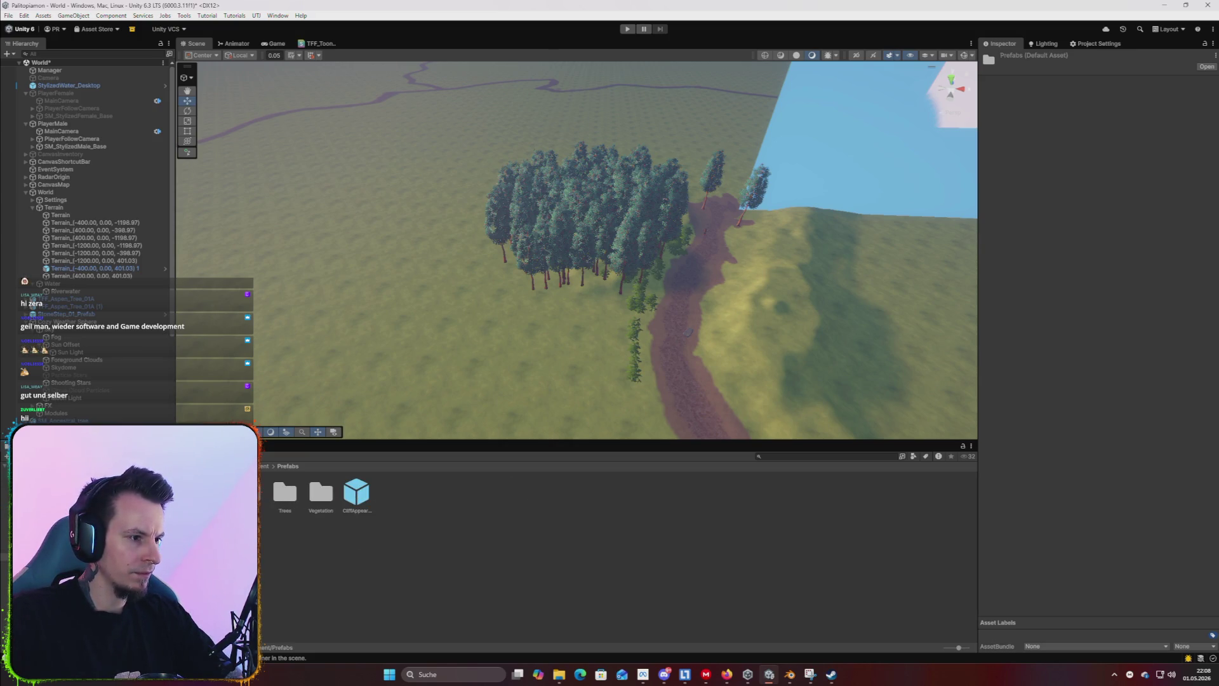
double_click(247, 492)
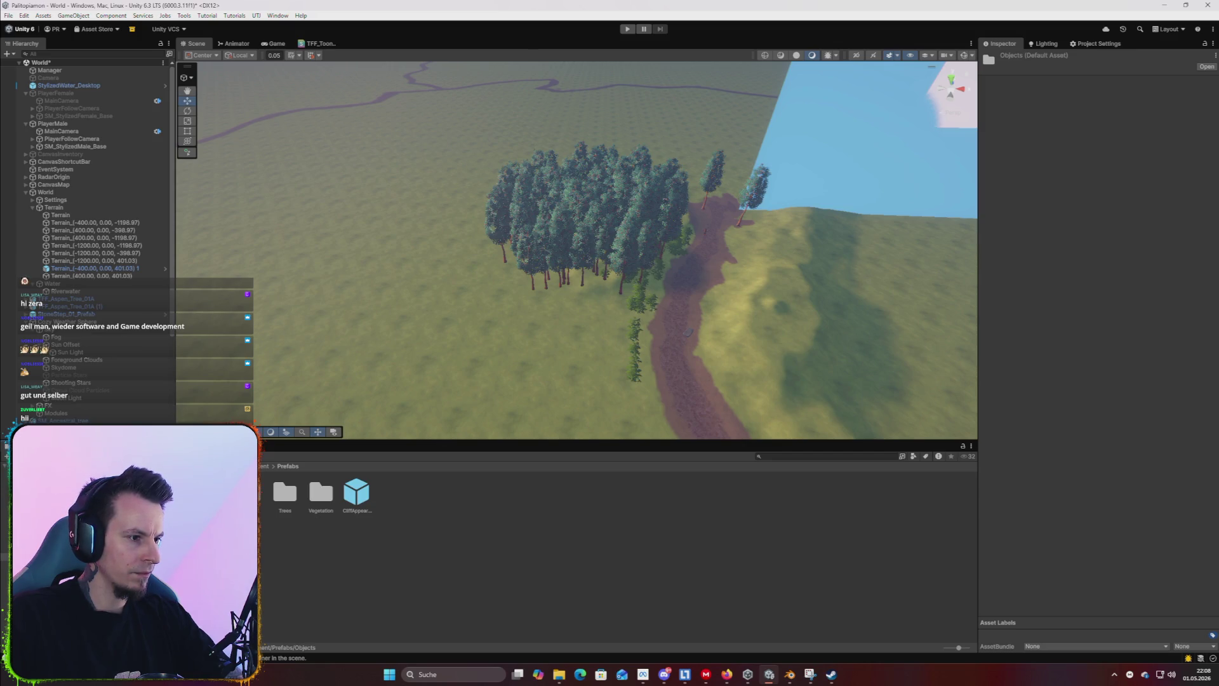
click(288, 466)
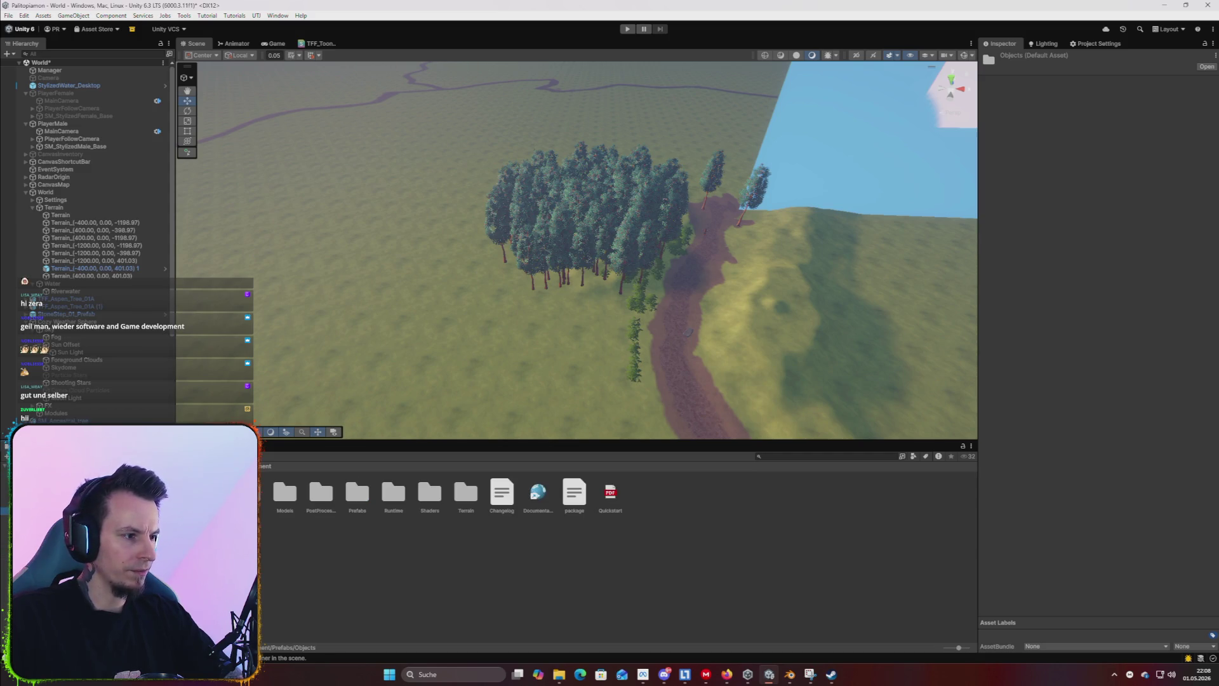
Browse past TutorialInfo and FantasyOpenWorld to the Stylized Nature URP unitypackage.
click(38, 533)
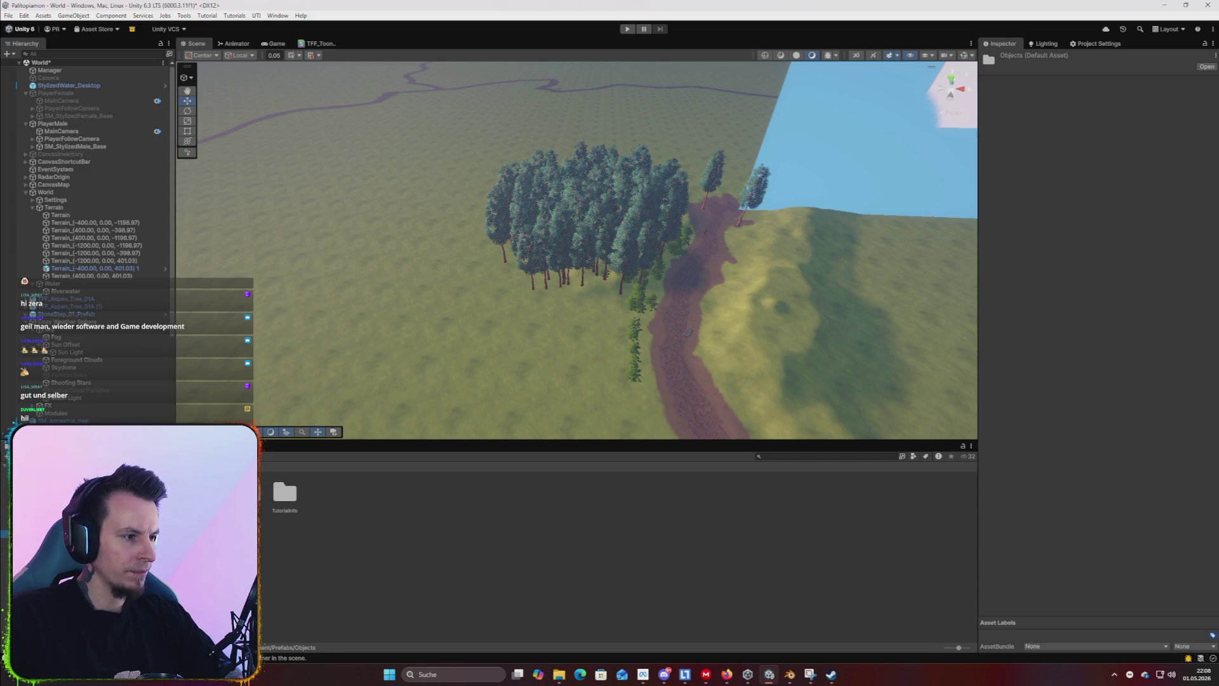
click(38, 541)
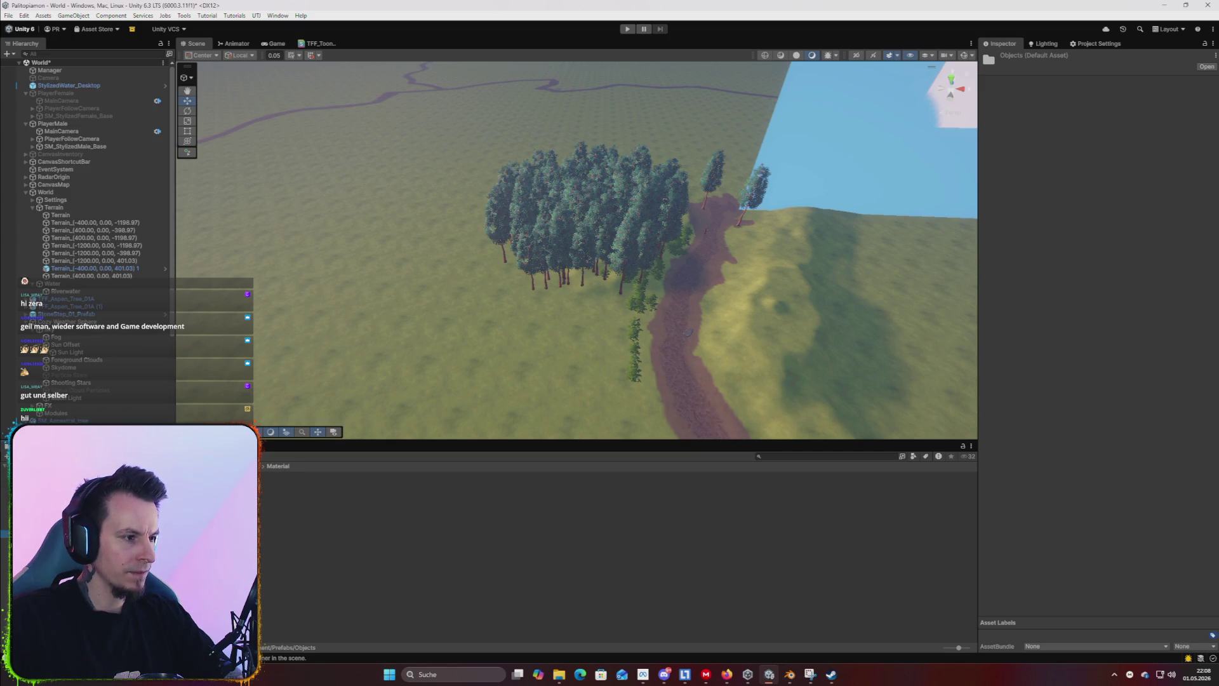
click(38, 533)
click(38, 541)
click(38, 549)
click(39, 492)
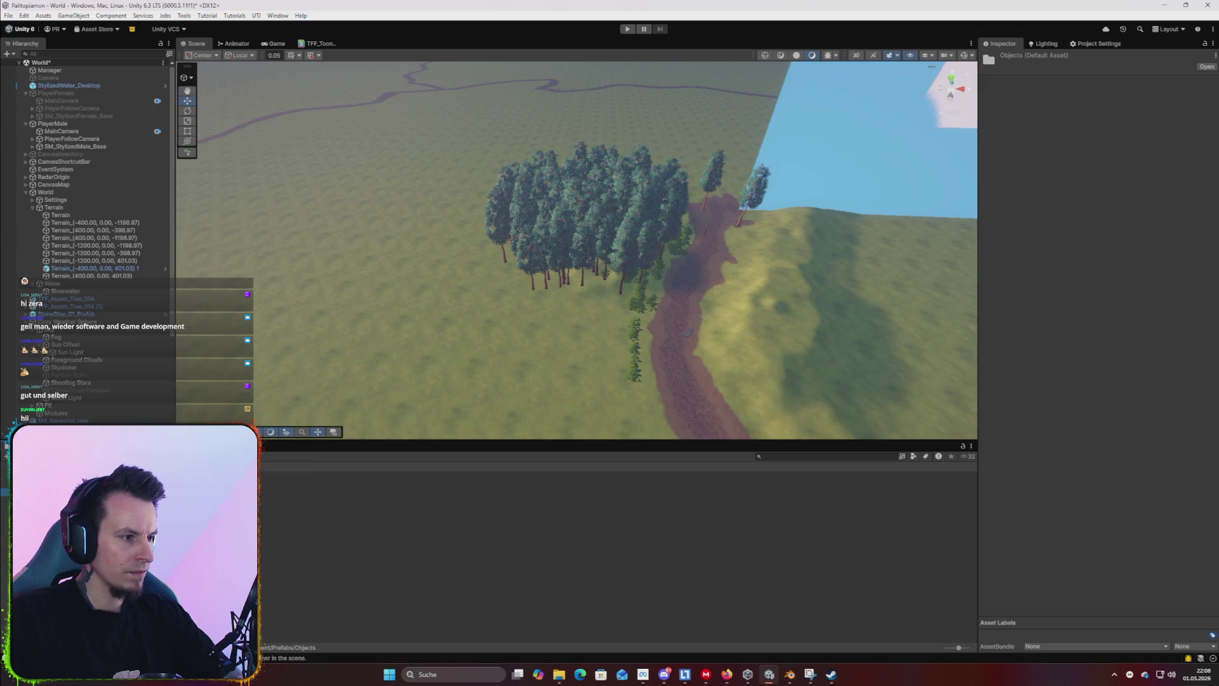
click(38, 500)
click(38, 507)
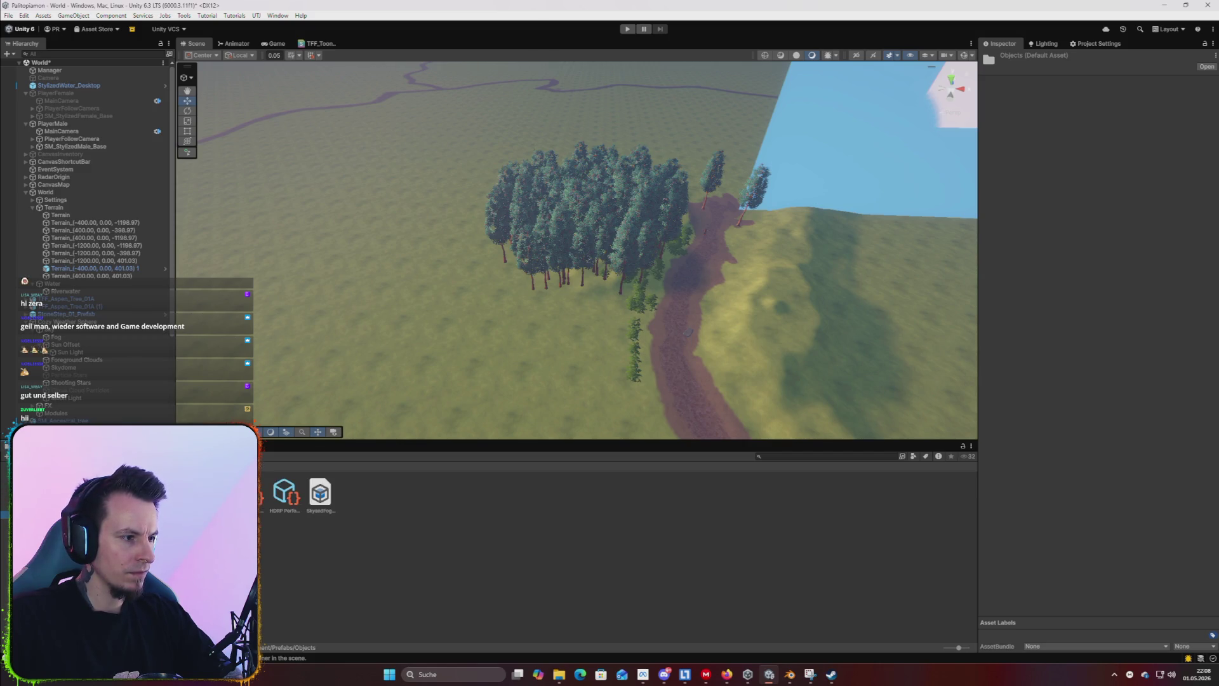
click(38, 515)
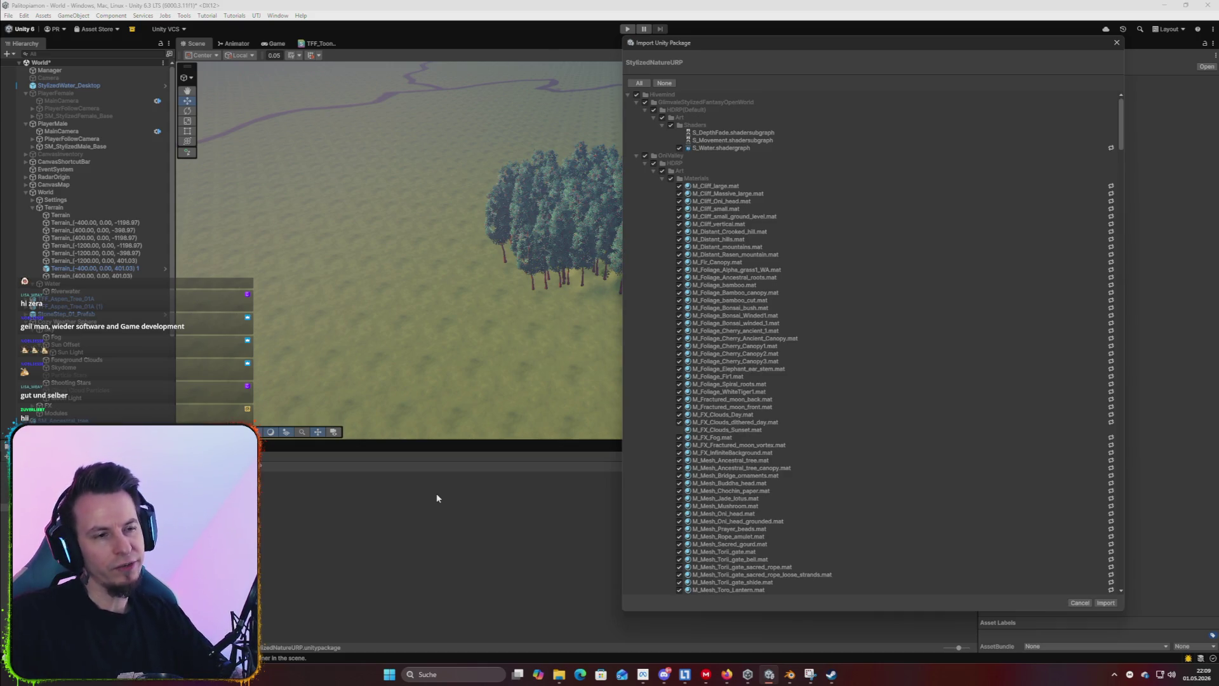
Import all StylizedNatureURP assets and open the Art/Meshes/Props folder.
click(1106, 603)
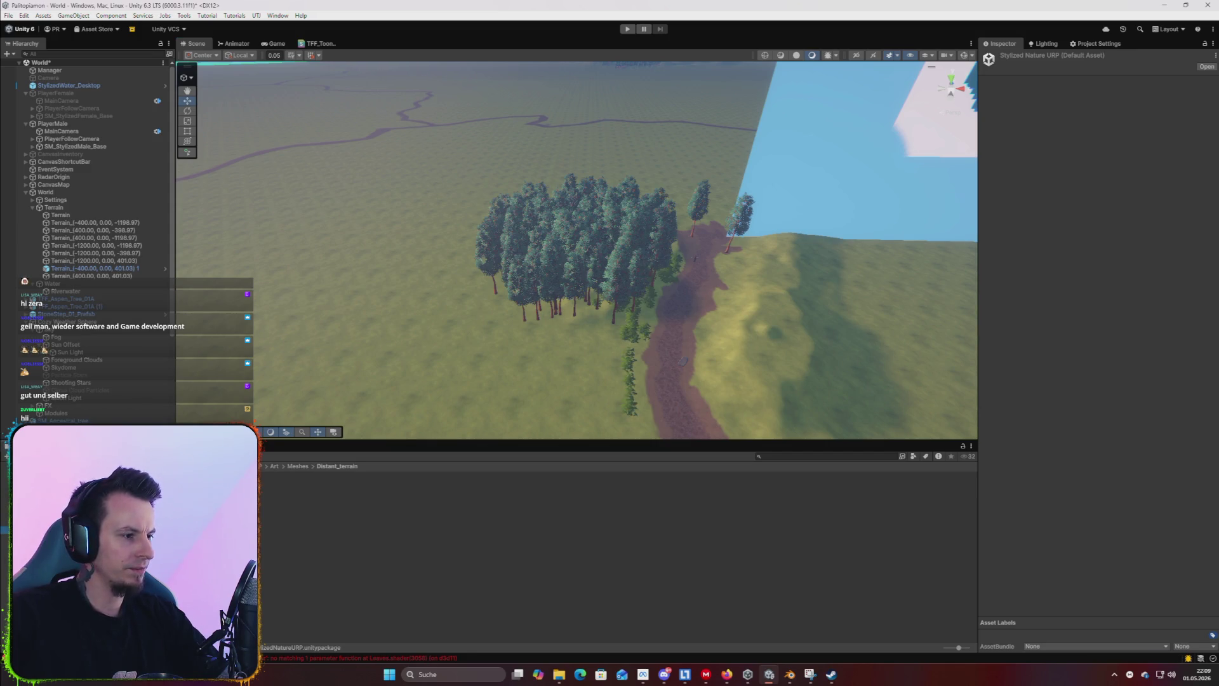
double_click(284, 492)
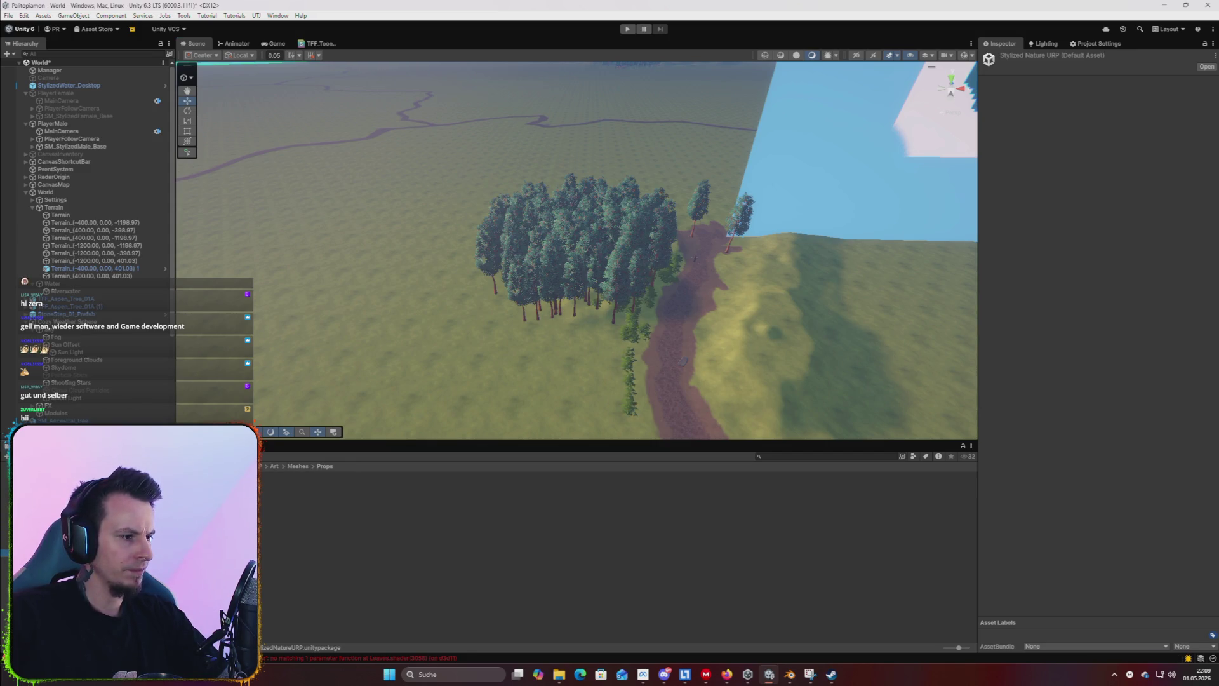
Look through the Foliage and FX mesh folders, then select the L_Showcase scene.
click(297, 466)
double_click(284, 492)
click(298, 466)
double_click(285, 492)
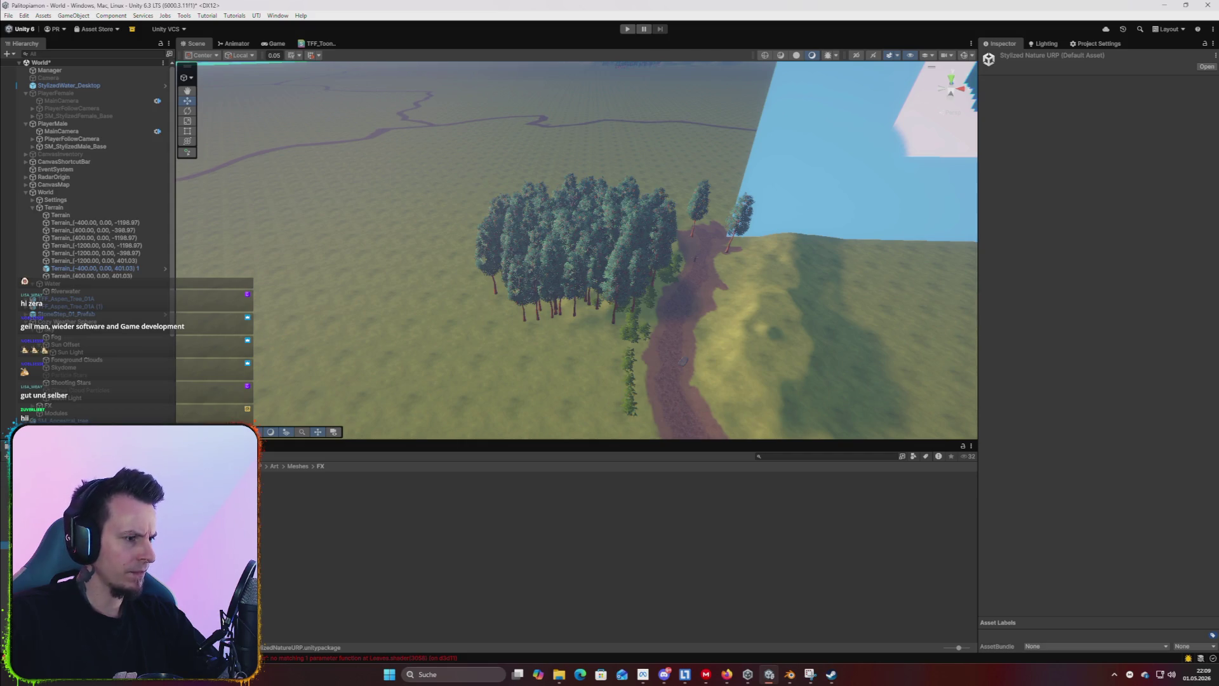
click(251, 466)
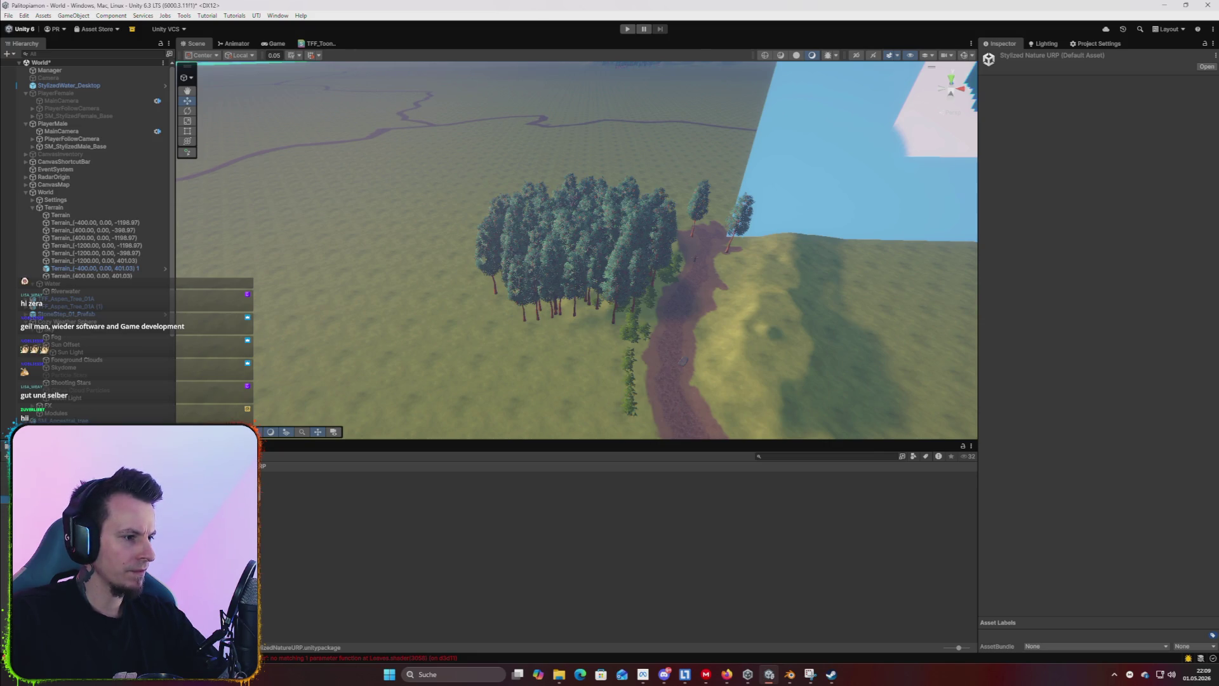
double_click(324, 535)
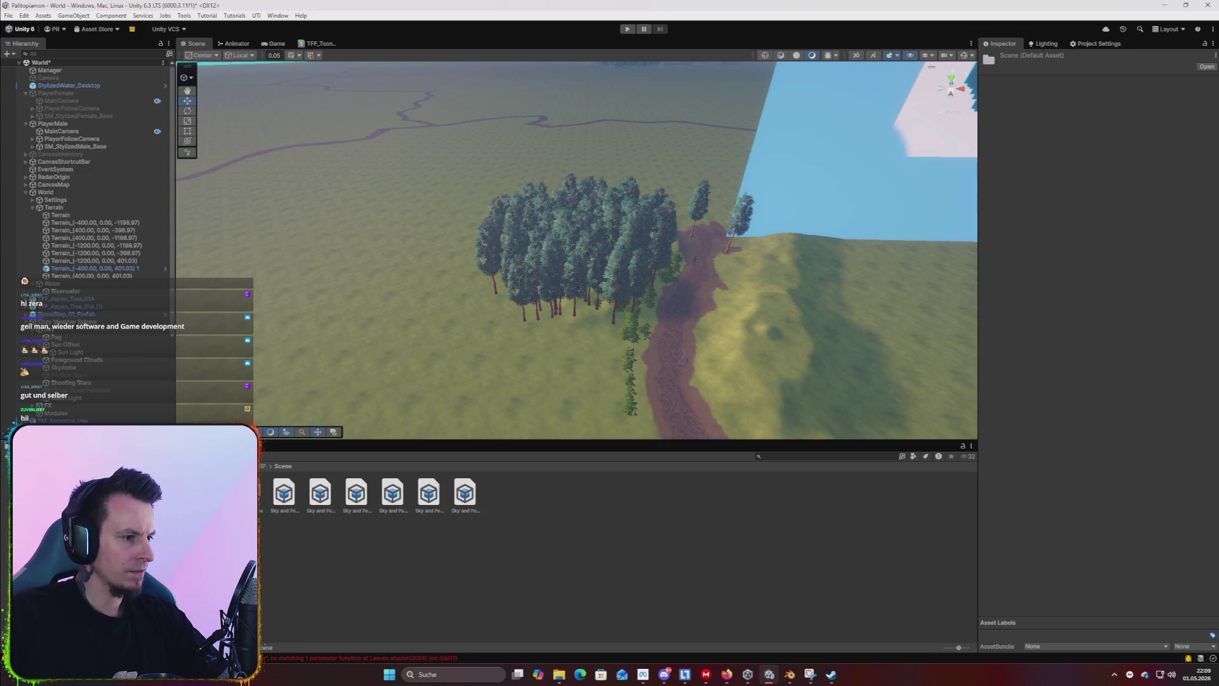
click(248, 496)
Step through the folder tree to Art > Meshes > Props and its Materials folder.
key(Up)
key(Up)
key(Up)
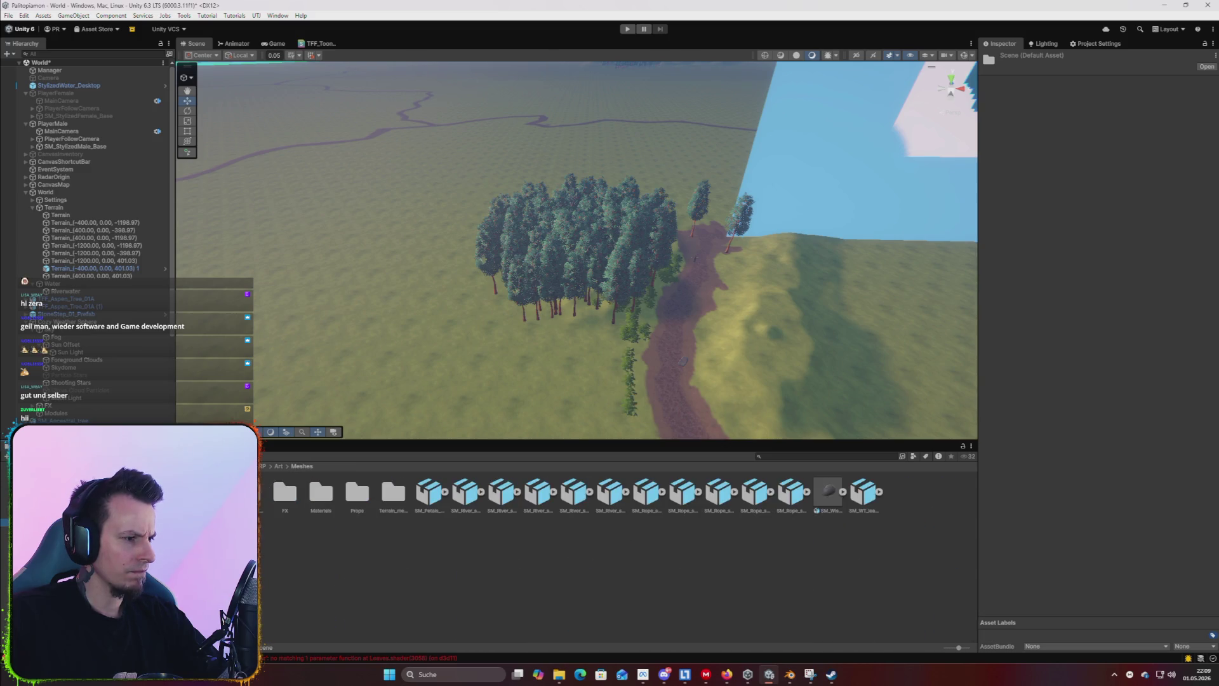
key(Up)
key(Up)
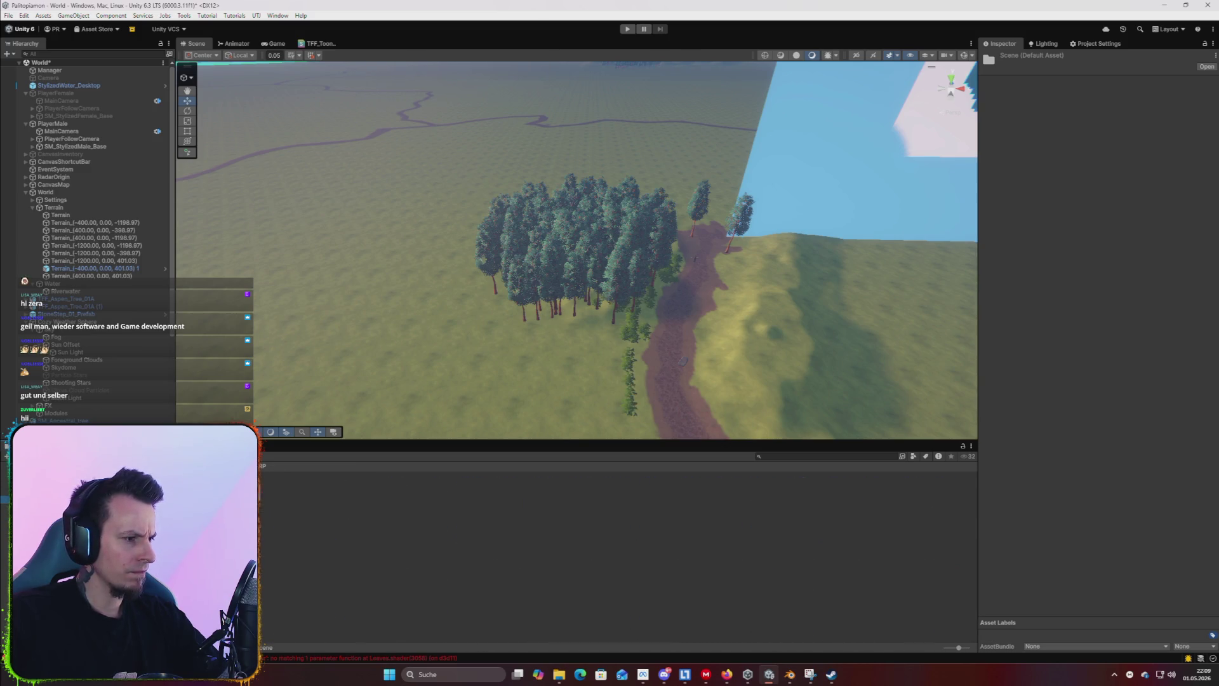
key(Up)
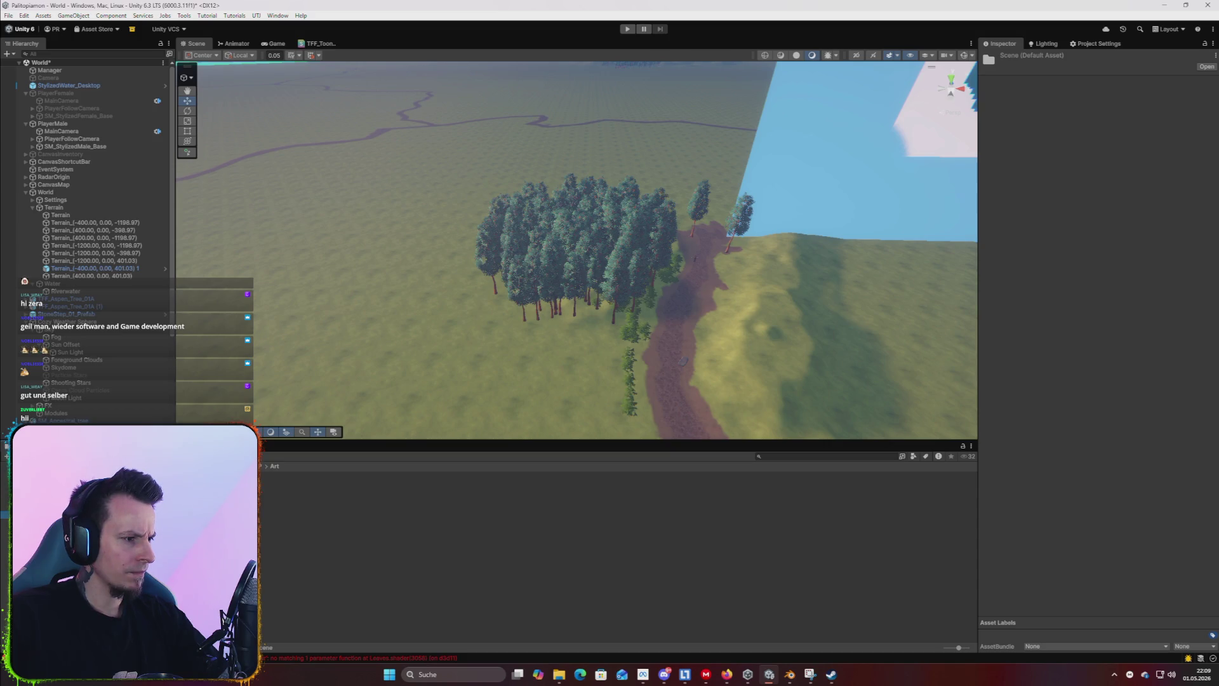
key(Down)
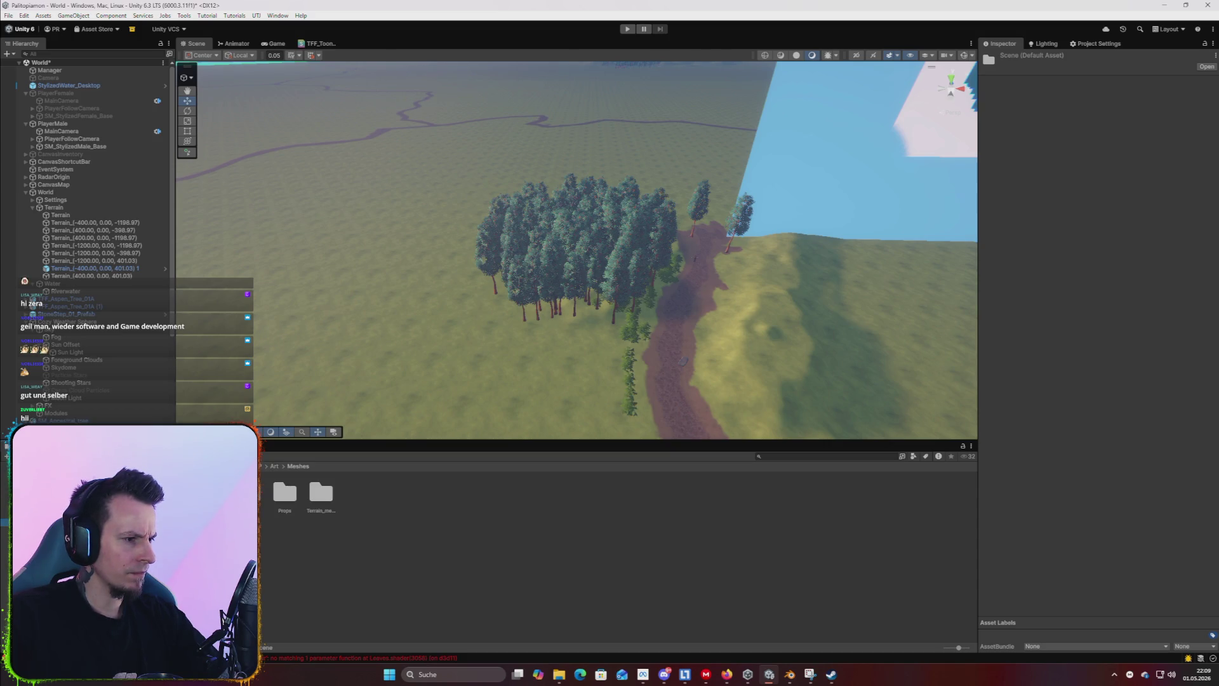
key(Down)
double_click(274, 493)
key(Down)
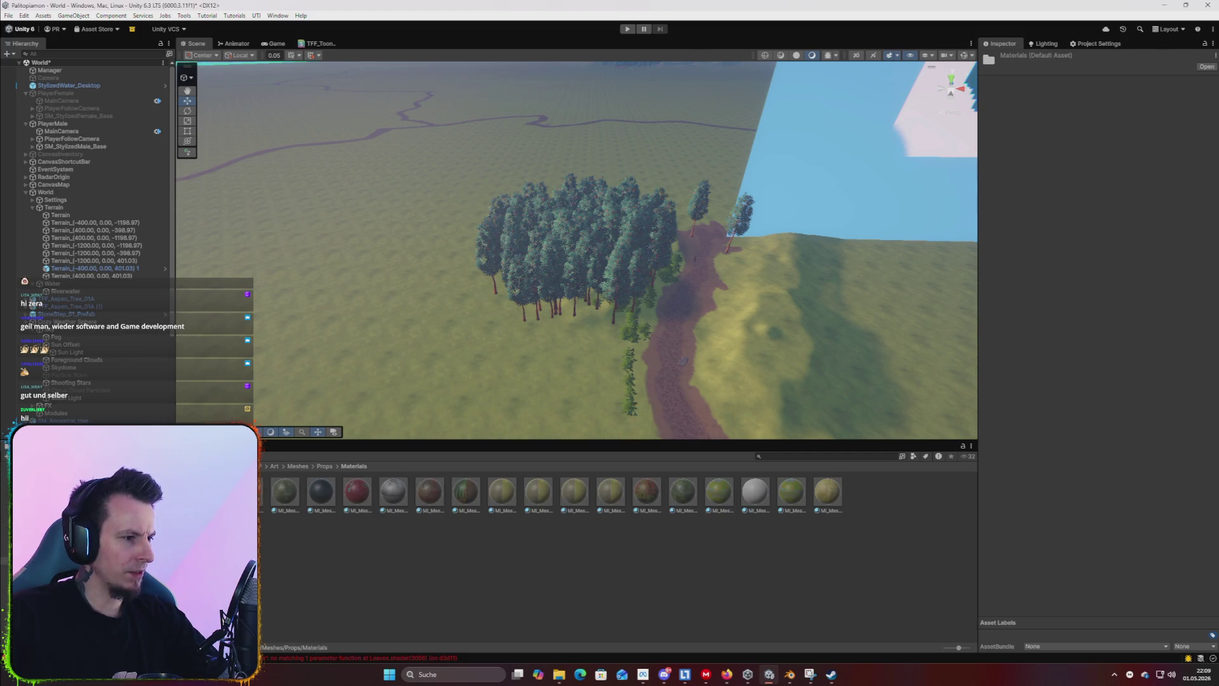
key(Up)
key(Up)
key(Up)
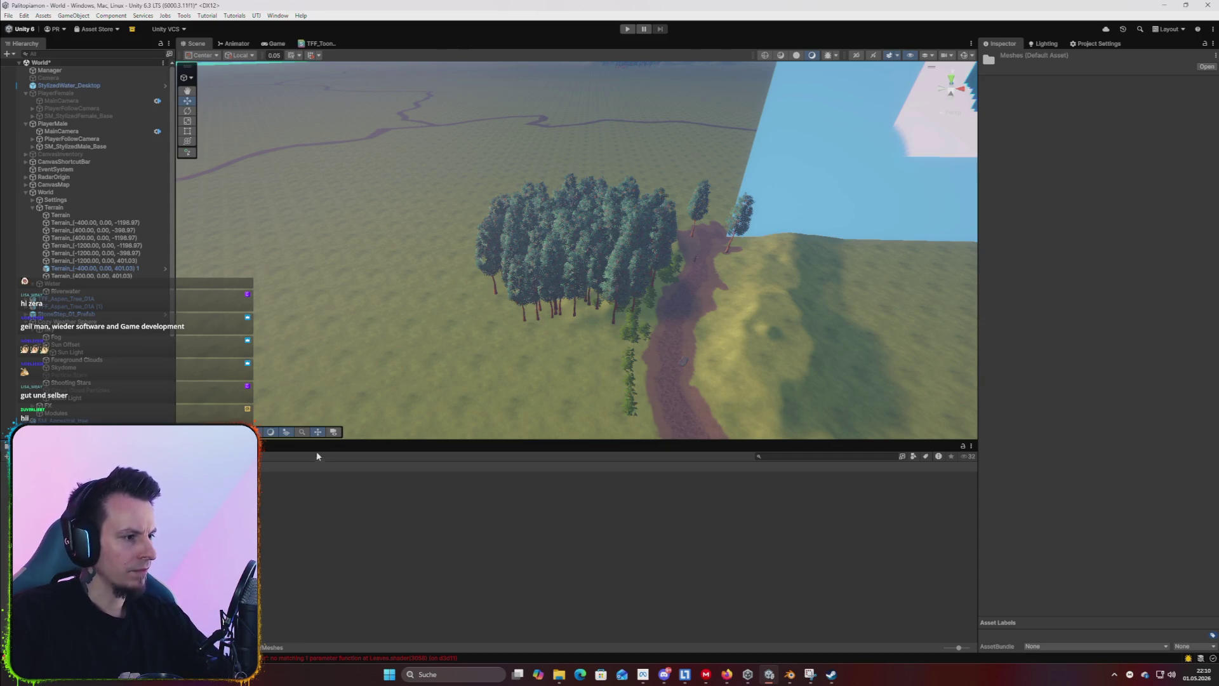
click(277, 15)
mouse_move(329, 179)
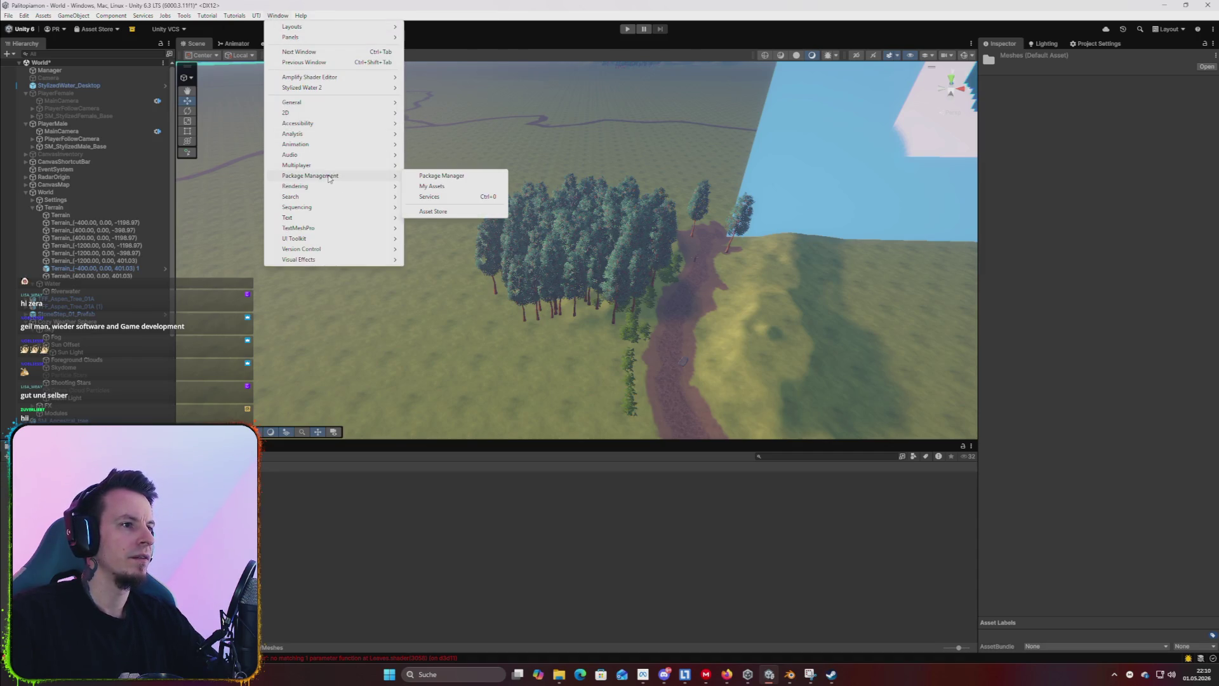
click(454, 176)
click(167, 106)
text(OniValley)
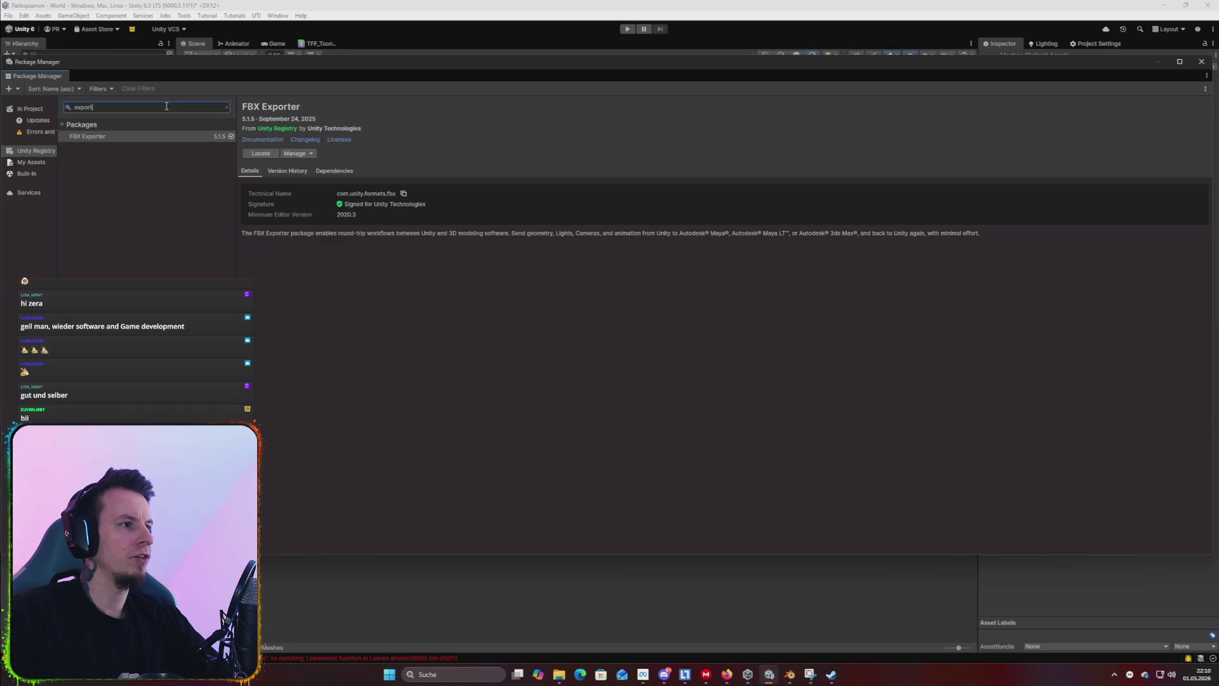
click(31, 162)
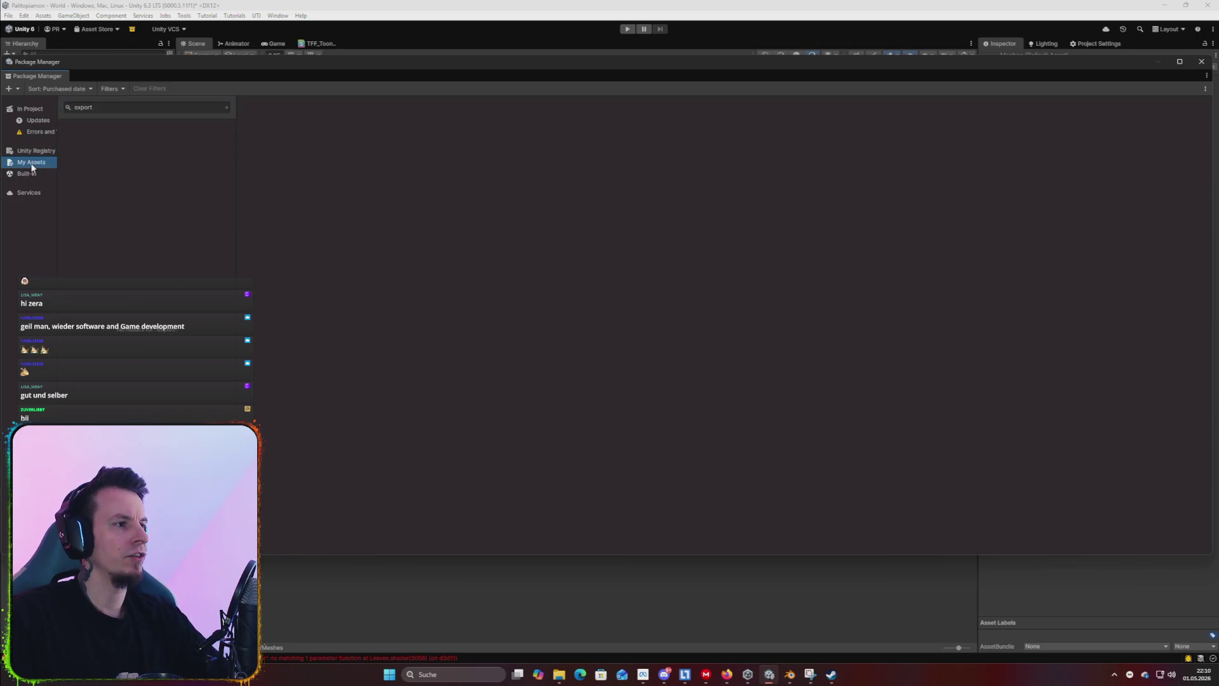
key(Left)
key(Left)
key(Left)
click(165, 109)
key(BackSpace)
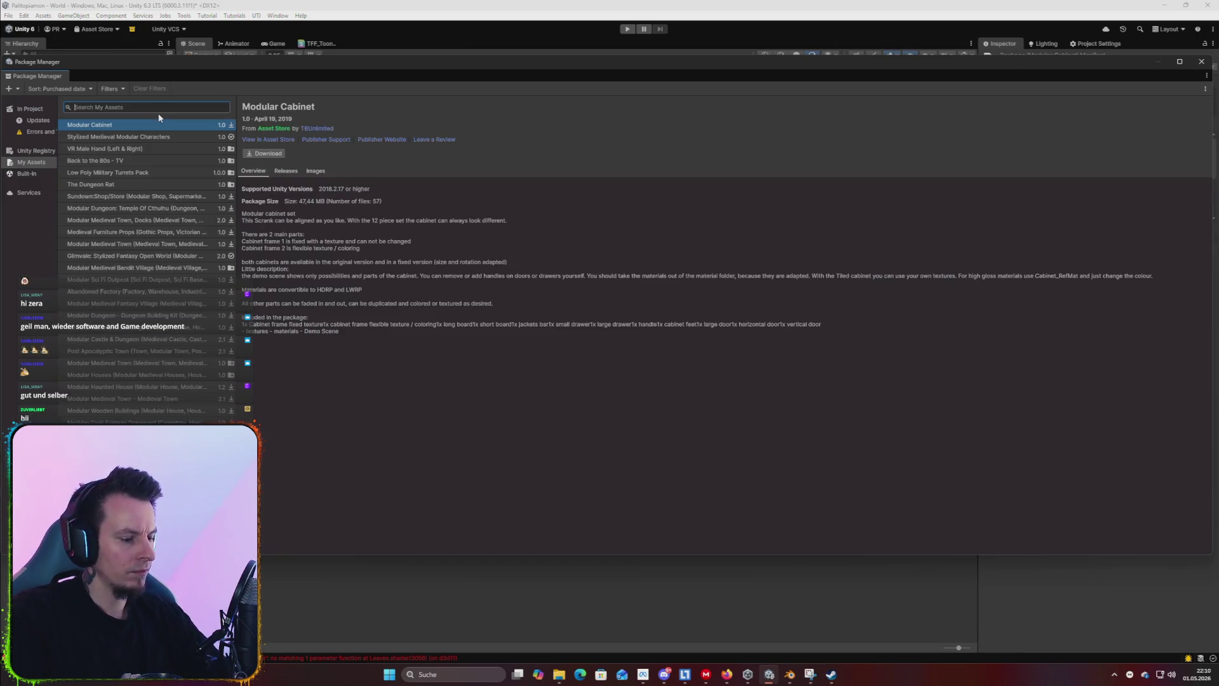
text(OniValley)
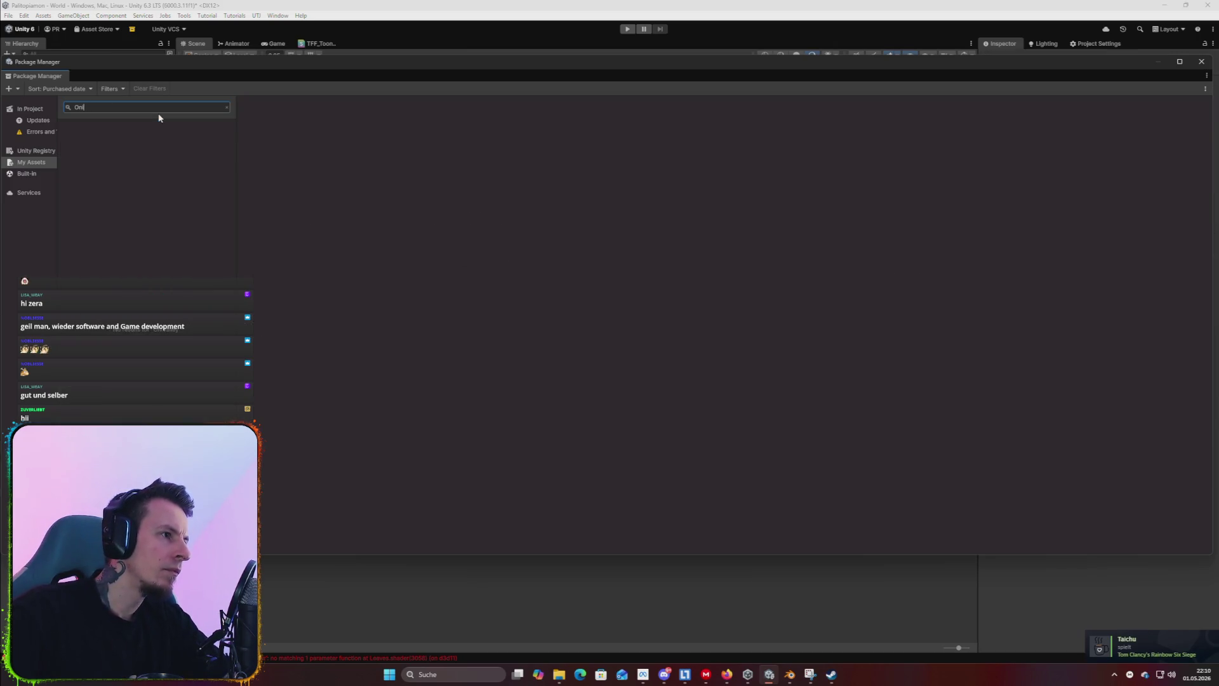
key(BackSpace)
key(BackSpace)
key(BackSpace)
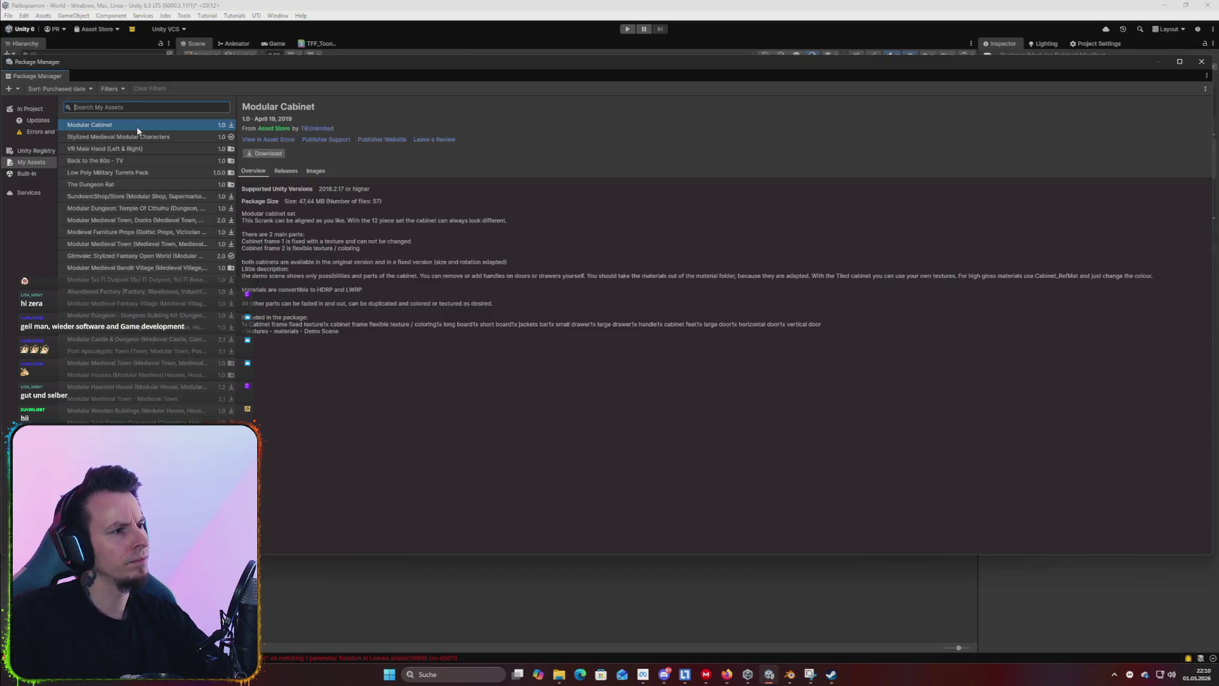
click(1201, 62)
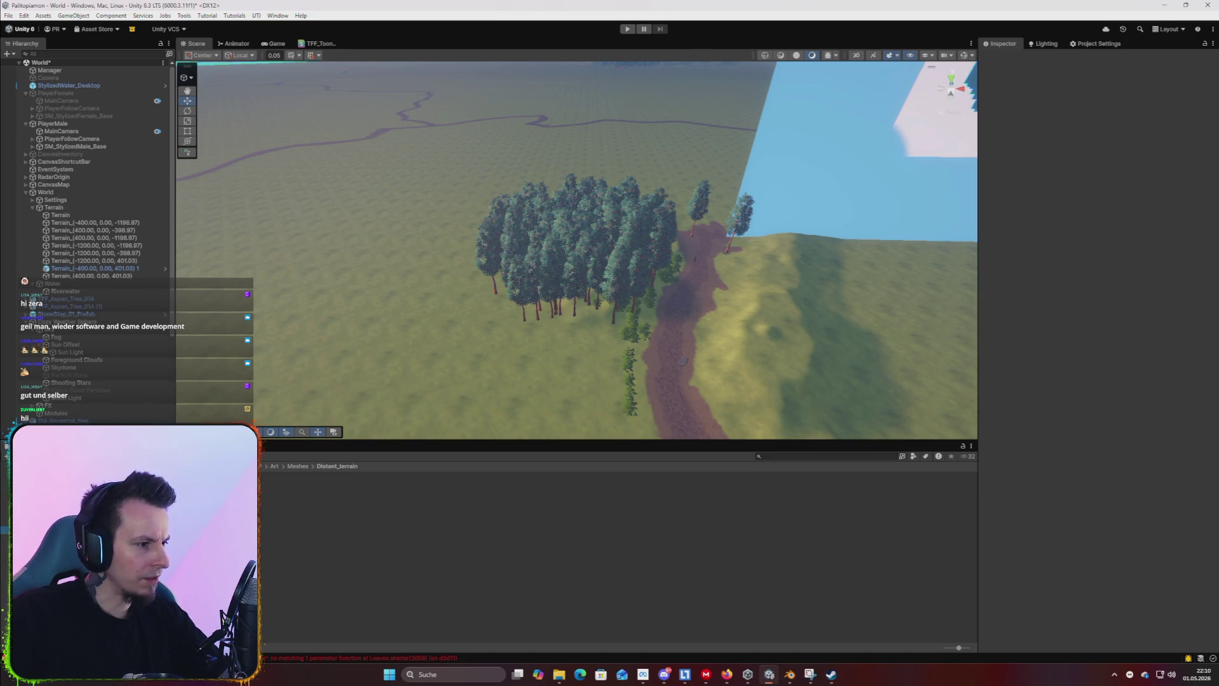
click(297, 466)
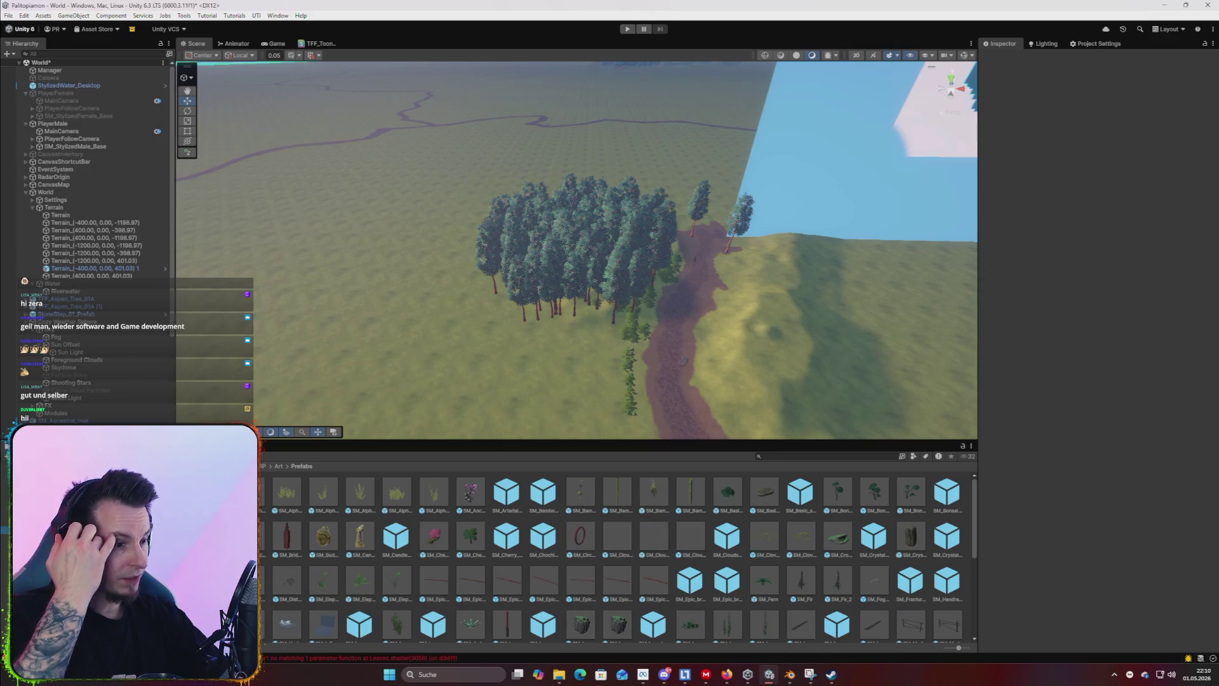
Scroll the prefab grid and place SM_Small_cliff_1 on the terrain.
scroll(643, 578, down, 10)
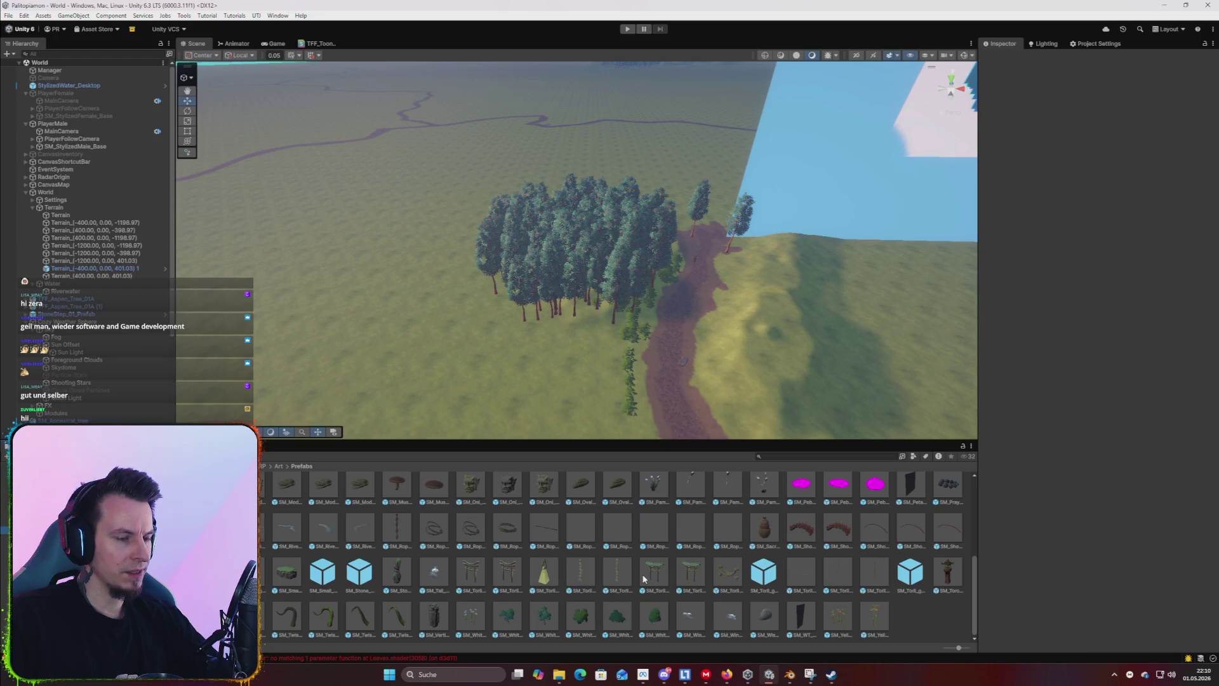
mouse_move(328, 576)
mouse_down()
mouse_move(436, 367)
mouse_move(338, 311)
mouse_up()
Inspect the trial cliff and delete it, then place and delete a torii gate.
key(f)
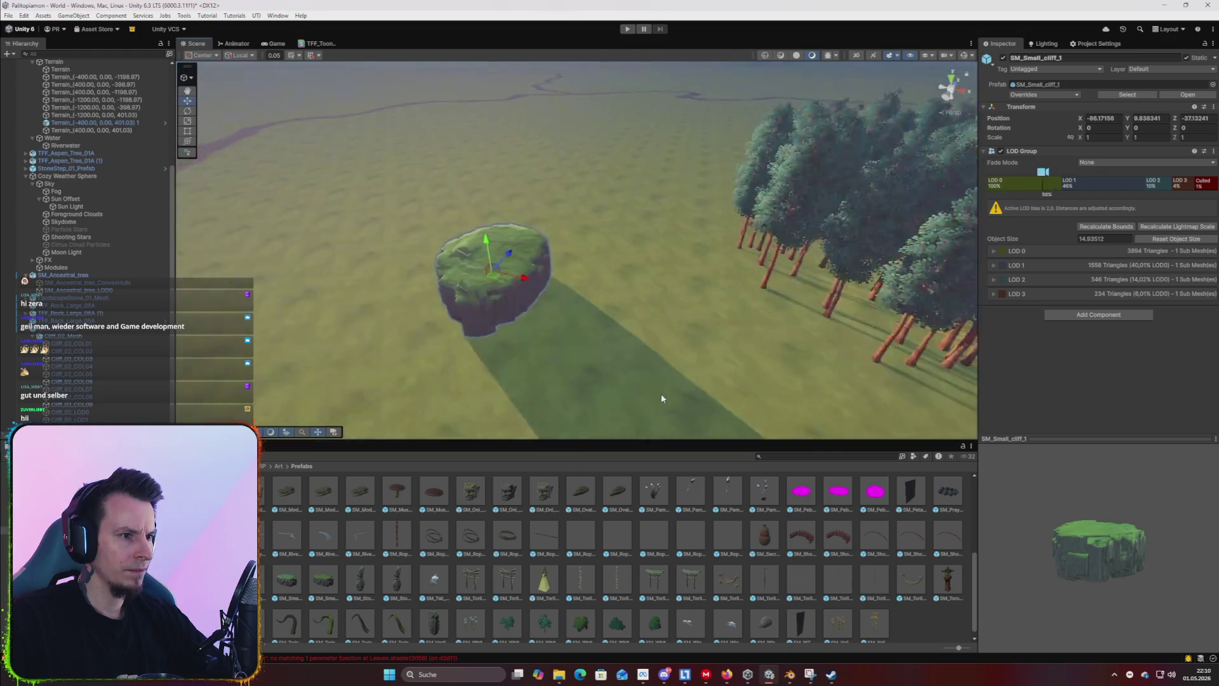
scroll(727, 402, up, 5)
mouse_move(728, 398)
mouse_down()
mouse_move(558, 378)
mouse_move(324, 383)
mouse_move(826, 374)
mouse_up()
scroll(325, 383, down, 8)
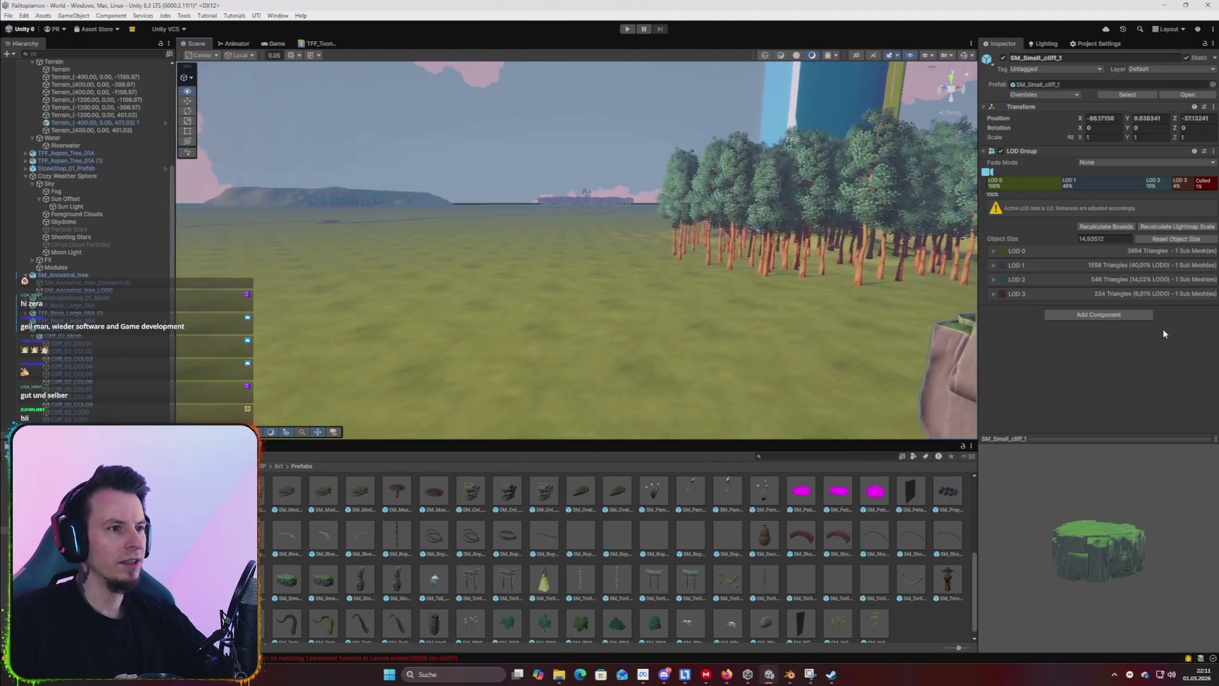
key(f)
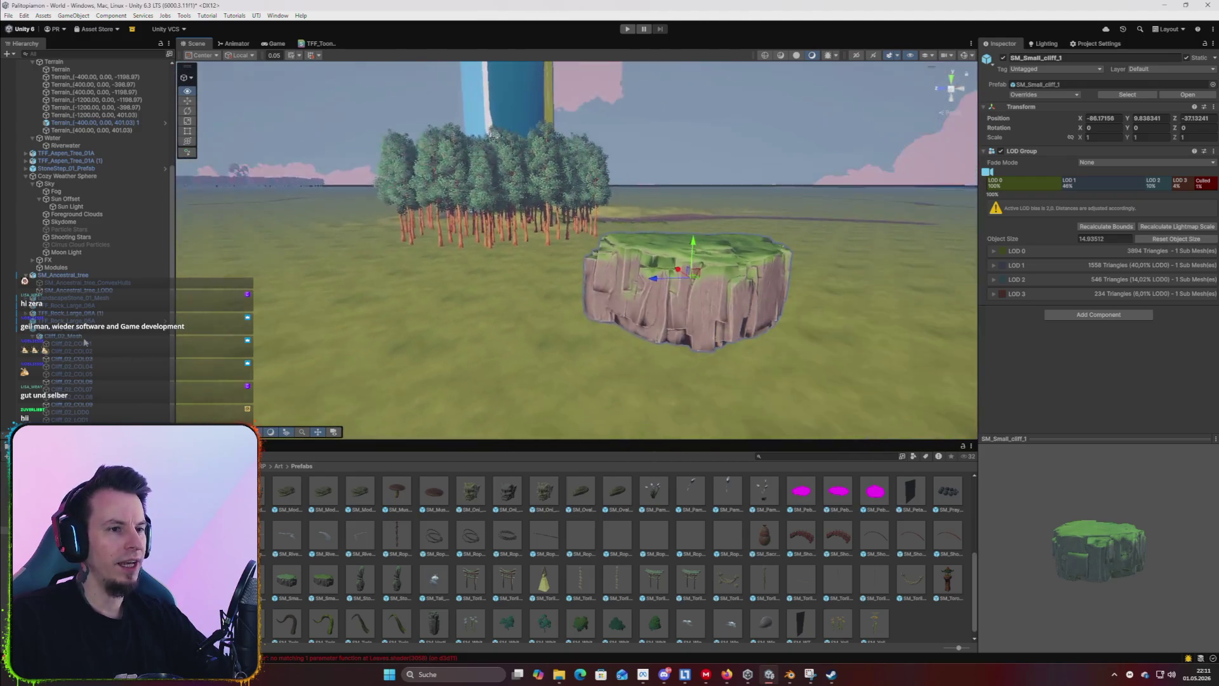
key(Delete)
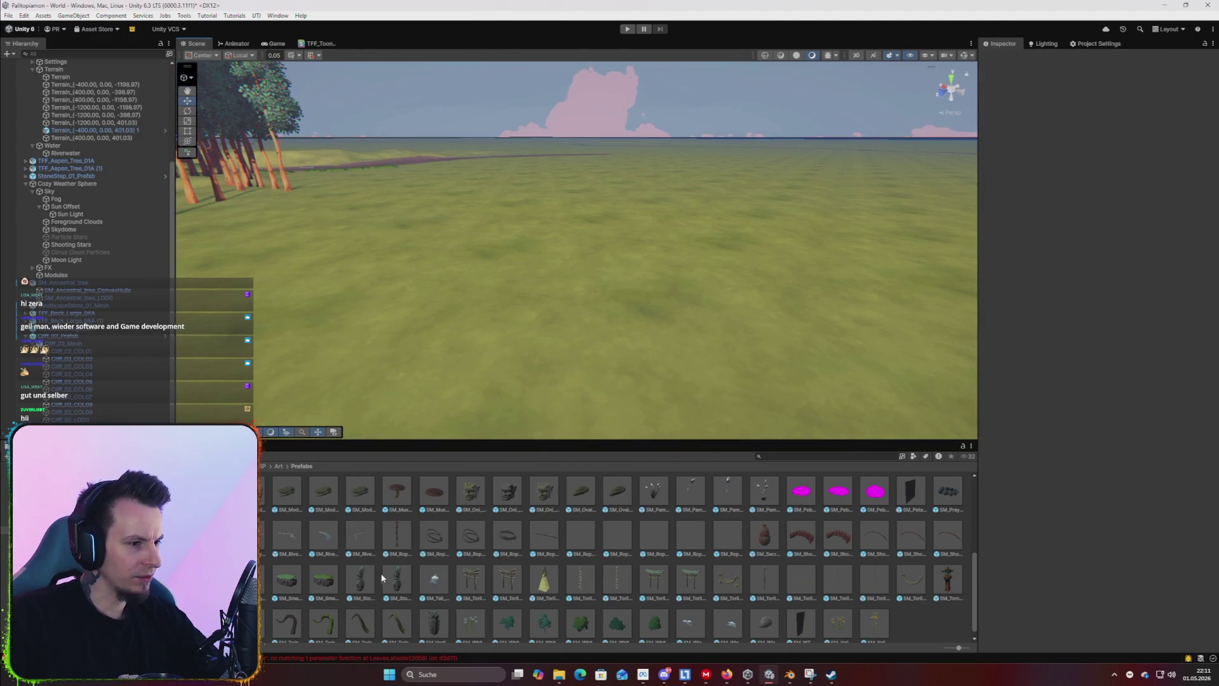
scroll(513, 571, down, 1)
mouse_move(655, 570)
mouse_down()
mouse_move(476, 367)
mouse_move(595, 385)
mouse_up()
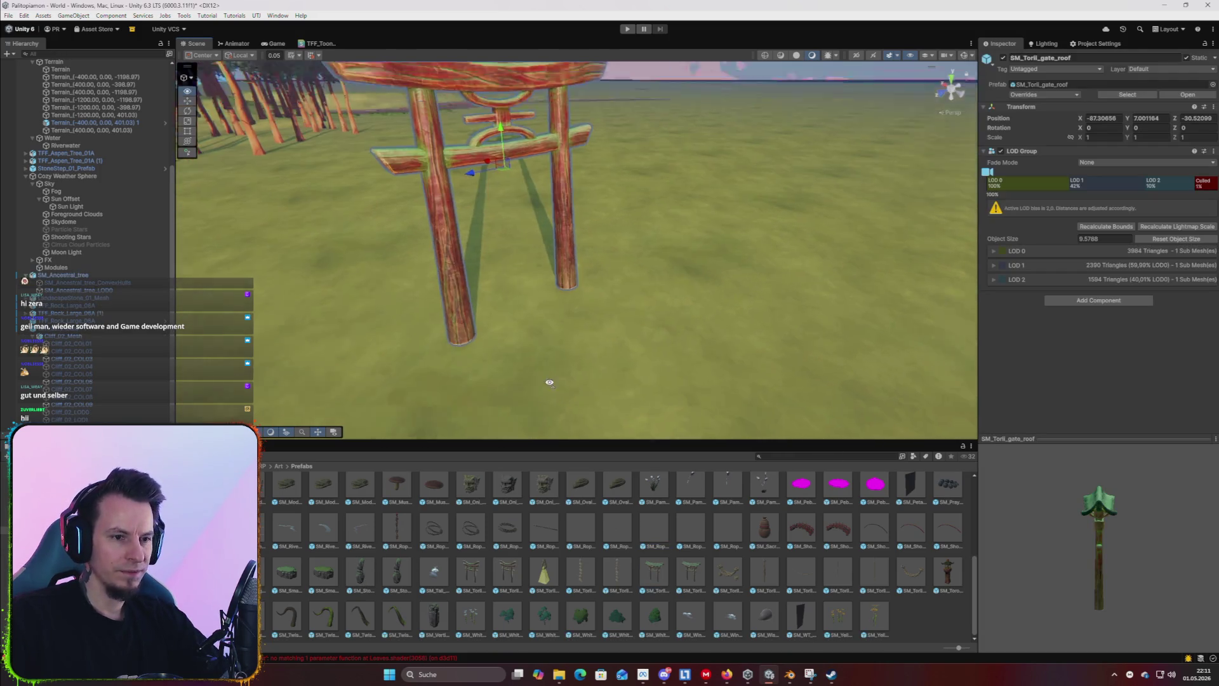
key(Delete)
Drop the SM_Short_bridge arched bridge onto the grass and orbit toward the river.
mouse_move(656, 431)
mouse_down()
mouse_move(546, 276)
mouse_move(522, 299)
mouse_up()
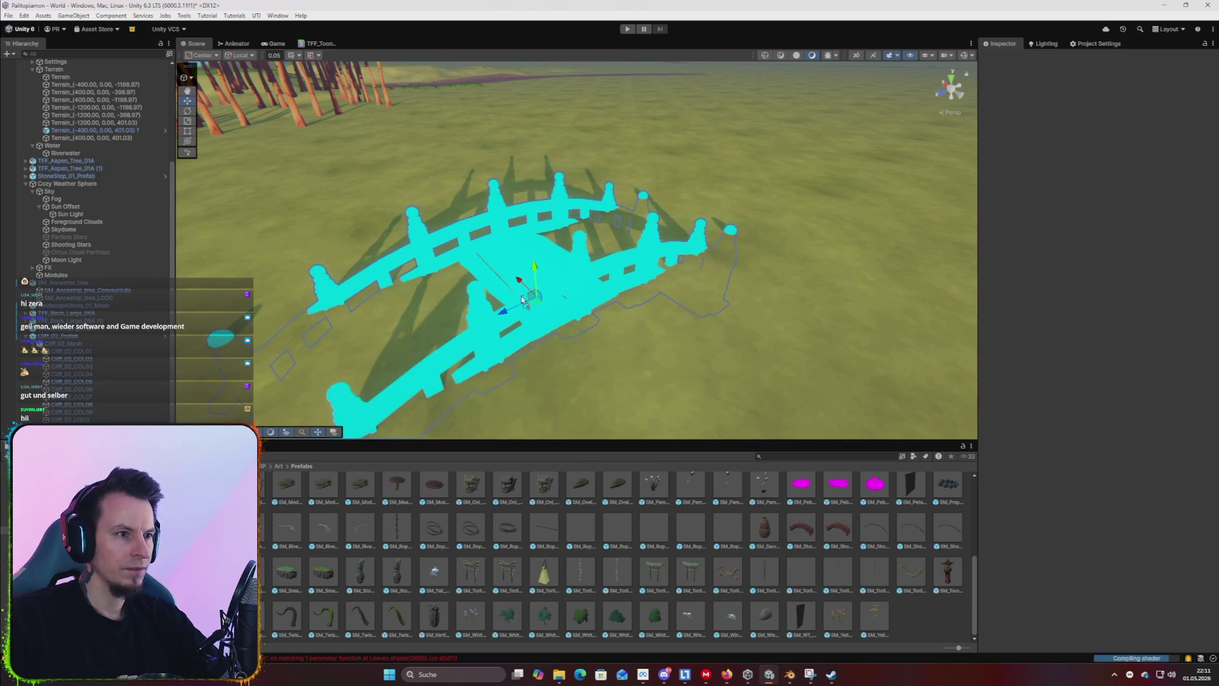
drag(531, 228, 529, 219)
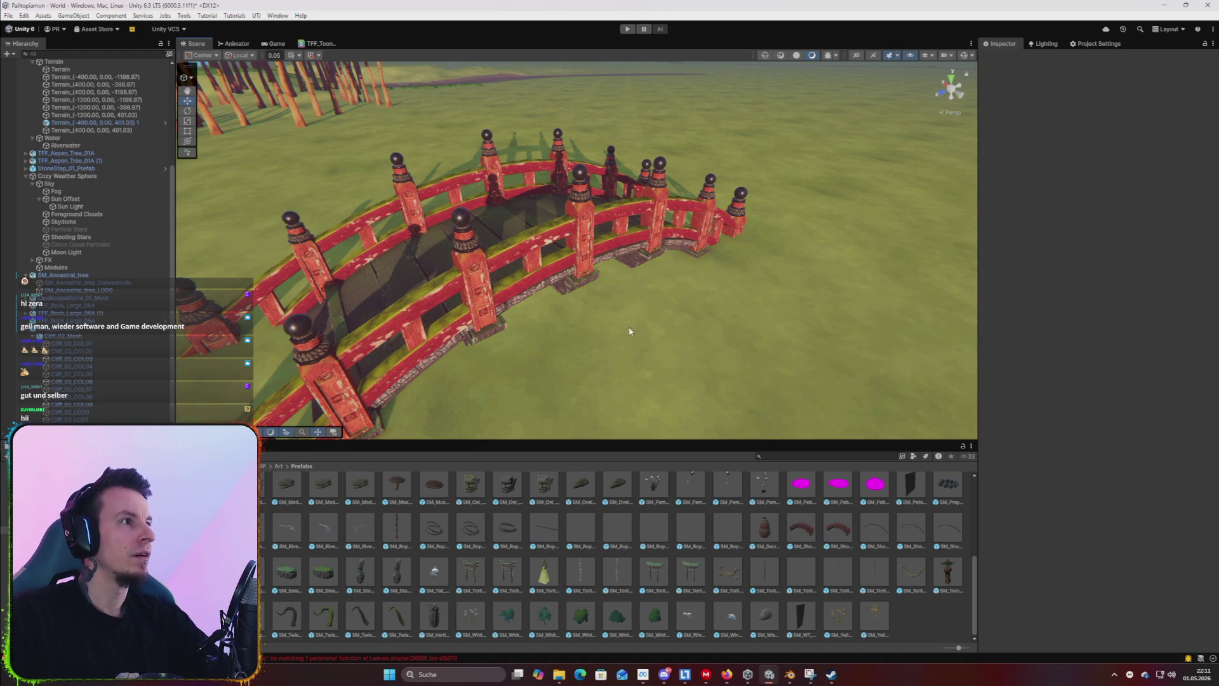
scroll(630, 330, down, 5)
drag(580, 364, 555, 402)
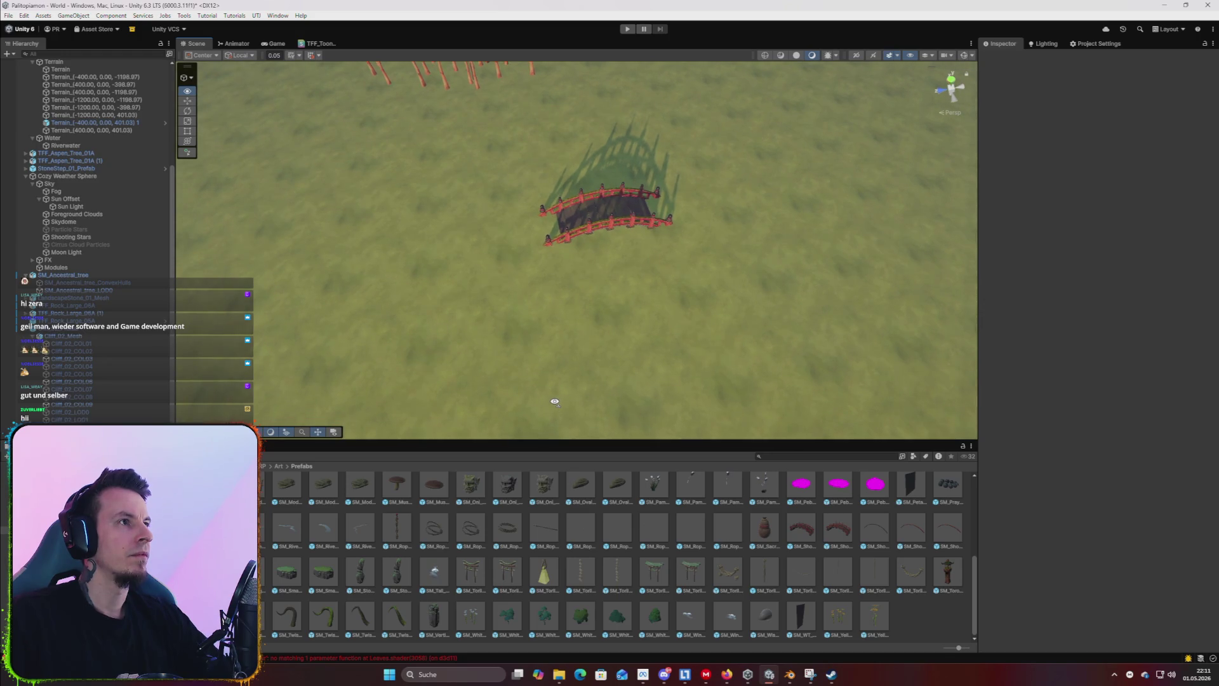
click(611, 219)
mouse_move(610, 219)
mouse_down()
mouse_move(661, 154)
mouse_move(631, 191)
mouse_move(246, 16)
mouse_up()
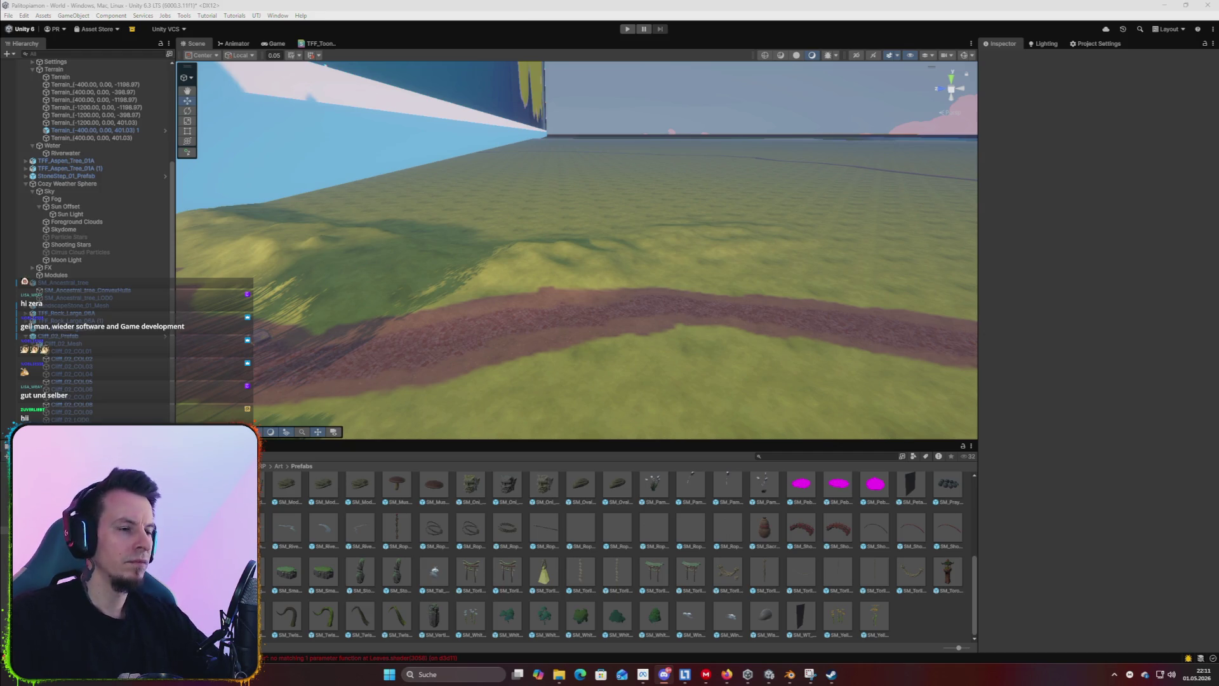
mouse_move(441, 15)
mouse_down()
mouse_move(414, 368)
mouse_move(572, 231)
mouse_move(571, 248)
mouse_move(381, 245)
mouse_move(474, 265)
mouse_move(425, 273)
mouse_move(419, 321)
mouse_up()
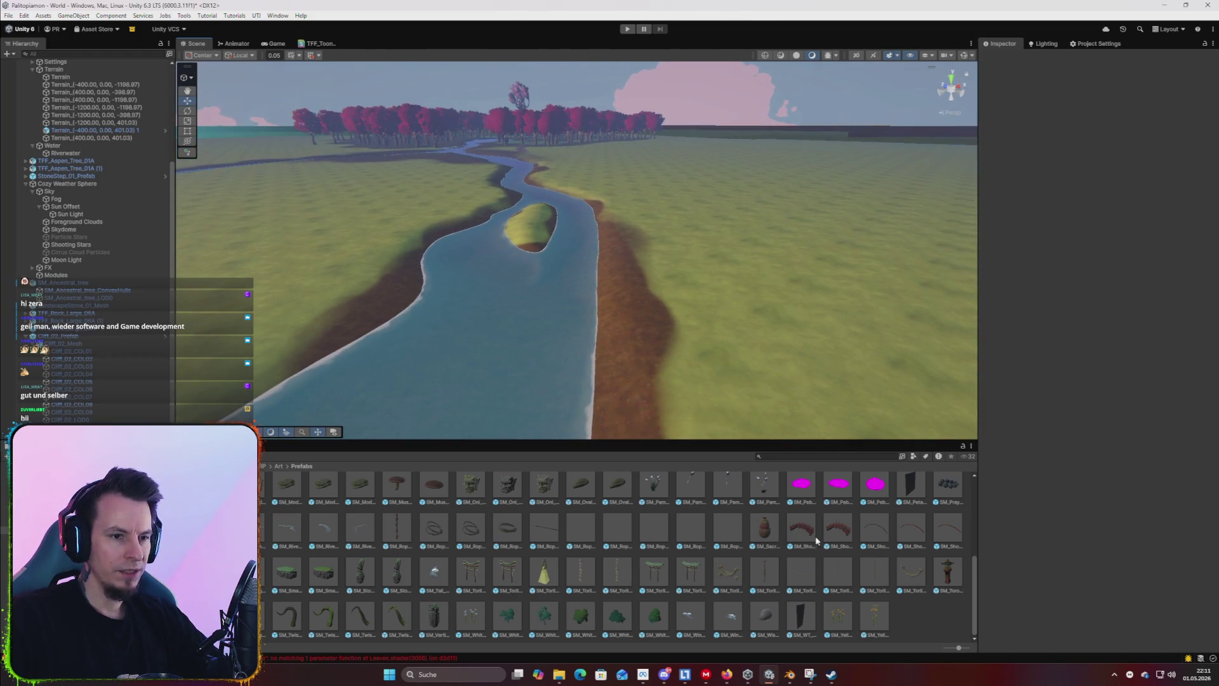
Place SM_Short_bridge across the river, replacing a first misplaced copy.
mouse_move(799, 536)
mouse_down()
mouse_move(501, 336)
mouse_move(512, 343)
mouse_up()
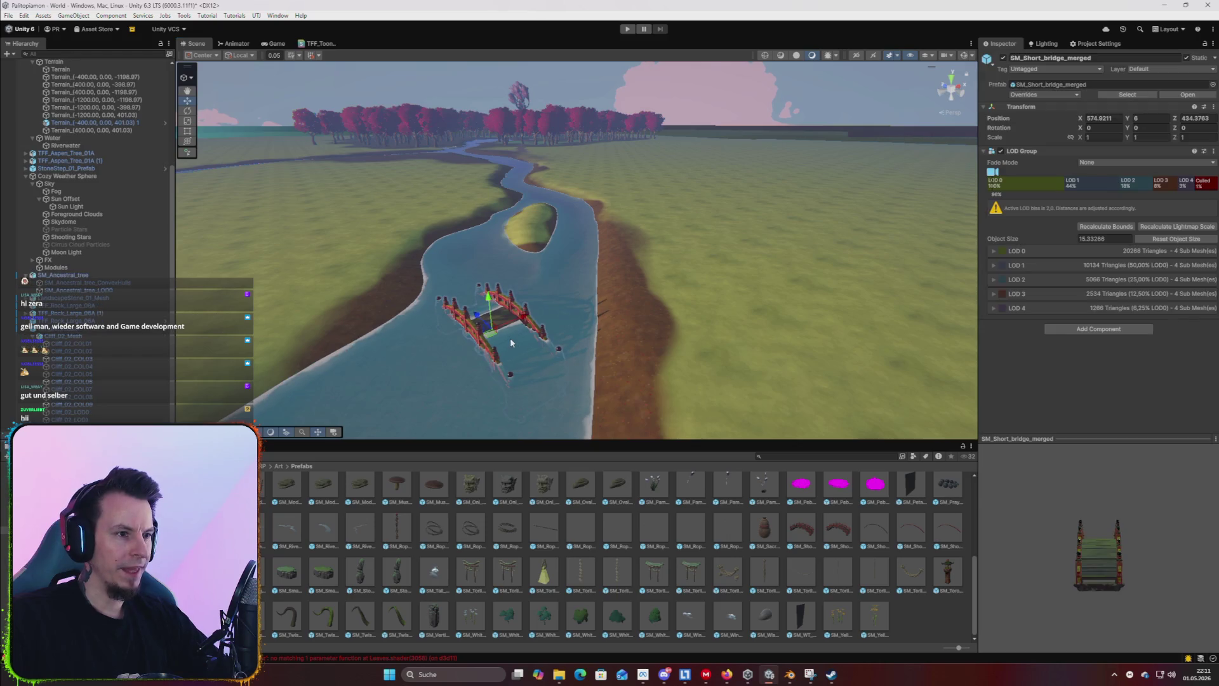
mouse_move(584, 347)
mouse_down()
mouse_move(606, 313)
mouse_move(581, 282)
mouse_move(532, 292)
mouse_move(569, 331)
mouse_move(581, 379)
mouse_up()
key(Delete)
mouse_move(814, 535)
mouse_down()
mouse_move(590, 343)
mouse_move(601, 357)
mouse_move(568, 356)
mouse_up()
Raise the bridge to Y 8.73, shift it, scale height to 0.87757 and rotate about -39°.
key(e)
key(w)
mouse_move(593, 314)
mouse_down()
mouse_move(616, 192)
mouse_move(613, 252)
mouse_move(726, 299)
mouse_up()
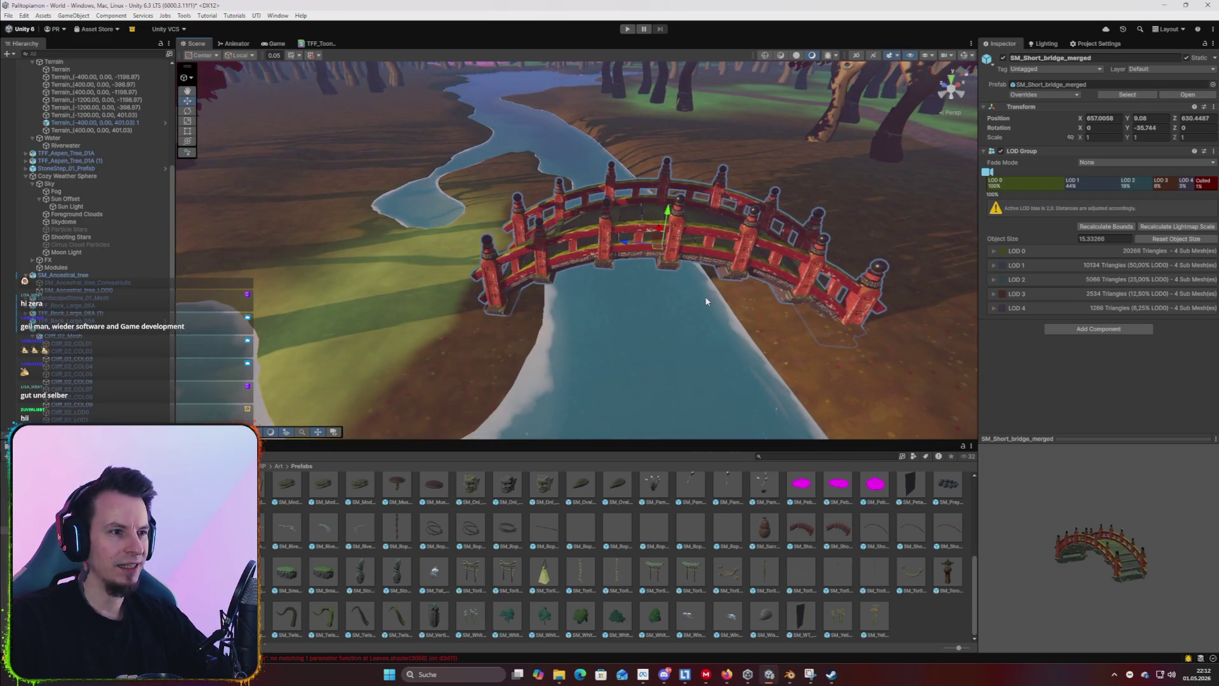
drag(656, 277, 561, 247)
key(r)
mouse_move(597, 209)
mouse_down()
mouse_move(604, 235)
mouse_move(605, 216)
mouse_move(625, 227)
mouse_move(536, 265)
mouse_move(541, 239)
mouse_move(355, 160)
mouse_move(738, 228)
mouse_move(735, 180)
mouse_move(702, 261)
mouse_up()
key(w)
scroll(536, 264, down, 3)
key(r)
key(e)
click(703, 279)
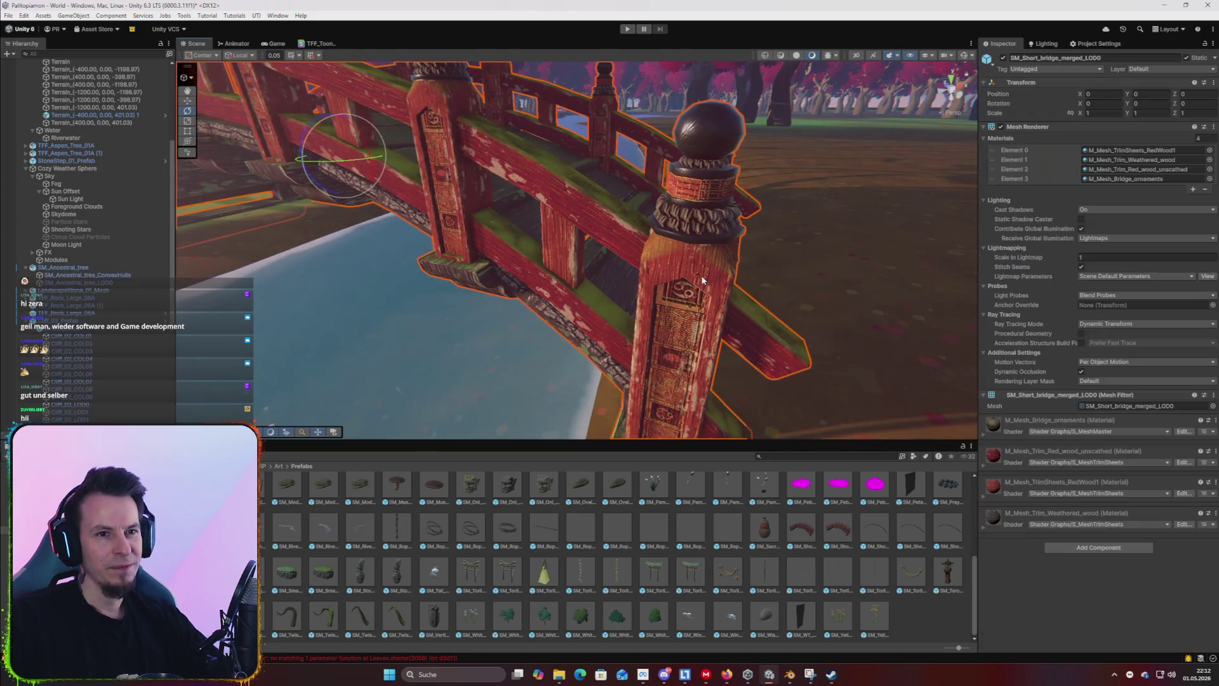
On the bridge mesh, enter 0.1 in an M_Mesh_TrimSheets_RedWood1 material setting.
click(740, 294)
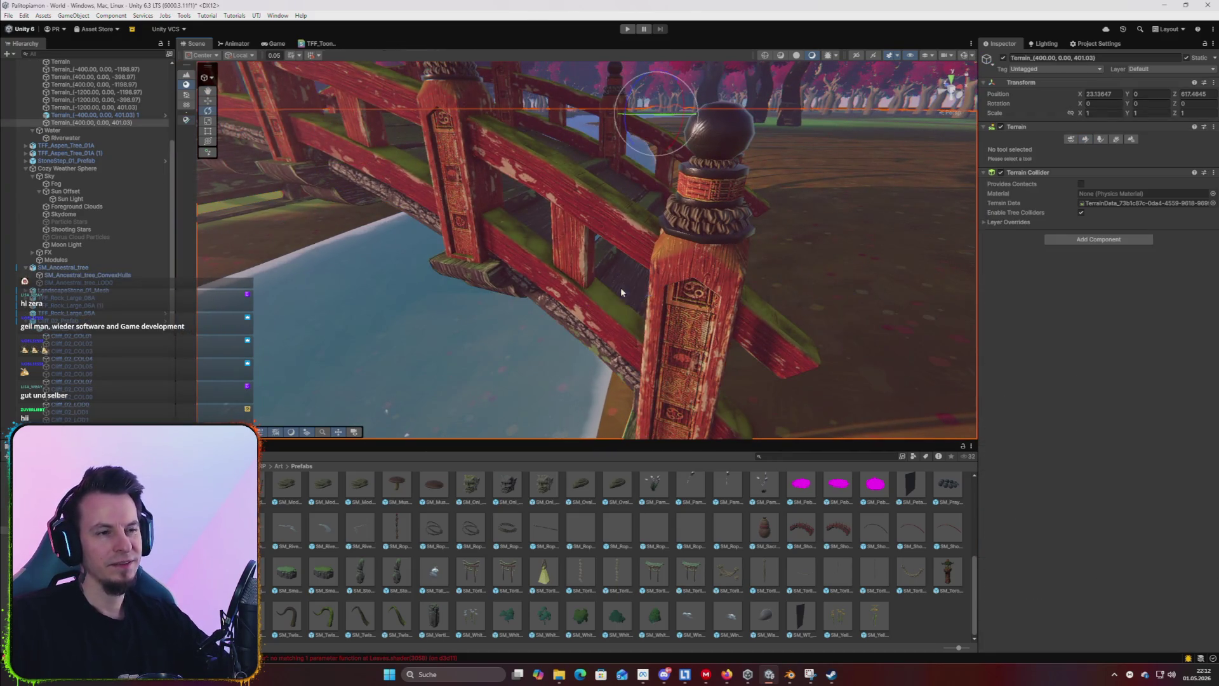
click(701, 317)
click(697, 315)
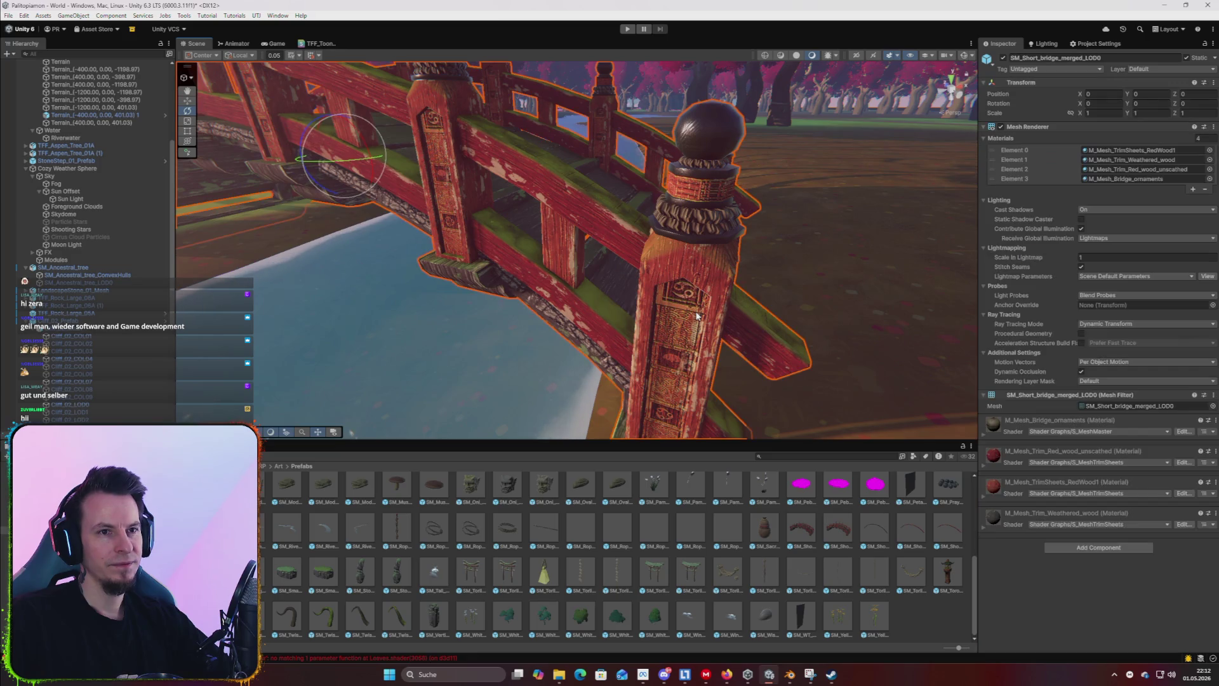
click(1015, 456)
scroll(1099, 483, down, 5)
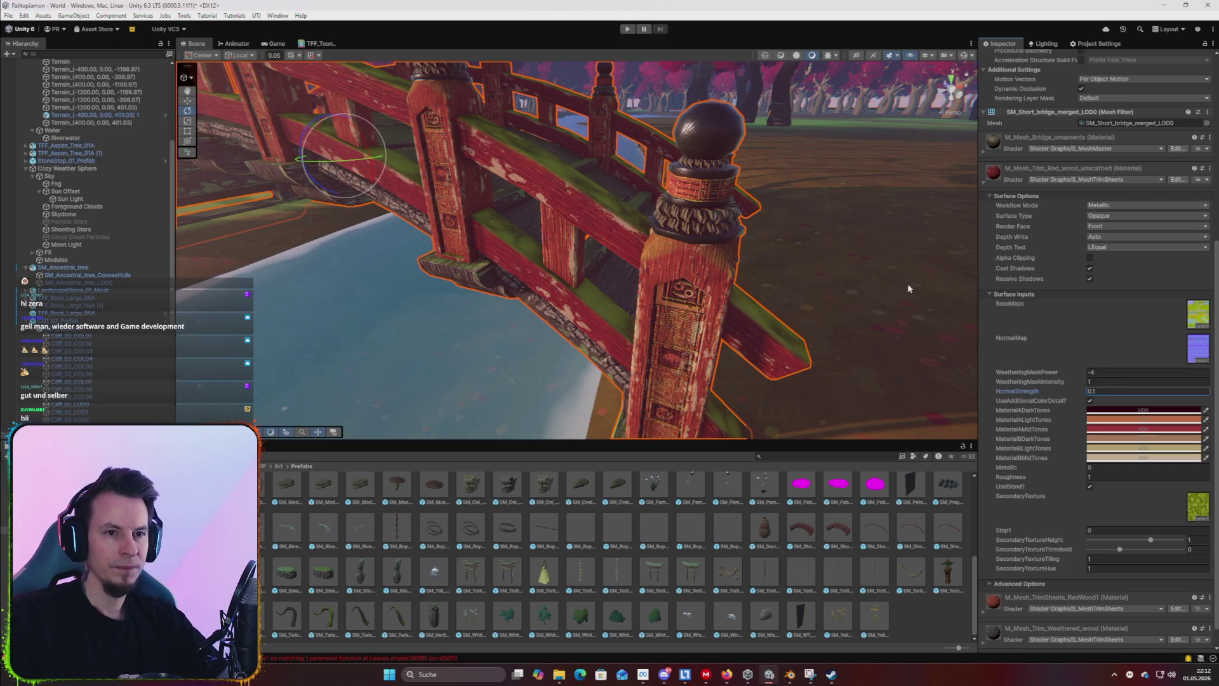
click(984, 185)
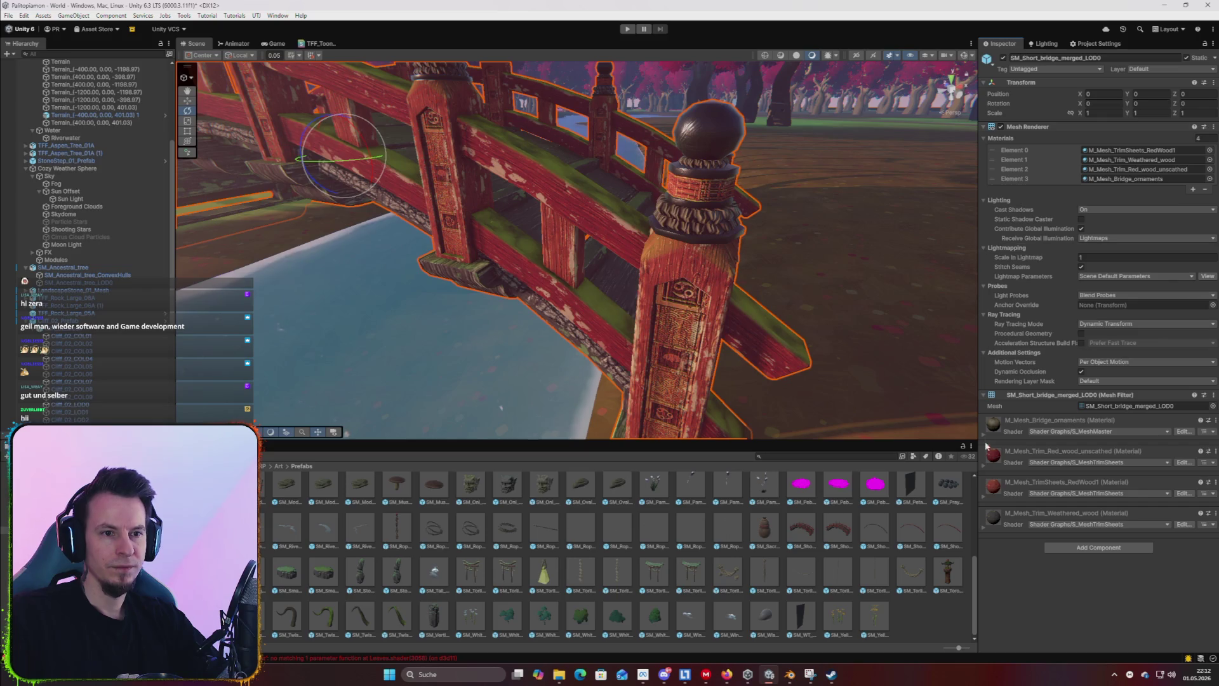
click(988, 500)
scroll(1088, 491, down, 10)
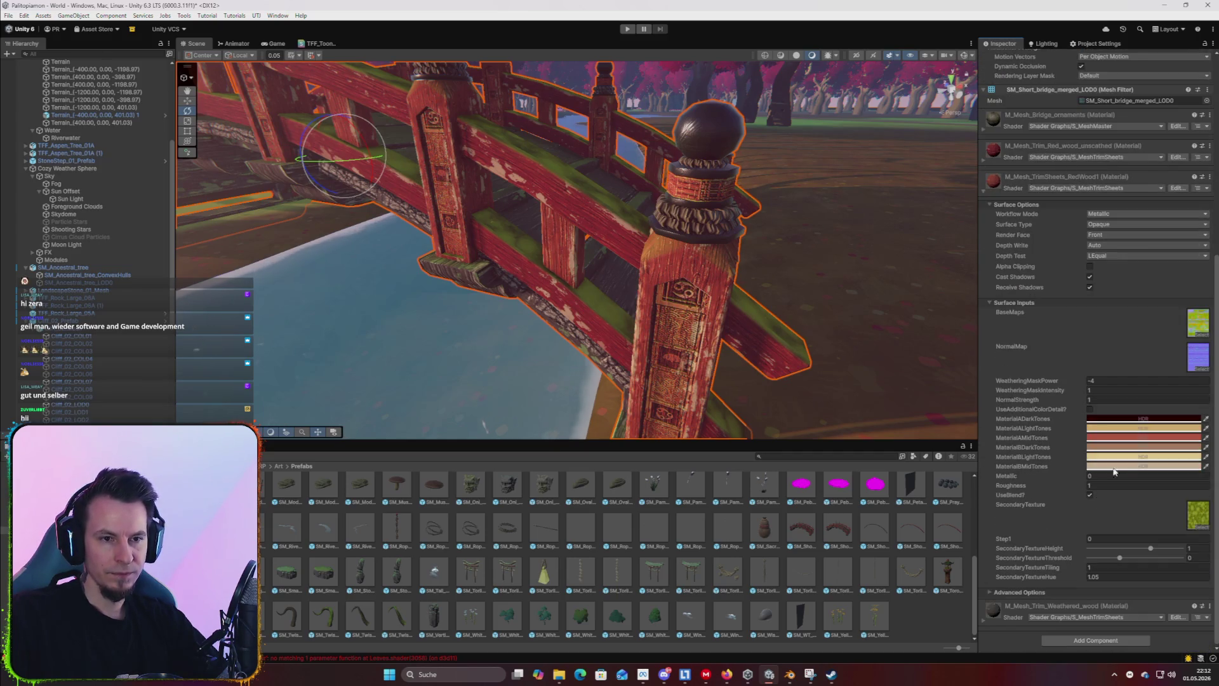
text(0.1)
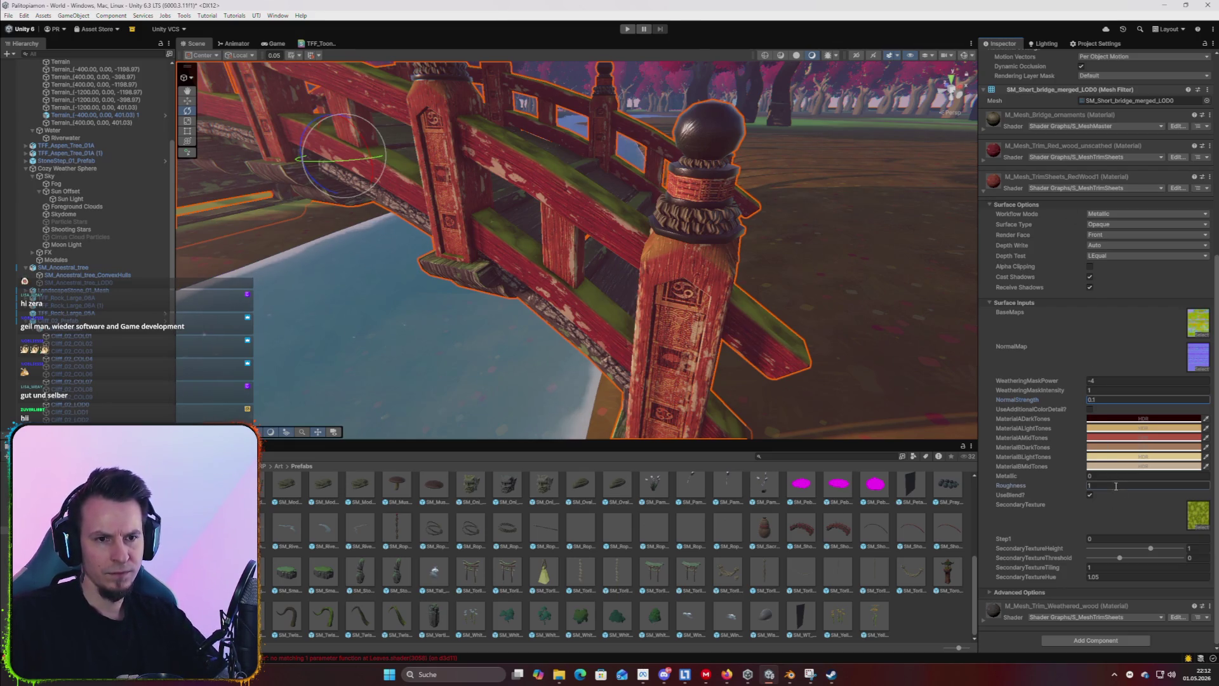
text(.)
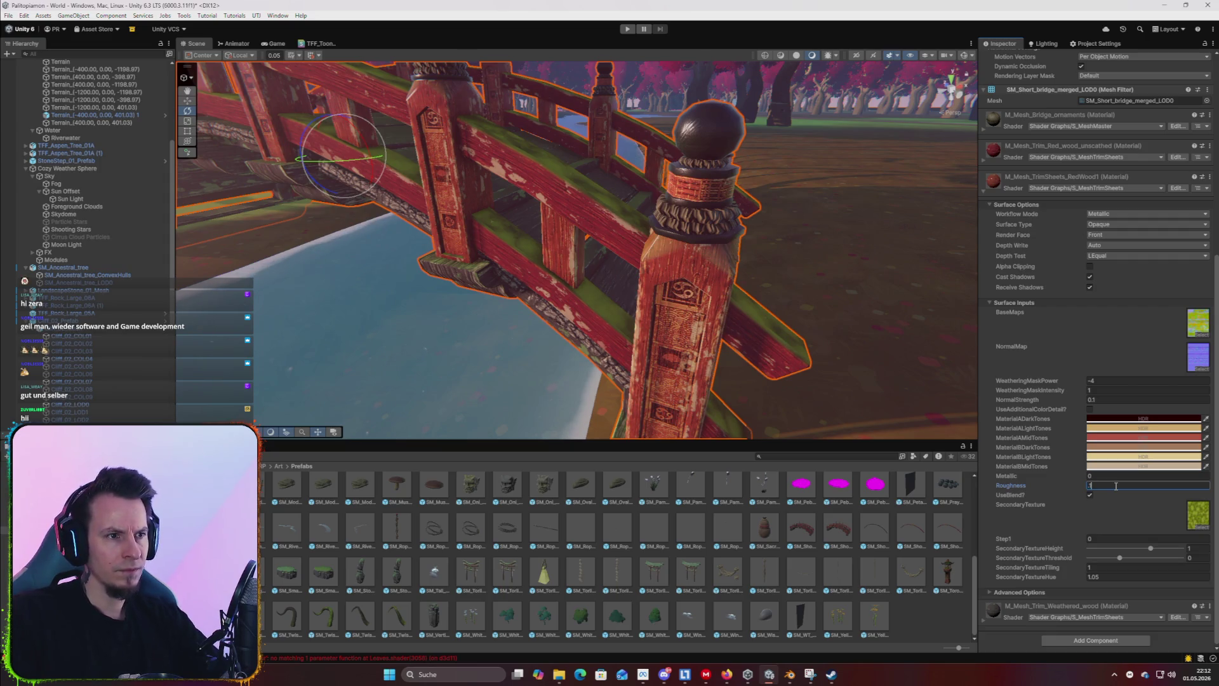
text(1)
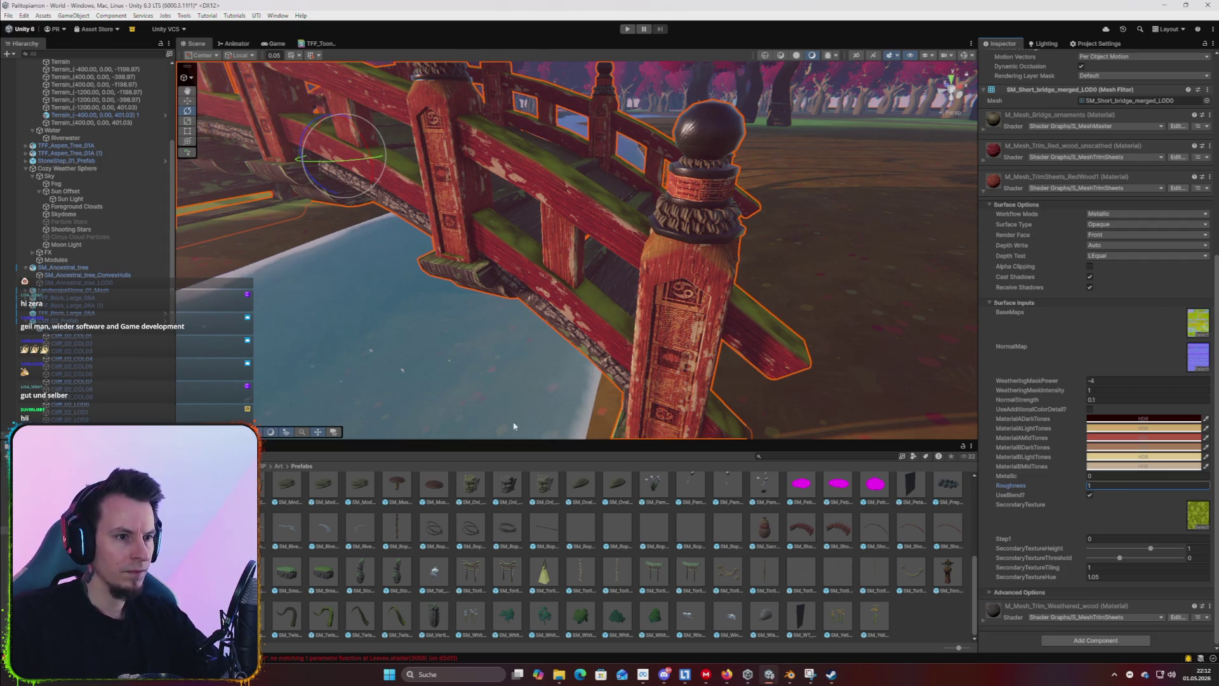
click(985, 191)
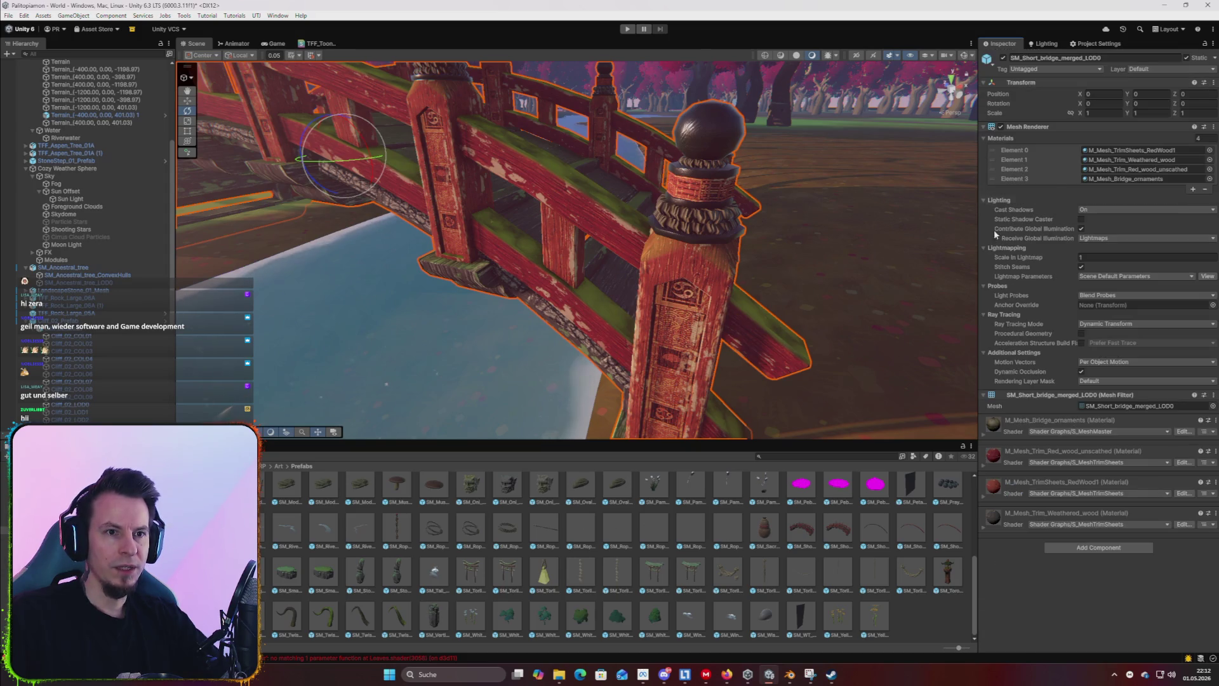
Set the Bridge_ornaments material's Normal Strength to 1.
click(983, 529)
scroll(1041, 571, down, 5)
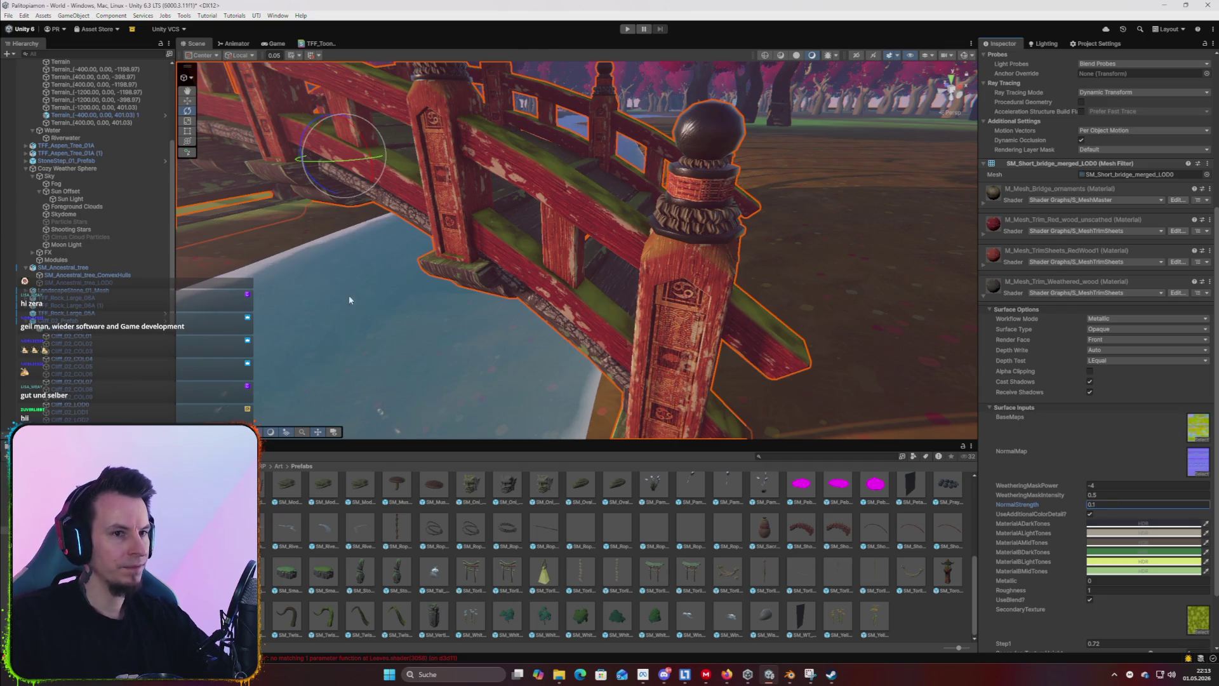
click(985, 203)
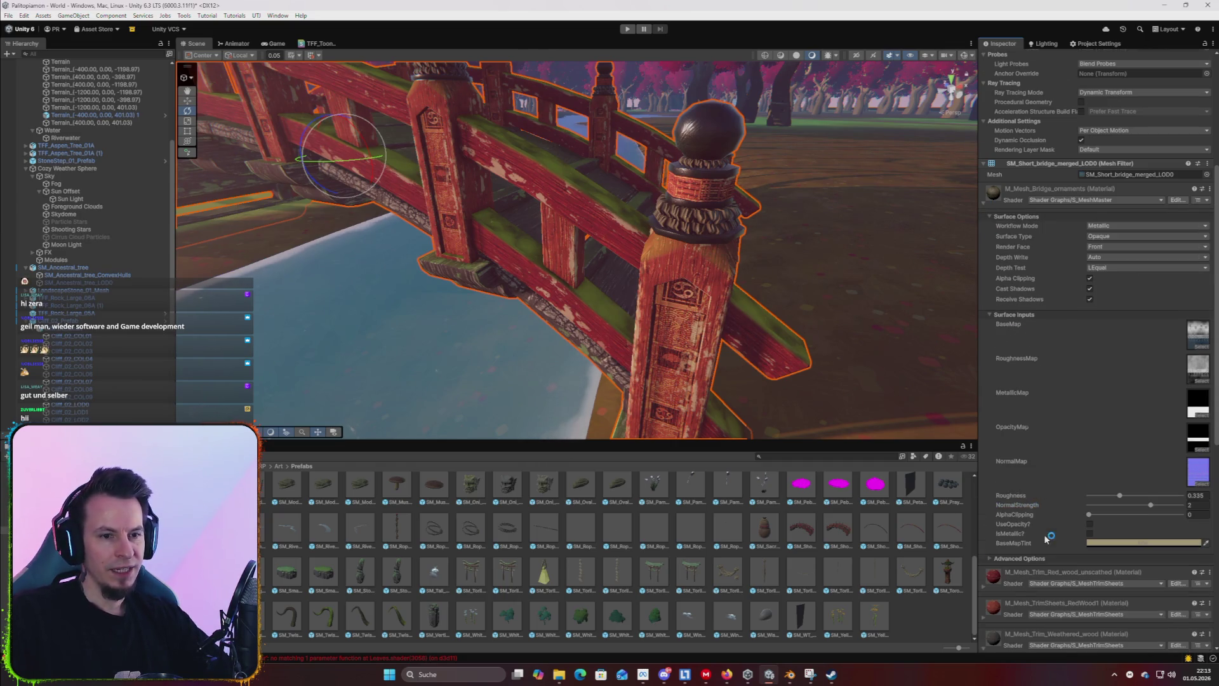
scroll(1046, 538, down, 3)
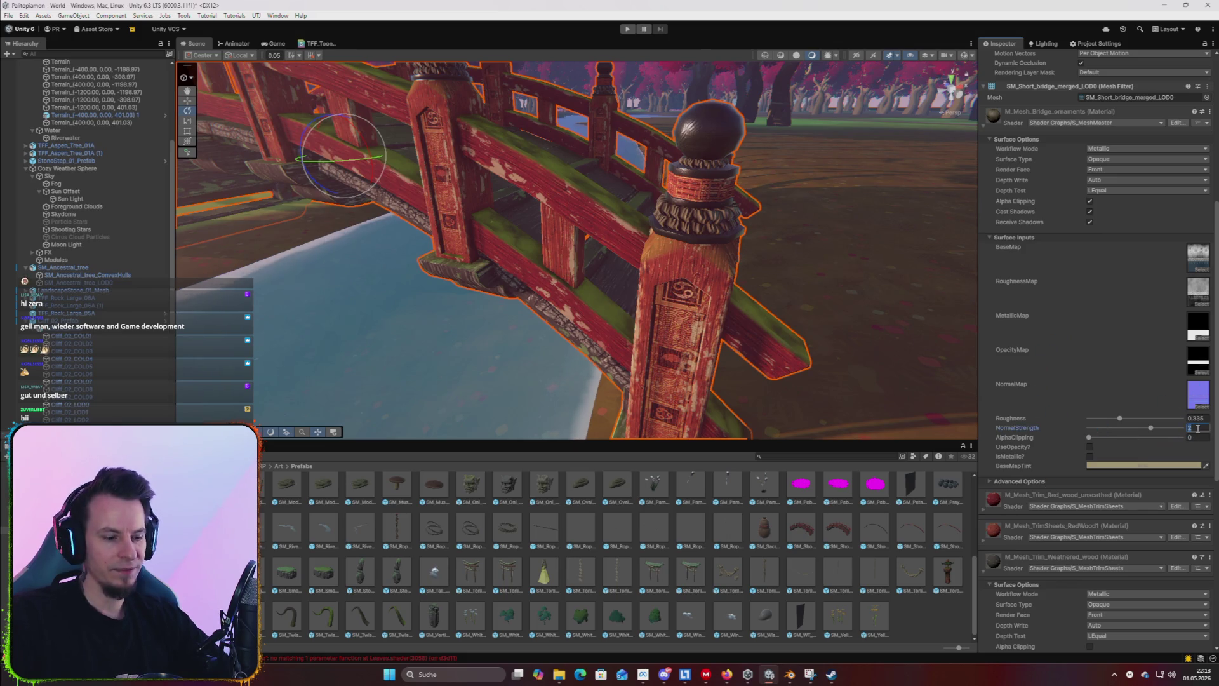
text(1)
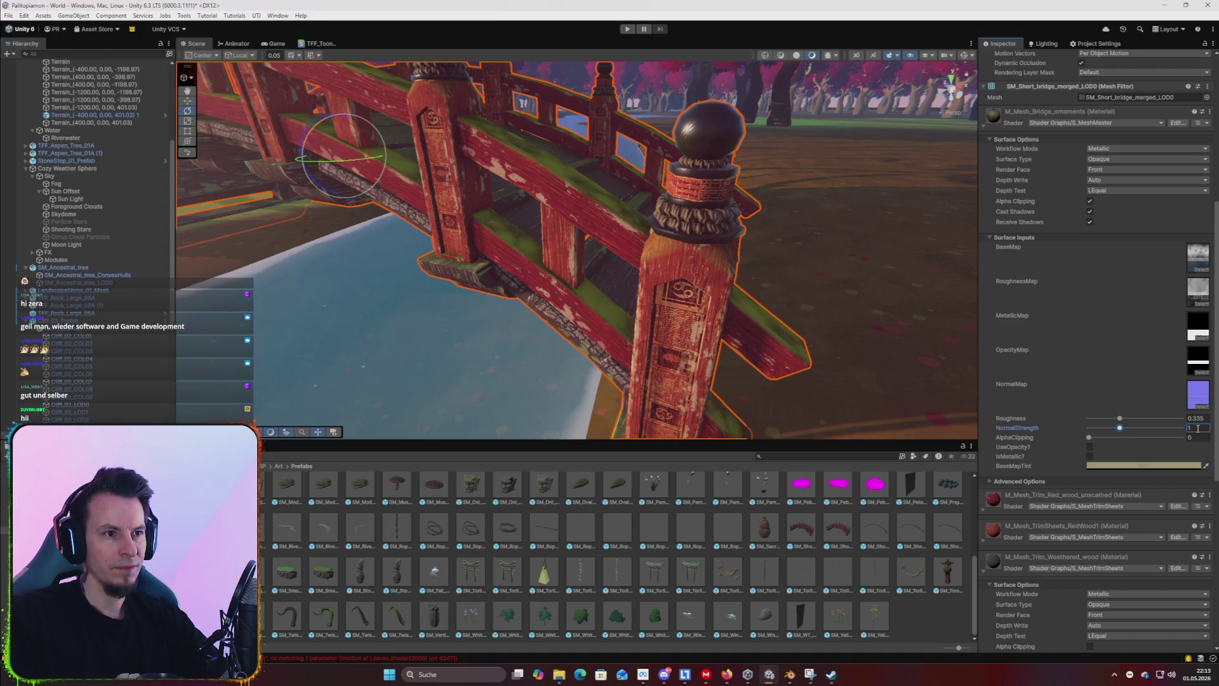
Fly in for close views of the bridge post, railing and pillar.
mouse_move(767, 248)
mouse_down()
mouse_move(786, 307)
mouse_move(699, 285)
mouse_move(748, 272)
mouse_move(630, 241)
mouse_move(391, 240)
mouse_move(738, 243)
mouse_move(408, 187)
mouse_up()
mouse_move(559, 267)
mouse_down()
mouse_move(789, 272)
mouse_move(881, 324)
mouse_move(317, 223)
mouse_move(546, 269)
mouse_move(664, 232)
mouse_move(647, 244)
mouse_up()
scroll(647, 244, up, 5)
drag(658, 286, 709, 292)
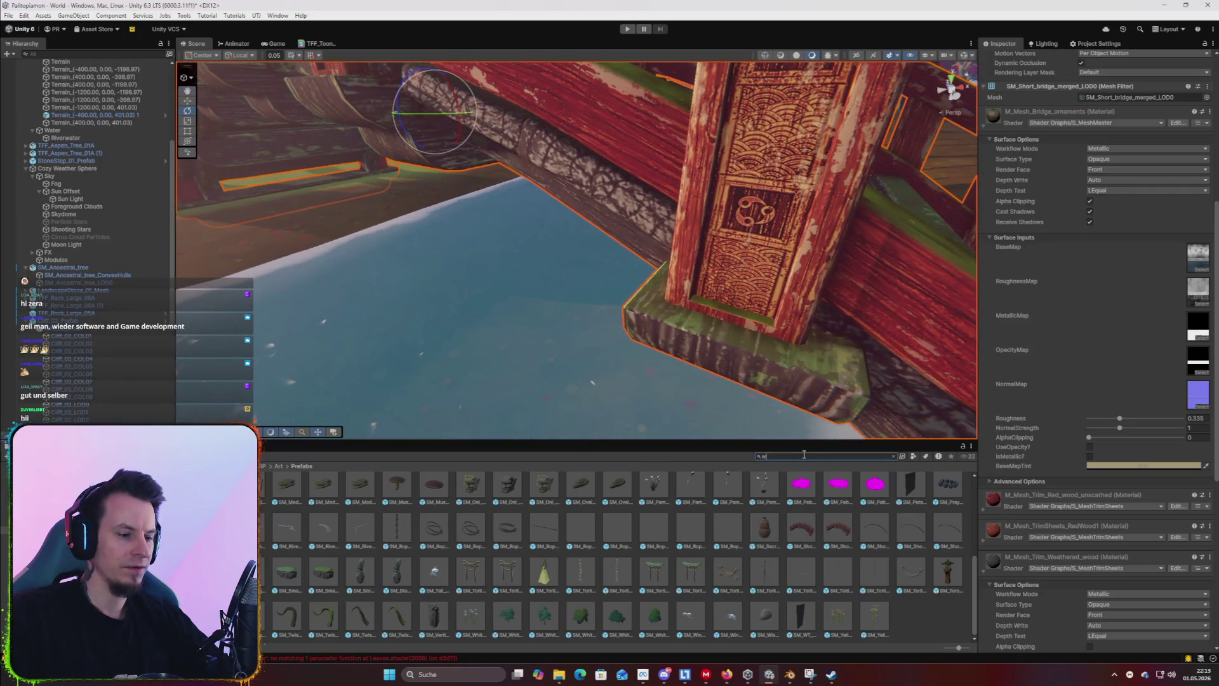
Find the Wood material and apply it to the bridge pillars, railings and base.
text(ood)
mouse_move(641, 356)
mouse_down()
mouse_move(631, 342)
mouse_move(647, 325)
mouse_up()
scroll(630, 342, down, 5)
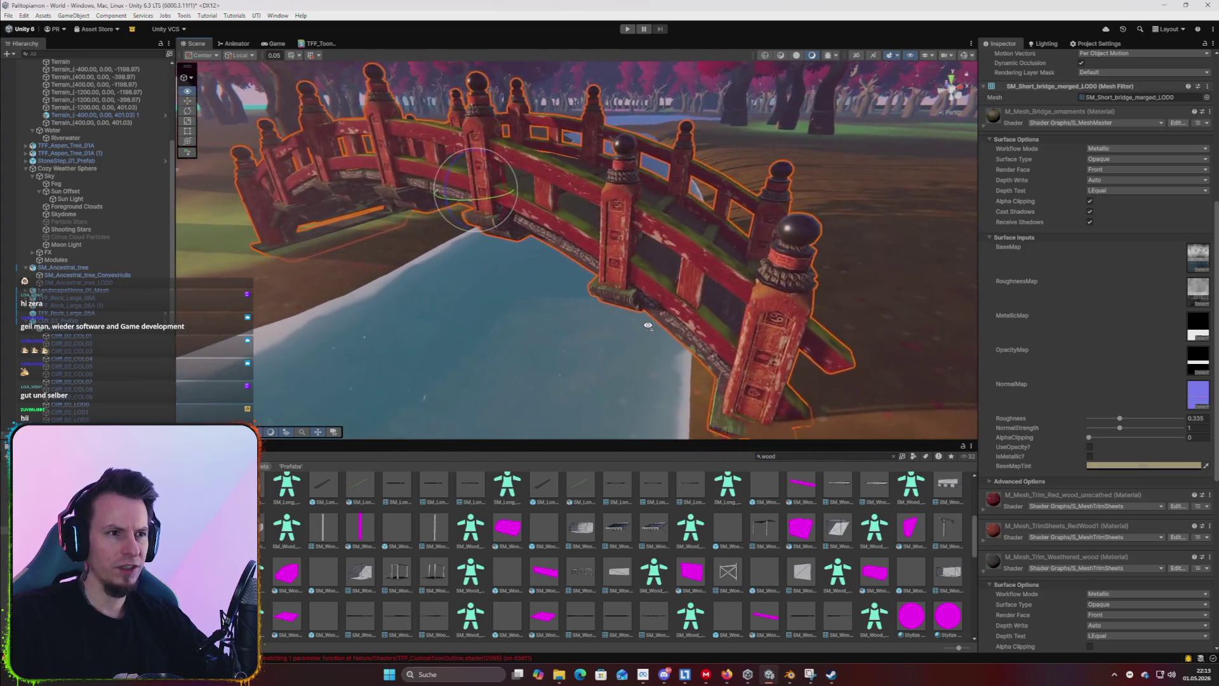
scroll(647, 325, up, 5)
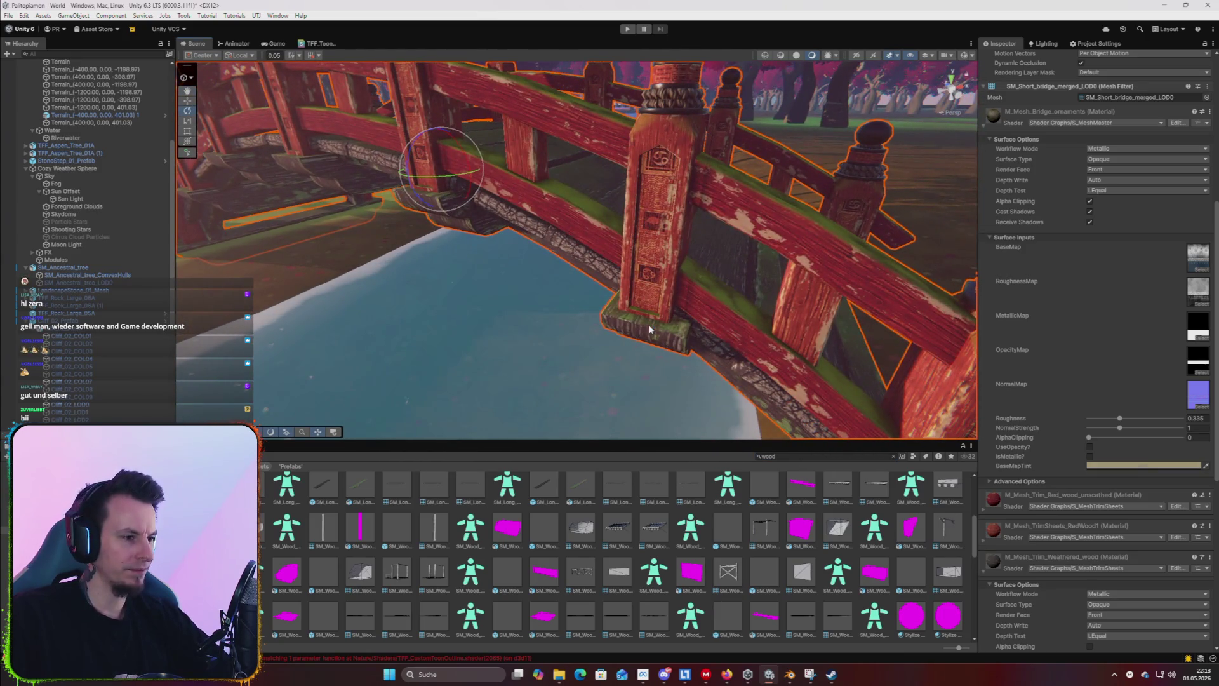
scroll(593, 526, down, 10)
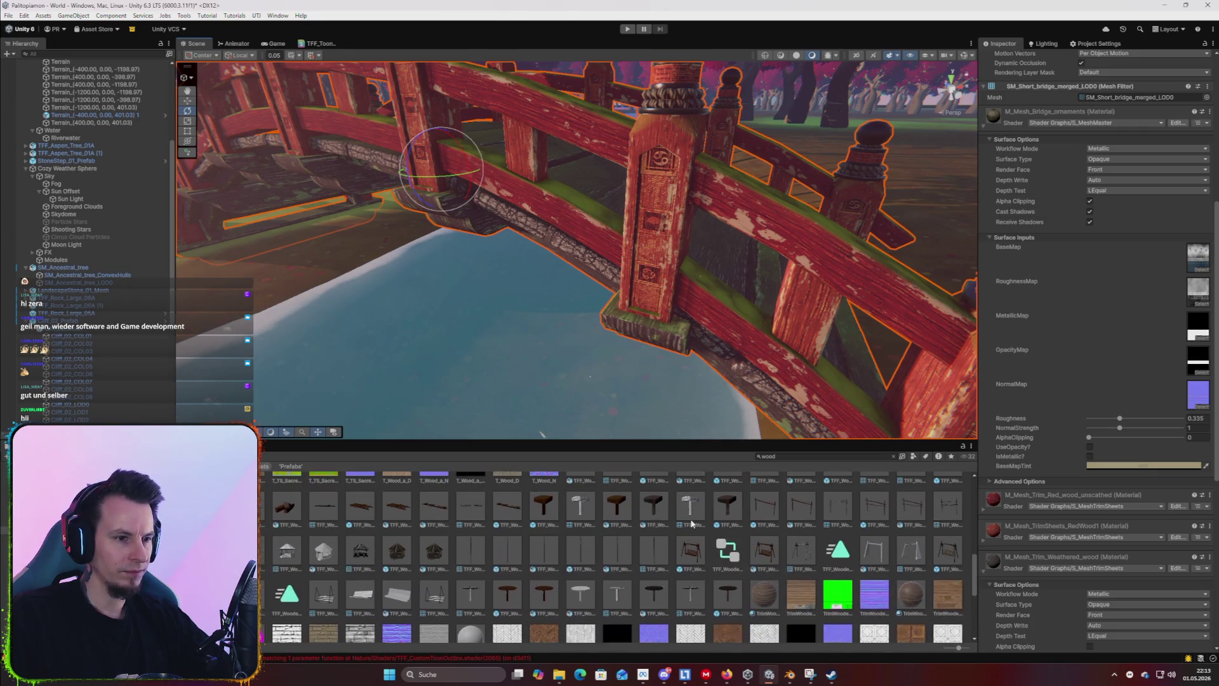
scroll(692, 522, down, 2)
drag(464, 587, 630, 291)
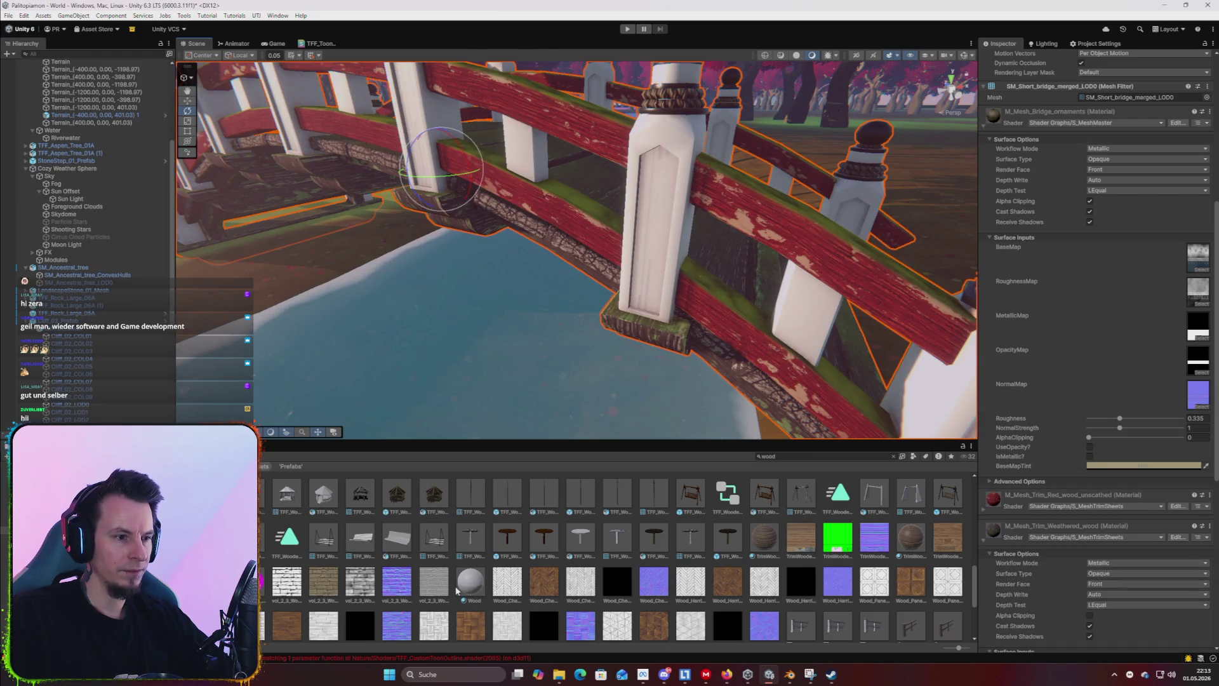
drag(785, 347, 850, 291)
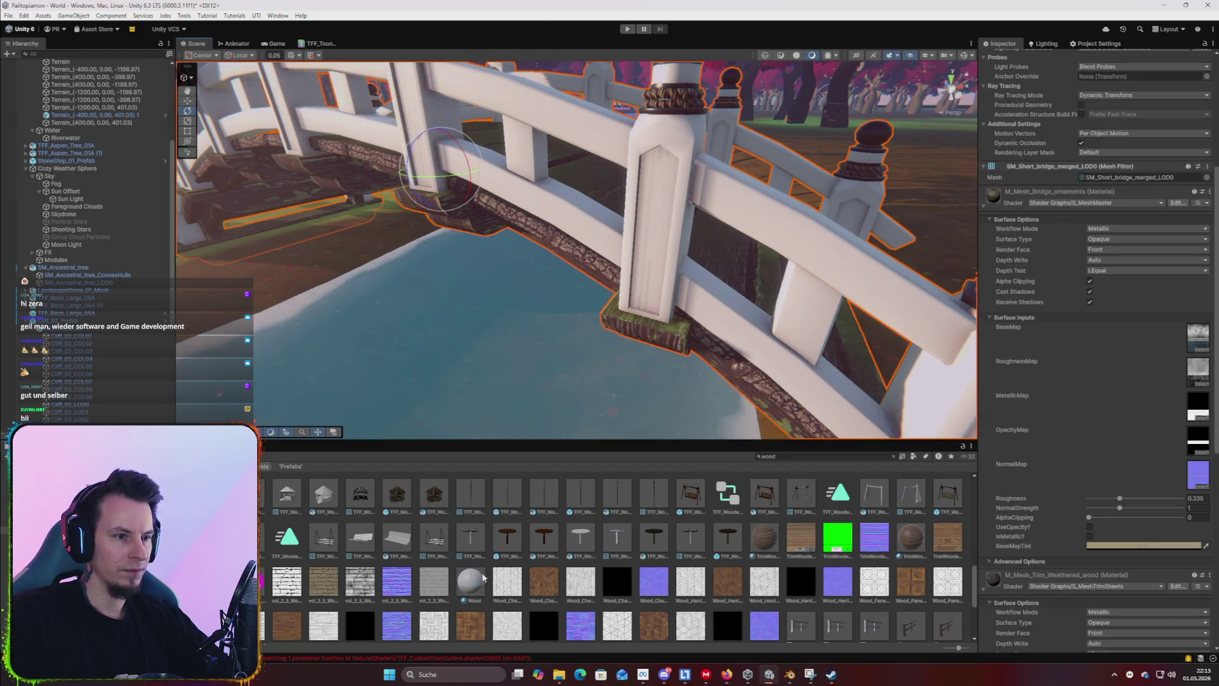
drag(483, 576, 678, 341)
drag(618, 385, 346, 582)
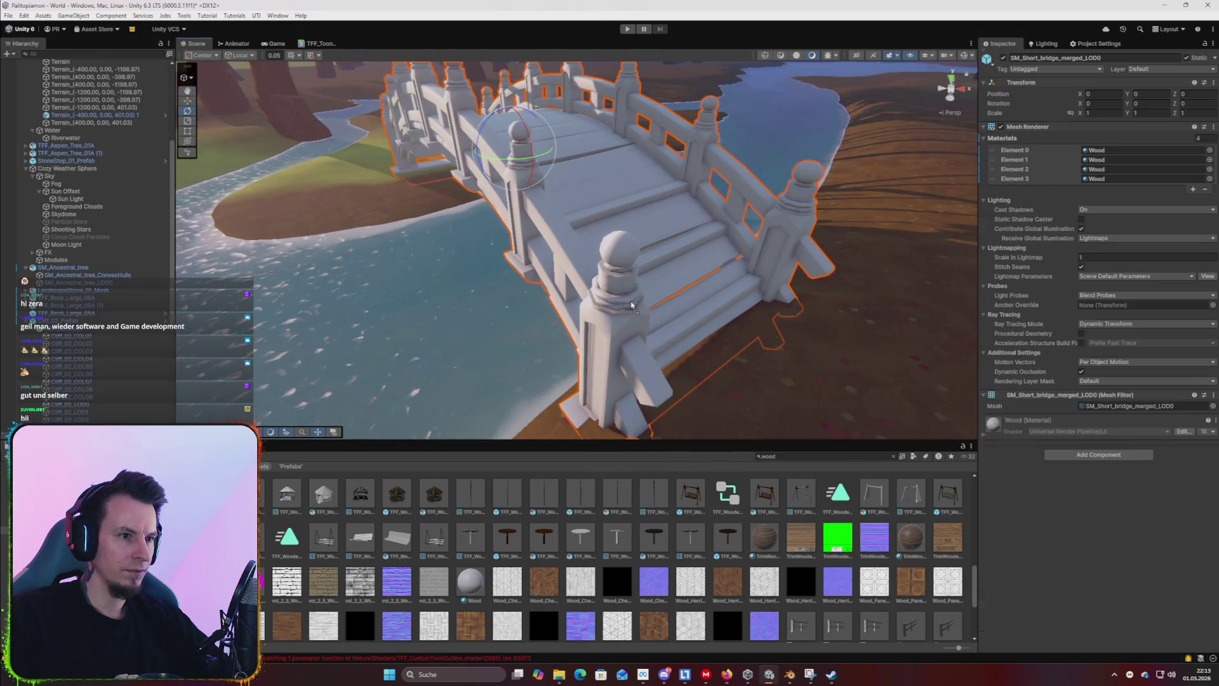
mouse_move(432, 368)
mouse_down()
mouse_move(374, 336)
mouse_move(692, 317)
mouse_move(573, 289)
mouse_move(547, 268)
mouse_move(756, 369)
mouse_up()
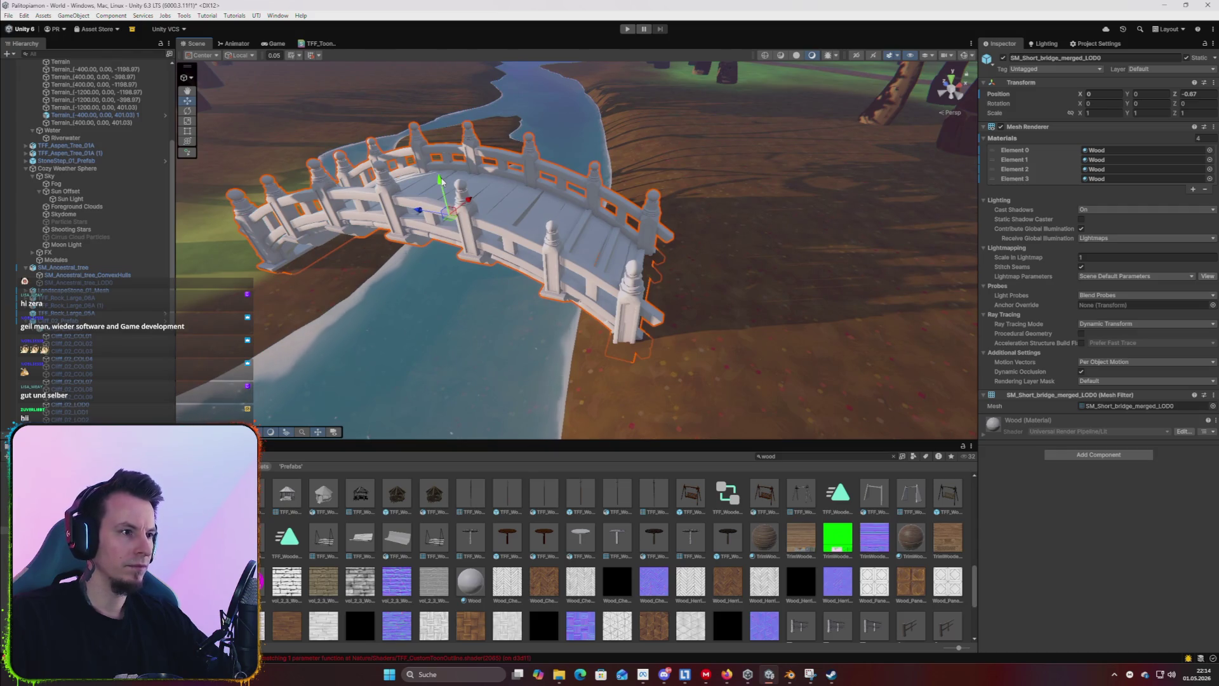
Raise the white bridge slightly to about Y 0.39, then select the terrain.
mouse_move(437, 171)
mouse_down()
mouse_move(483, 238)
mouse_move(689, 240)
mouse_move(758, 181)
mouse_move(677, 199)
mouse_up()
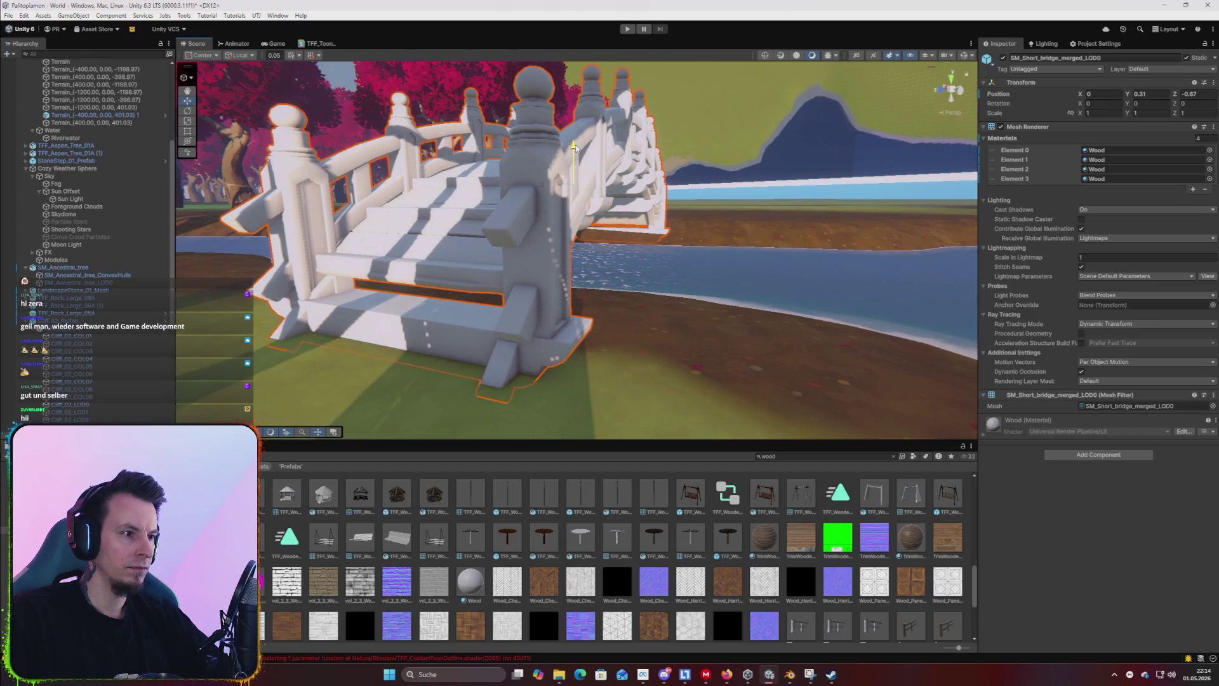
drag(762, 223, 548, 303)
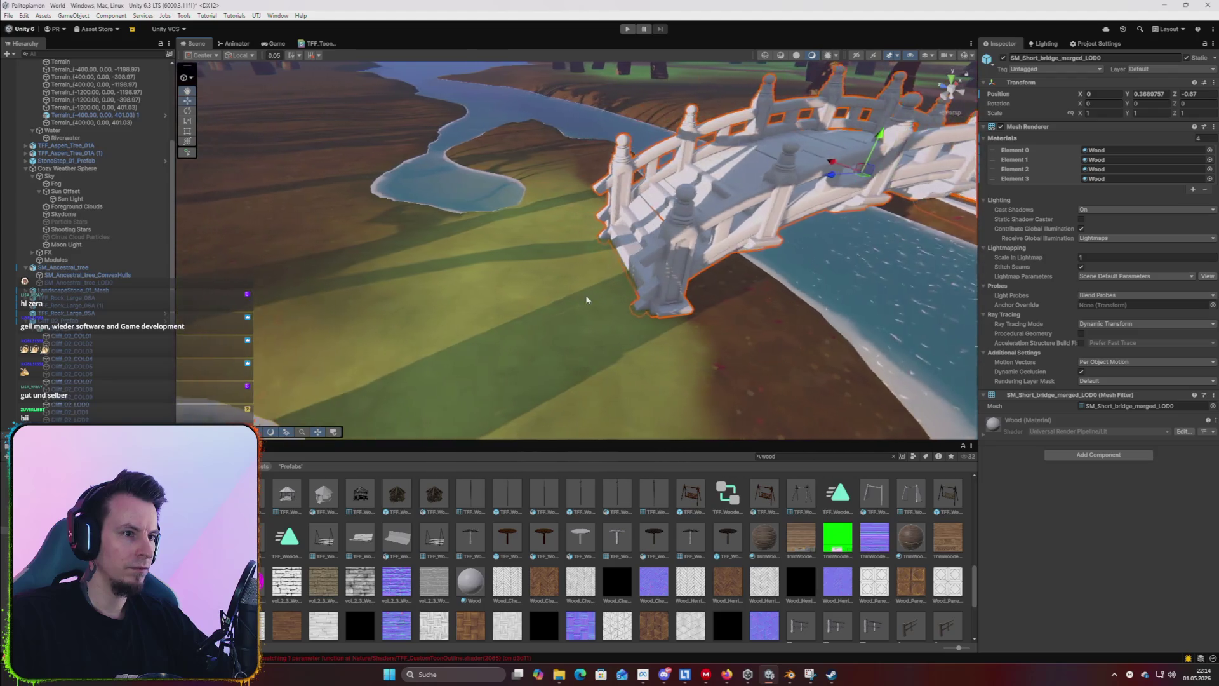
click(562, 303)
click(1047, 150)
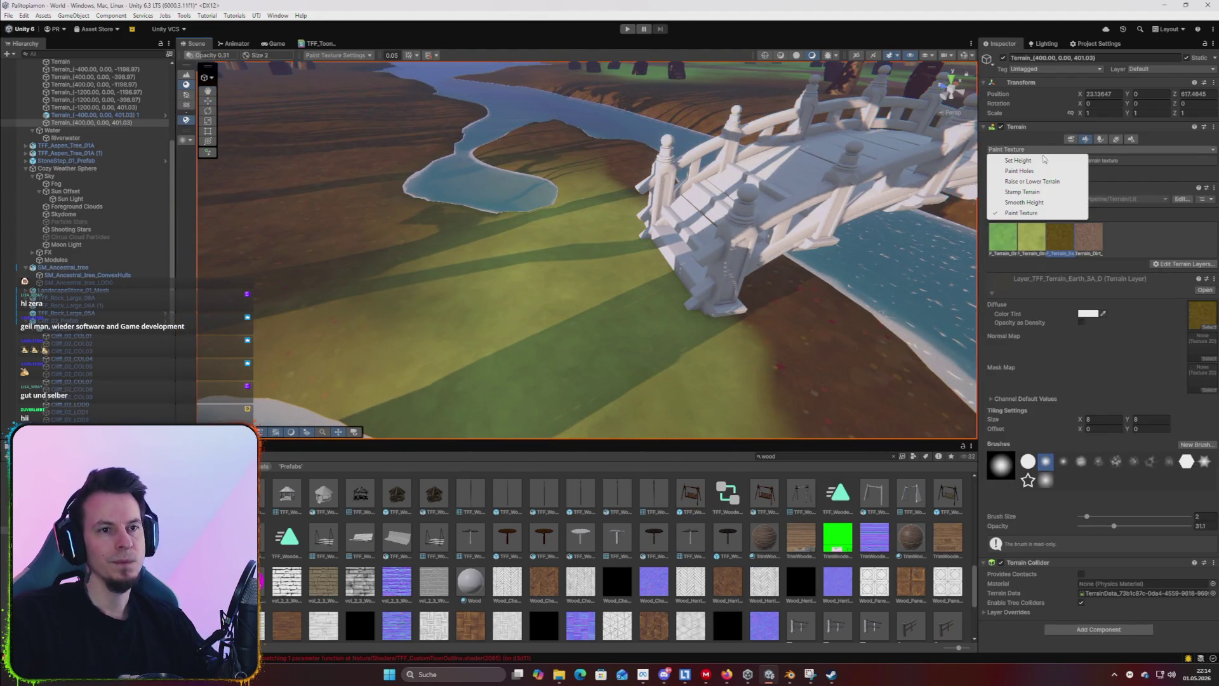
Choose Raise or Lower Terrain and pick the water and terrain tiles near the bridge.
click(1030, 181)
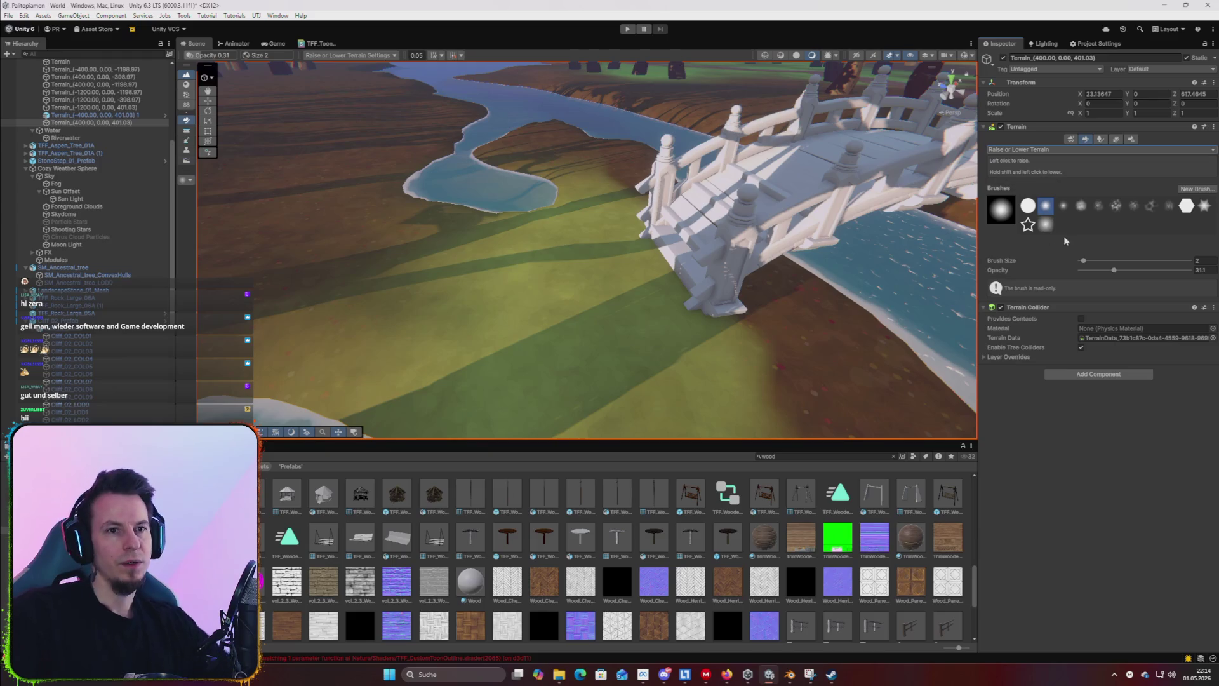
scroll(682, 309, up, 5)
key(q)
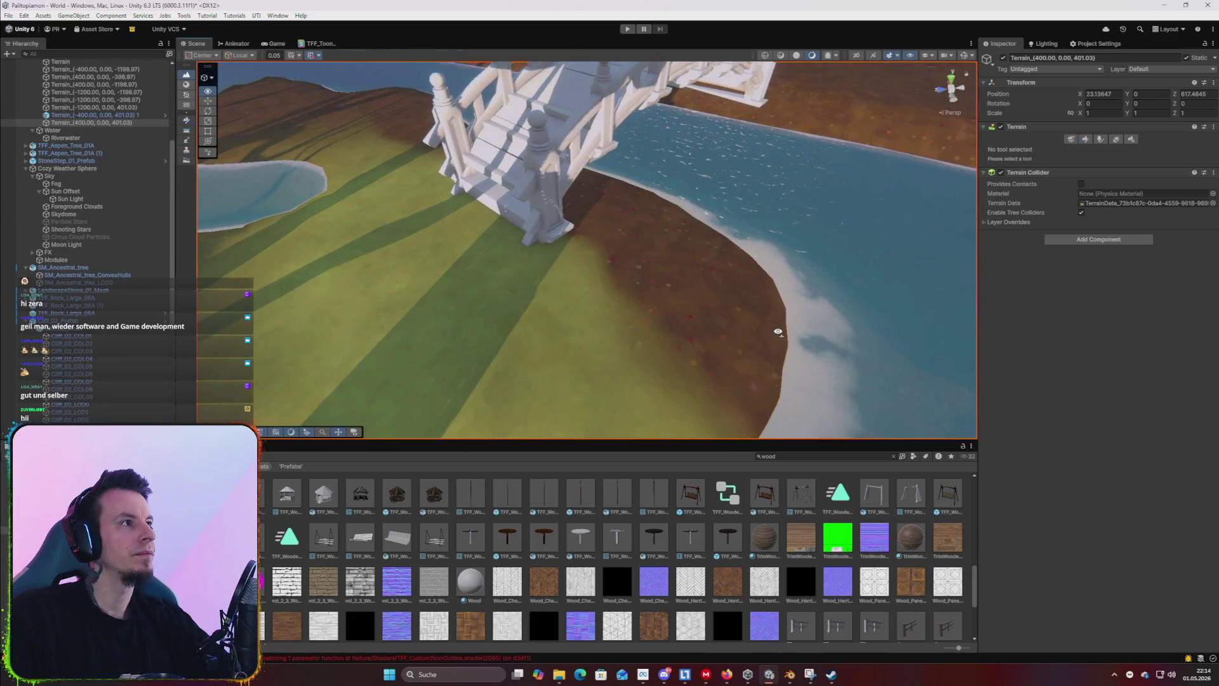
mouse_move(776, 332)
mouse_down()
mouse_move(630, 325)
mouse_move(620, 304)
mouse_move(944, 268)
mouse_up()
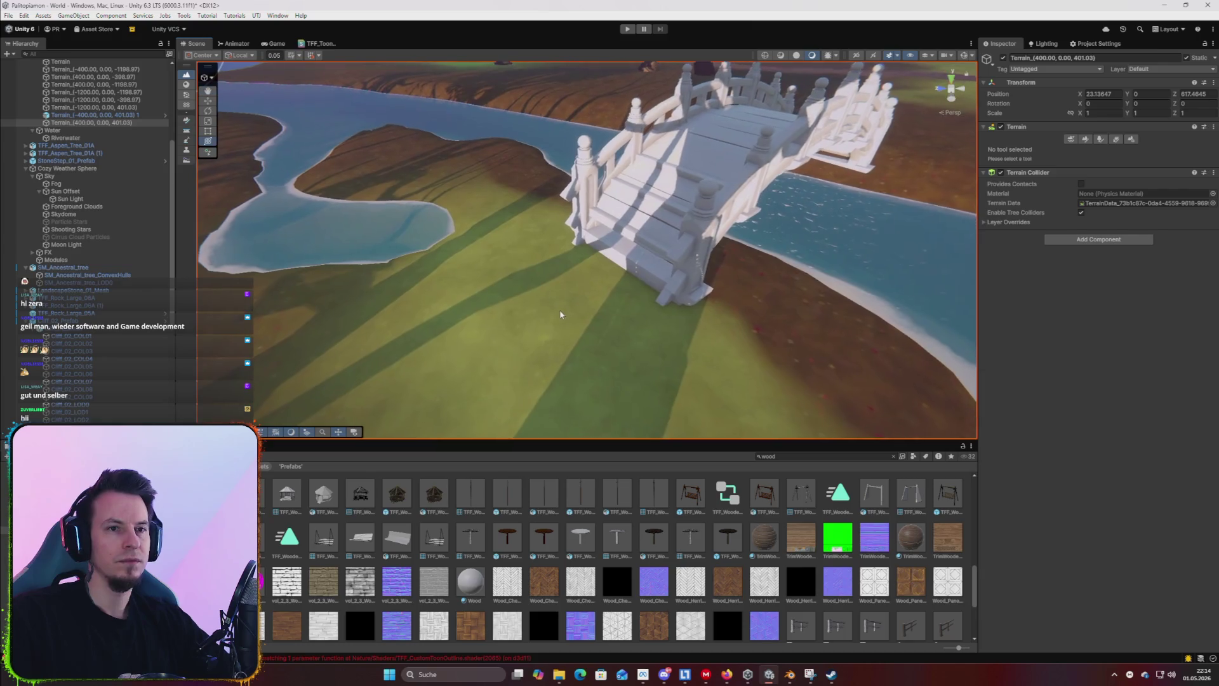
click(944, 269)
click(624, 310)
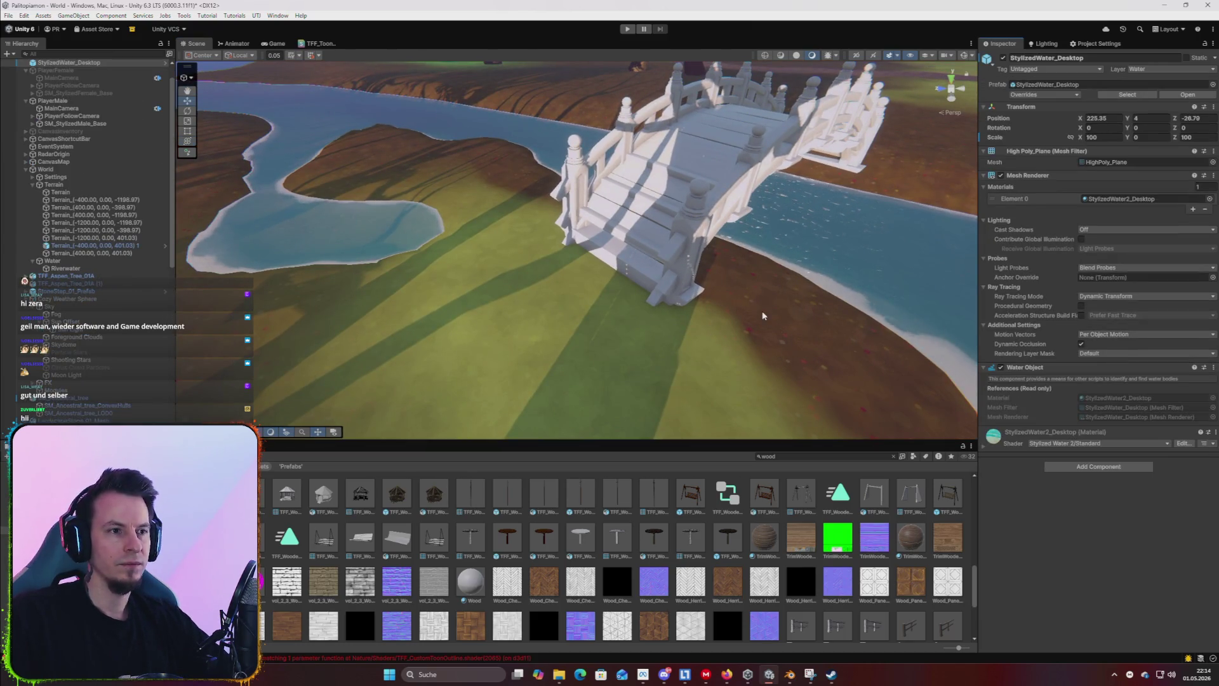
drag(638, 351, 125, 221)
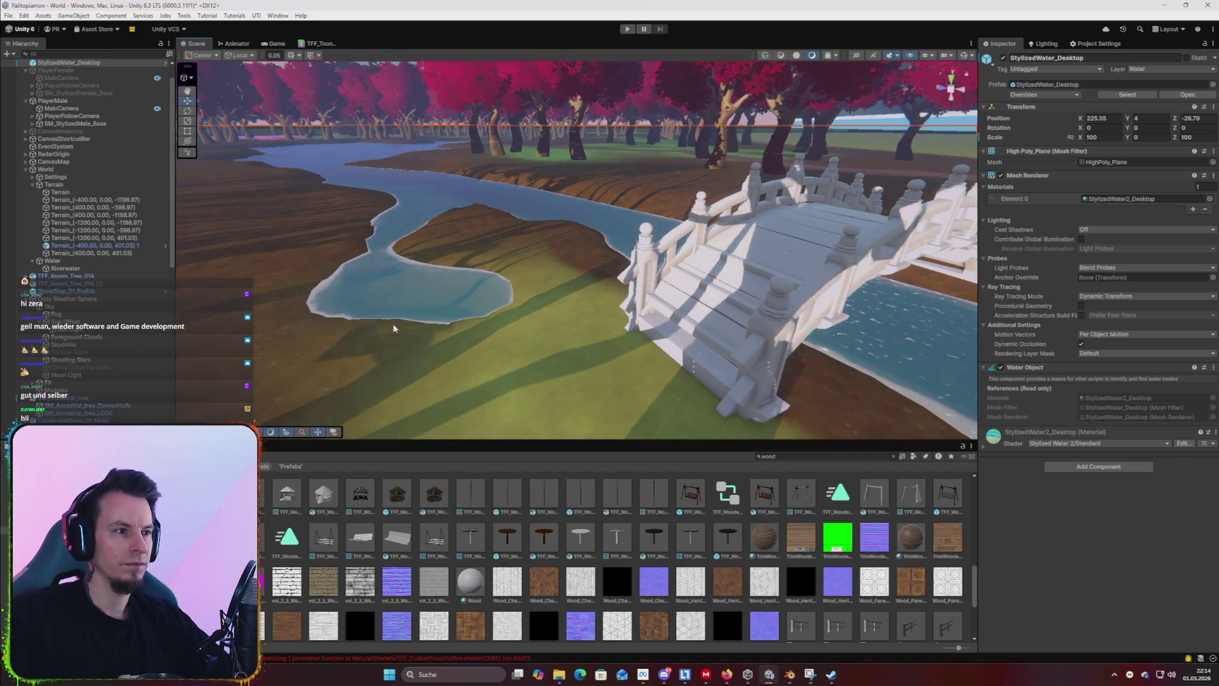
click(567, 367)
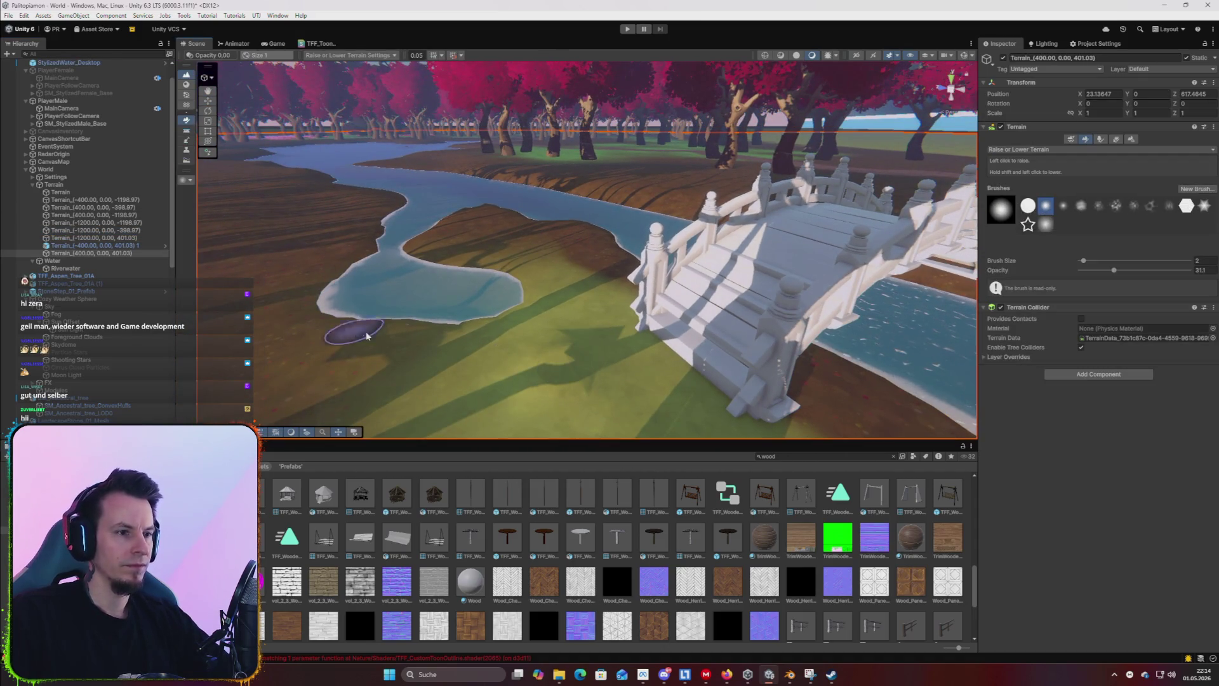
drag(454, 348, 698, 305)
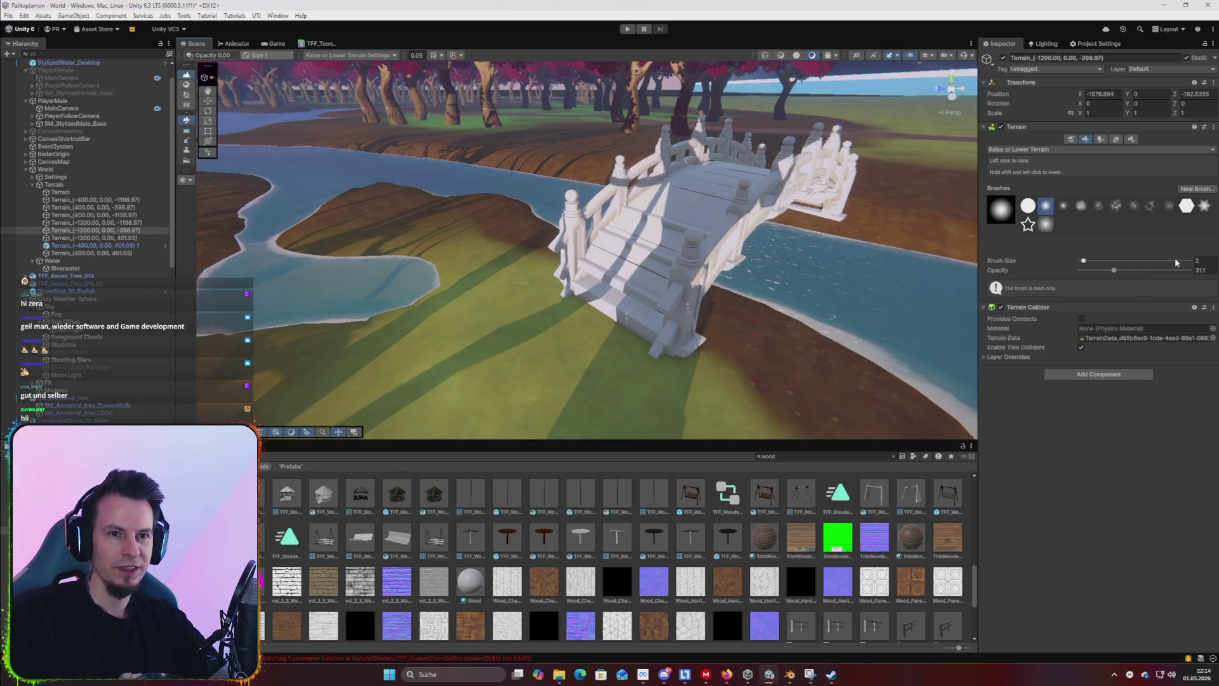
Enter 510 and a brush opacity of 0.8 for the terrain tile by the bridge.
text(5)
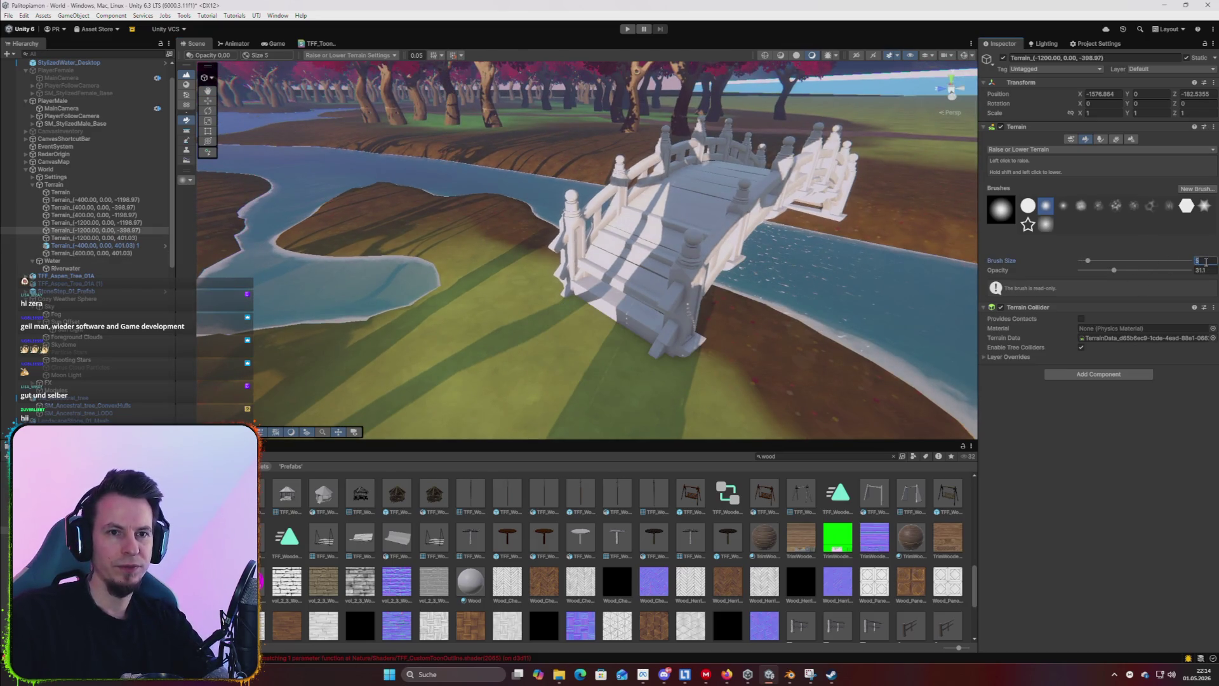
text(10)
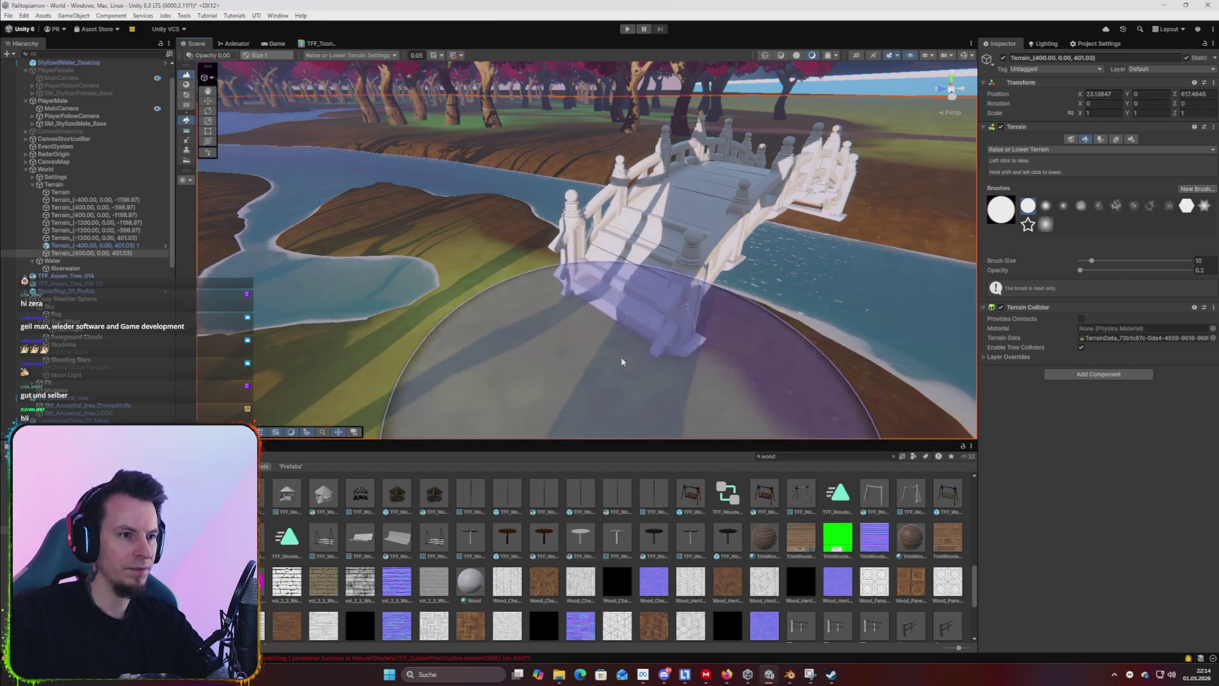
click(939, 309)
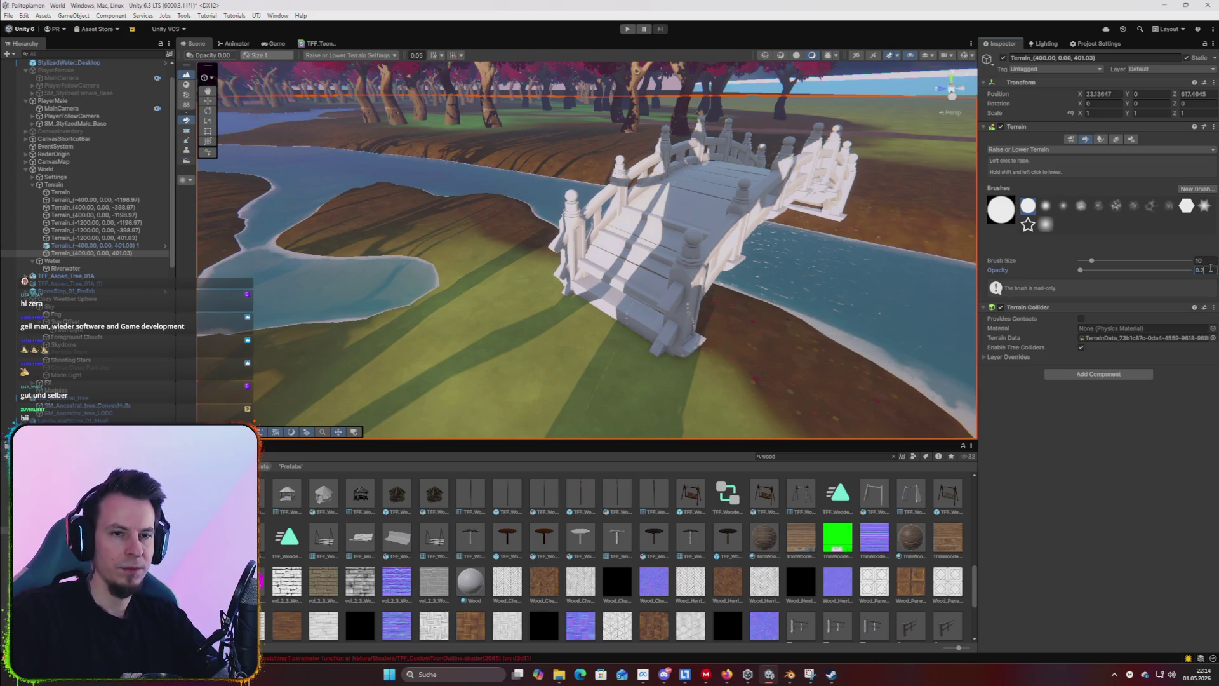
click(608, 326)
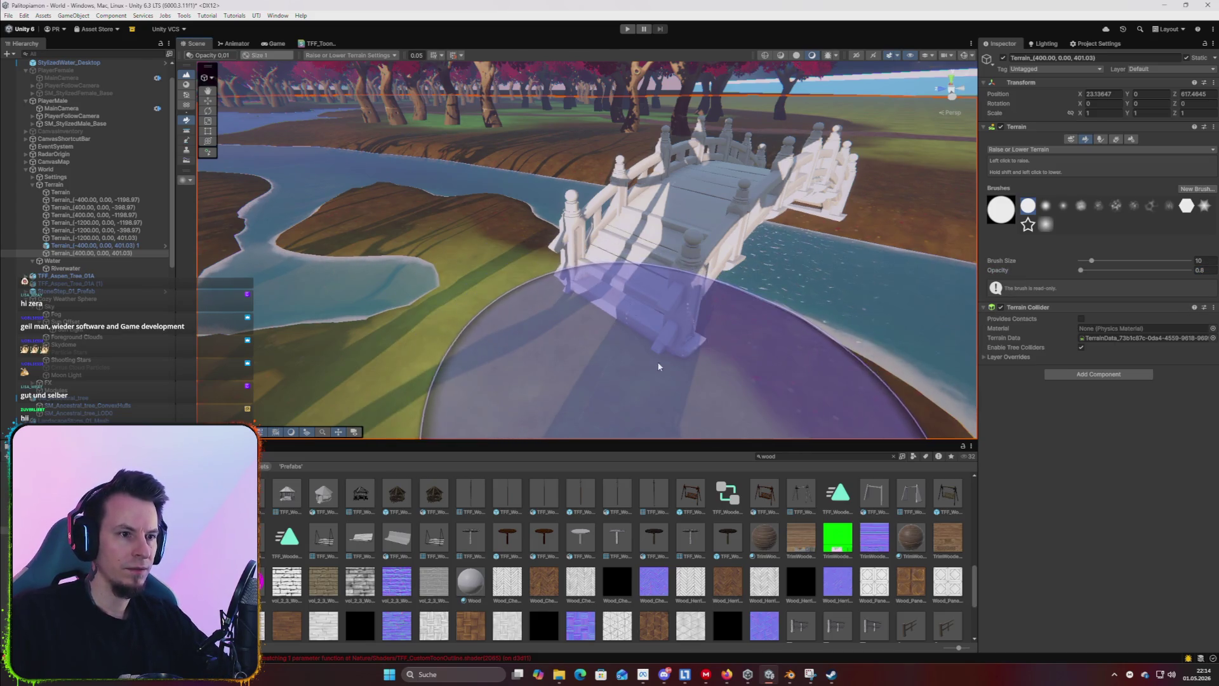
scroll(552, 395, up, 10)
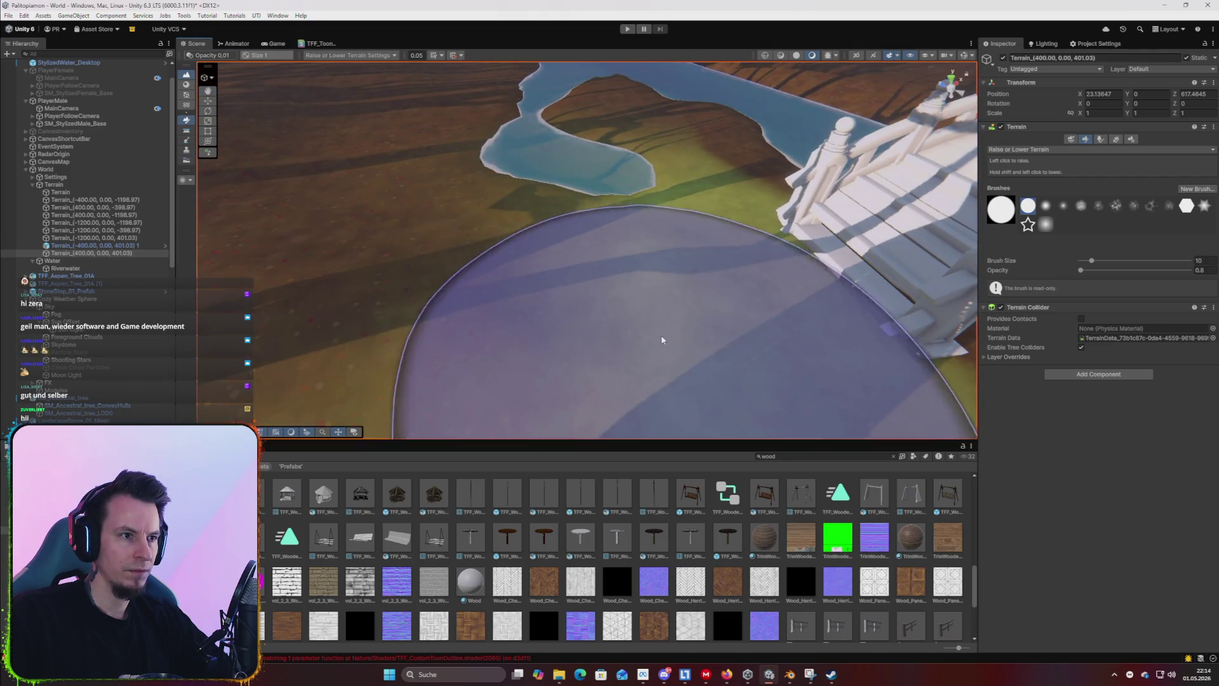
mouse_move(522, 346)
mouse_down()
mouse_move(686, 320)
mouse_move(435, 304)
mouse_move(650, 337)
mouse_move(698, 330)
mouse_up()
scroll(713, 327, up, 5)
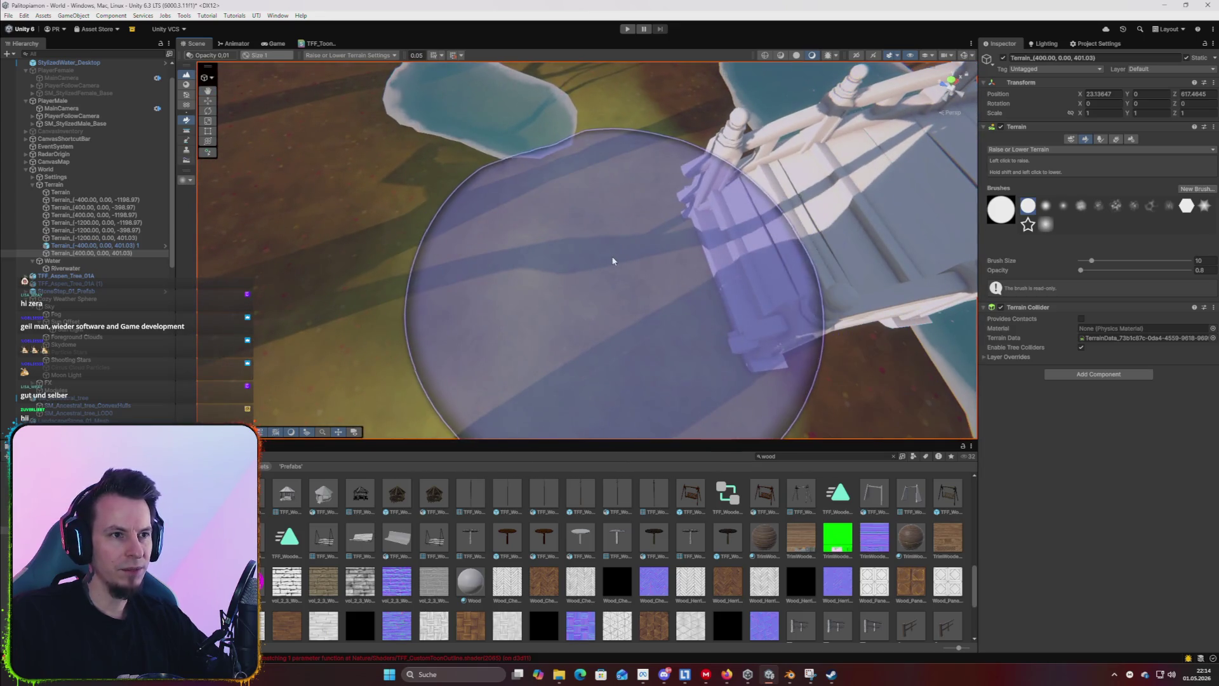
right_click(746, 271)
mouse_move(519, 185)
mouse_down()
mouse_move(476, 150)
mouse_move(552, 155)
mouse_up()
Inspect the brown ground beside the bridge, enter 86, and switch to Paint Texture.
scroll(436, 212, up, 3)
drag(436, 212, 271, 210)
scroll(272, 209, down, 5)
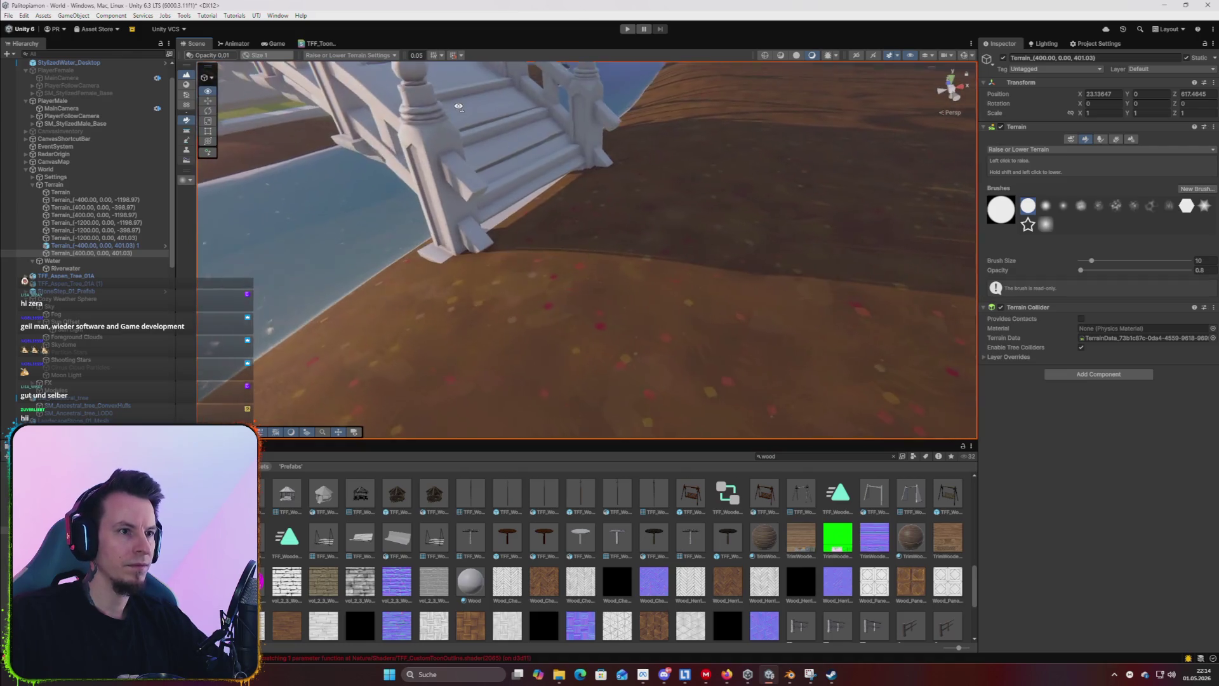
scroll(631, 240, up, 3)
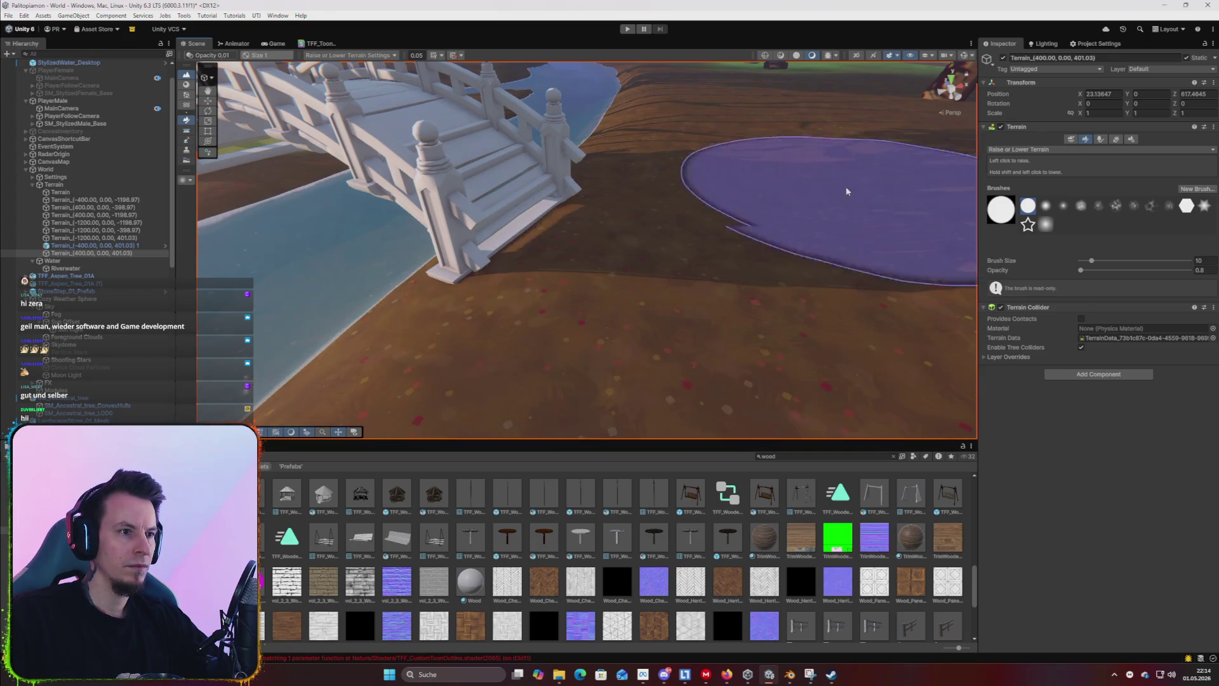
mouse_move(739, 274)
mouse_down()
mouse_move(824, 249)
mouse_move(890, 284)
mouse_move(778, 280)
mouse_move(666, 343)
mouse_up()
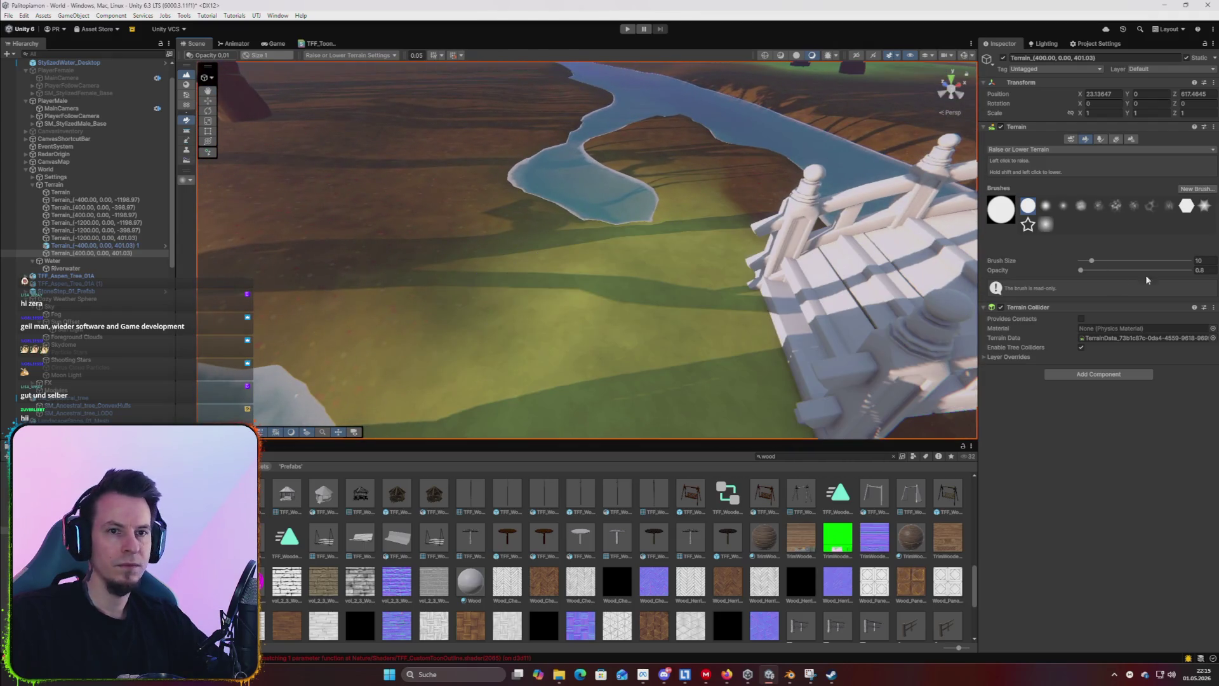
text(8)
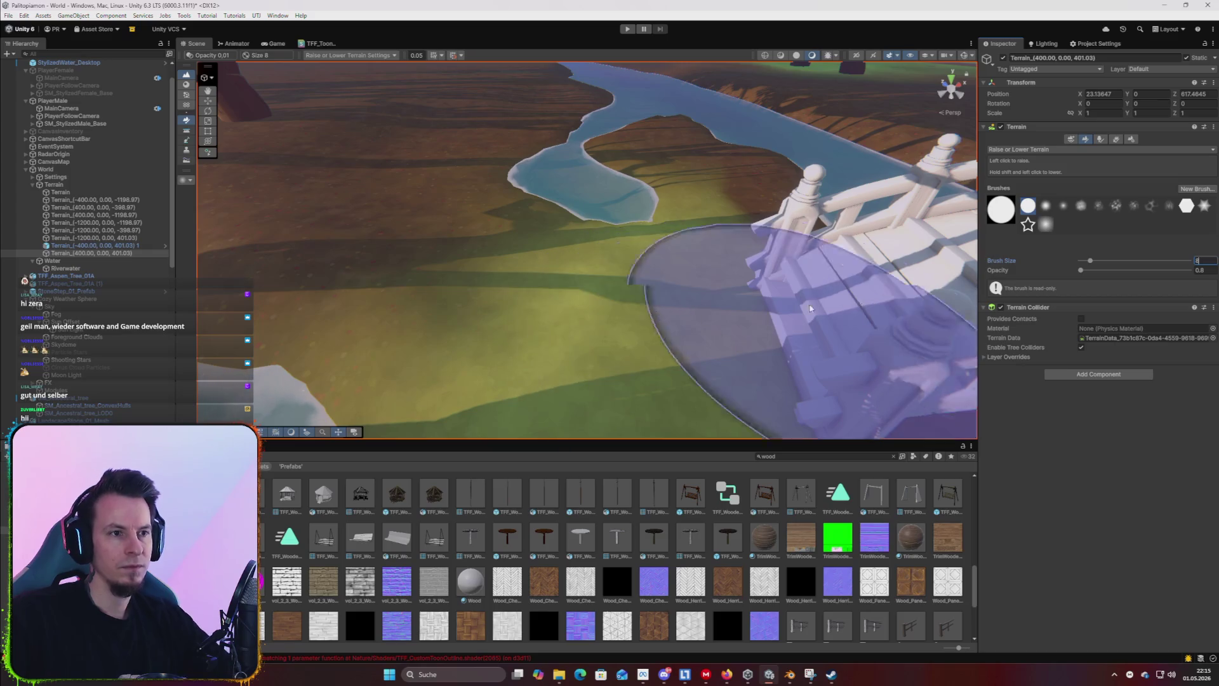
text(6)
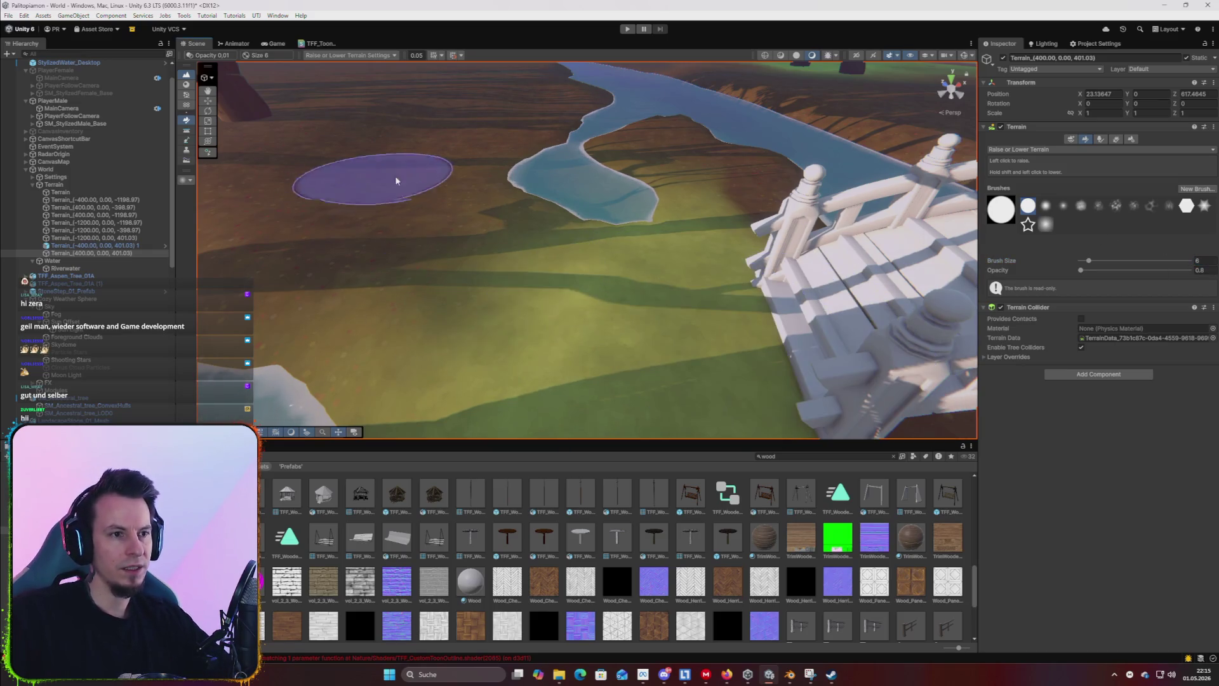
mouse_move(321, 163)
mouse_down()
mouse_move(730, 321)
mouse_move(761, 367)
mouse_up()
click(1078, 150)
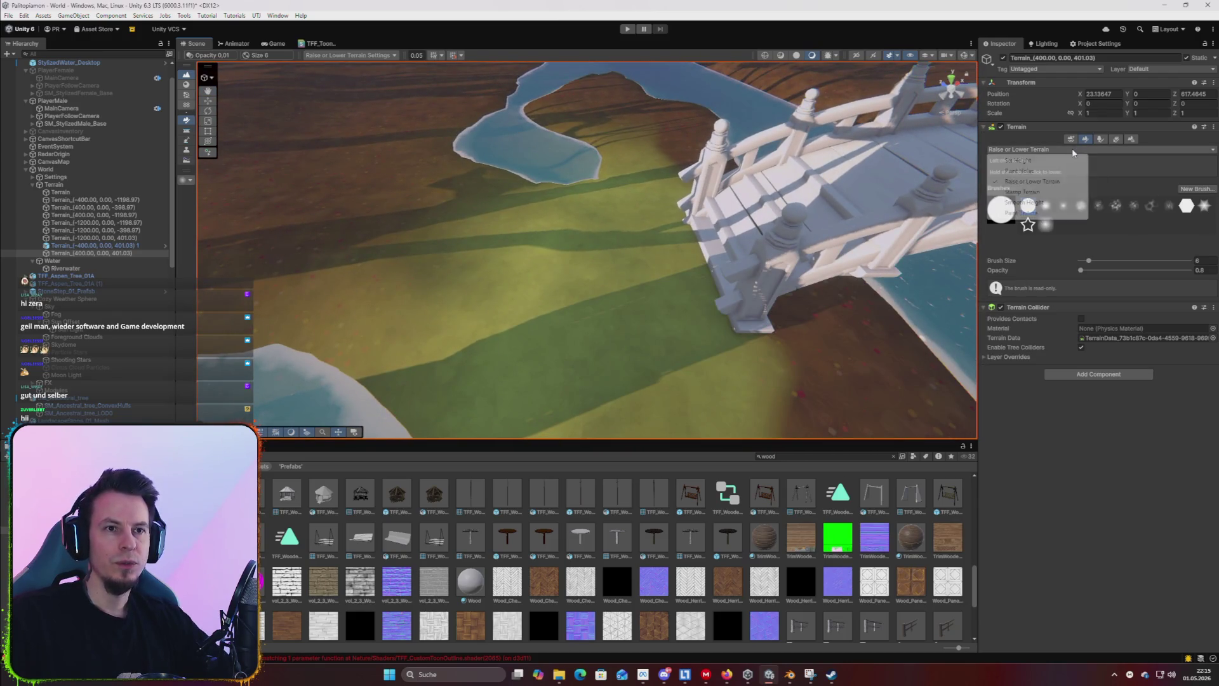
click(1023, 213)
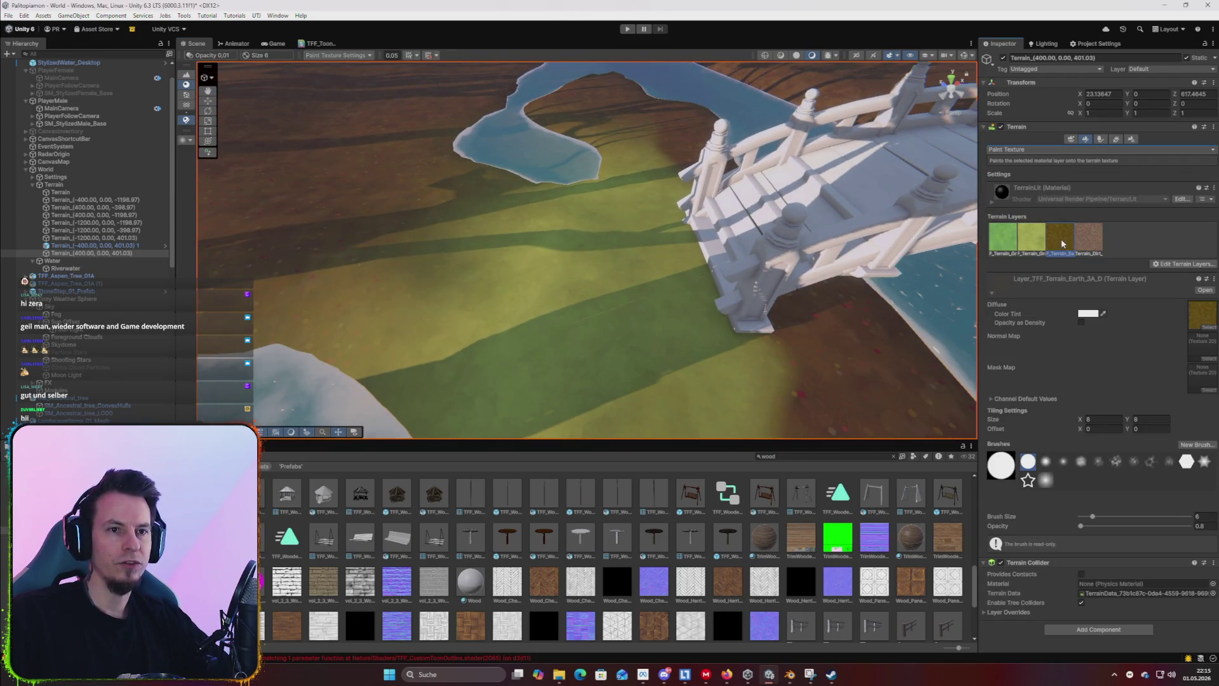
Pick the Dirt Road terrain layer at full opacity and paint first cobblestone strokes near the bridge.
click(1092, 238)
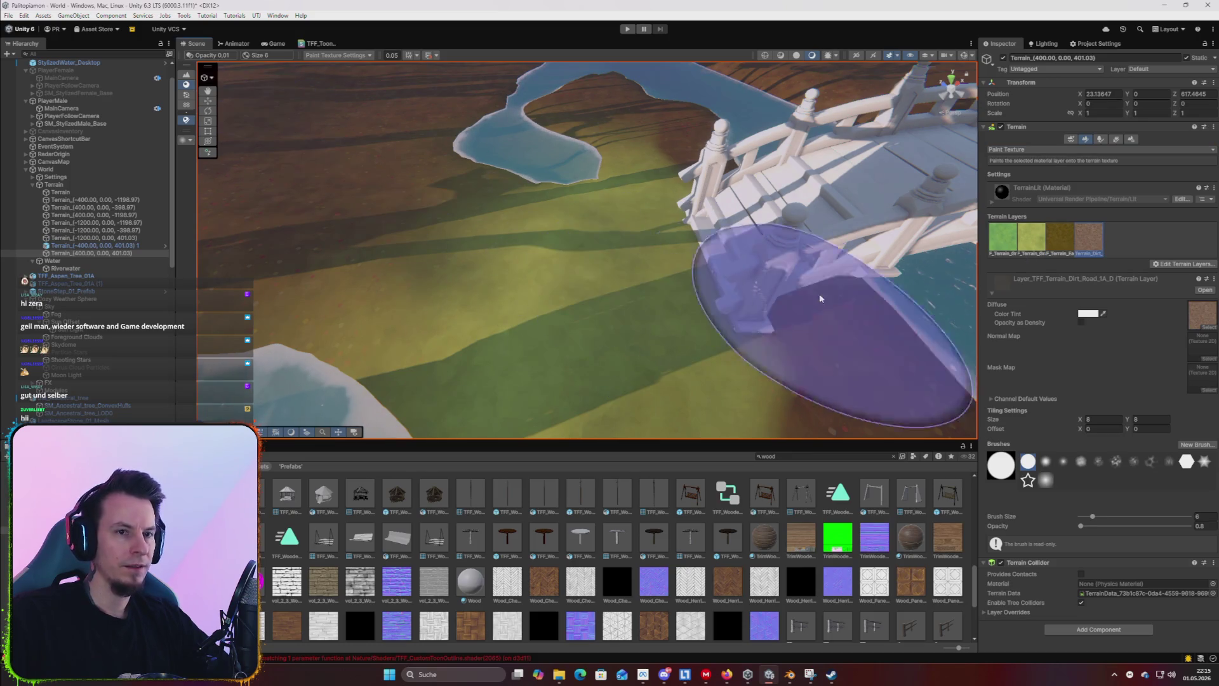
click(1190, 525)
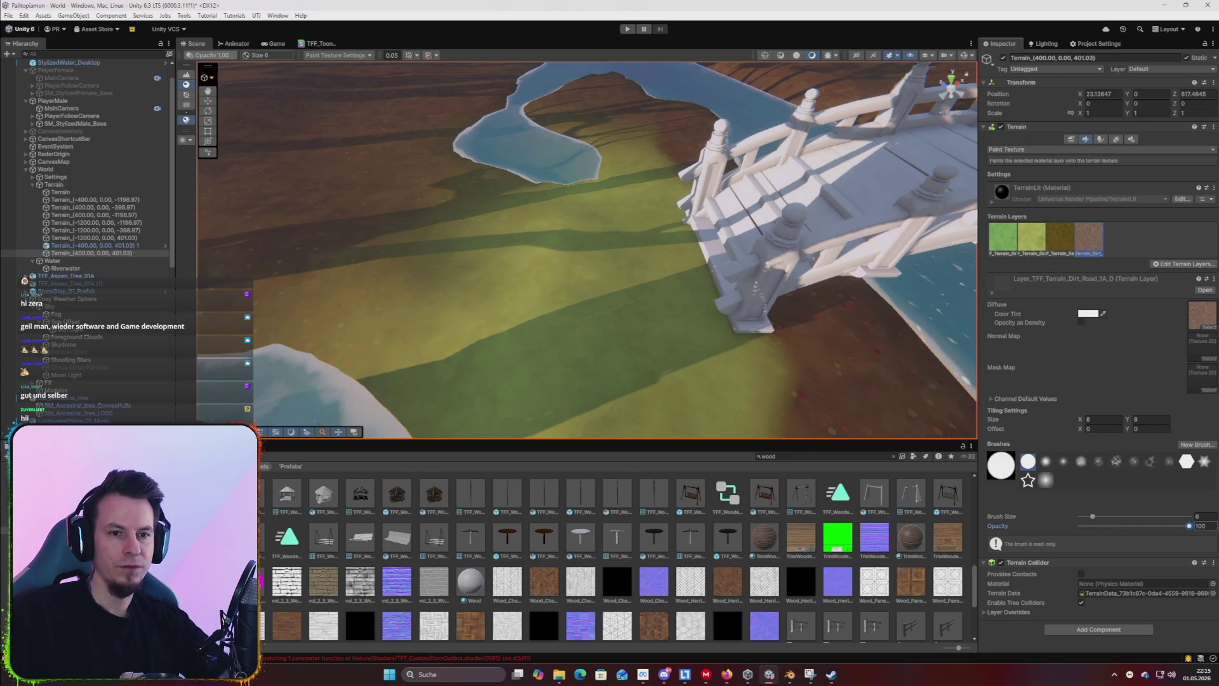
text(5)
drag(647, 311, 681, 264)
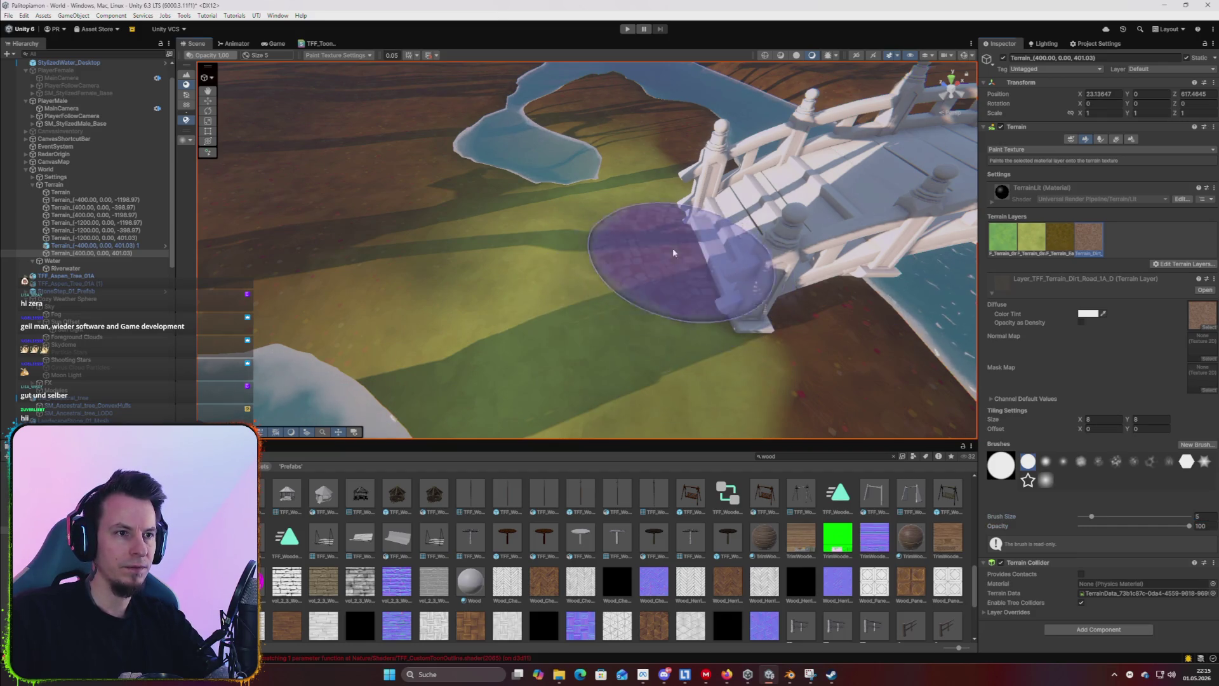
mouse_move(302, 196)
mouse_down()
mouse_move(540, 237)
mouse_move(721, 313)
mouse_move(476, 155)
mouse_move(675, 250)
mouse_move(381, 81)
mouse_up()
key(ctrl+6)
mouse_move(471, 95)
mouse_down()
mouse_move(654, 273)
mouse_move(652, 262)
mouse_up()
mouse_move(661, 184)
mouse_down()
mouse_move(747, 266)
mouse_move(702, 348)
mouse_up()
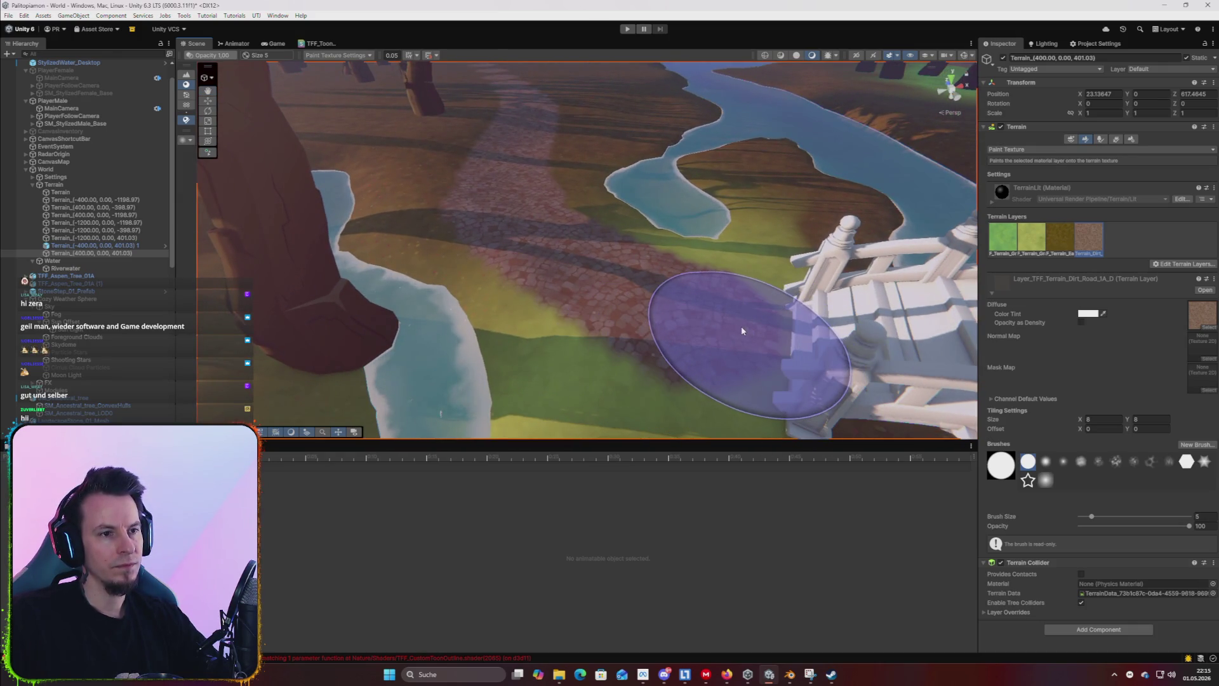
Make the paint brush much smaller and switch back to a plain round brush shape.
click(1208, 516)
text(2)
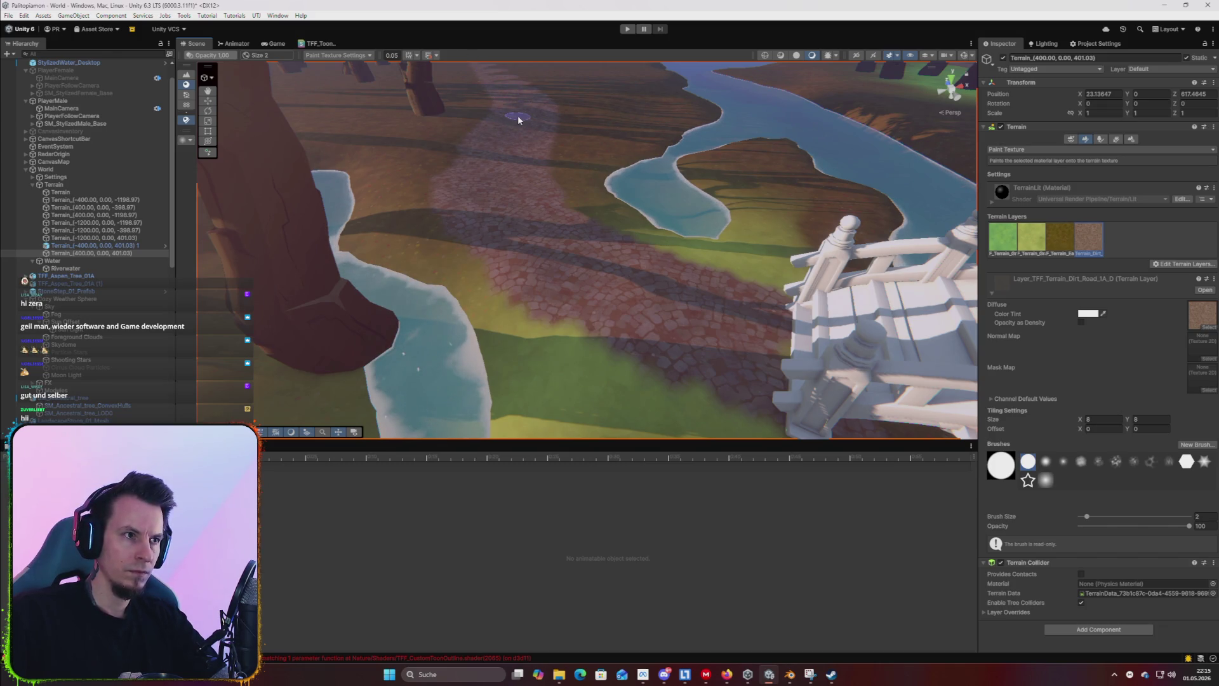
key(Up)
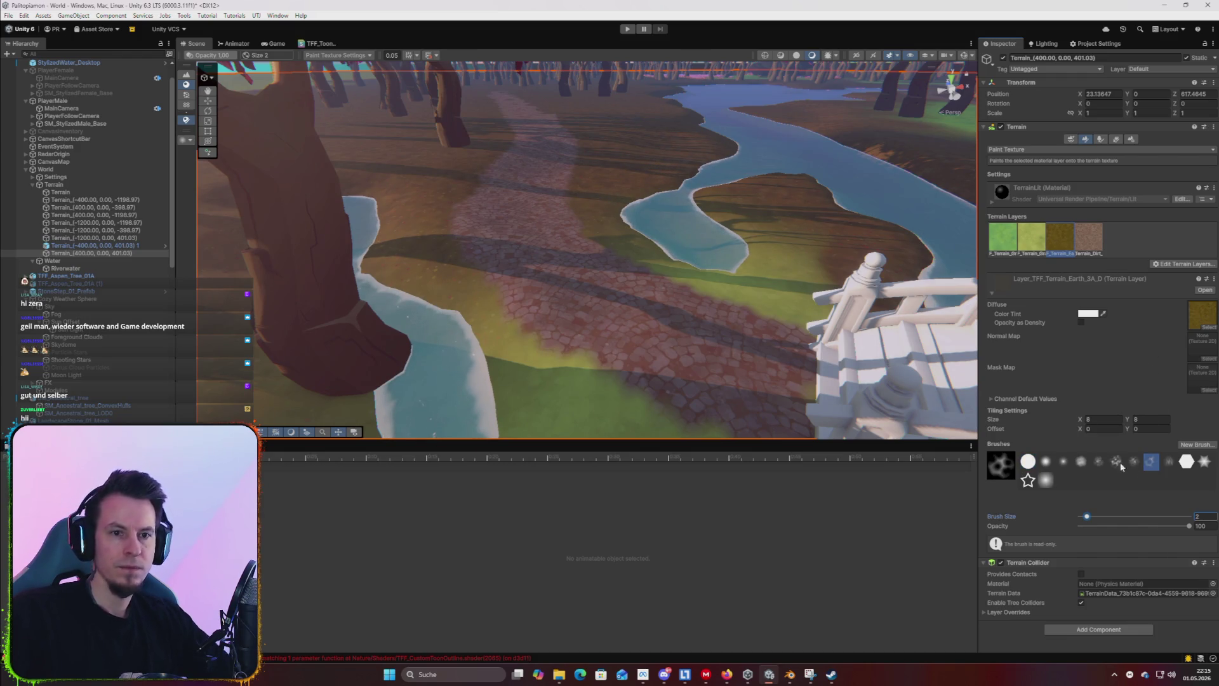
text(0)
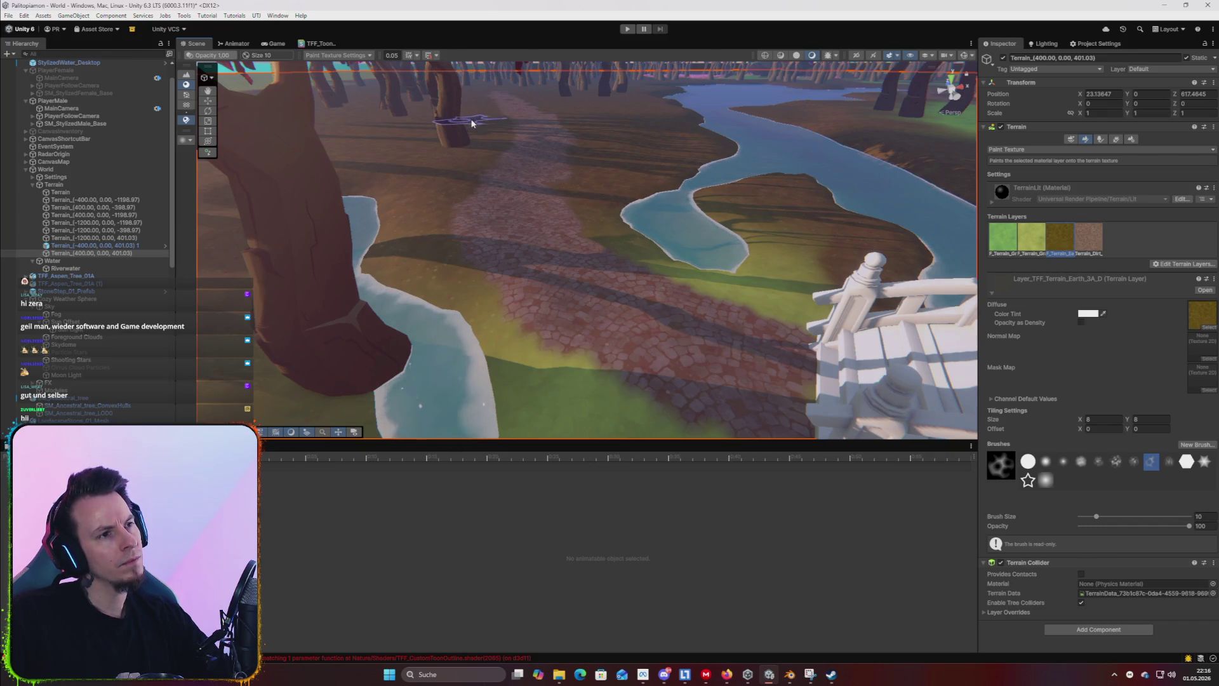
mouse_move(422, 300)
mouse_down()
mouse_move(657, 254)
mouse_move(631, 286)
mouse_up()
scroll(631, 286, up, 6)
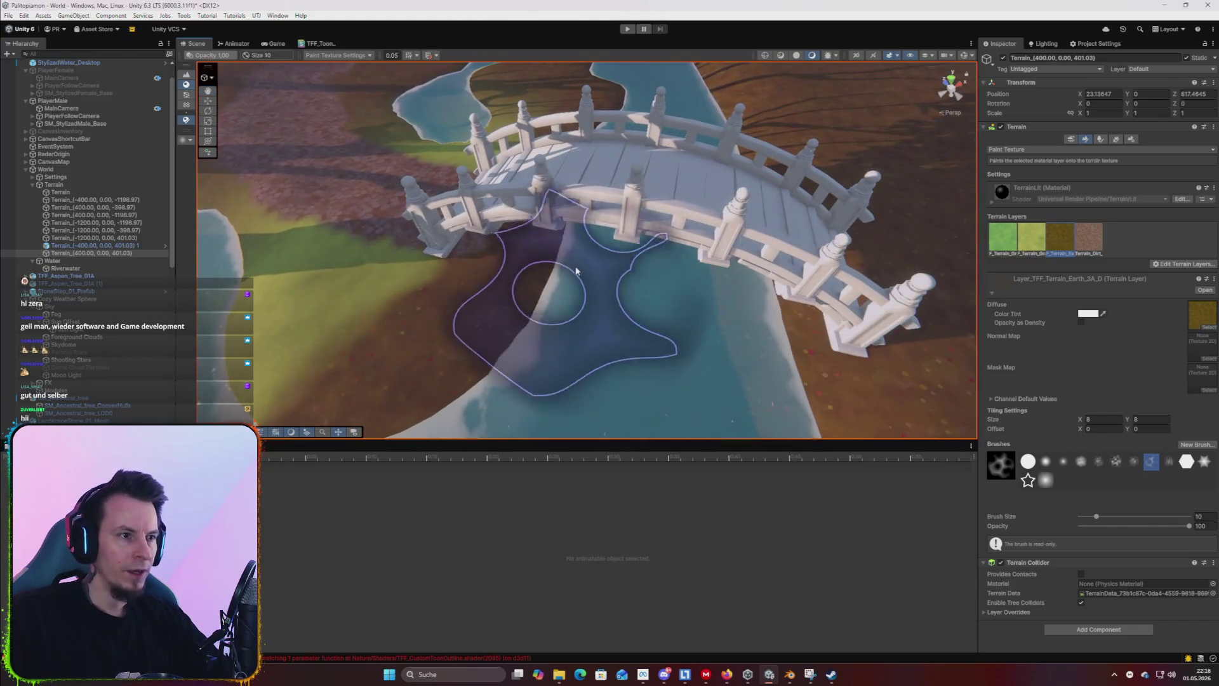
click(1028, 461)
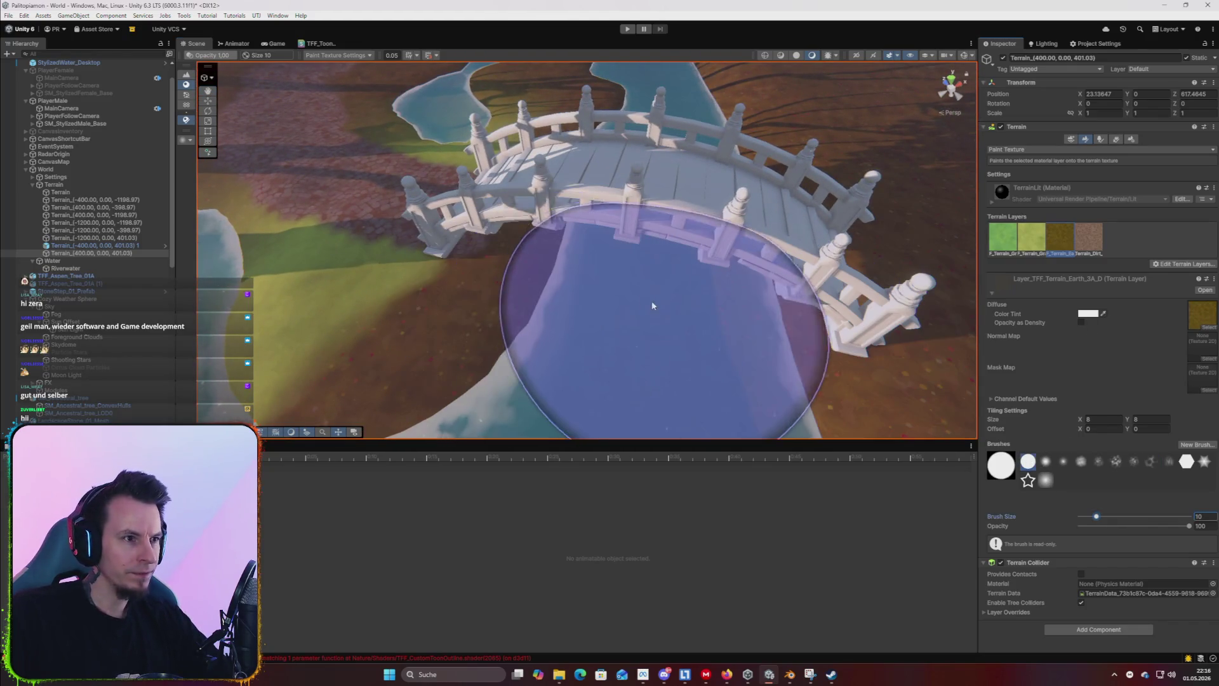
mouse_move(605, 276)
mouse_down()
mouse_move(702, 326)
mouse_move(713, 313)
mouse_move(747, 323)
mouse_move(675, 315)
mouse_move(1046, 260)
mouse_up()
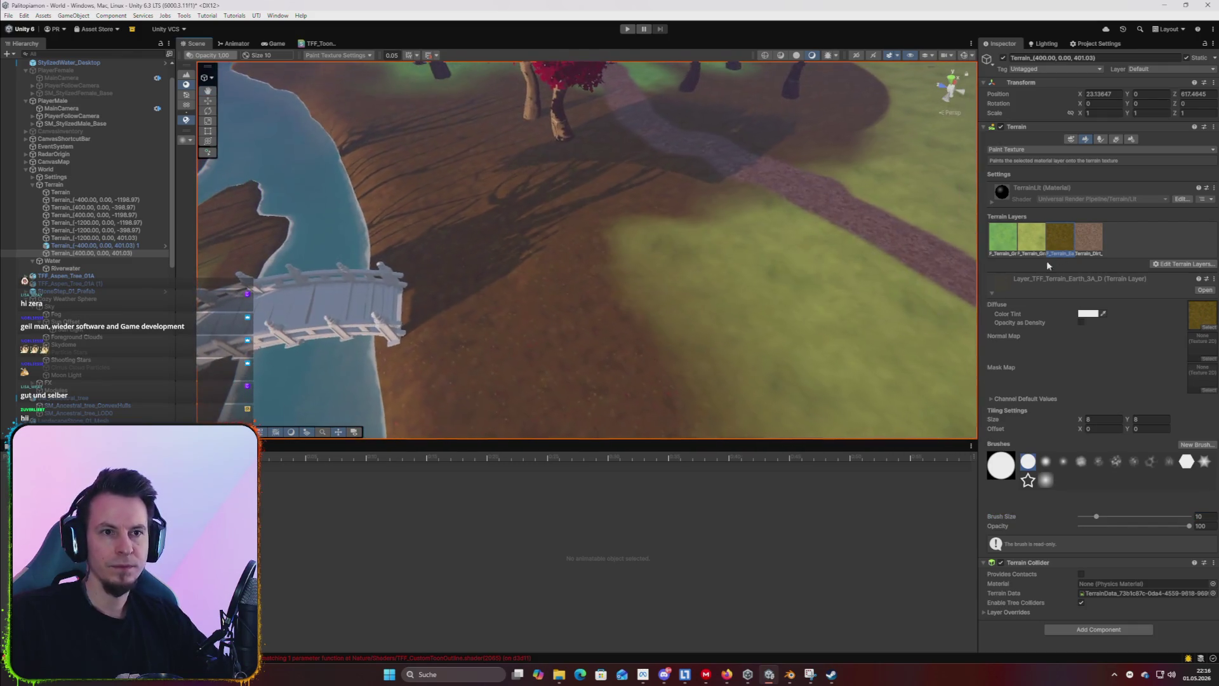
Paint the dirt path from the bridge toward the lower right at brush size 6, undoing two stray strokes.
click(1084, 248)
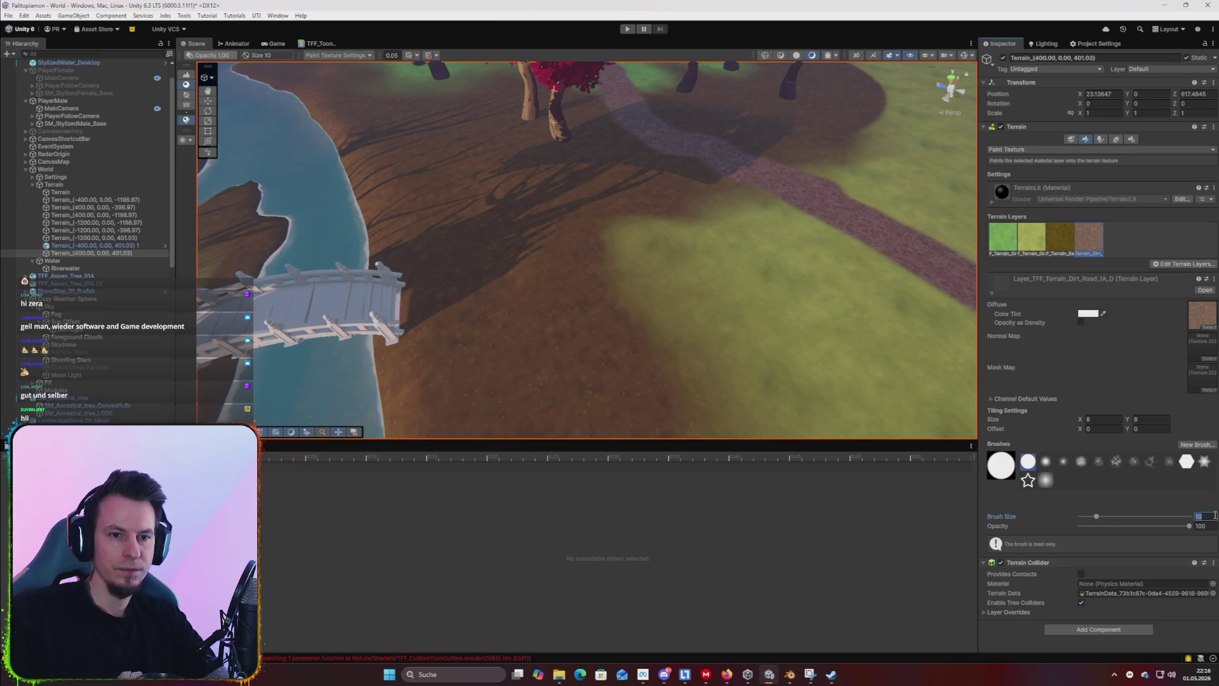
text(6)
mouse_move(491, 304)
mouse_down()
mouse_move(481, 307)
mouse_move(546, 304)
mouse_move(785, 404)
mouse_up()
drag(699, 356, 462, 272)
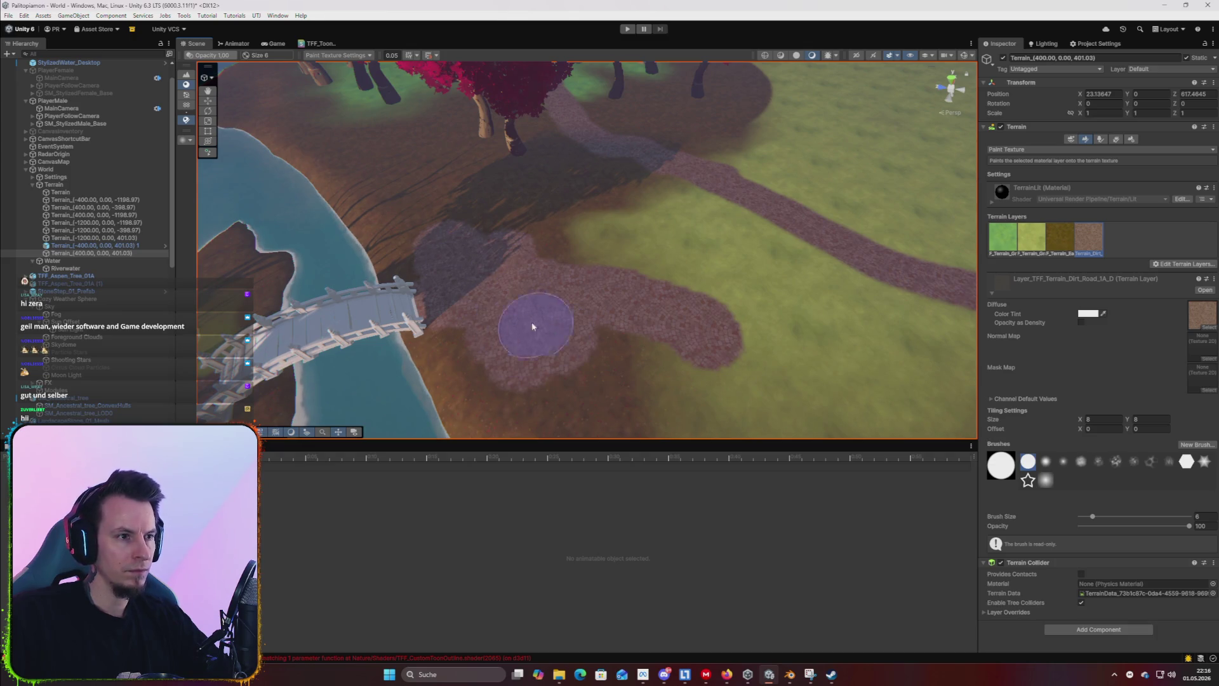
mouse_move(487, 317)
mouse_down()
mouse_move(856, 387)
mouse_move(741, 333)
mouse_up()
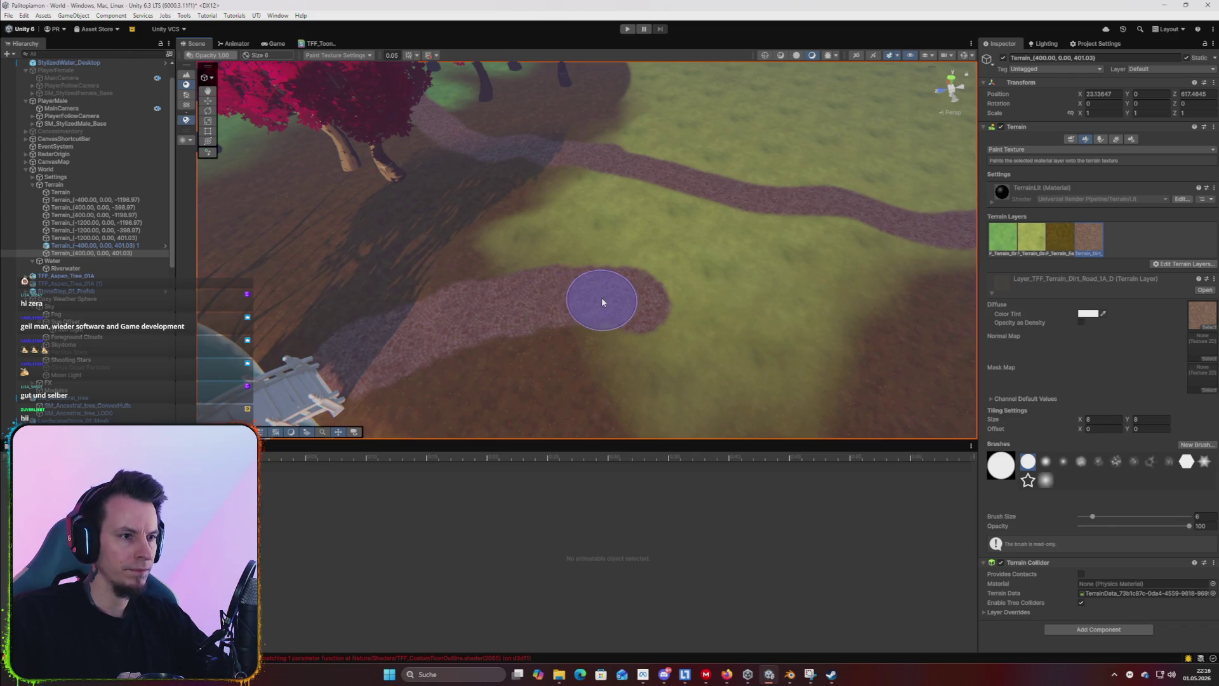
key(ctrl+z)
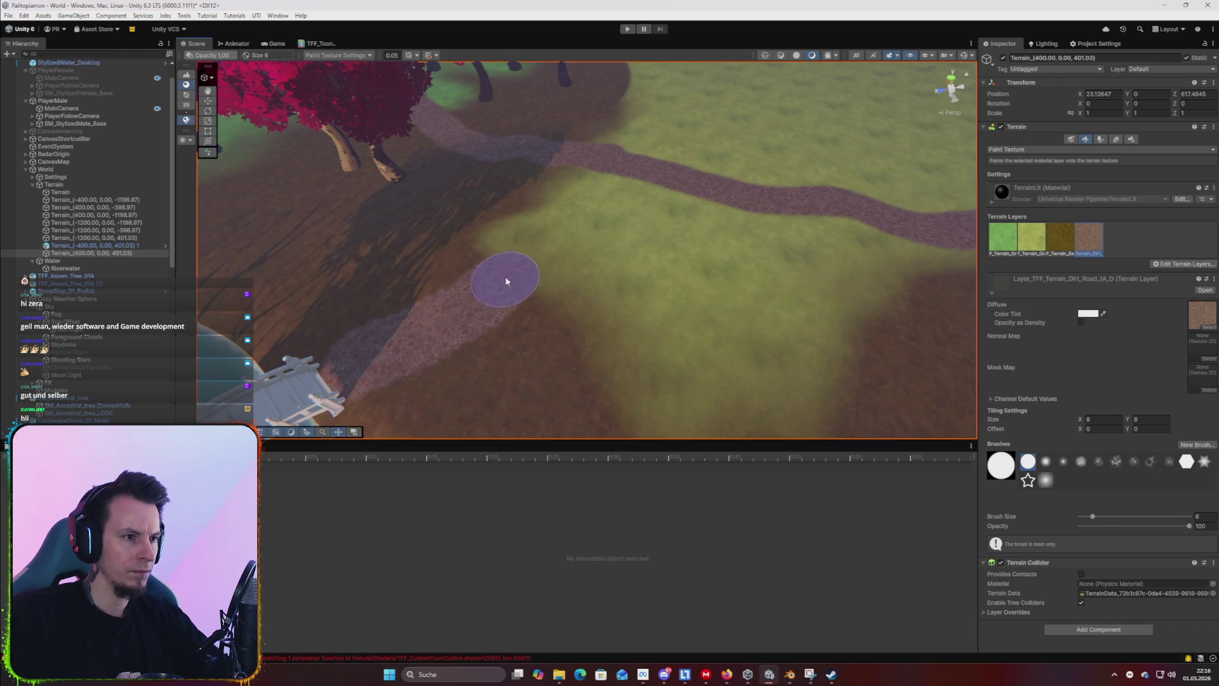
key(ctrl+z)
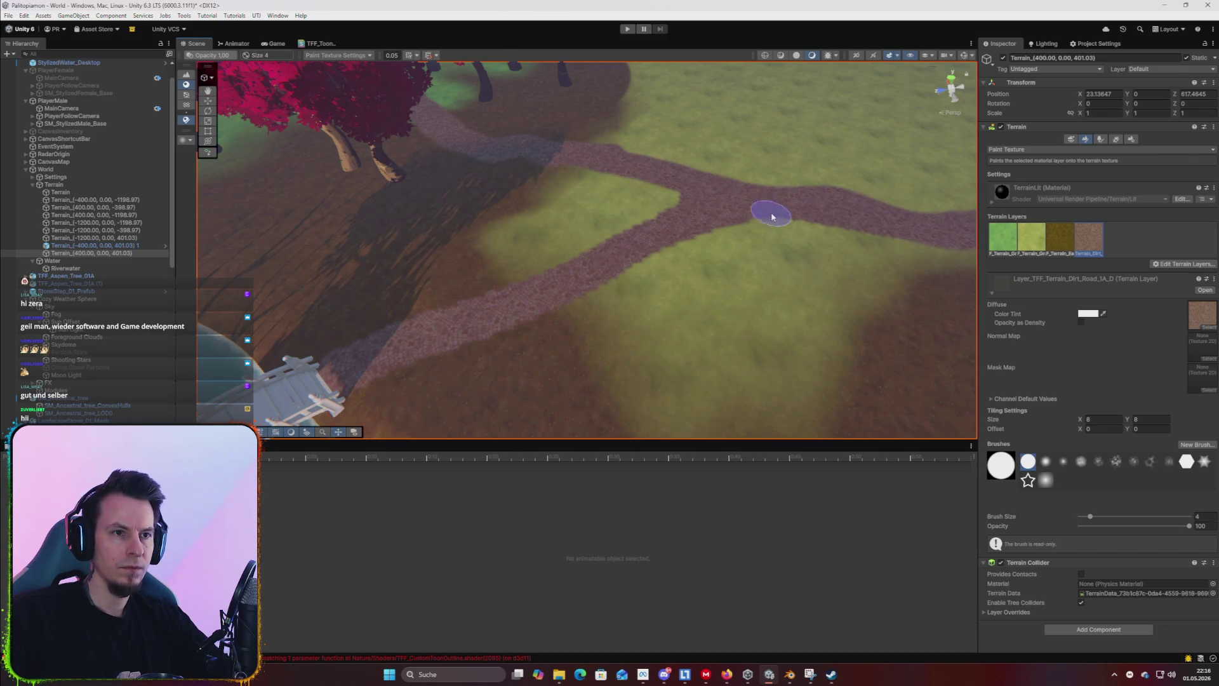
scroll(875, 218, down, 3)
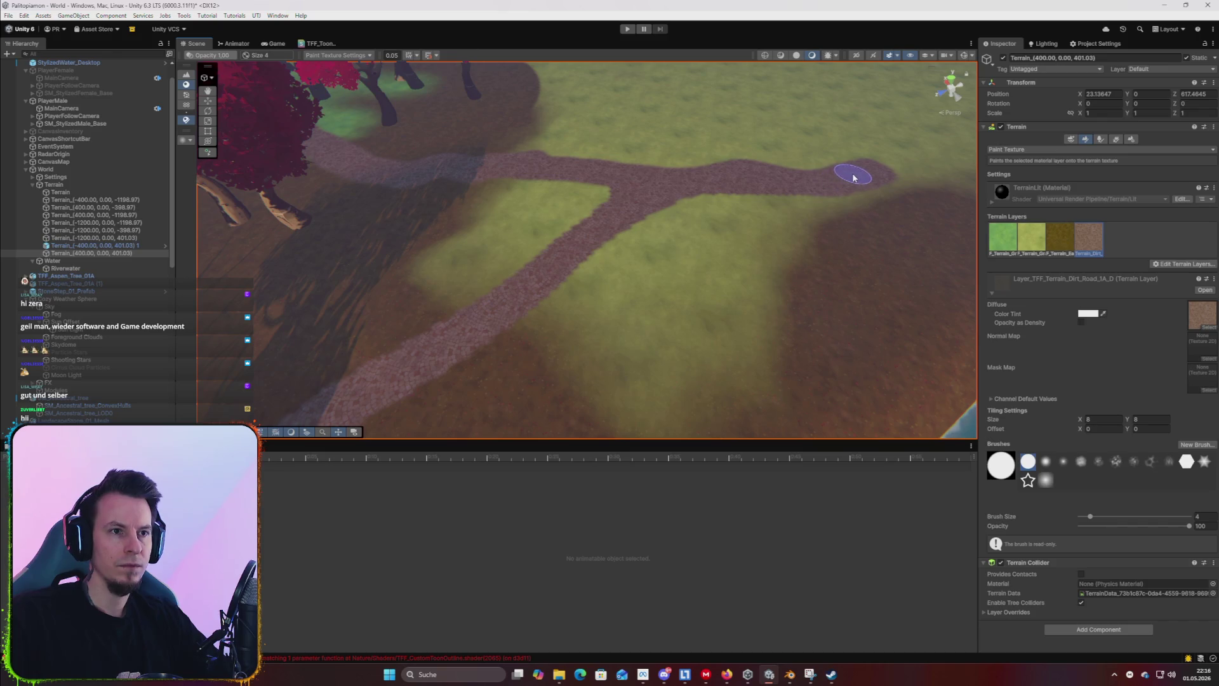
mouse_move(734, 175)
mouse_down()
mouse_move(759, 174)
mouse_move(436, 155)
mouse_move(385, 85)
mouse_move(395, 36)
mouse_move(467, 95)
mouse_up()
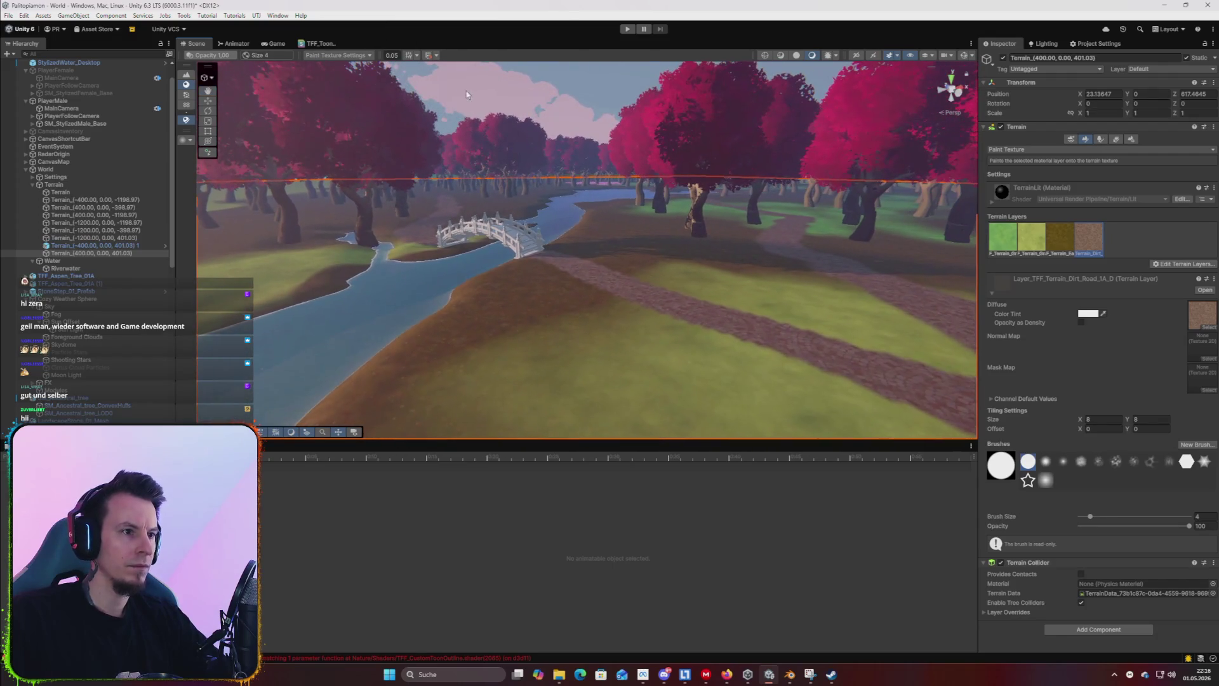
click(74, 100)
Enter Play mode and run the character along the path, up and over the bridge, onto the grass.
mouse_move(603, 209)
mouse_down()
mouse_move(702, 228)
mouse_move(452, 158)
mouse_up()
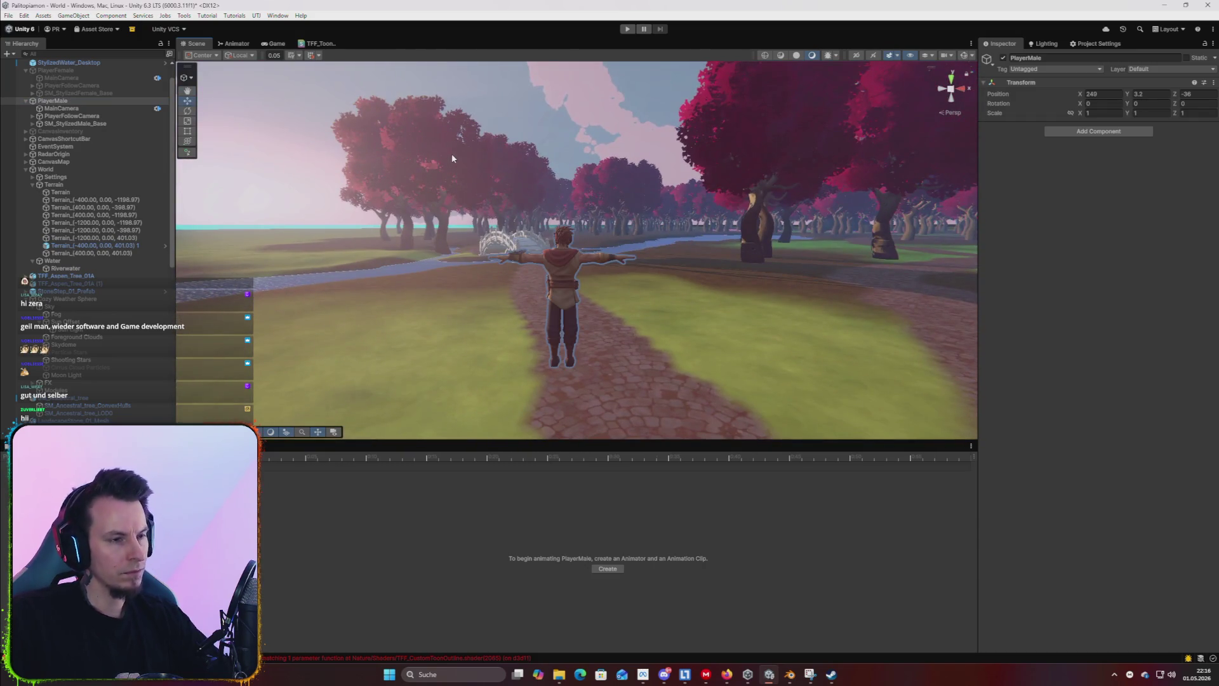
click(625, 29)
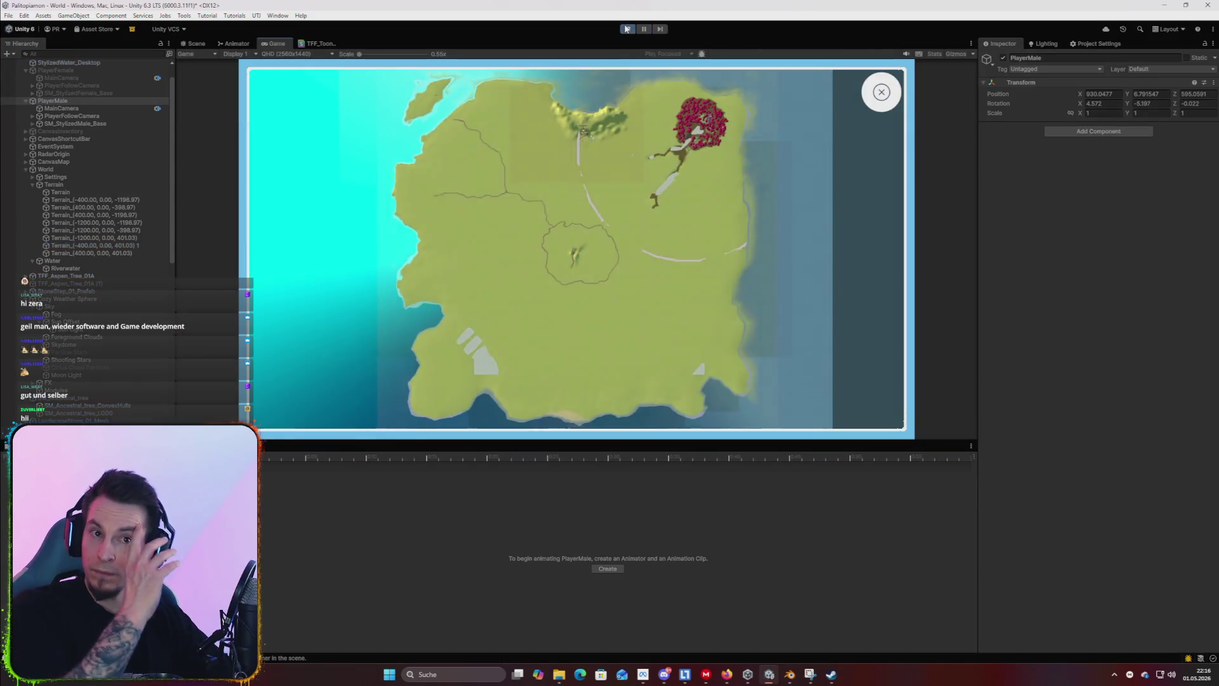
key(w)
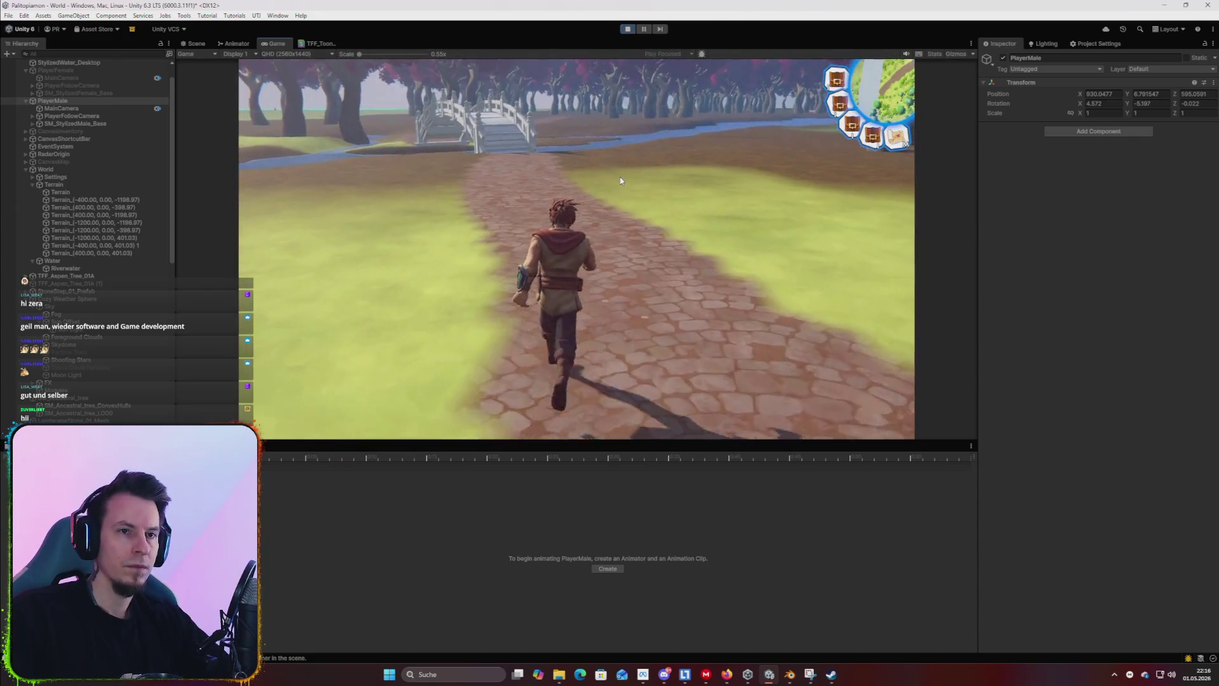
key(w)
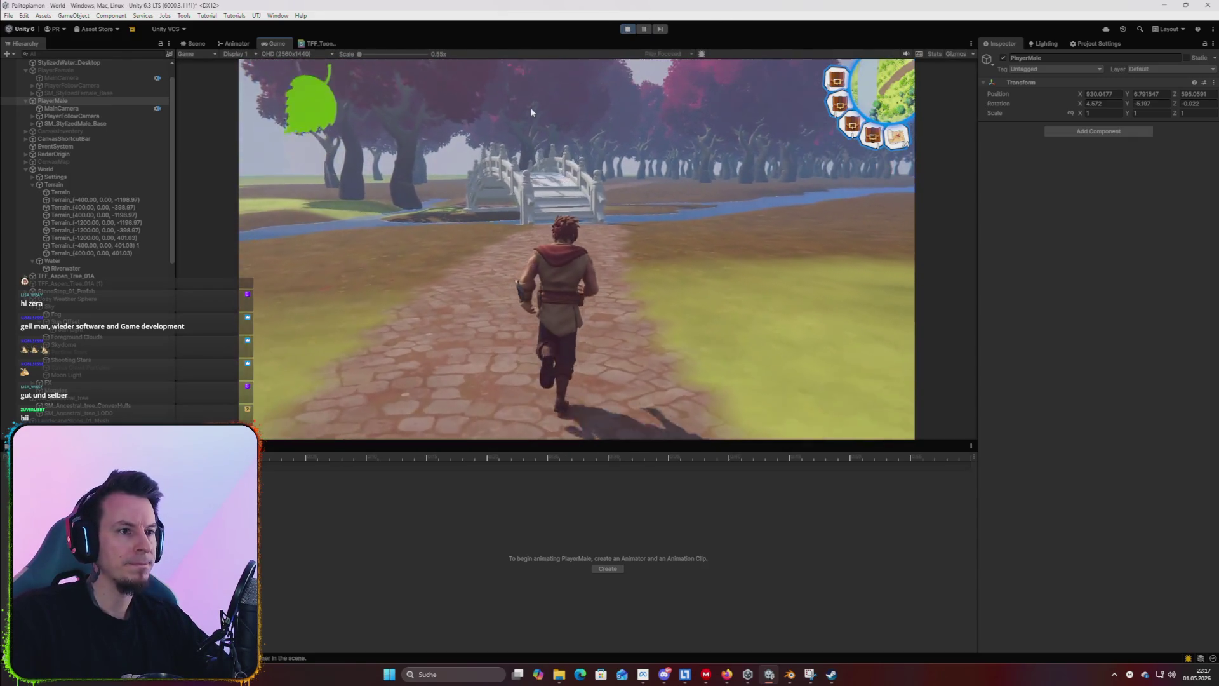
key(w)
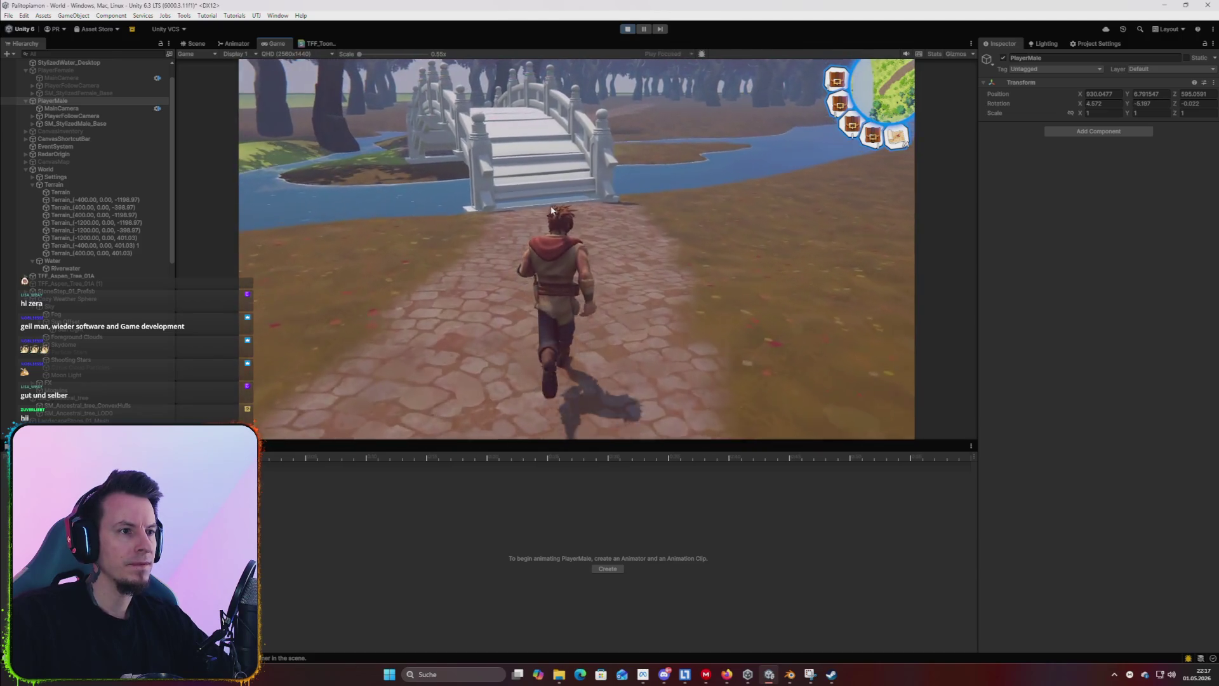
key(w)
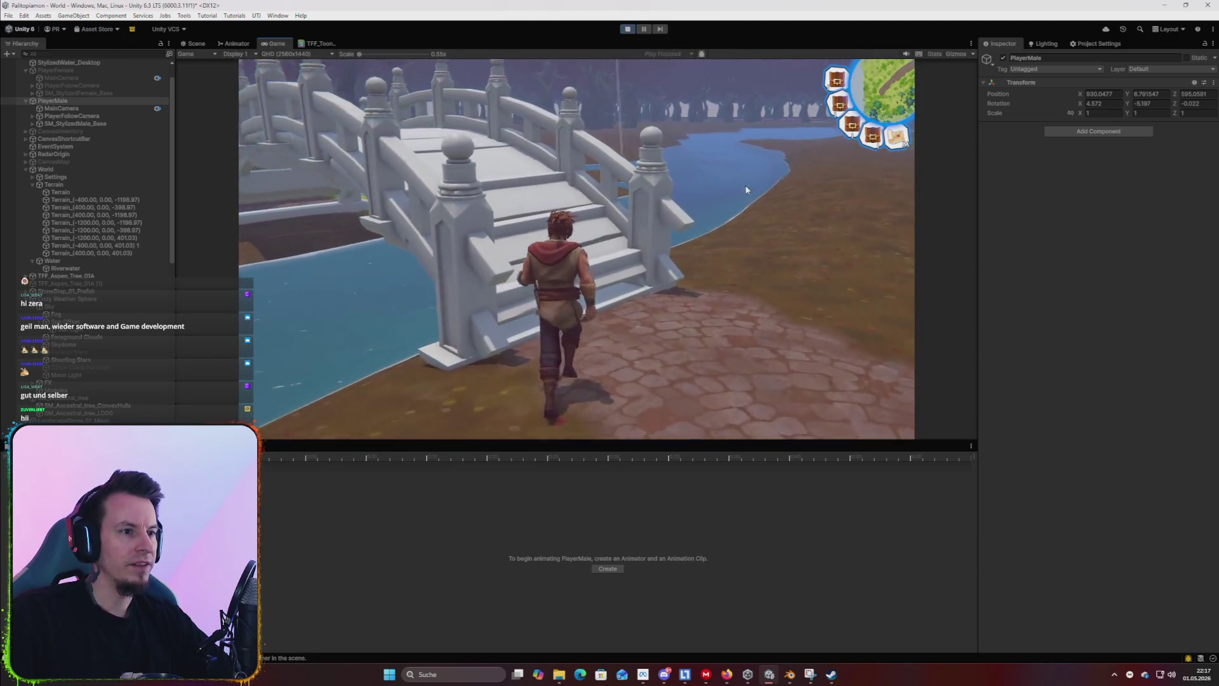
key(w)
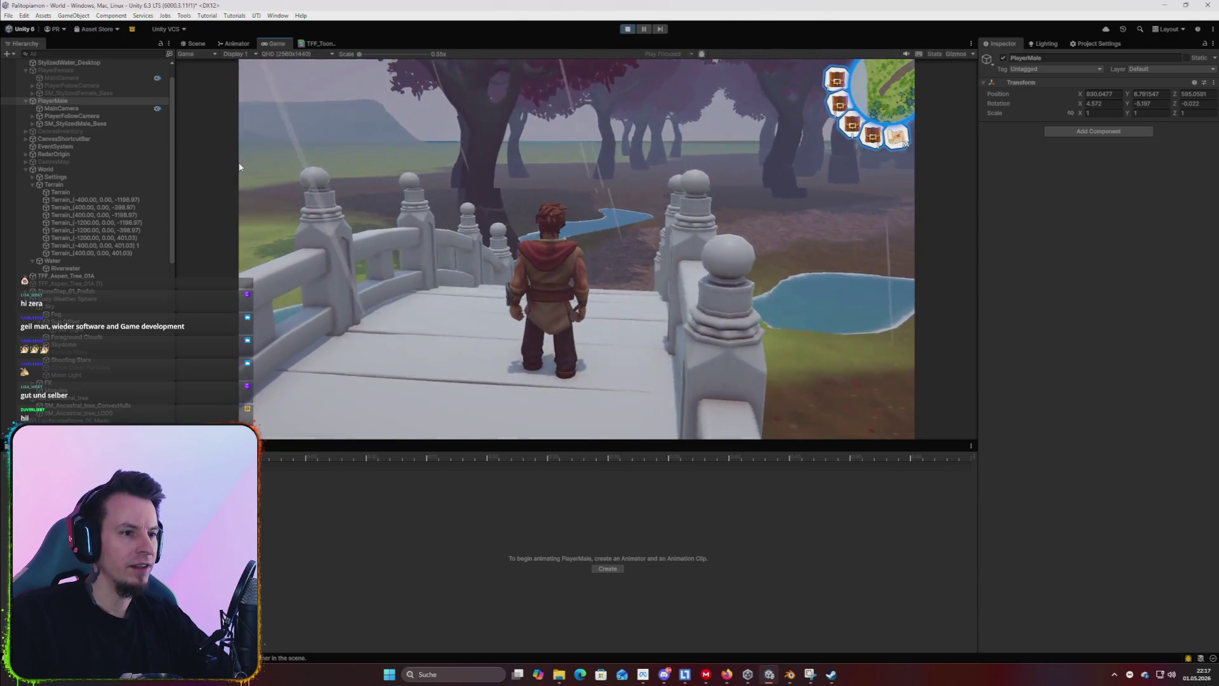
key(w)
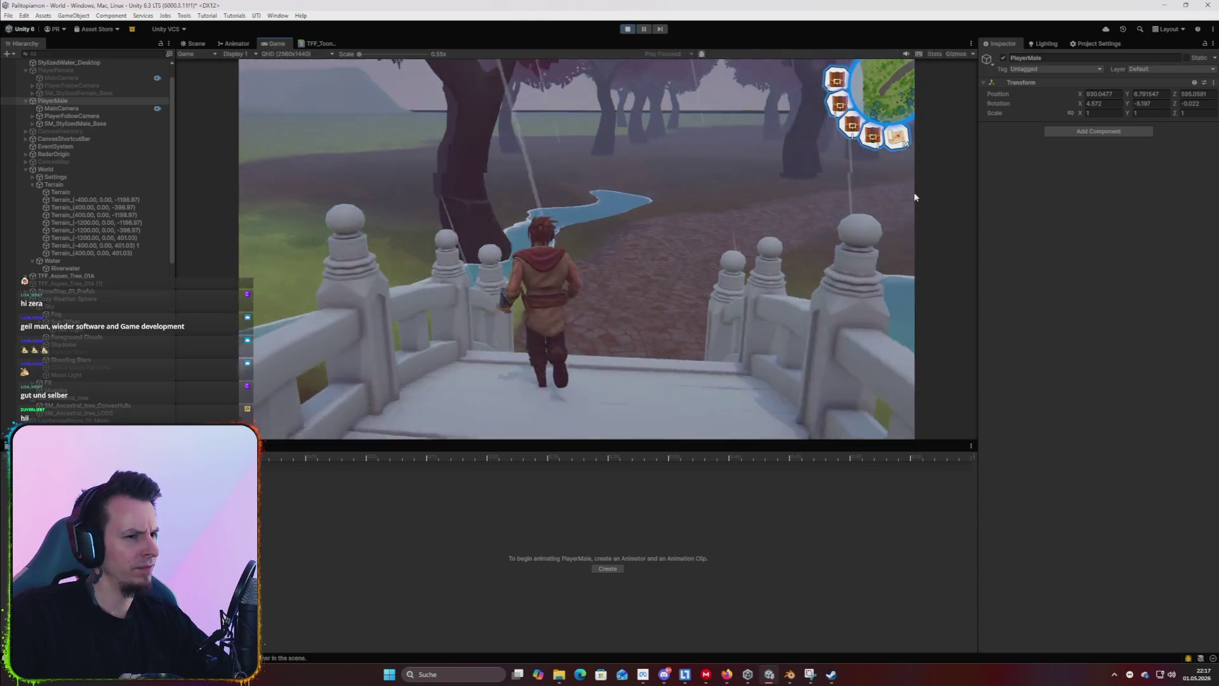
key(w)
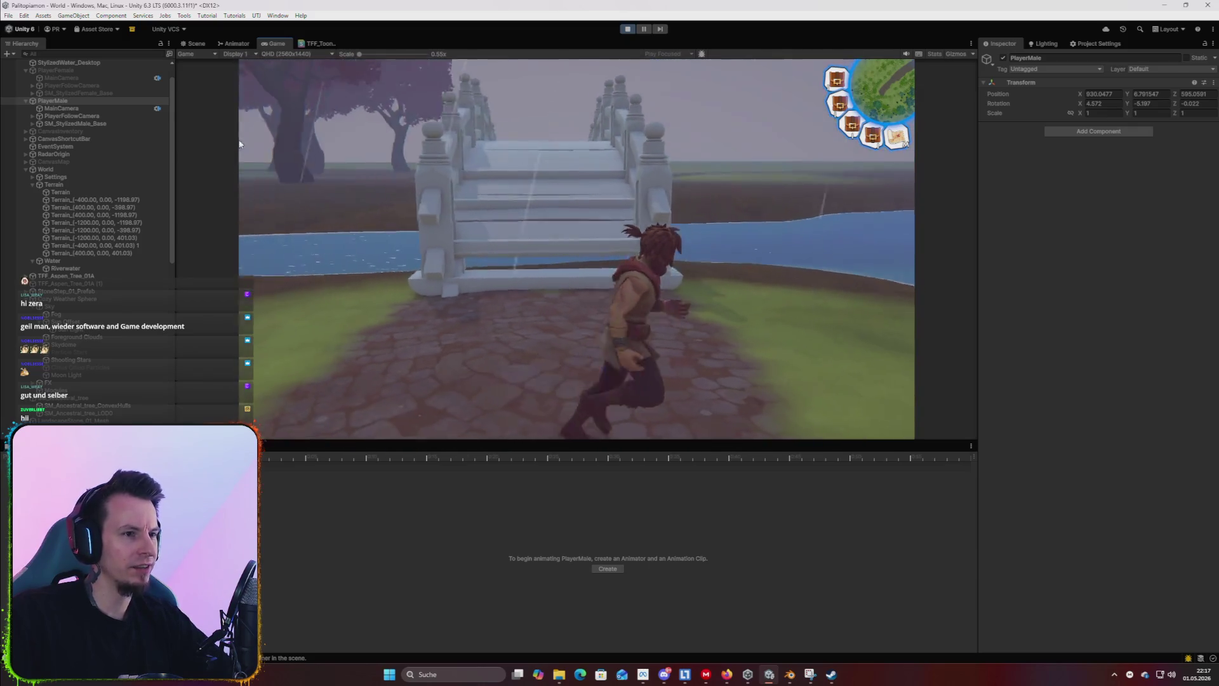
Walk the character over the bridge steps again, out to the riverbank, then stop Play mode.
key(w)
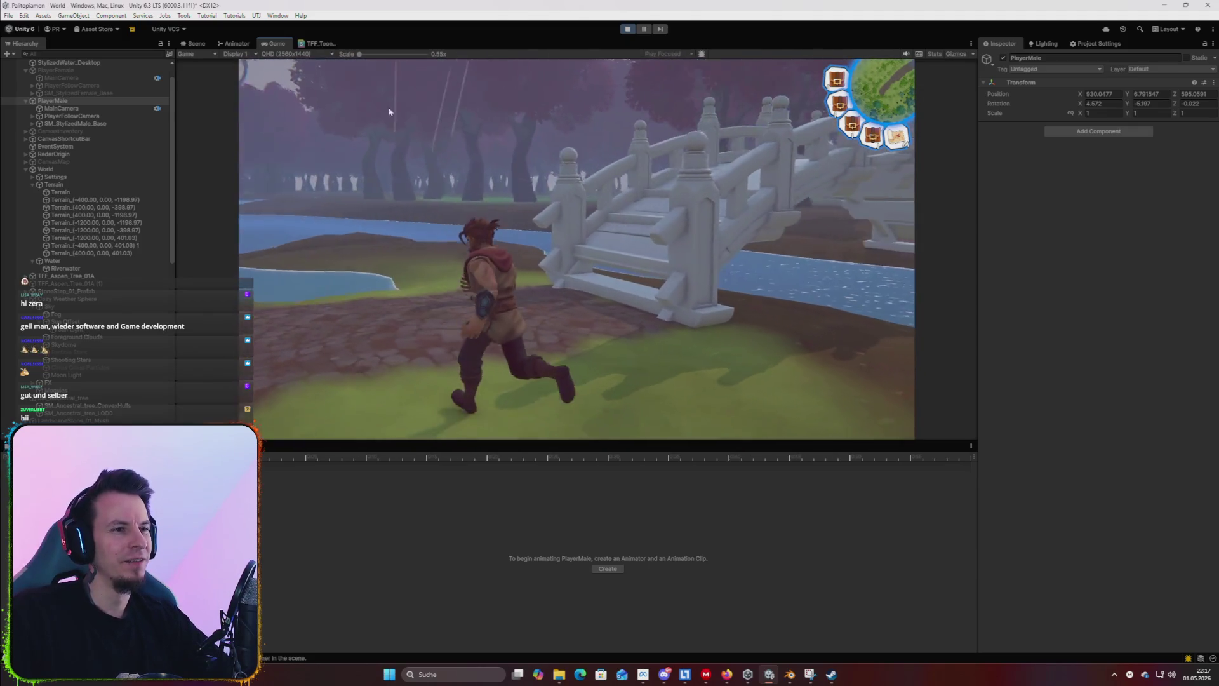
key(w)
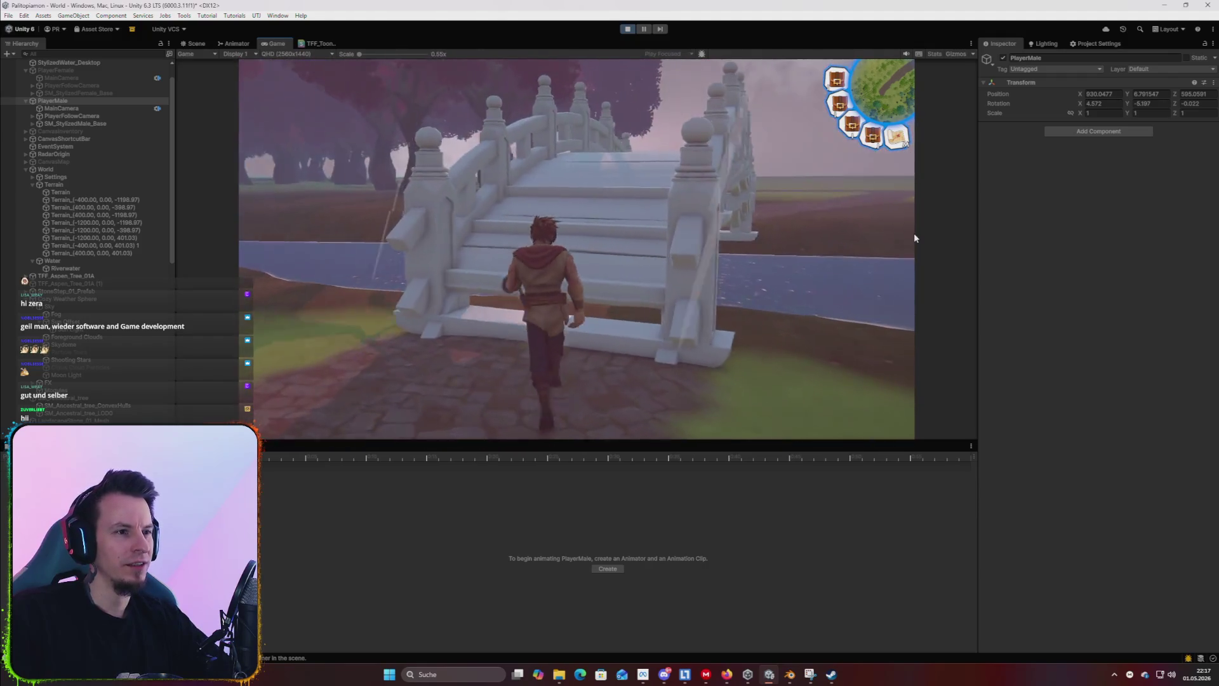
key(w)
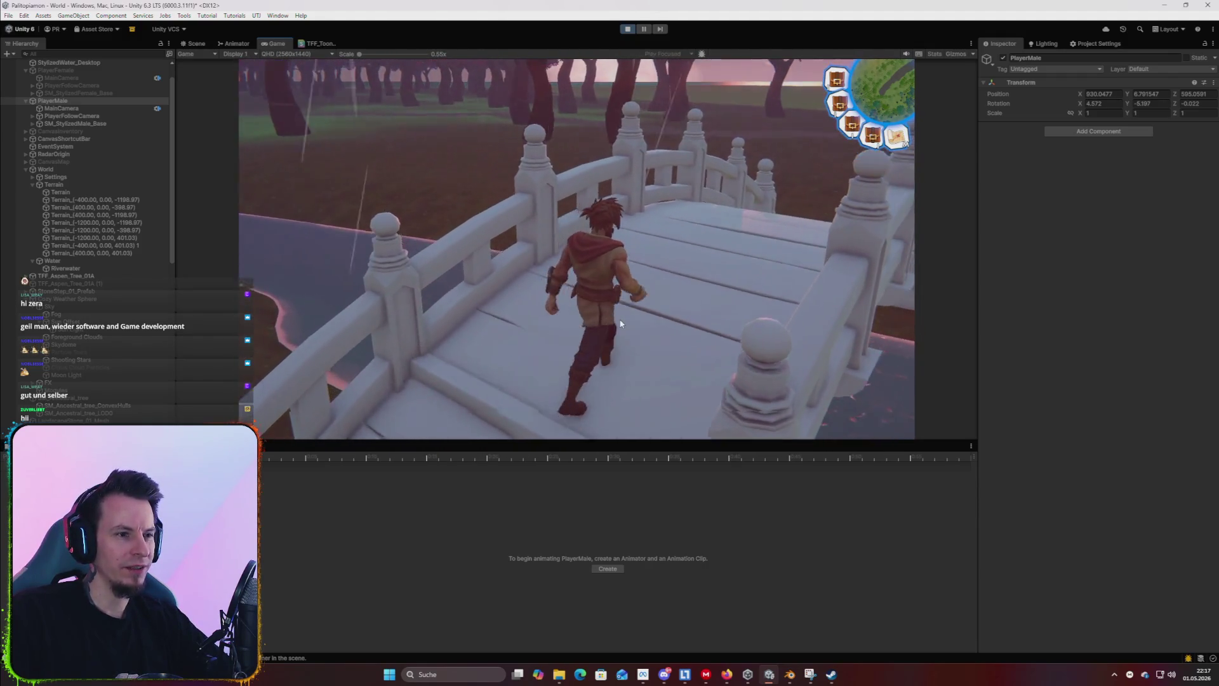
key(w)
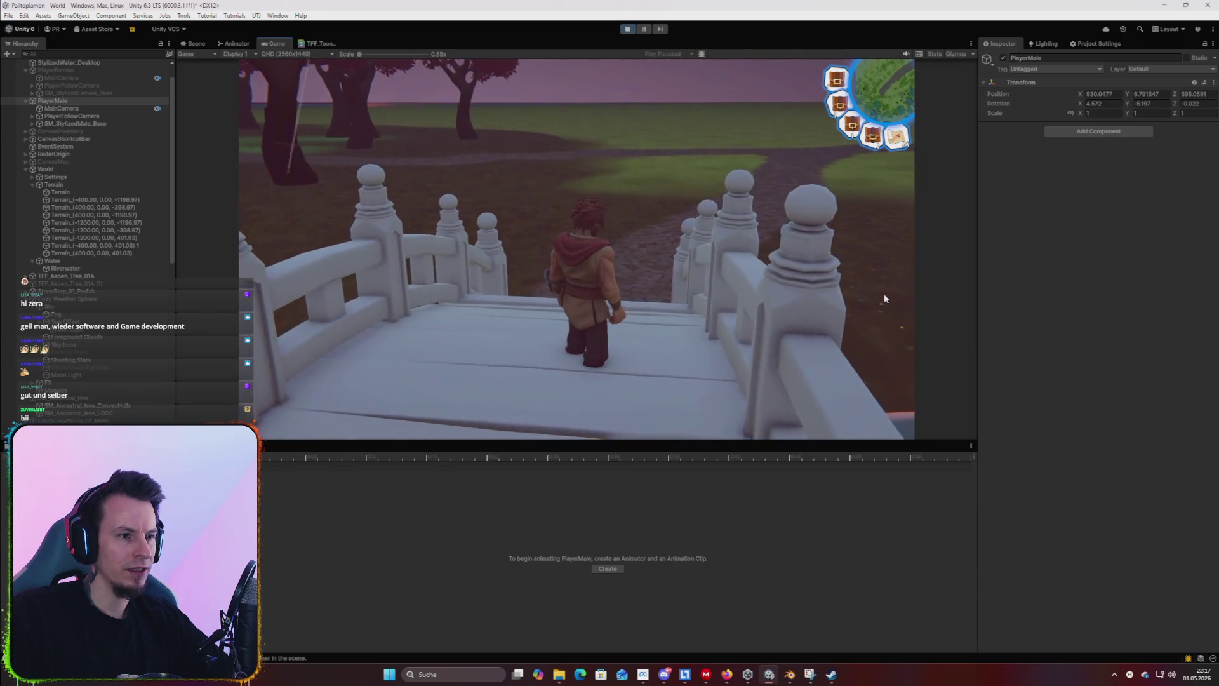
key(w)
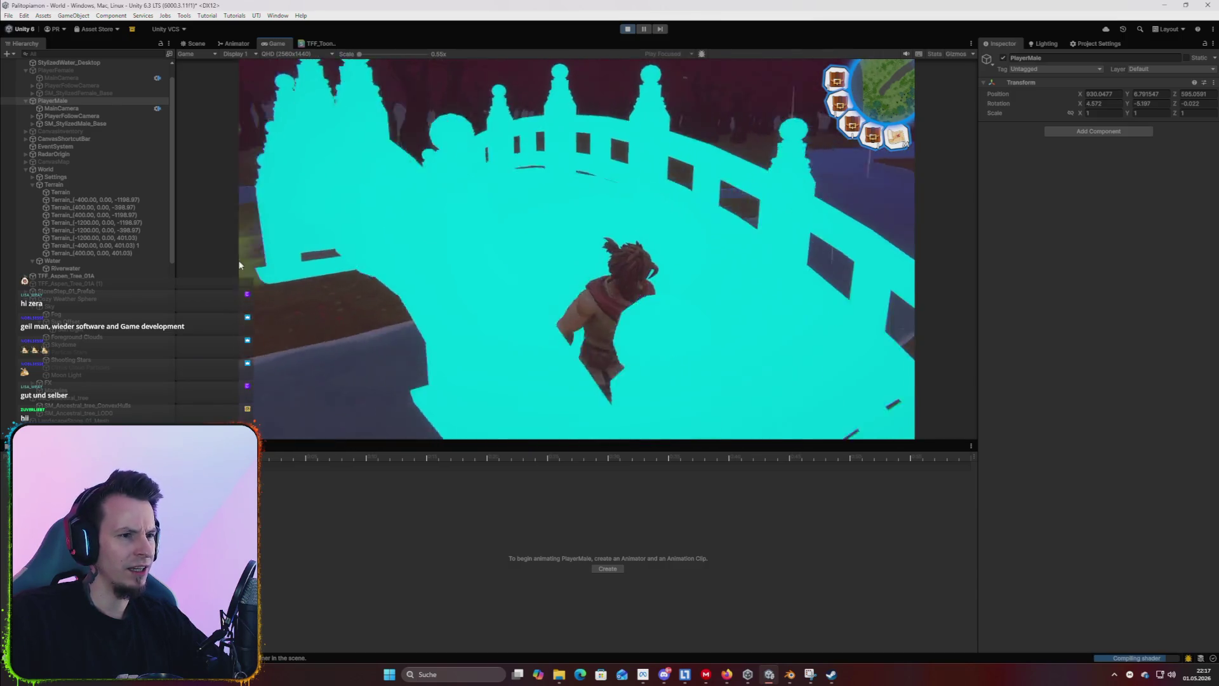
key(w)
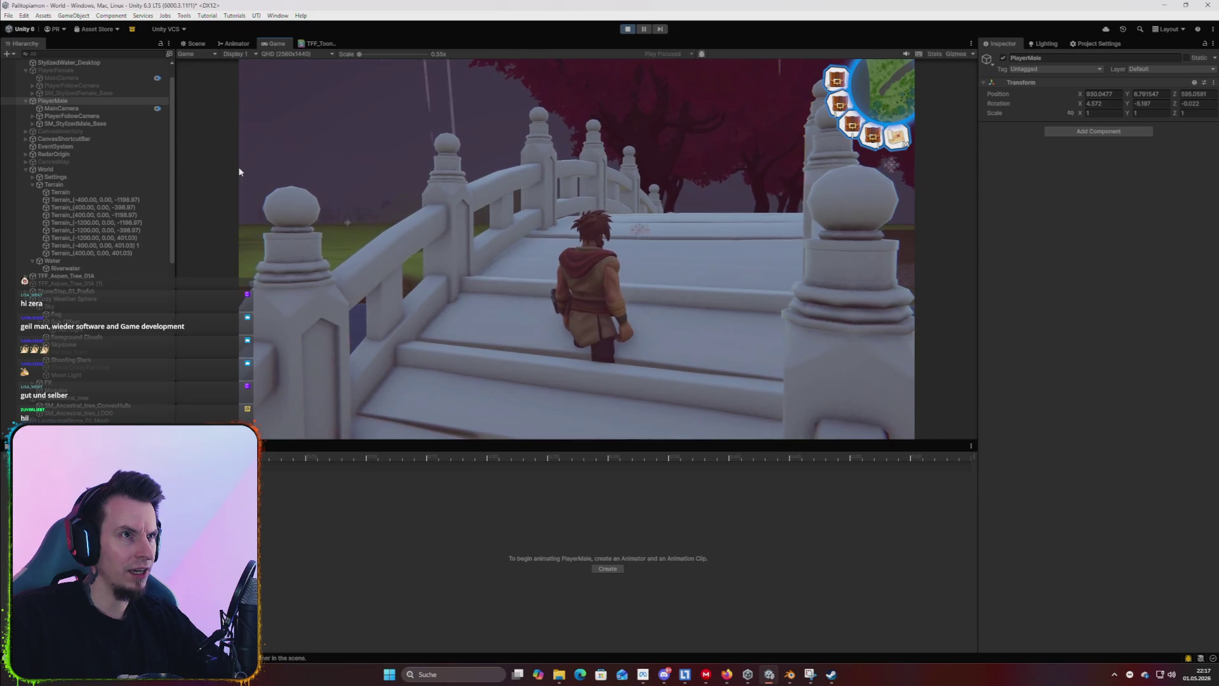
key(w)
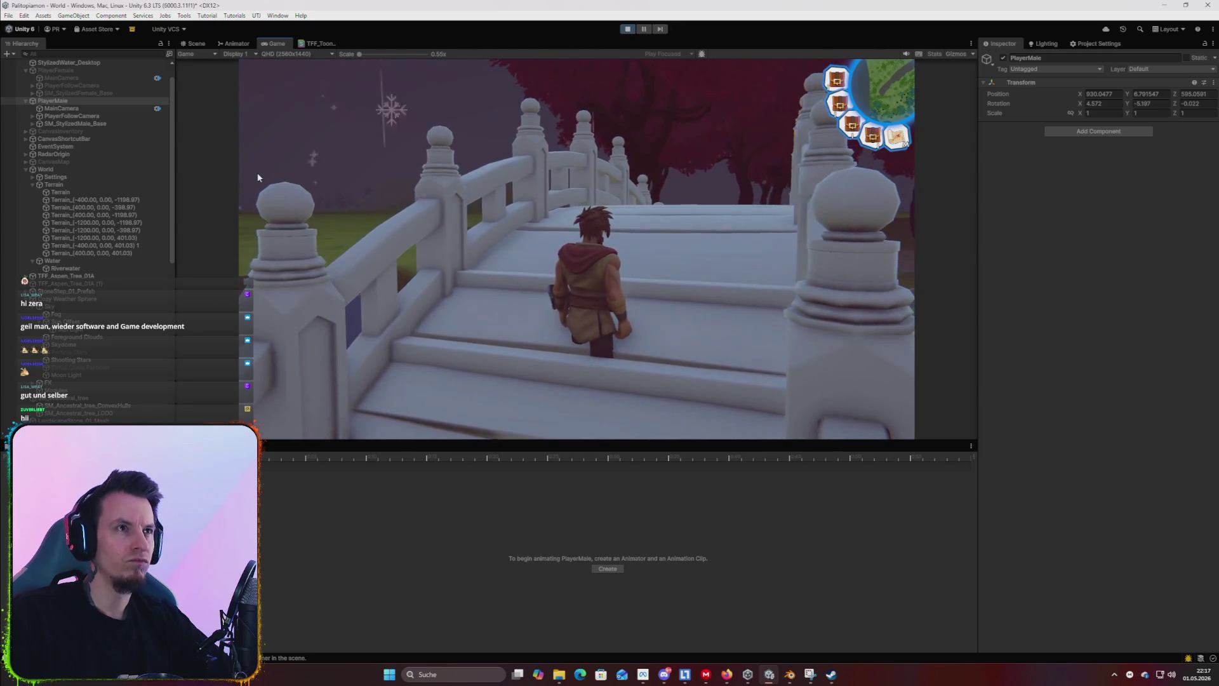
key(w)
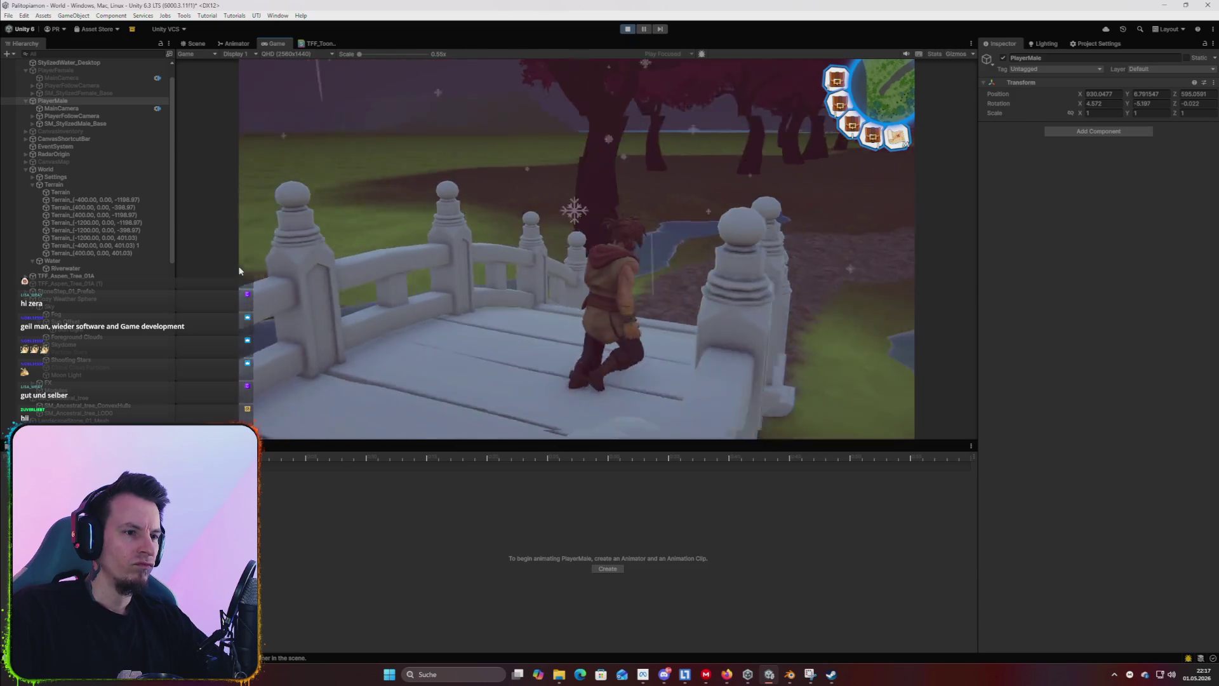
key(w)
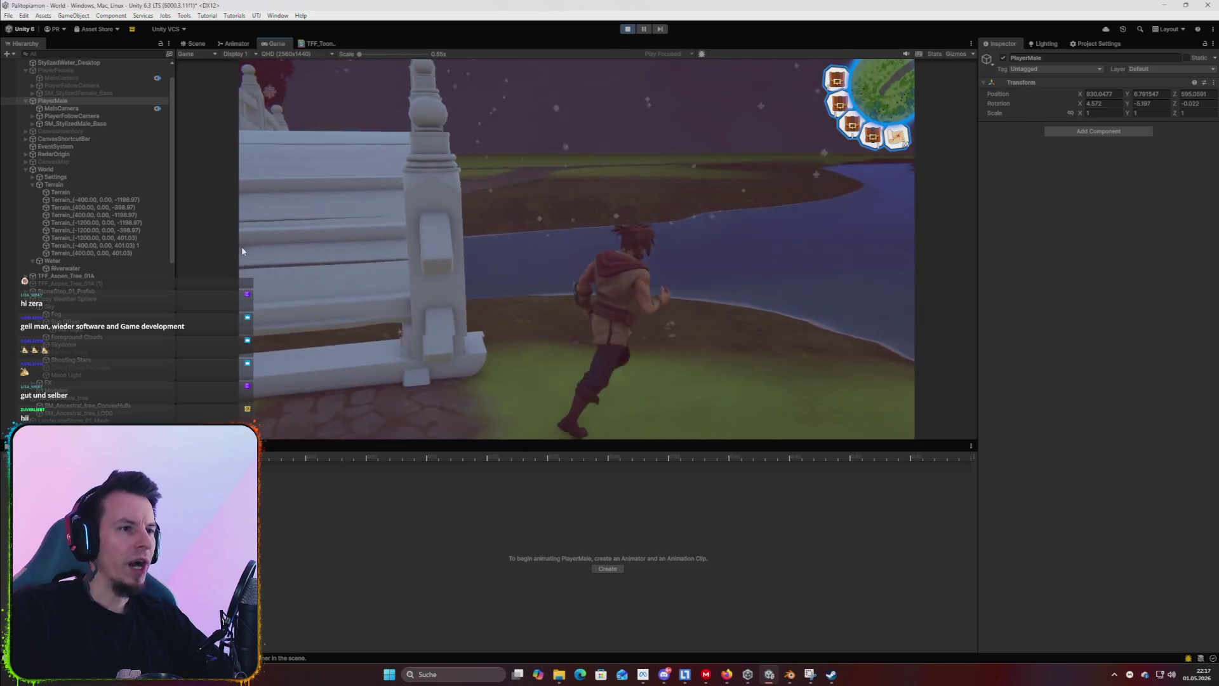
key(a)
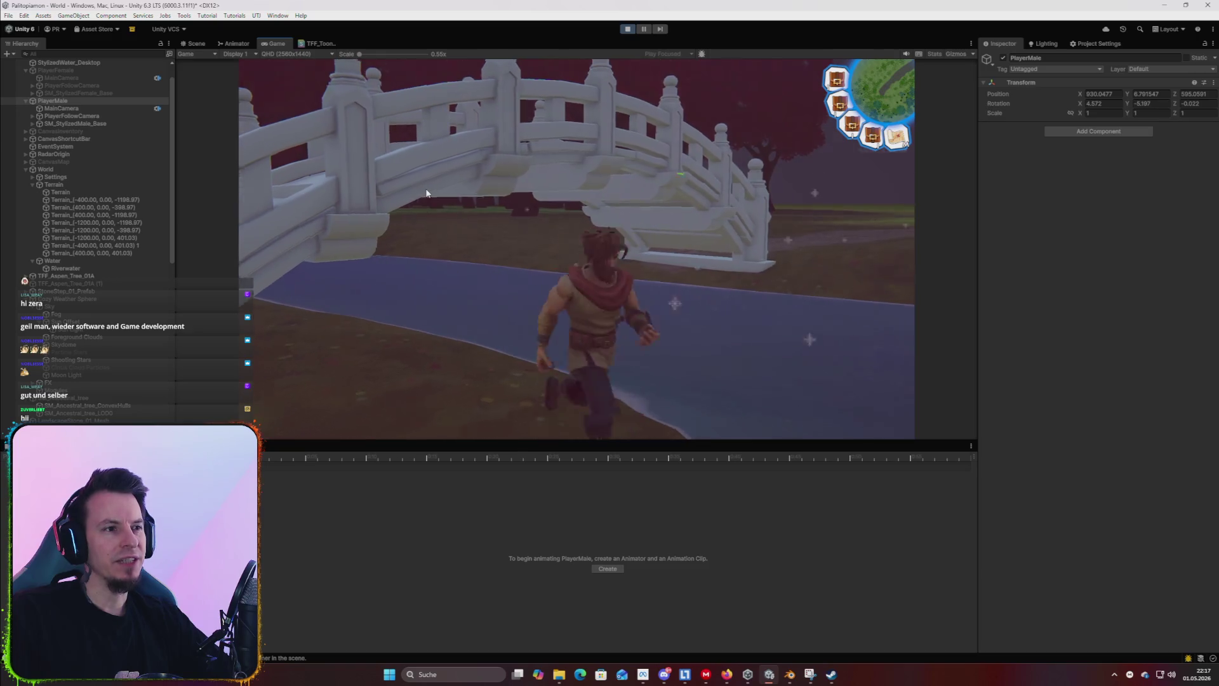
key(w)
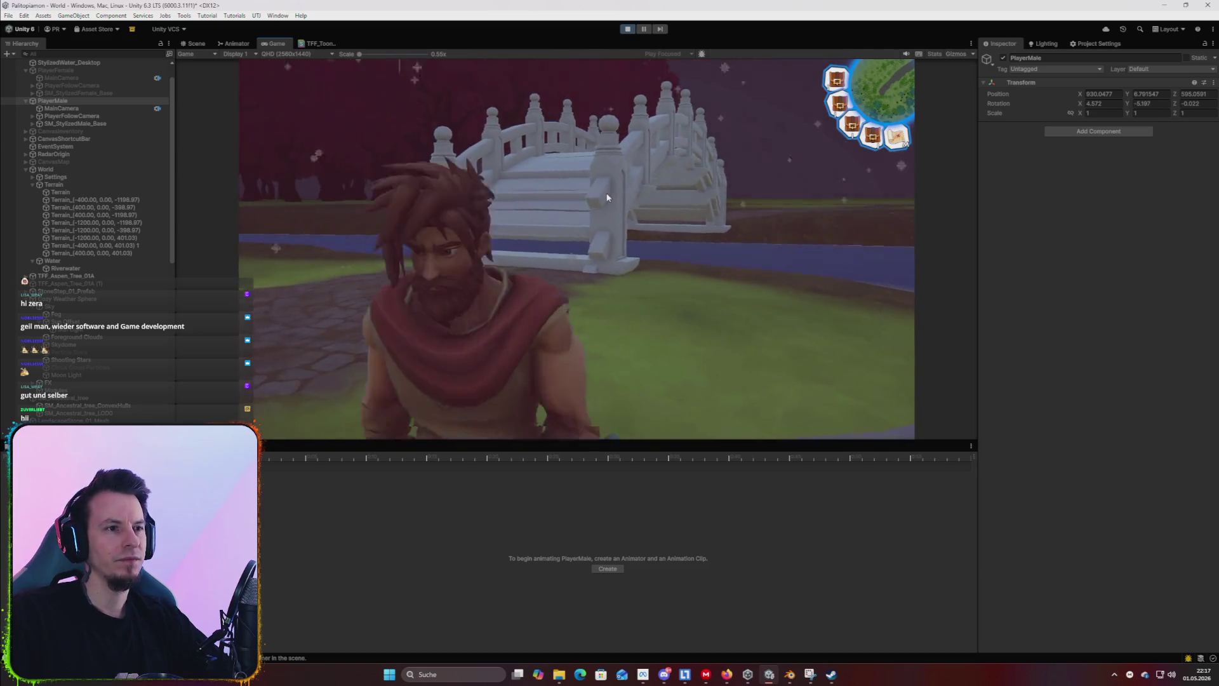
key(super)
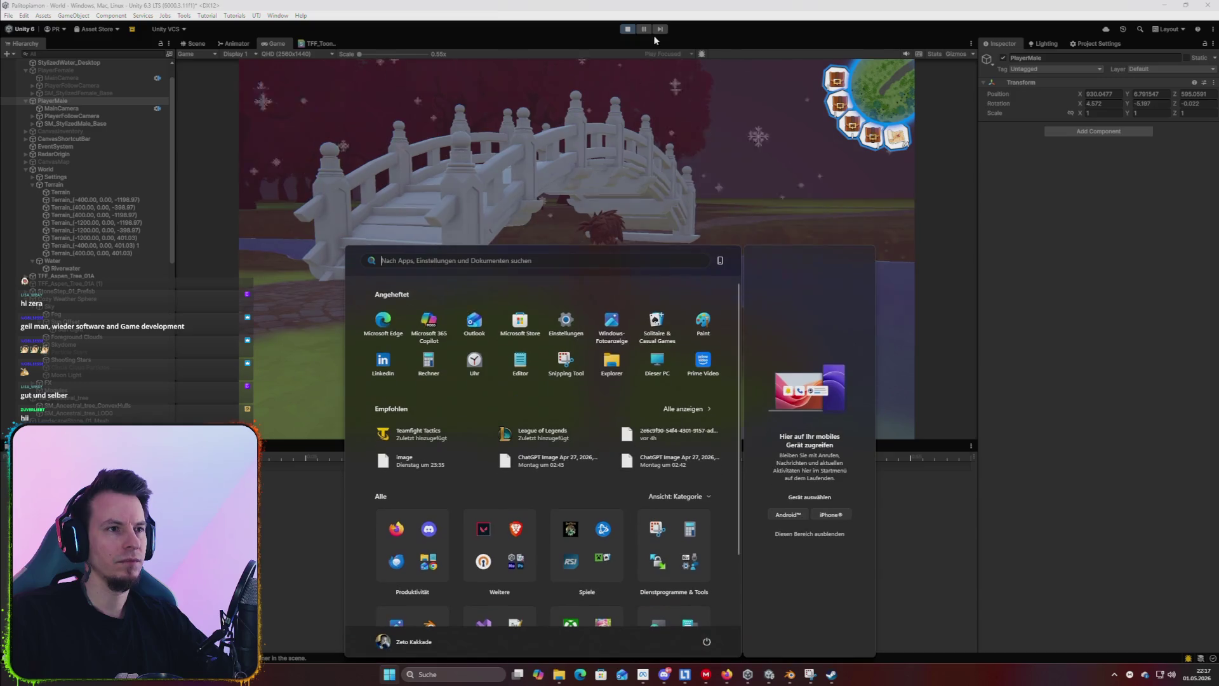
click(627, 28)
Return the Scene view toward the bridge and filter the project assets to 'wood' items.
mouse_move(685, 175)
mouse_down()
mouse_move(720, 226)
mouse_move(724, 273)
mouse_move(688, 264)
mouse_move(703, 272)
mouse_move(691, 276)
mouse_move(692, 261)
mouse_move(734, 298)
mouse_move(498, 292)
mouse_move(250, 204)
mouse_up()
key(ctrl+5)
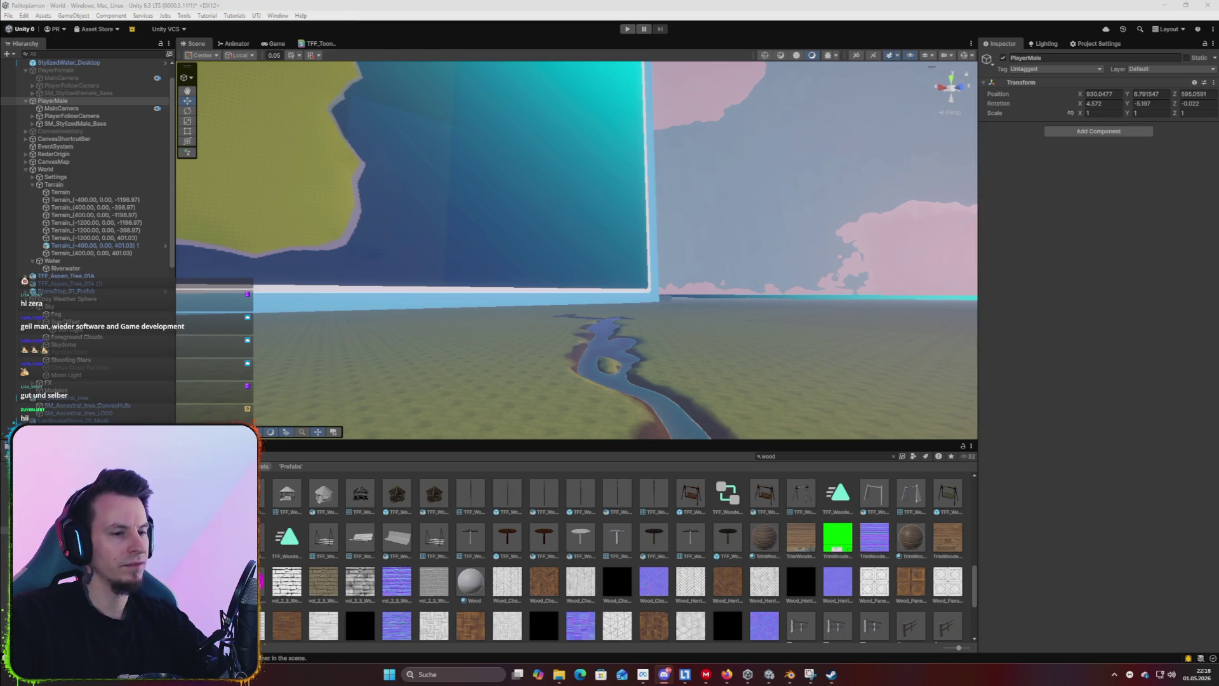
scroll(705, 546, down, 2)
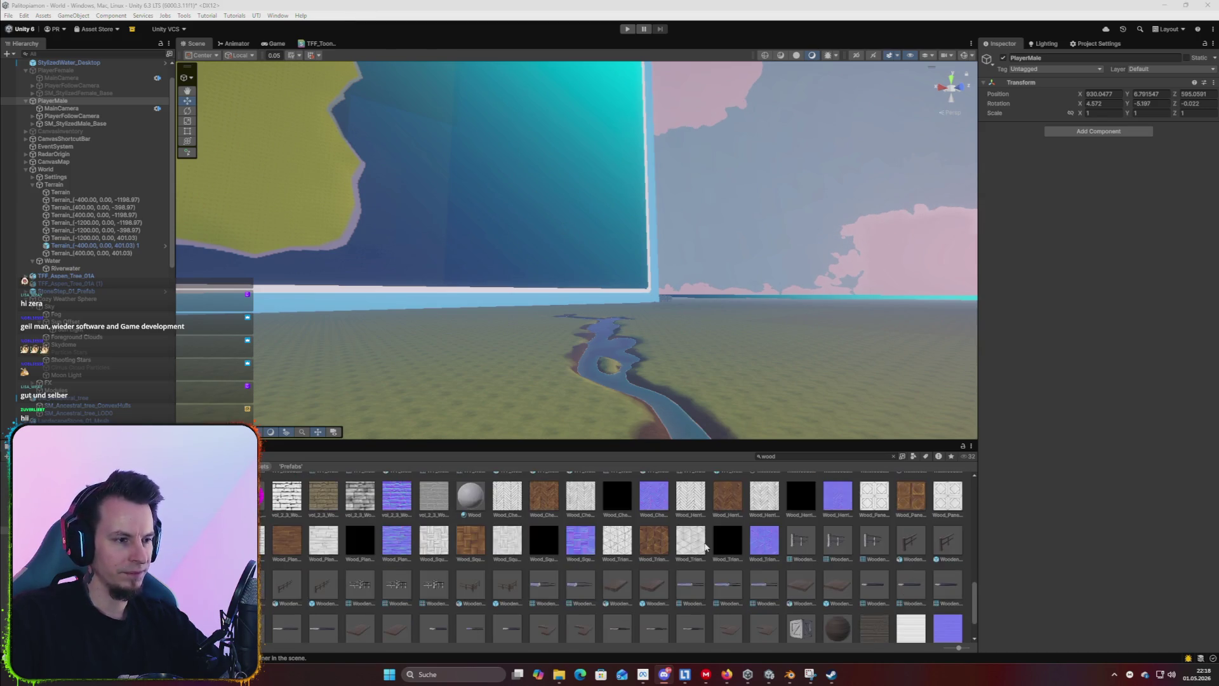
scroll(703, 546, down, 1)
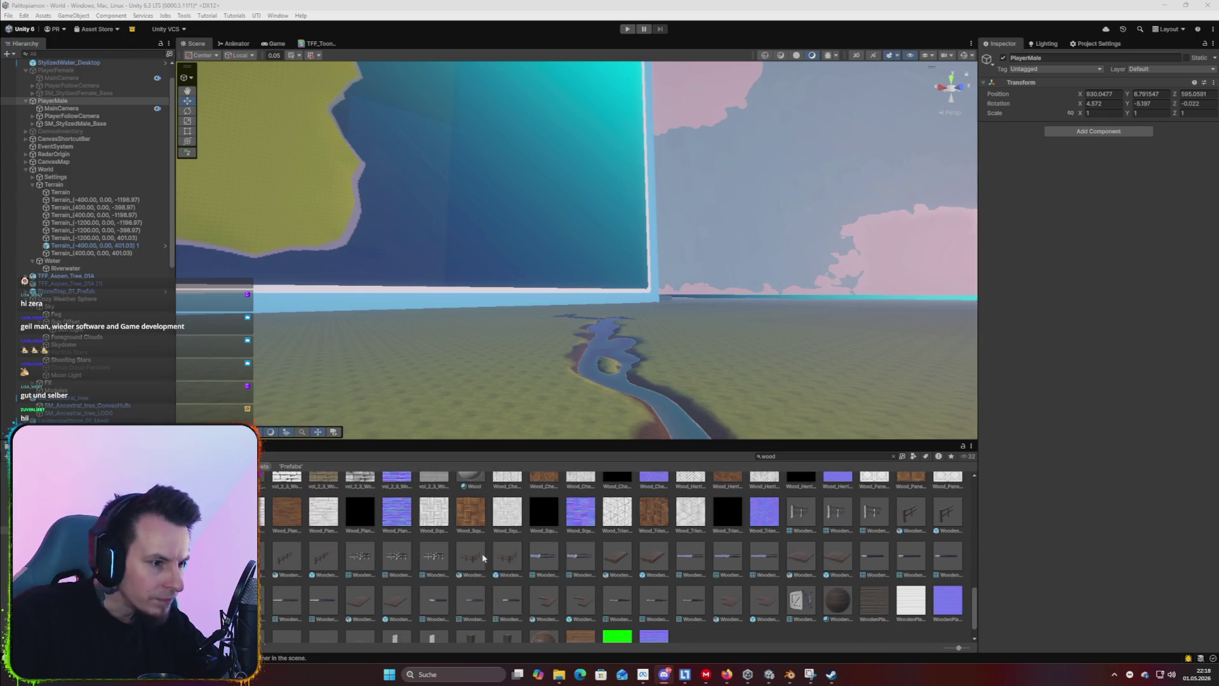
mouse_move(641, 337)
mouse_down()
mouse_move(601, 237)
mouse_move(656, 332)
mouse_move(572, 348)
mouse_move(357, 299)
mouse_move(558, 362)
mouse_move(843, 396)
mouse_move(826, 402)
mouse_move(819, 432)
mouse_up()
Try placing a wooden platform and a wooden support post, then delete both test props.
mouse_move(817, 489)
mouse_down()
mouse_move(699, 470)
mouse_move(544, 324)
mouse_up()
key(f)
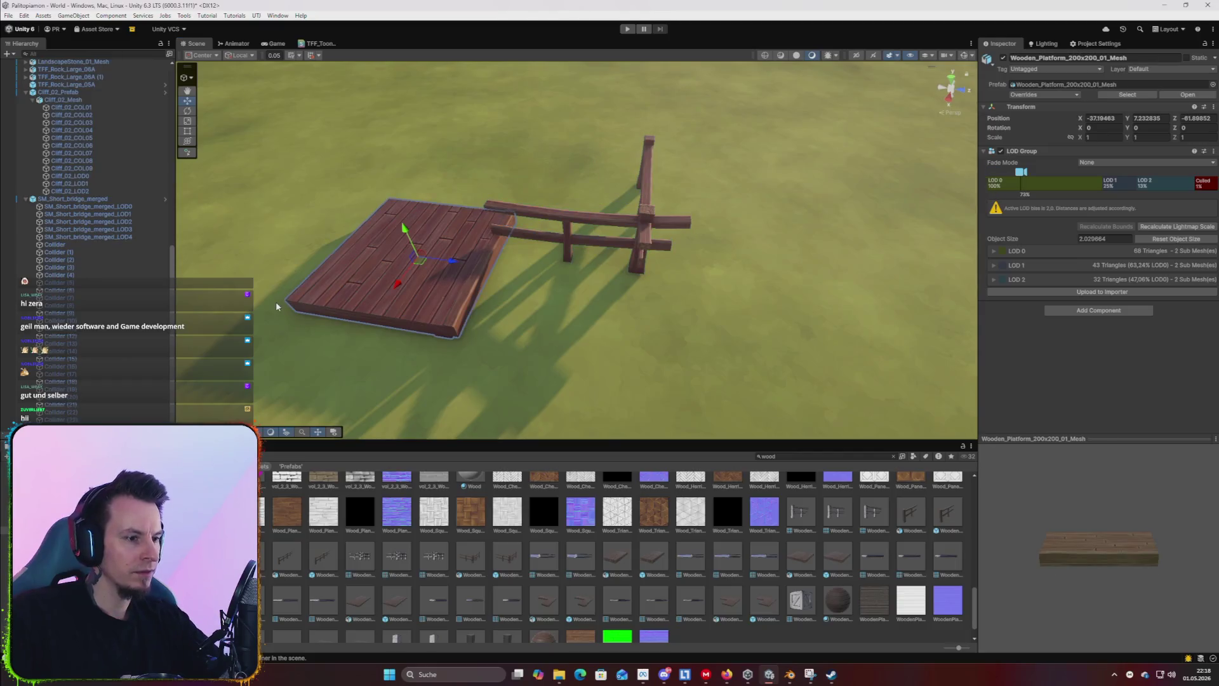
key(Delete)
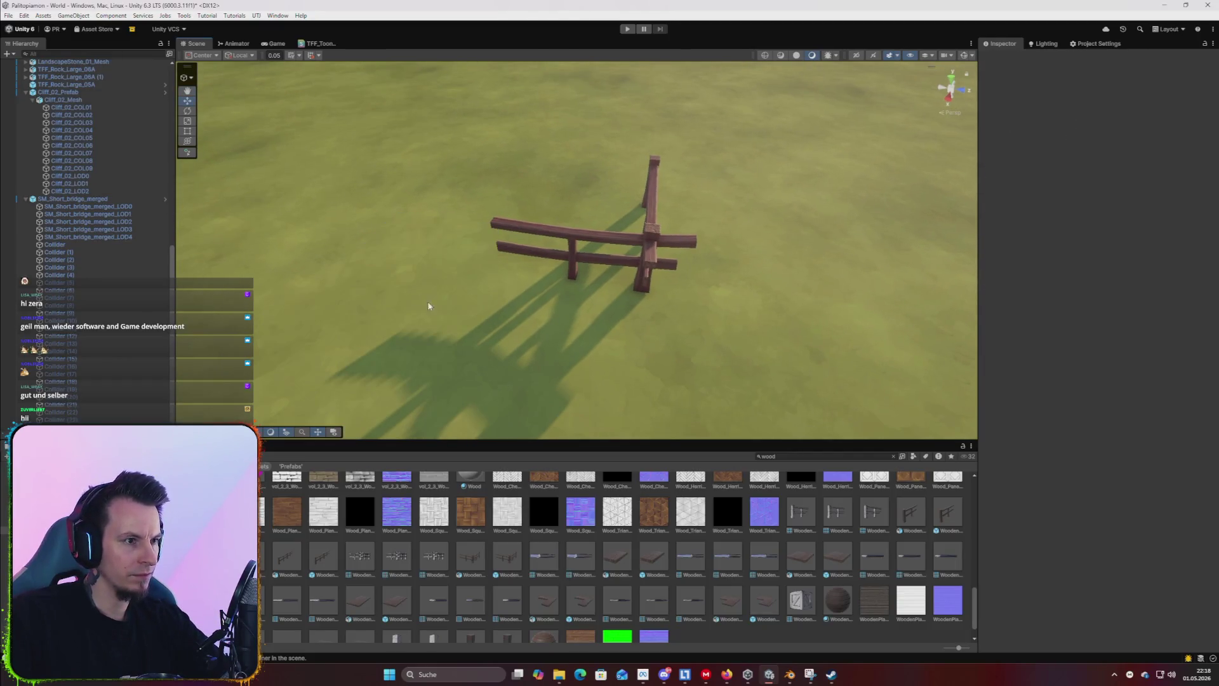
scroll(805, 527, down, 1)
drag(510, 622, 346, 291)
click(355, 363)
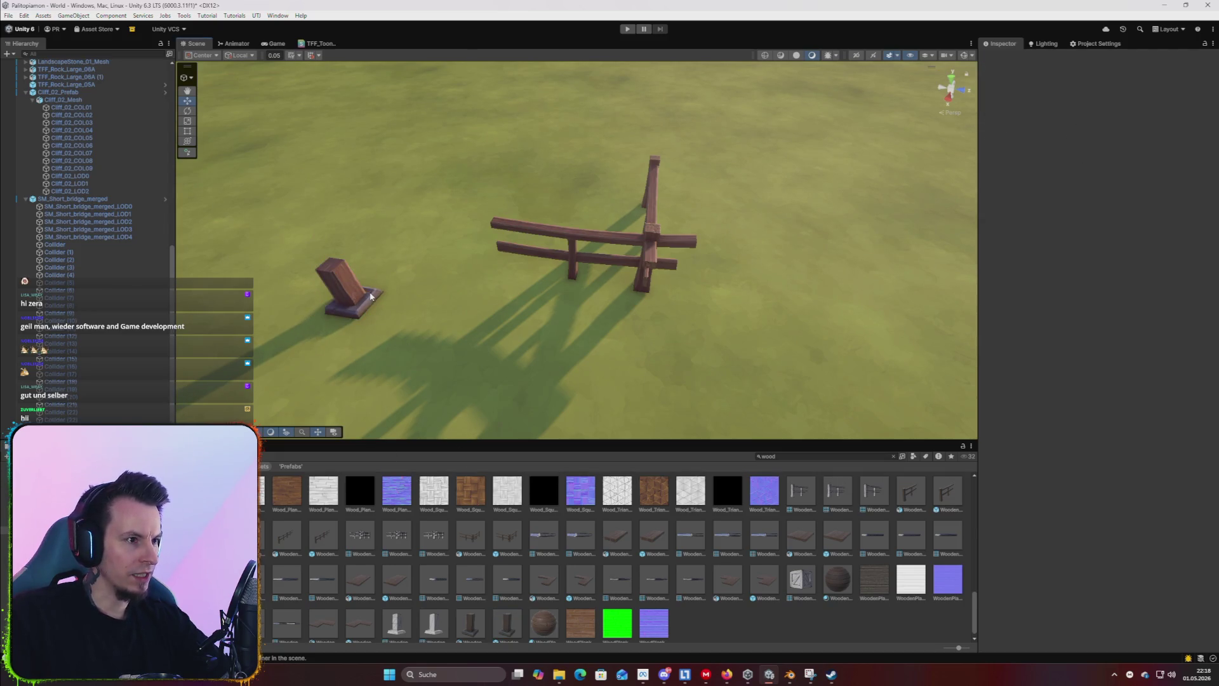
click(364, 301)
key(Delete)
scroll(485, 582, up, 3)
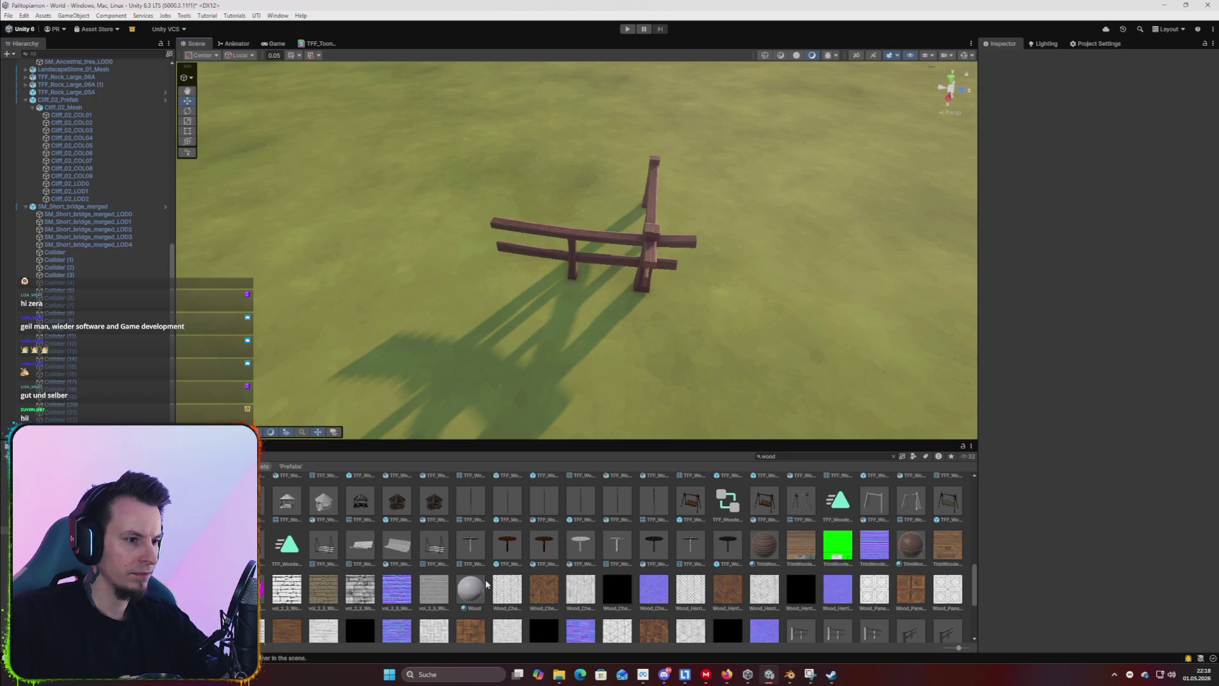
Place the TFF_Wooden_Swing_01A prefab beside the fence and inspect its seat.
mouse_move(680, 513)
mouse_down()
mouse_move(381, 203)
mouse_move(394, 142)
mouse_move(413, 136)
mouse_up()
key(f)
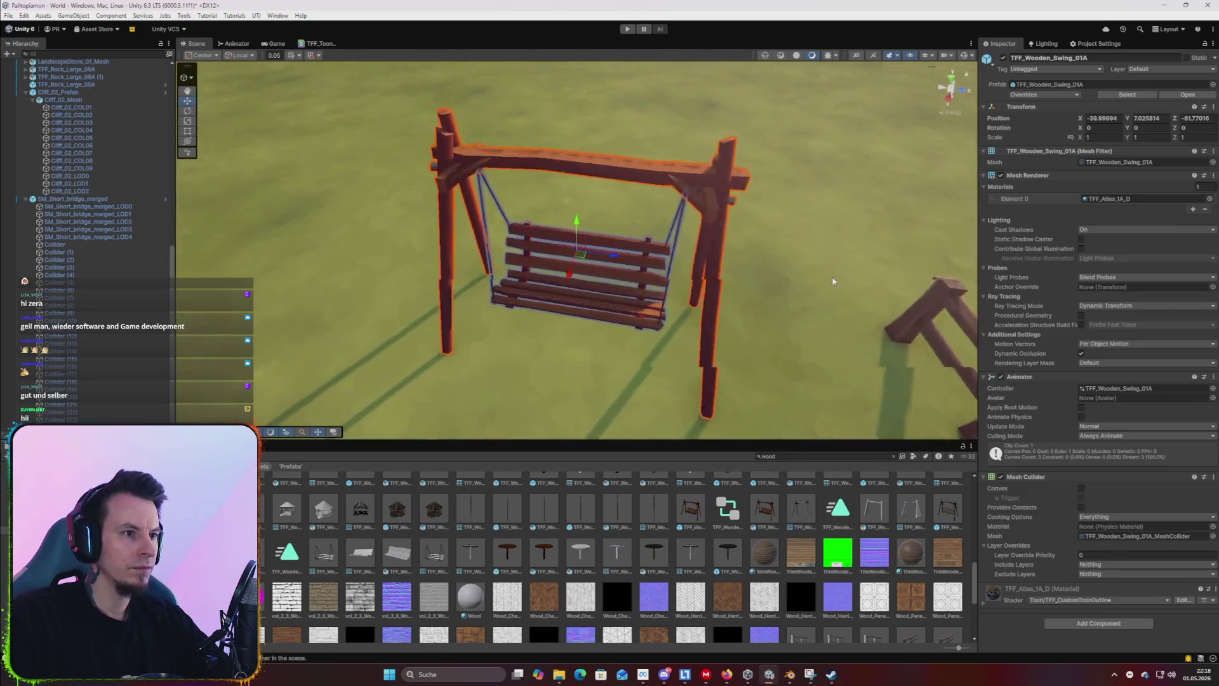
scroll(877, 283, up, 5)
mouse_move(689, 261)
mouse_down()
mouse_move(406, 314)
mouse_move(254, 286)
mouse_move(381, 251)
mouse_up()
Lower the wooden pavilion slightly to Position Y 7.151164.
click(448, 234)
mouse_move(448, 234)
mouse_down()
mouse_move(373, 264)
mouse_move(423, 187)
mouse_move(417, 166)
mouse_up()
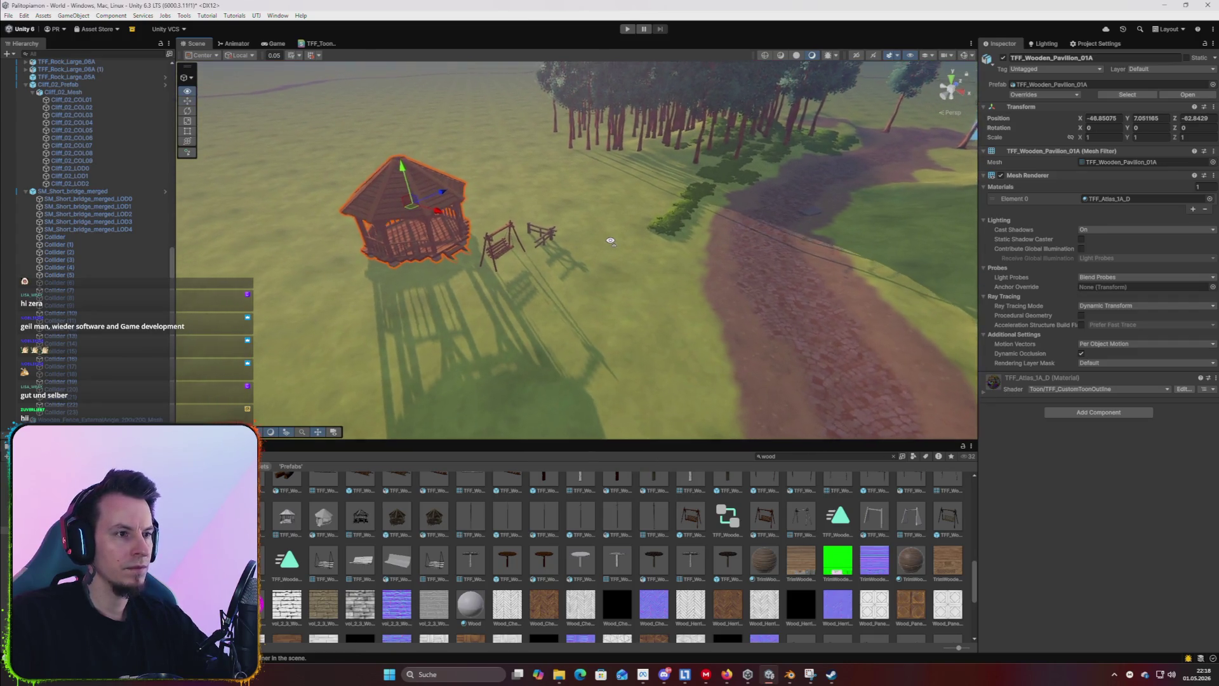
scroll(572, 241, up, 2)
drag(386, 161, 388, 166)
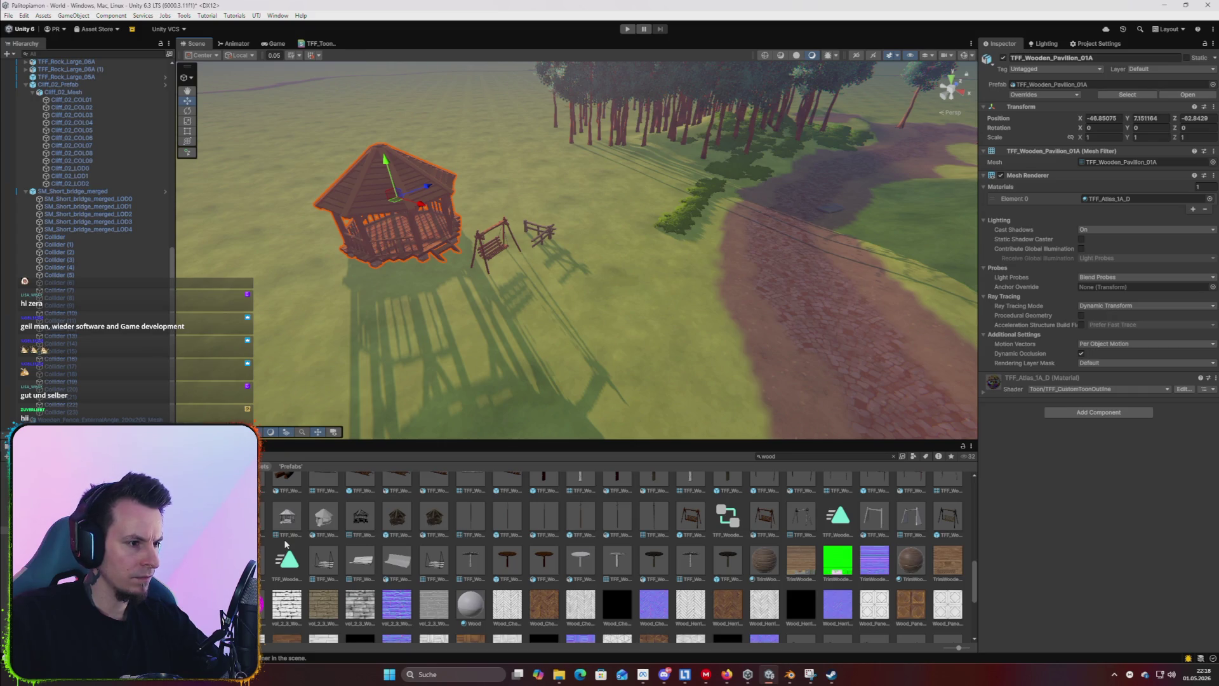
scroll(261, 538, up, 3)
key(Escape)
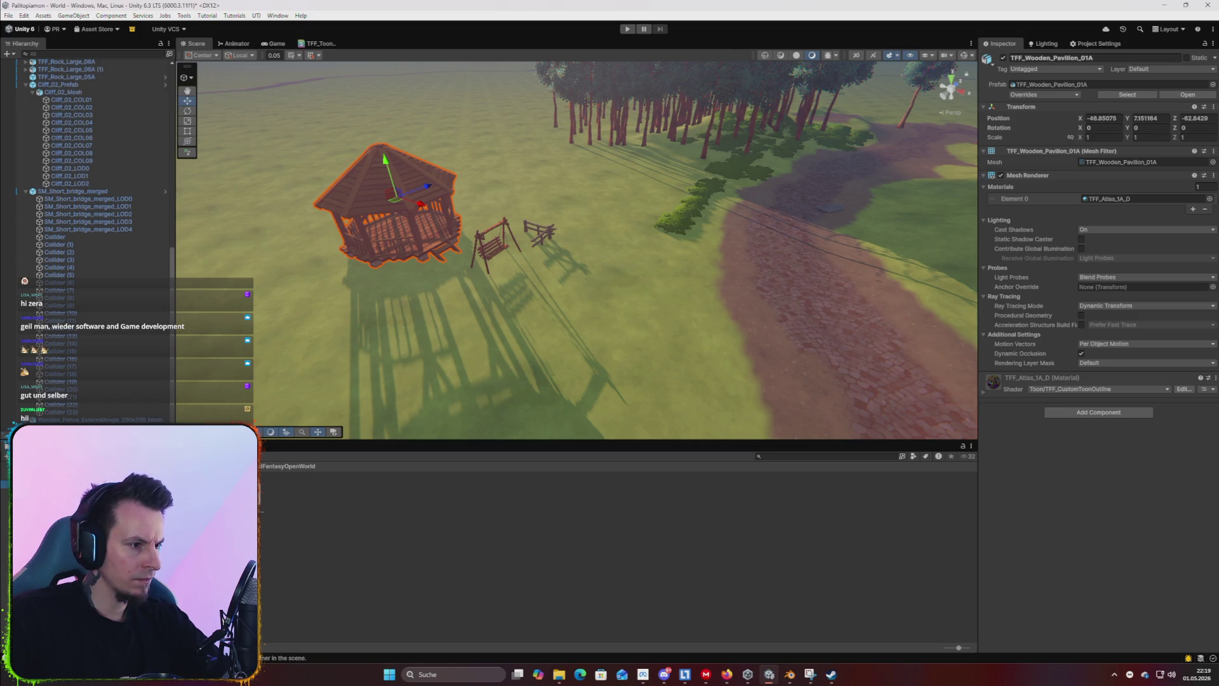
Open the URP folder and import the GlimvaleOpenWorldURP.unitypackage into the project.
key(Down)
key(Down)
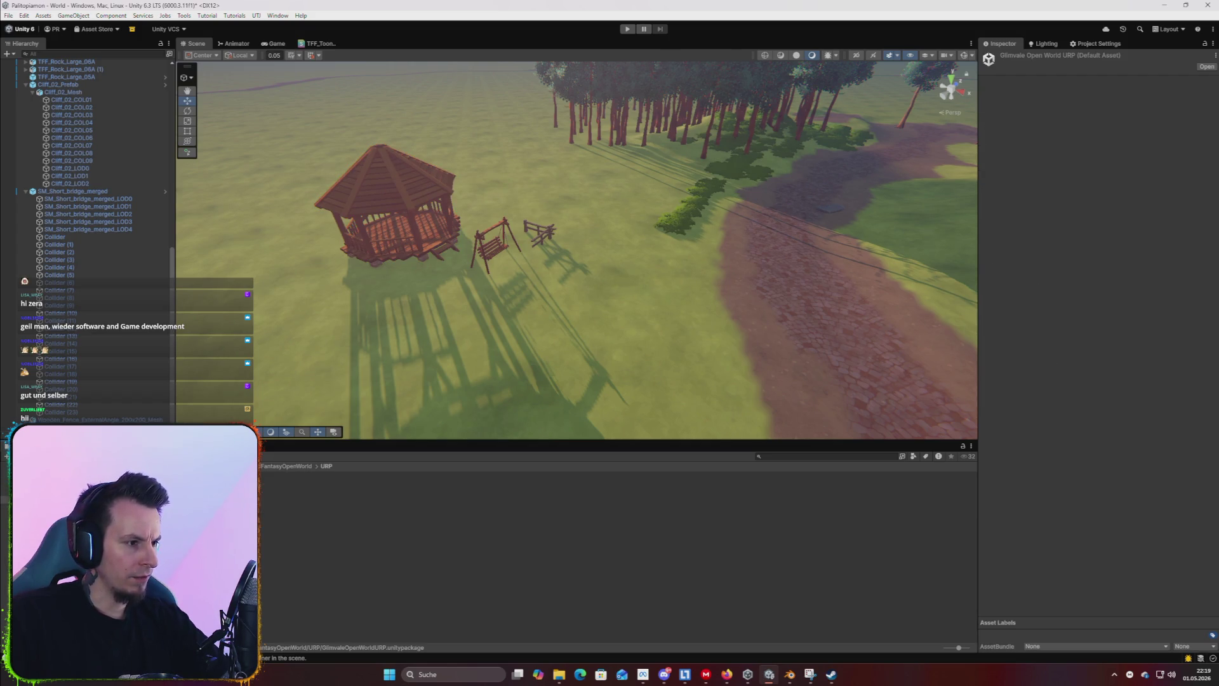
key(Return)
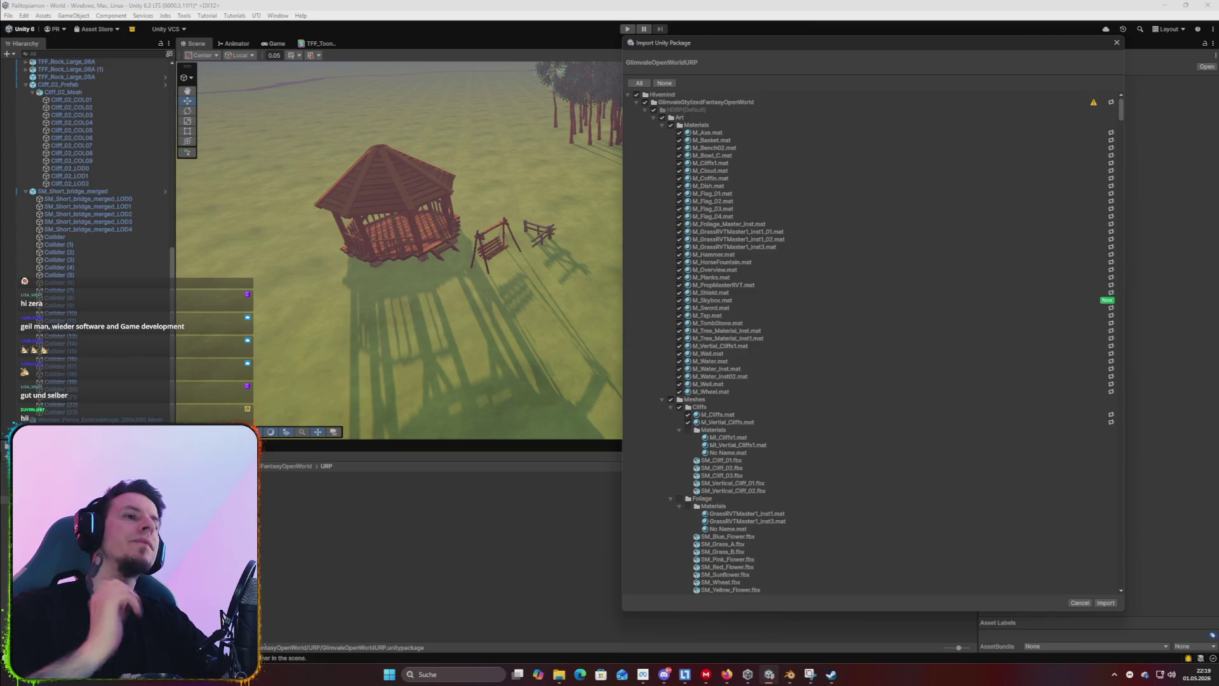
click(1113, 603)
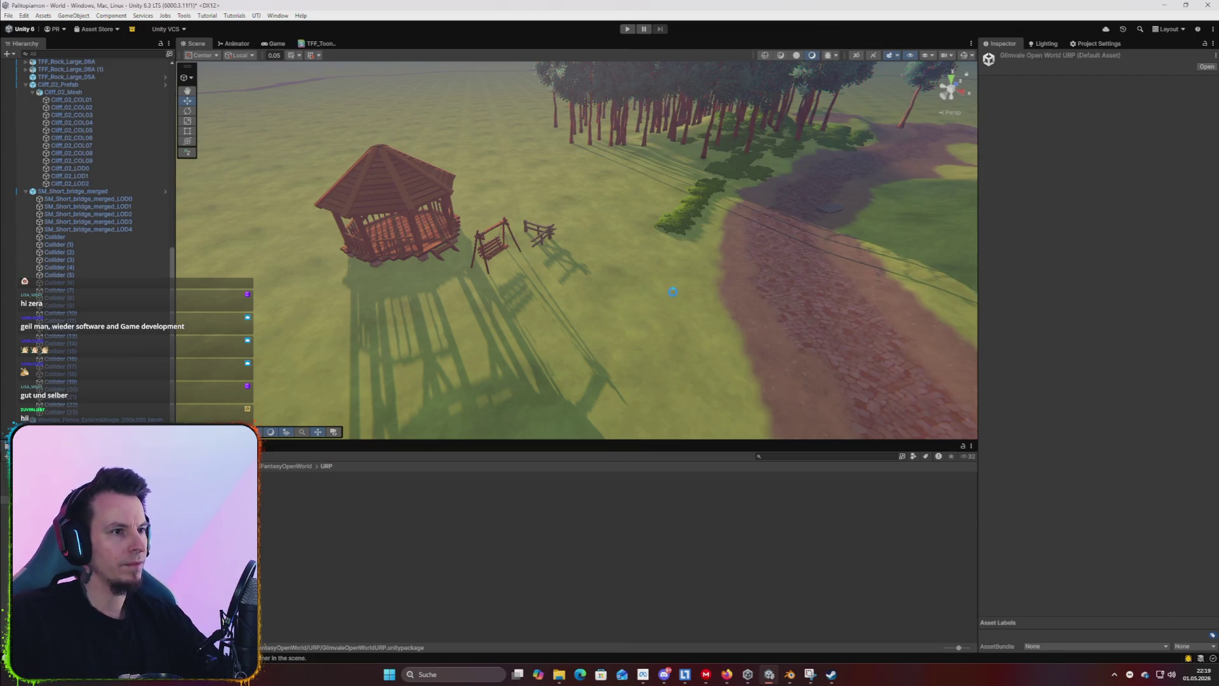
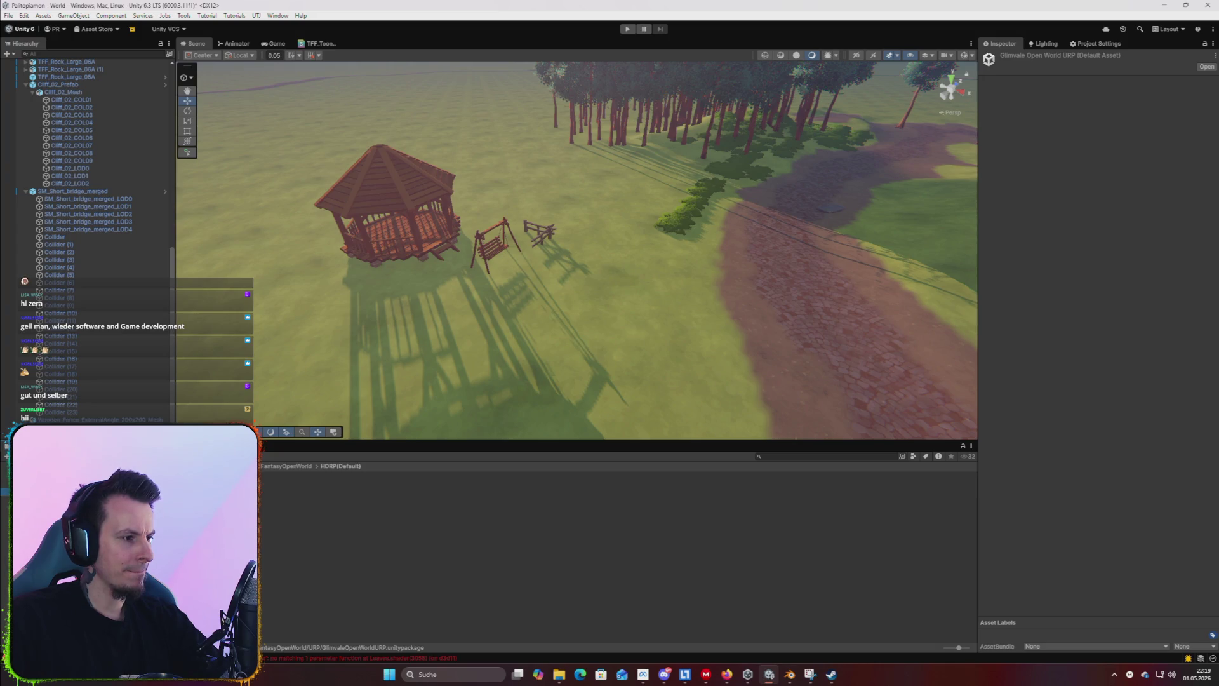
Navigate the Project window through the asset pack's Scenes folder to its Art folder.
click(38, 492)
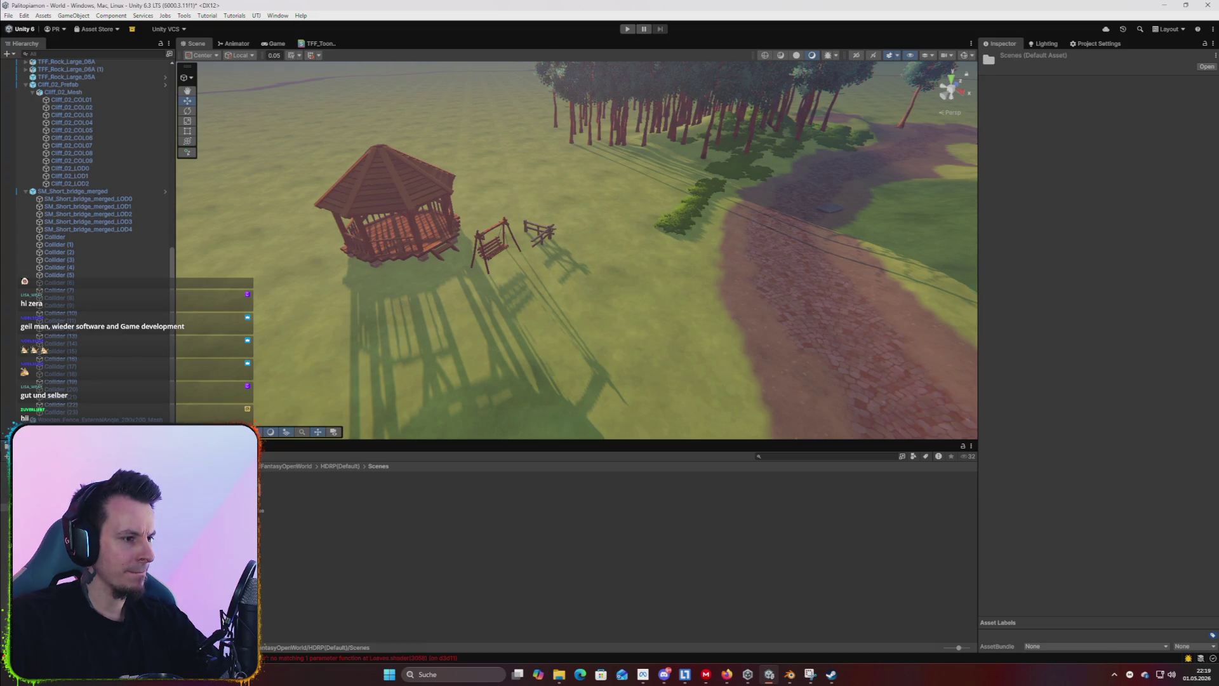
click(48, 499)
click(37, 476)
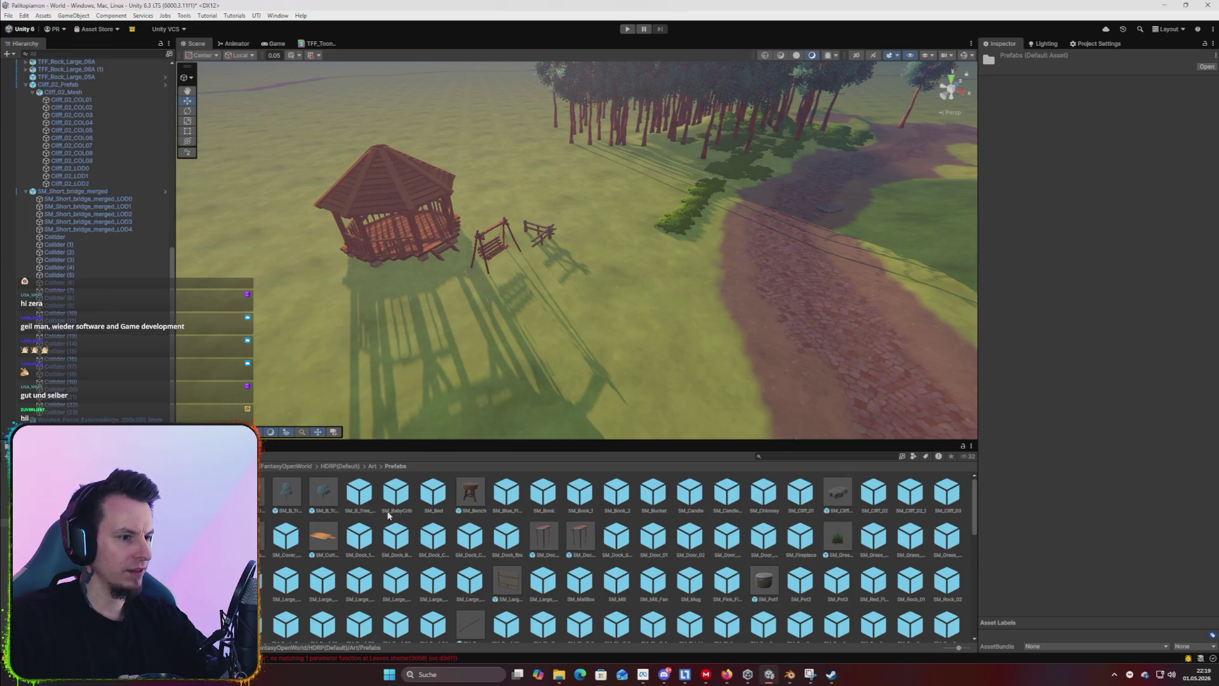
Place a test SM_Bed prefab, frame and inspect it, then delete it.
mouse_move(427, 421)
mouse_down()
mouse_move(271, 239)
mouse_move(254, 198)
mouse_up()
key(f)
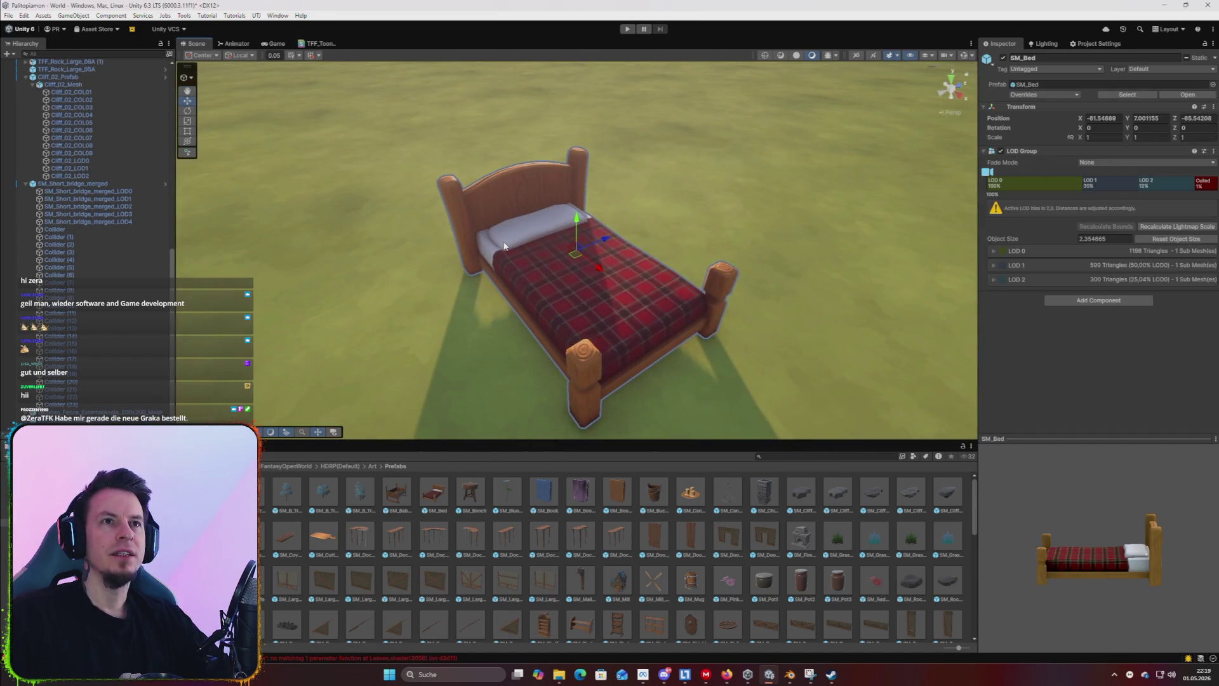
mouse_move(544, 235)
mouse_down()
mouse_move(552, 207)
mouse_move(580, 253)
mouse_move(446, 241)
mouse_up()
key(Delete)
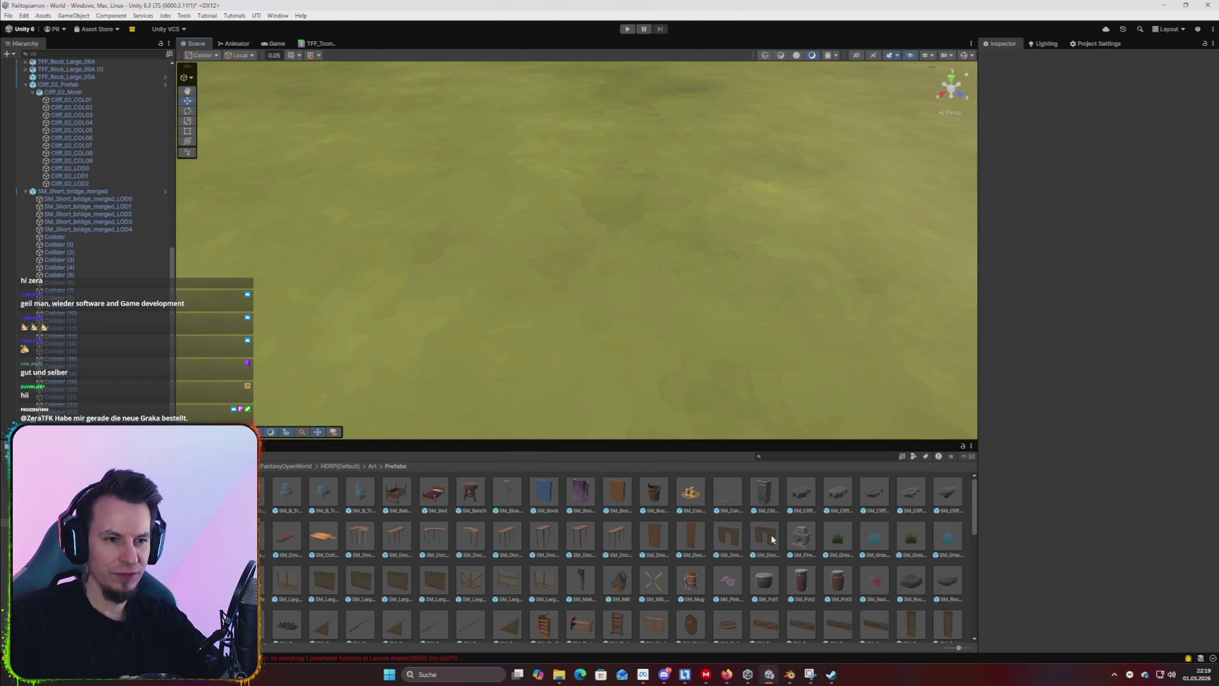
Place a test SM_Tree_04 prefab, frame it, then delete it.
scroll(743, 539, down, 10)
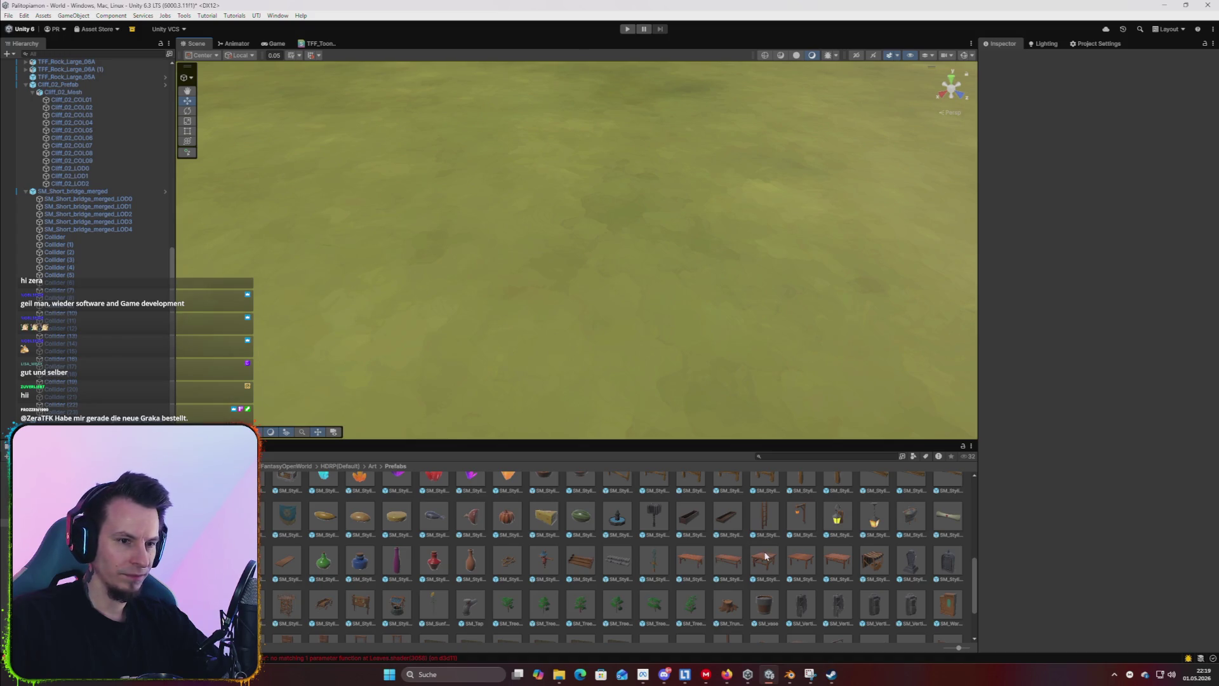
scroll(765, 557, down, 3)
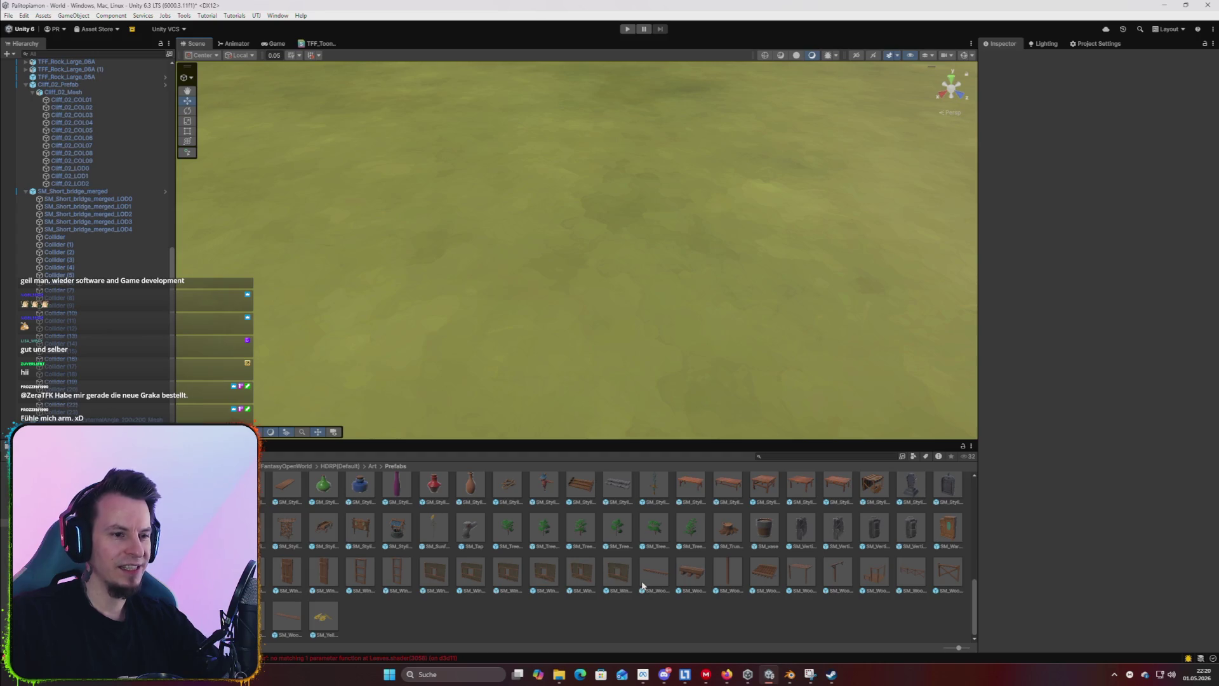
drag(624, 551, 531, 299)
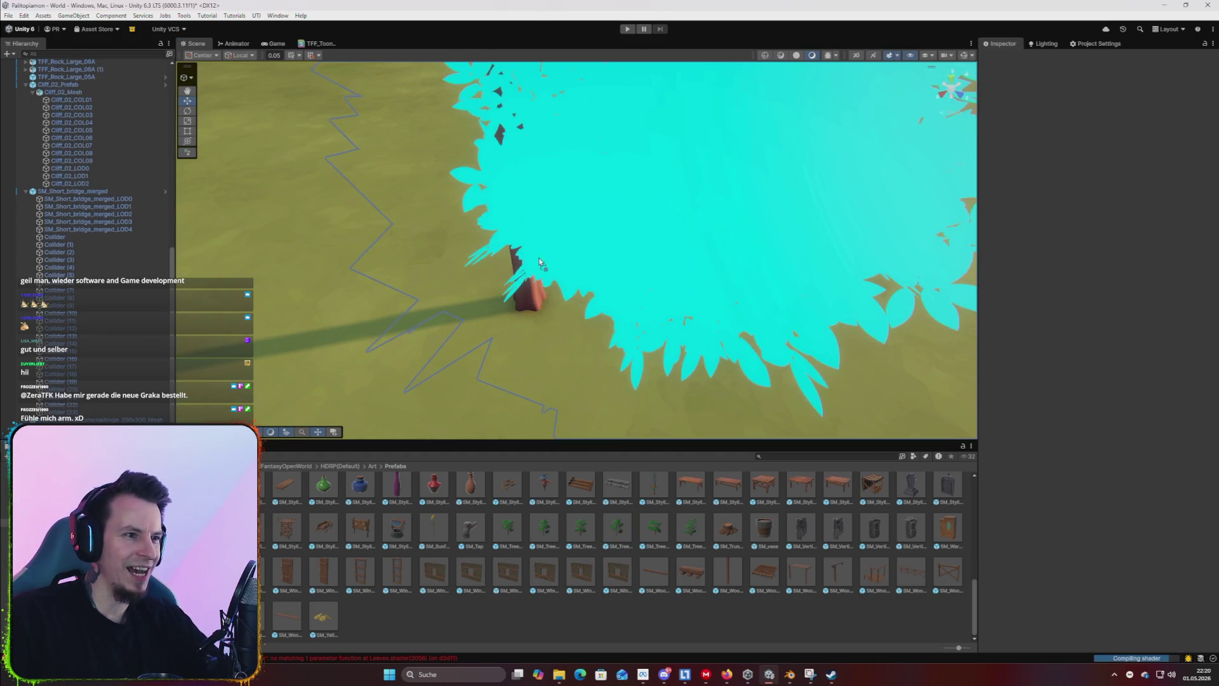
key(f)
scroll(708, 265, up, 3)
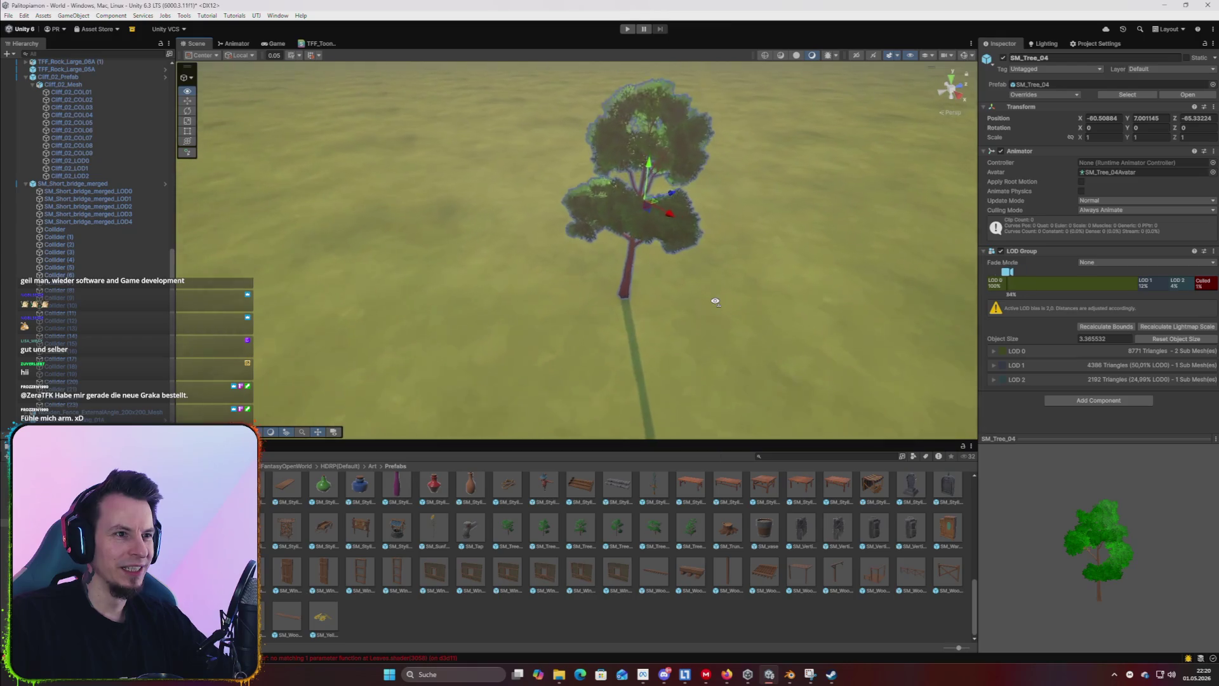
key(Delete)
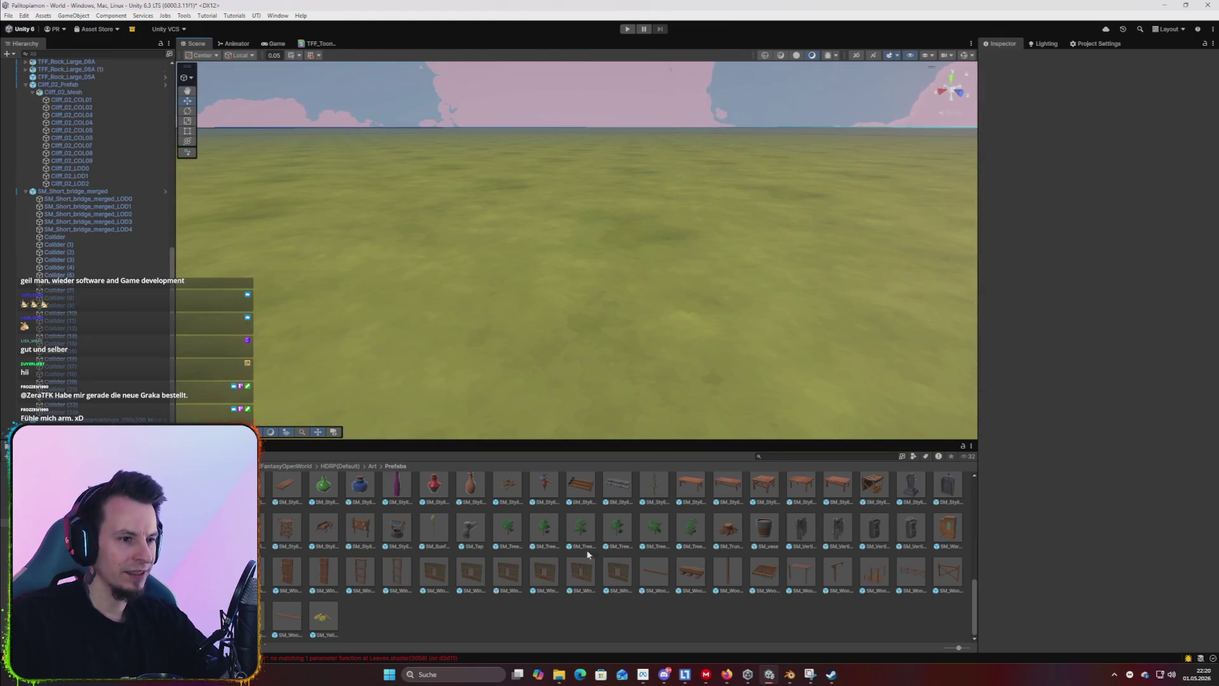
Place and delete SM_Stylized_StepsA, then drag SM_Stylized_Well into the scene.
scroll(570, 551, up, 1)
drag(582, 513, 443, 292)
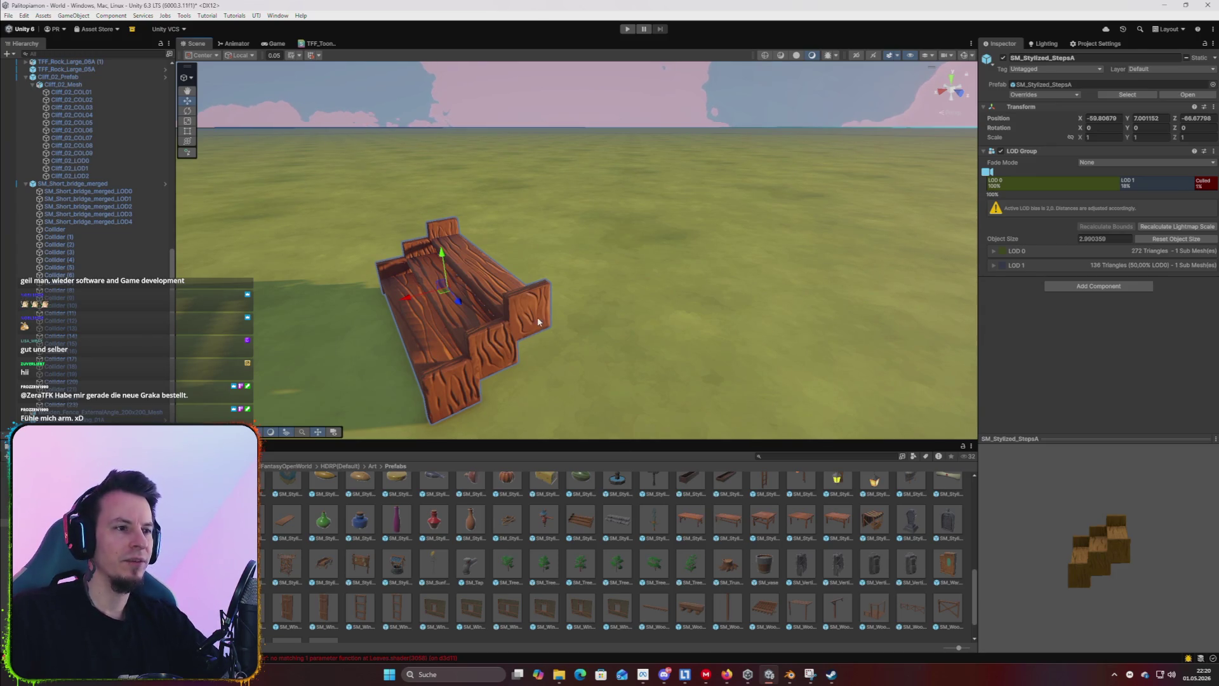
key(Delete)
scroll(540, 480, up, 3)
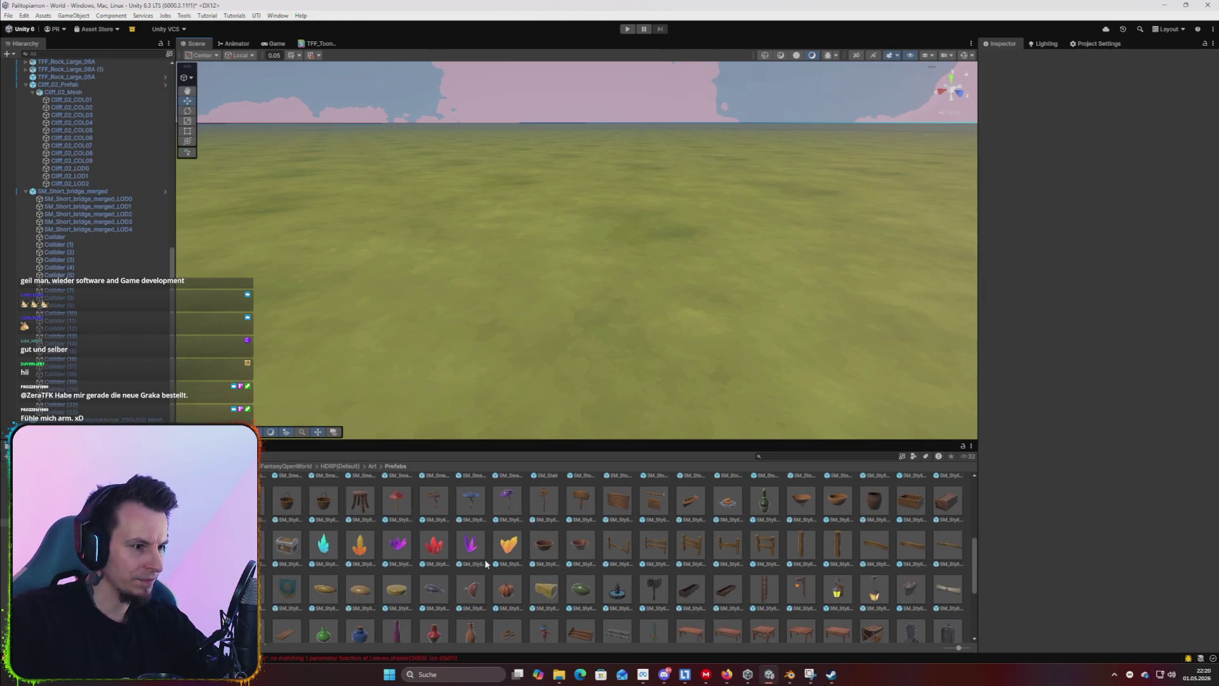
scroll(444, 559, down, 3)
drag(398, 591, 516, 335)
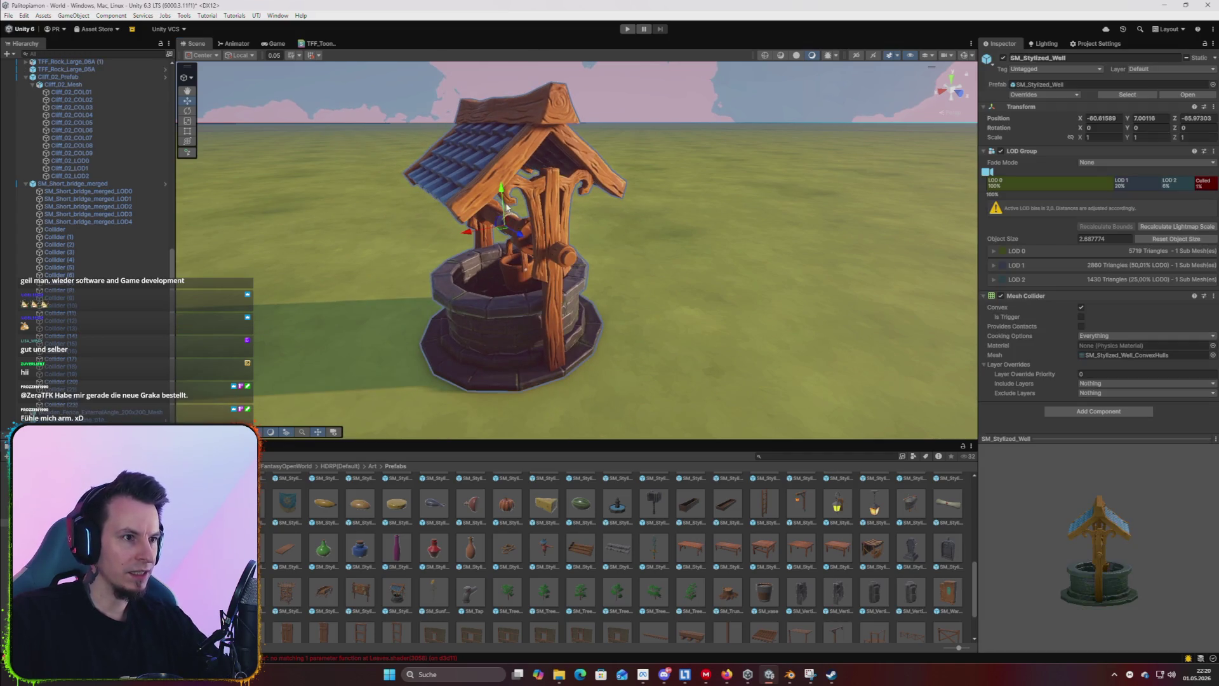
Settle the stone well beside the gazebo and add a gravestone, lowering both onto the ground.
drag(501, 195, 501, 198)
mouse_move(732, 346)
mouse_down()
mouse_move(471, 373)
mouse_move(467, 315)
mouse_move(571, 326)
mouse_move(507, 292)
mouse_move(602, 405)
mouse_up()
mouse_move(394, 594)
mouse_down()
mouse_move(572, 305)
mouse_move(561, 264)
mouse_move(682, 390)
mouse_move(600, 279)
mouse_up()
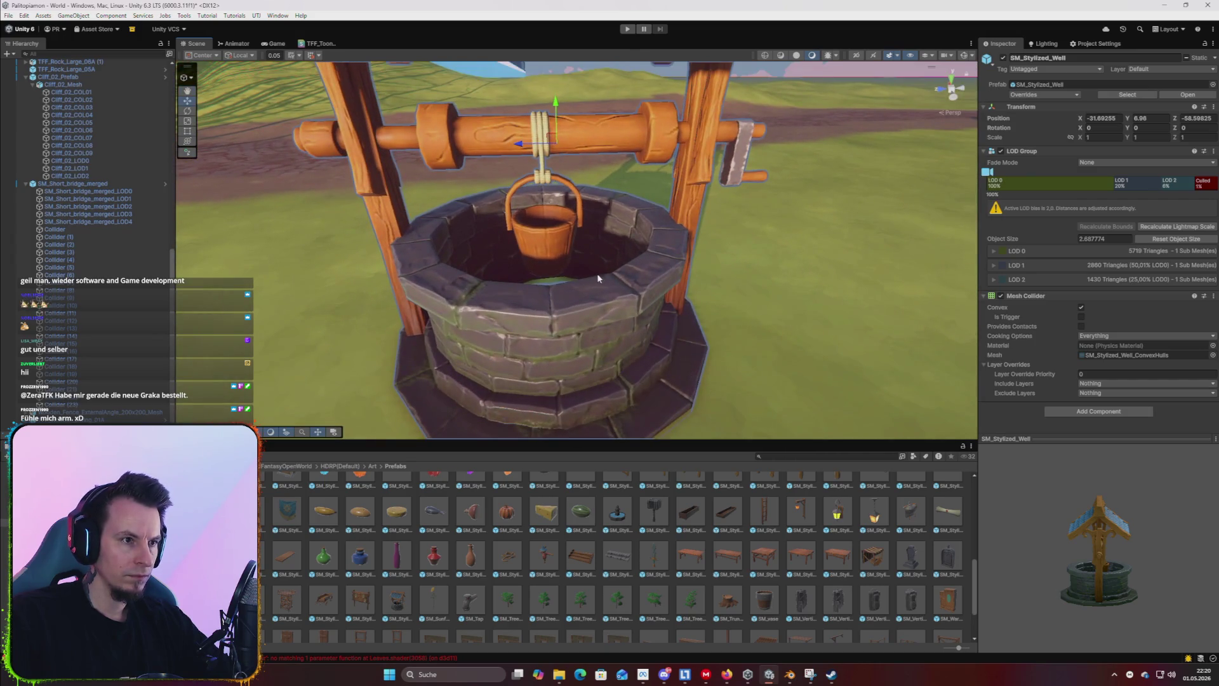
mouse_move(557, 104)
mouse_down()
mouse_move(698, 248)
mouse_move(664, 266)
mouse_move(699, 318)
mouse_up()
drag(911, 557, 615, 310)
drag(624, 245, 563, 264)
Place SM_Stylized_Tent beside the fences and rotate it to 75° on Y.
mouse_move(882, 576)
mouse_down()
mouse_move(651, 308)
mouse_move(826, 121)
mouse_move(381, 287)
mouse_move(868, 250)
mouse_move(698, 264)
mouse_move(833, 377)
mouse_up()
drag(842, 588, 549, 287)
key(e)
mouse_move(570, 209)
mouse_down()
mouse_move(483, 272)
mouse_move(713, 367)
mouse_move(797, 371)
mouse_move(635, 166)
mouse_up()
key(w)
drag(703, 345, 568, 591)
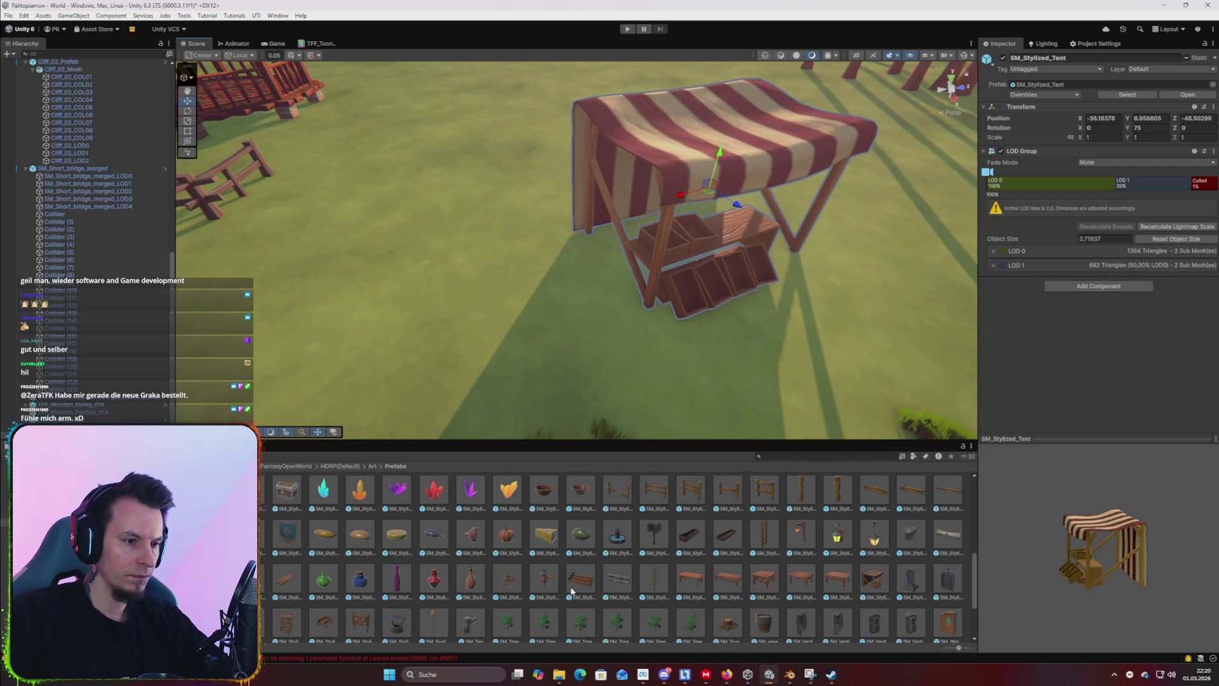
scroll(569, 533, up, 2)
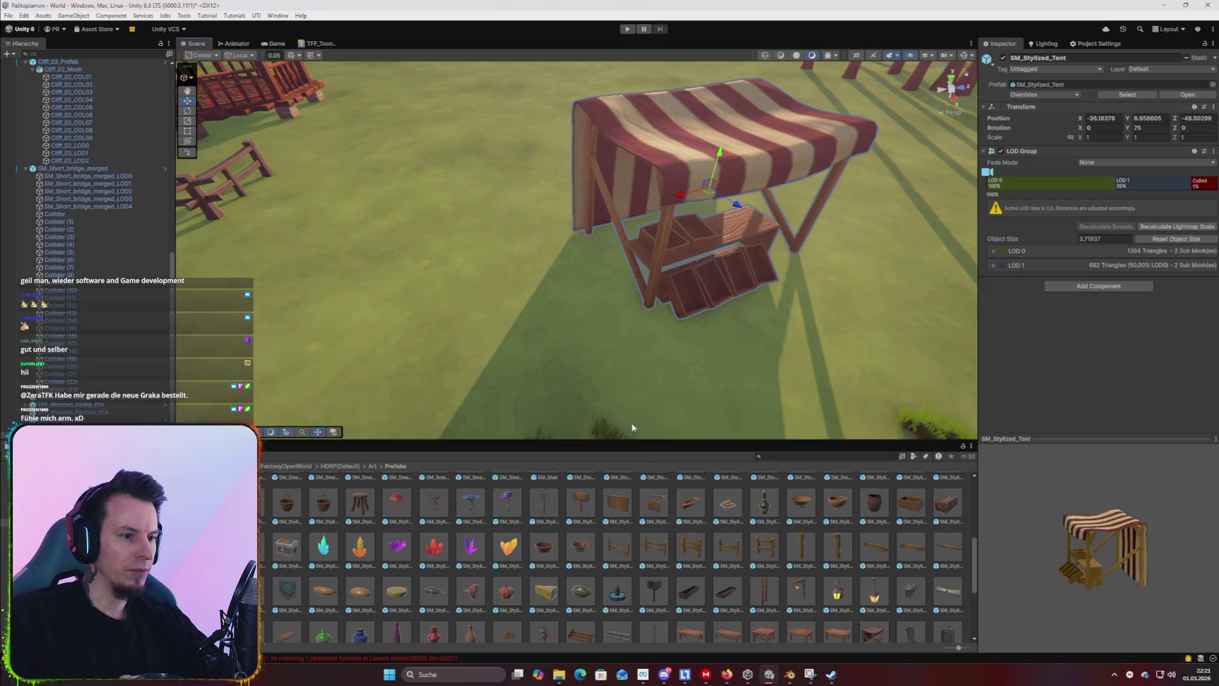
scroll(584, 390, down, 5)
Place the Board_A signpost, a barrel and an orange crystal along the path.
mouse_move(584, 390)
mouse_down()
mouse_move(608, 293)
mouse_move(624, 320)
mouse_up()
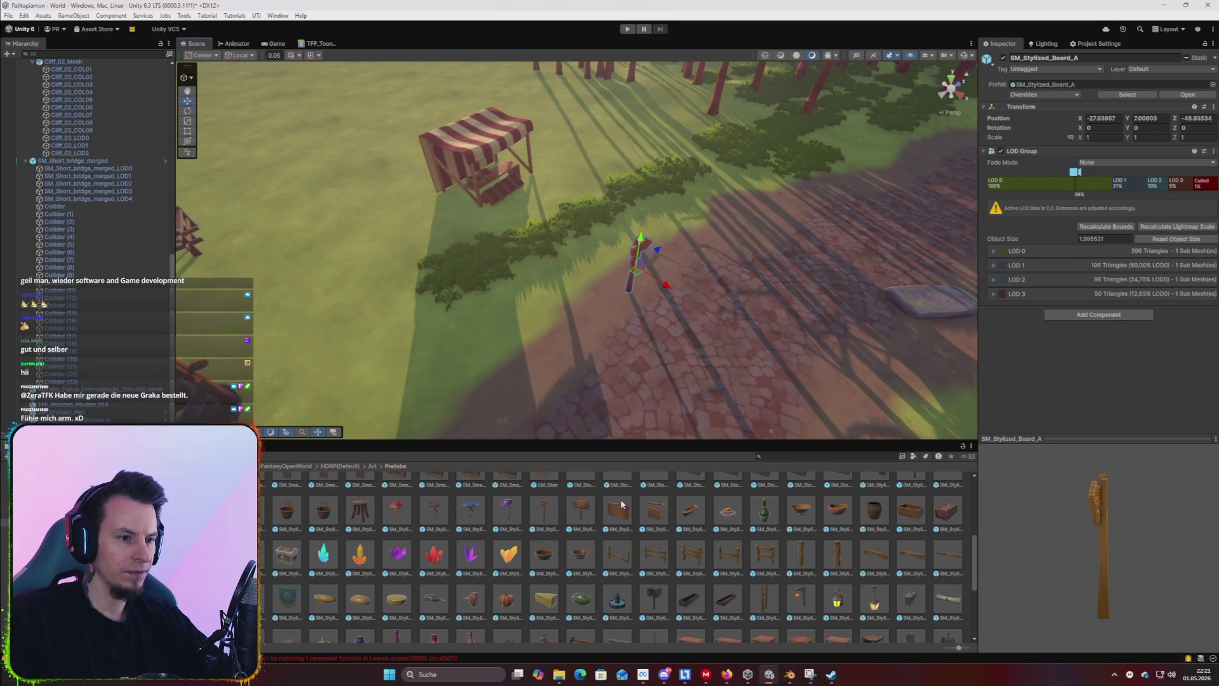
mouse_move(299, 498)
mouse_down()
mouse_move(483, 362)
mouse_move(444, 241)
mouse_move(298, 400)
mouse_move(302, 341)
mouse_move(284, 384)
mouse_up()
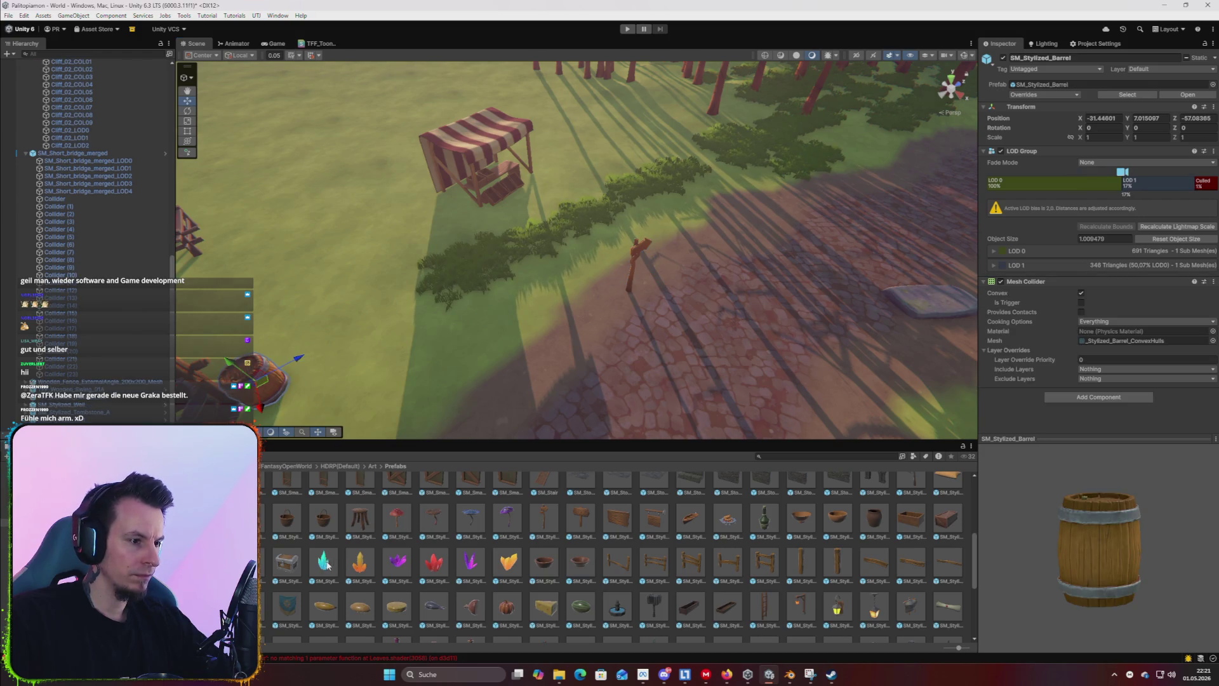
drag(537, 308, 522, 307)
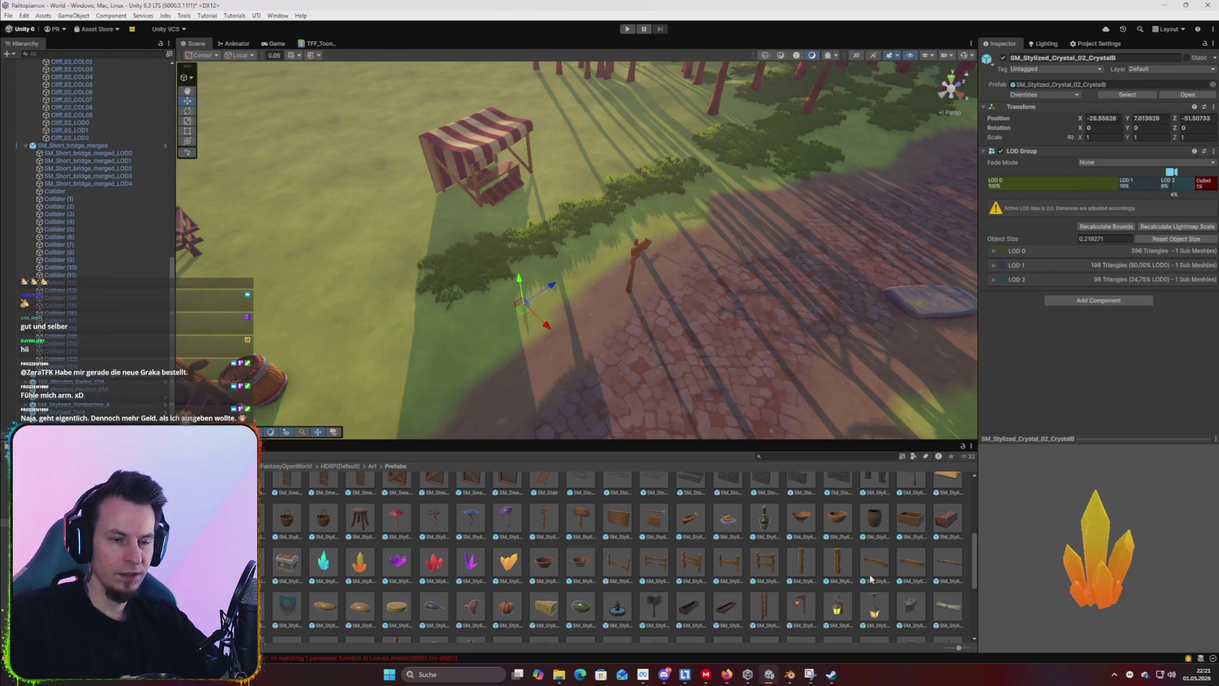
click(442, 211)
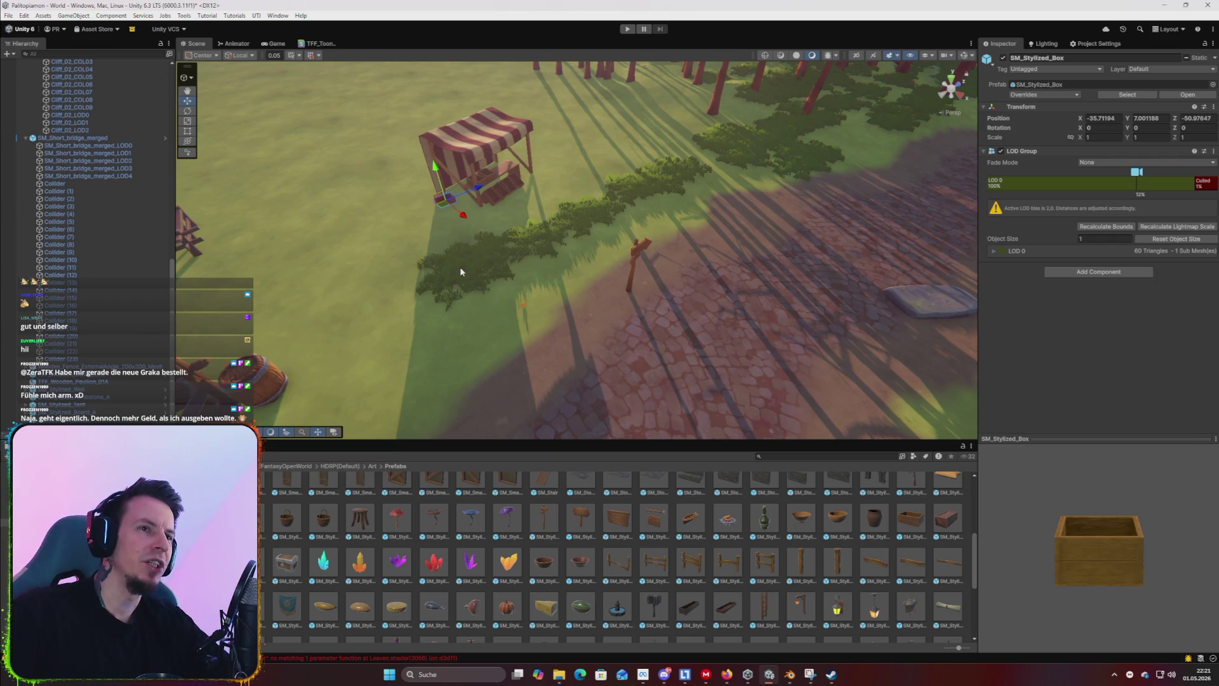
Place the rope-tied SM_Hay bale and lower it onto the cobblestone path.
scroll(568, 562, down, 2)
scroll(564, 567, down, 3)
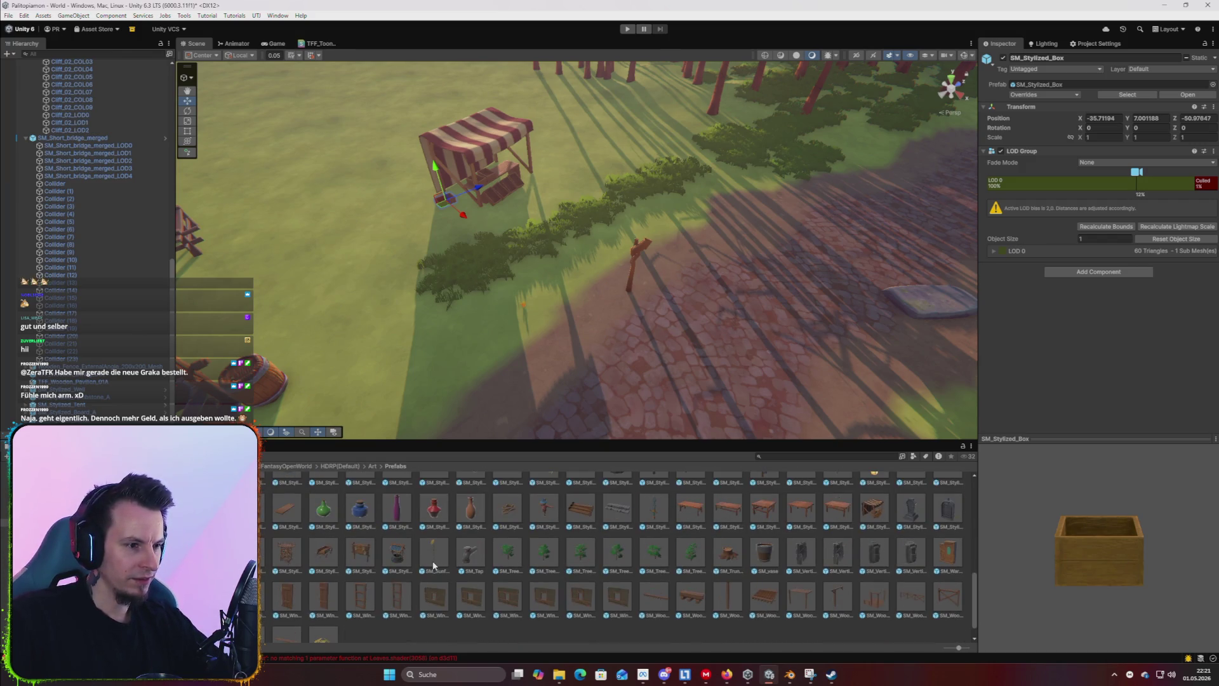
scroll(384, 558, down, 1)
scroll(382, 556, up, 10)
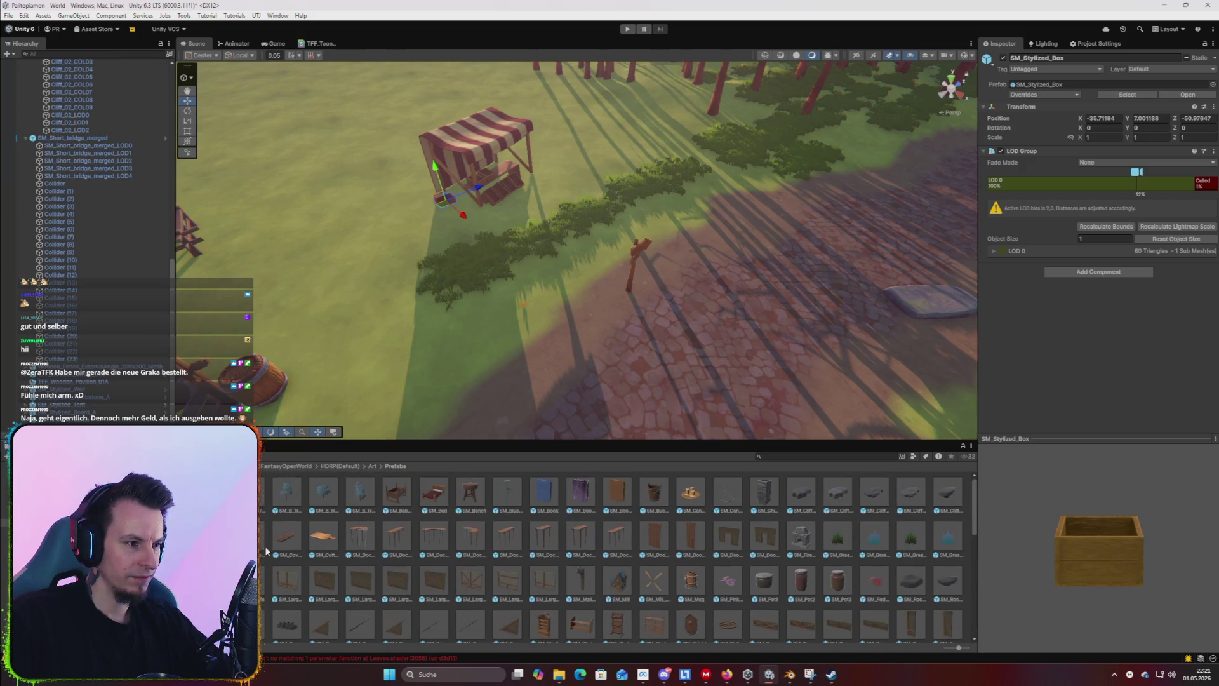
mouse_move(247, 457)
mouse_down()
mouse_move(347, 321)
mouse_move(483, 353)
mouse_move(606, 290)
mouse_up()
key(f)
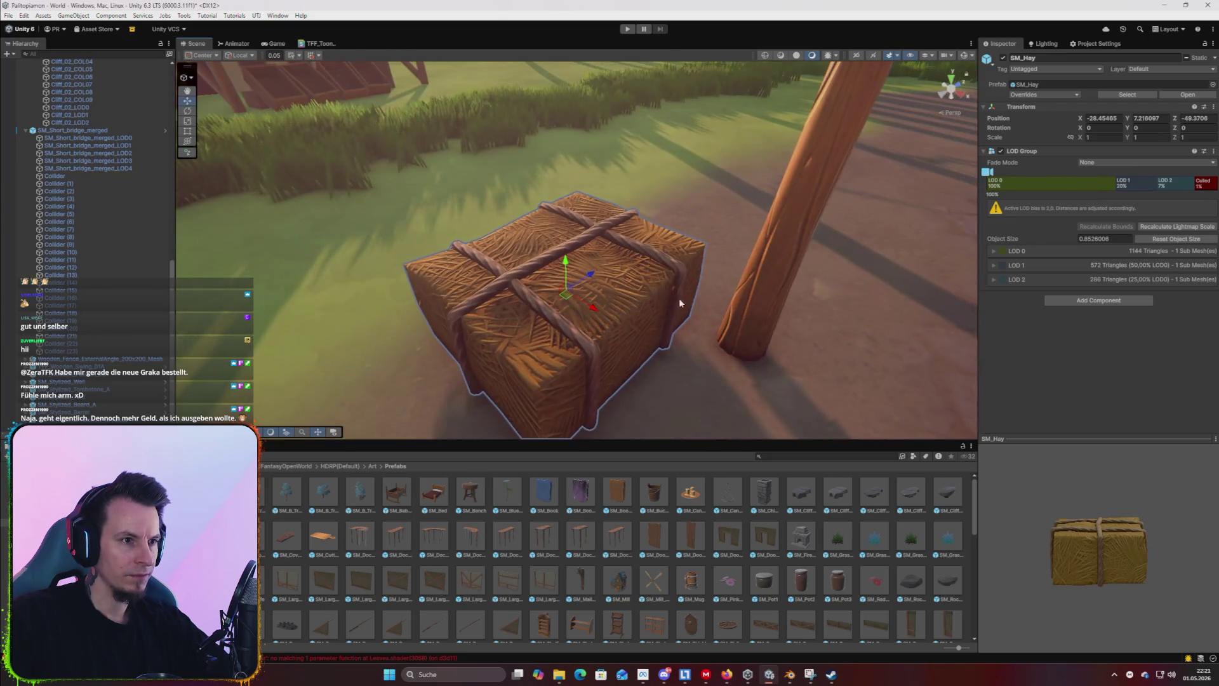
mouse_move(569, 264)
mouse_down()
mouse_move(756, 302)
mouse_move(751, 206)
mouse_up()
scroll(757, 302, up, 5)
scroll(758, 302, down, 3)
scroll(762, 301, up, 4)
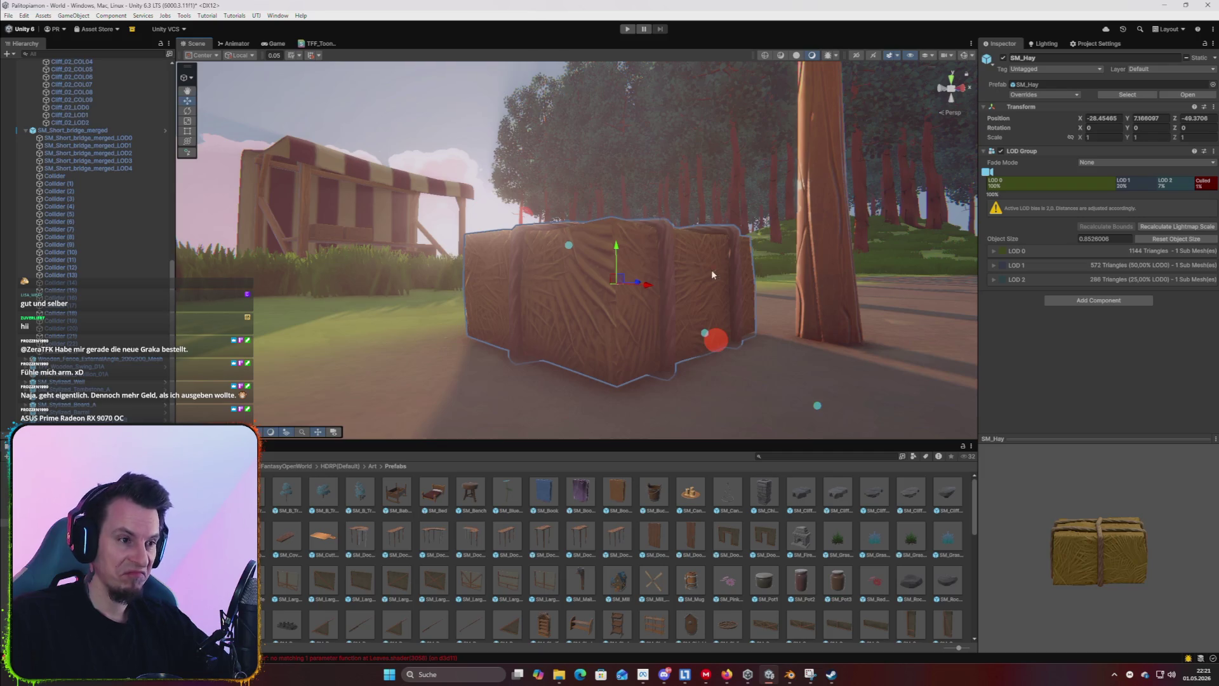
Try placing SM_Fireplace in the scene, then undo it.
mouse_move(712, 274)
mouse_down()
mouse_move(645, 353)
mouse_move(694, 354)
mouse_move(709, 396)
mouse_up()
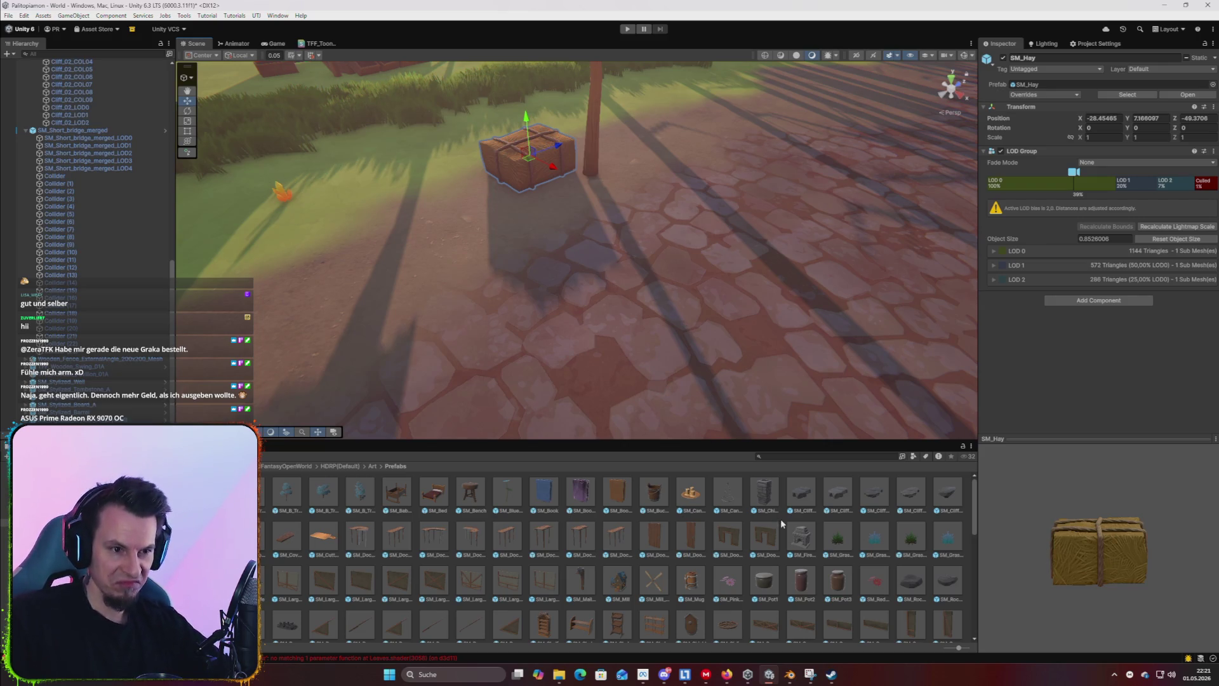
mouse_move(810, 541)
mouse_down()
mouse_move(705, 278)
mouse_move(634, 168)
mouse_move(336, 193)
mouse_up()
drag(474, 342, 353, 271)
key(ctrl+z)
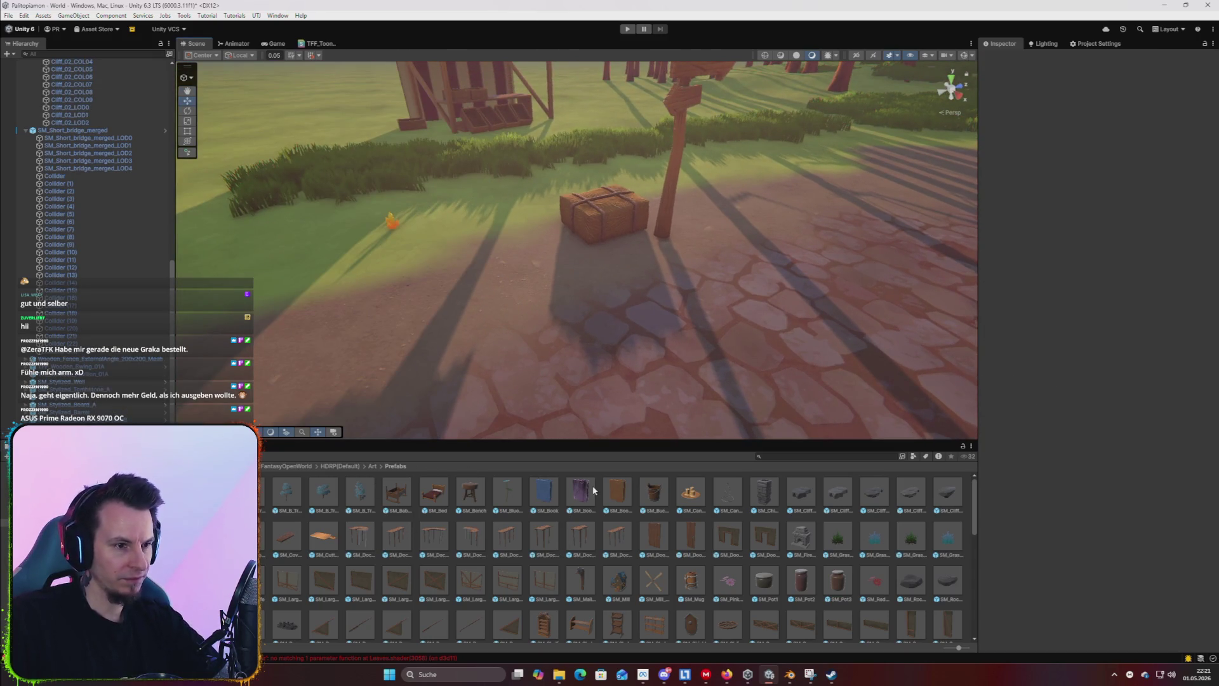
Add a book prefab, and place then delete the SM_B_Tree_06 tree.
drag(580, 427, 490, 312)
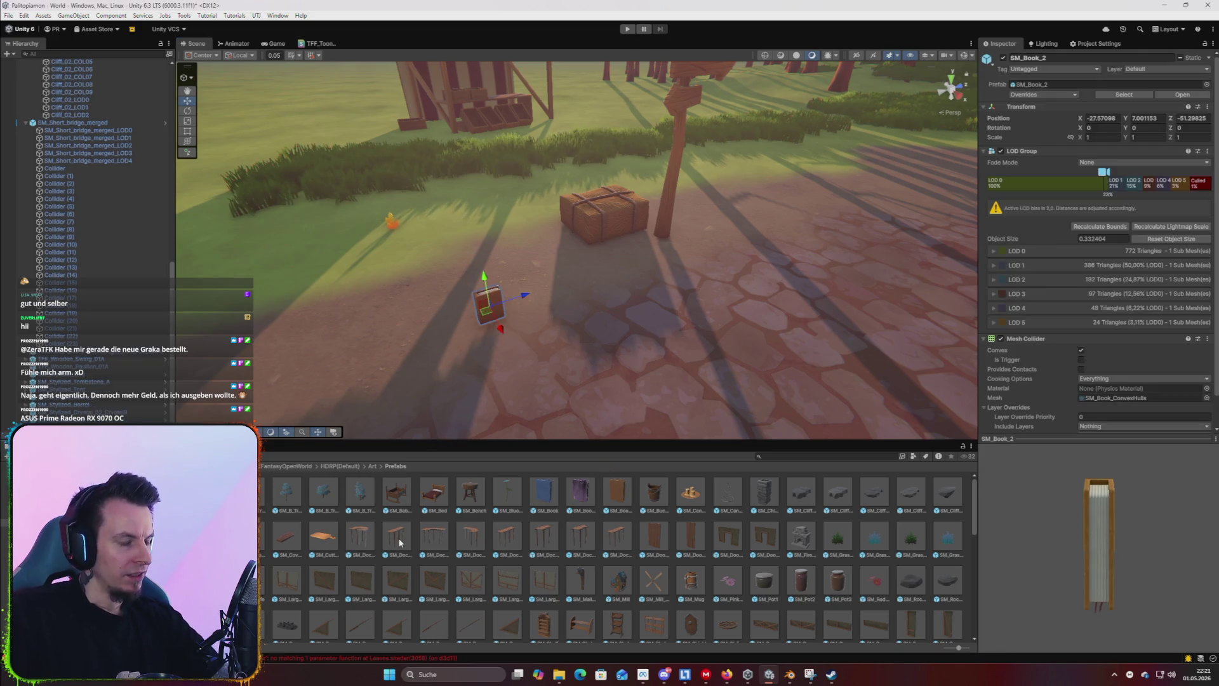
drag(364, 487, 410, 287)
mouse_move(598, 368)
mouse_down()
mouse_move(593, 386)
mouse_move(597, 345)
mouse_move(672, 351)
mouse_up()
key(Delete)
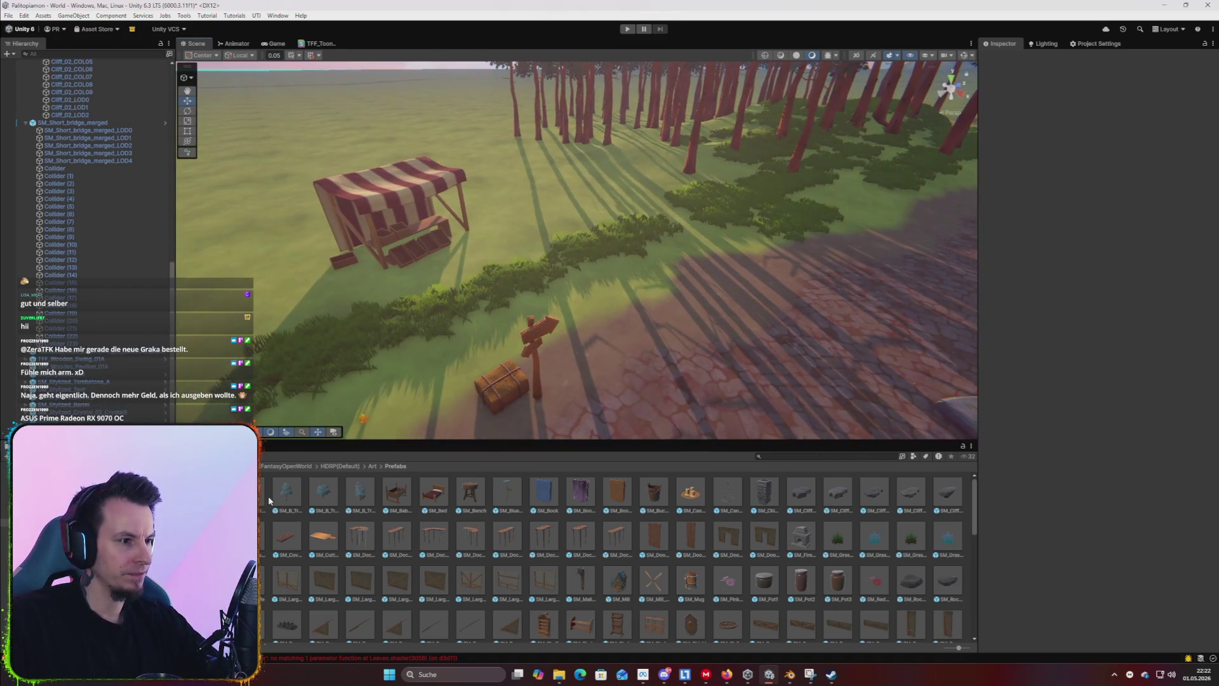
Remove a trial SM_B_Tree_06 and place a blue-leaved tree near the market tent.
mouse_move(363, 503)
mouse_down()
mouse_move(514, 143)
mouse_move(650, 137)
mouse_up()
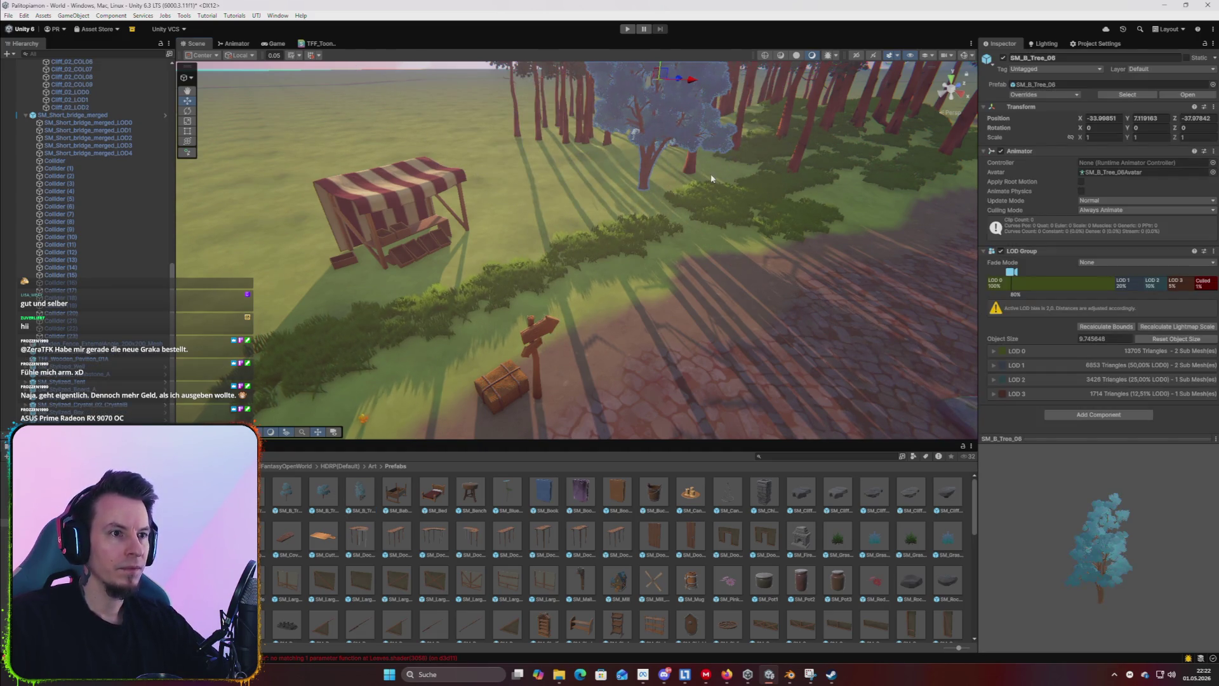
scroll(711, 179, down, 5)
key(Delete)
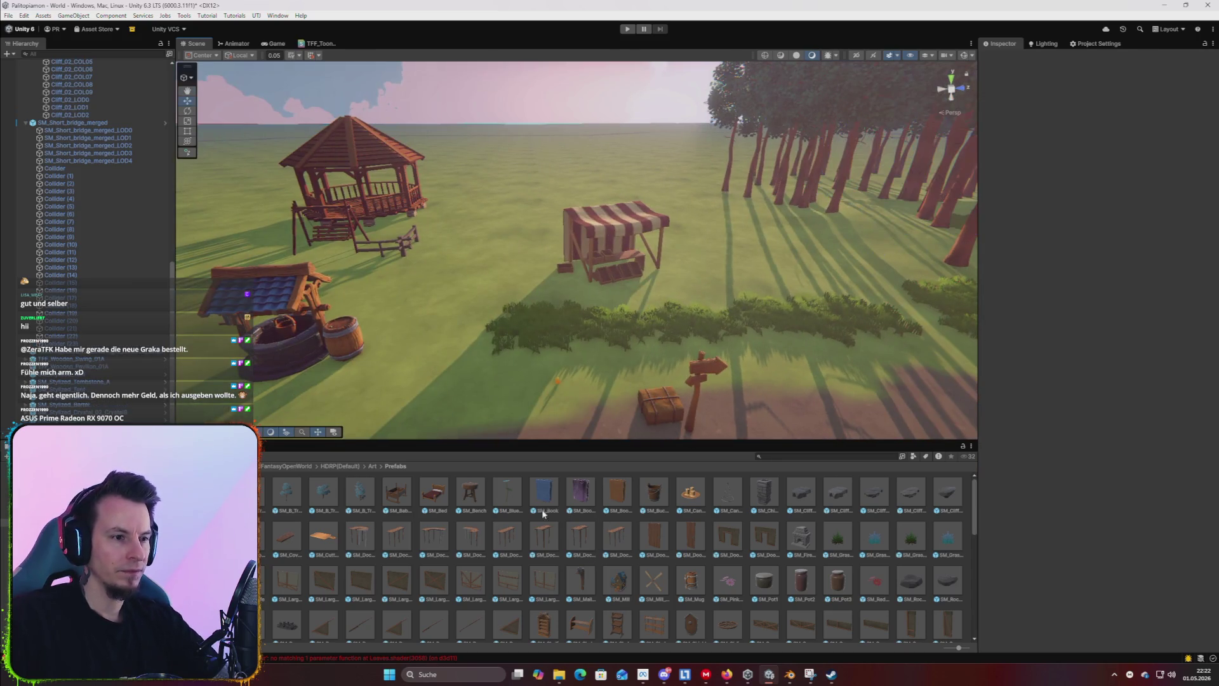
drag(412, 394, 517, 232)
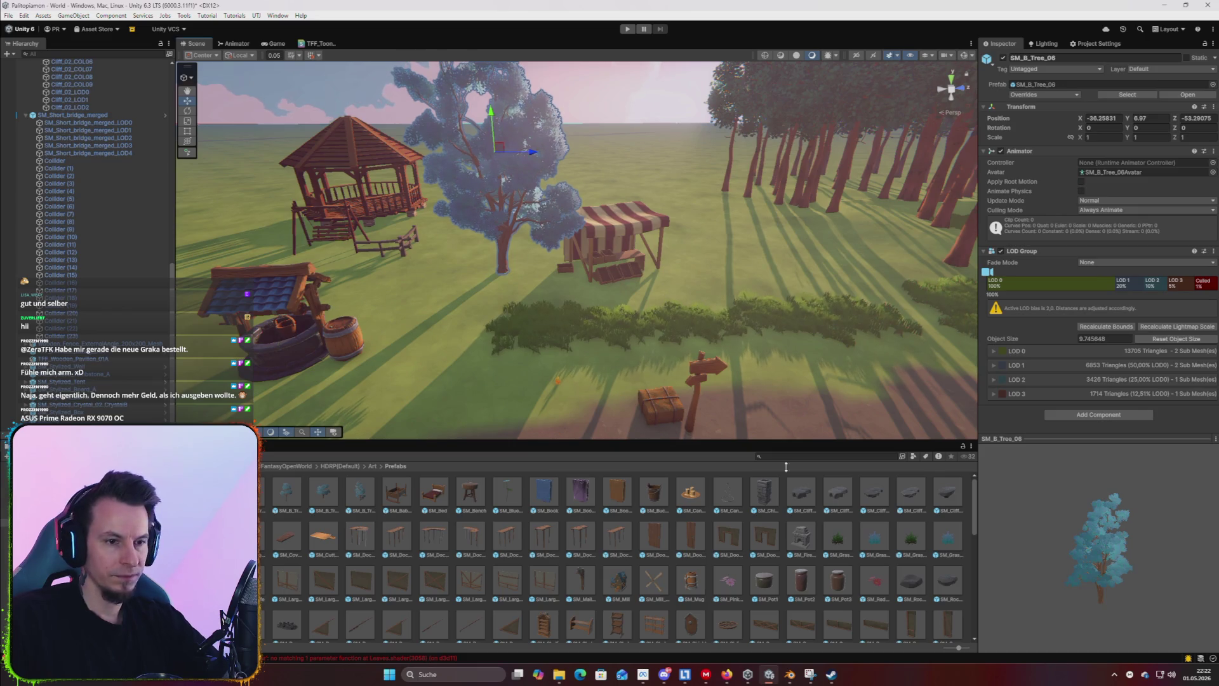
Try cliff rocks including SM_Cliff_03 by the signpost, then delete the extra rocks.
mouse_move(838, 492)
mouse_down()
mouse_move(413, 343)
mouse_move(425, 333)
mouse_up()
mouse_move(896, 485)
mouse_down()
mouse_move(598, 349)
mouse_move(707, 340)
mouse_up()
click(428, 360)
key(Delete)
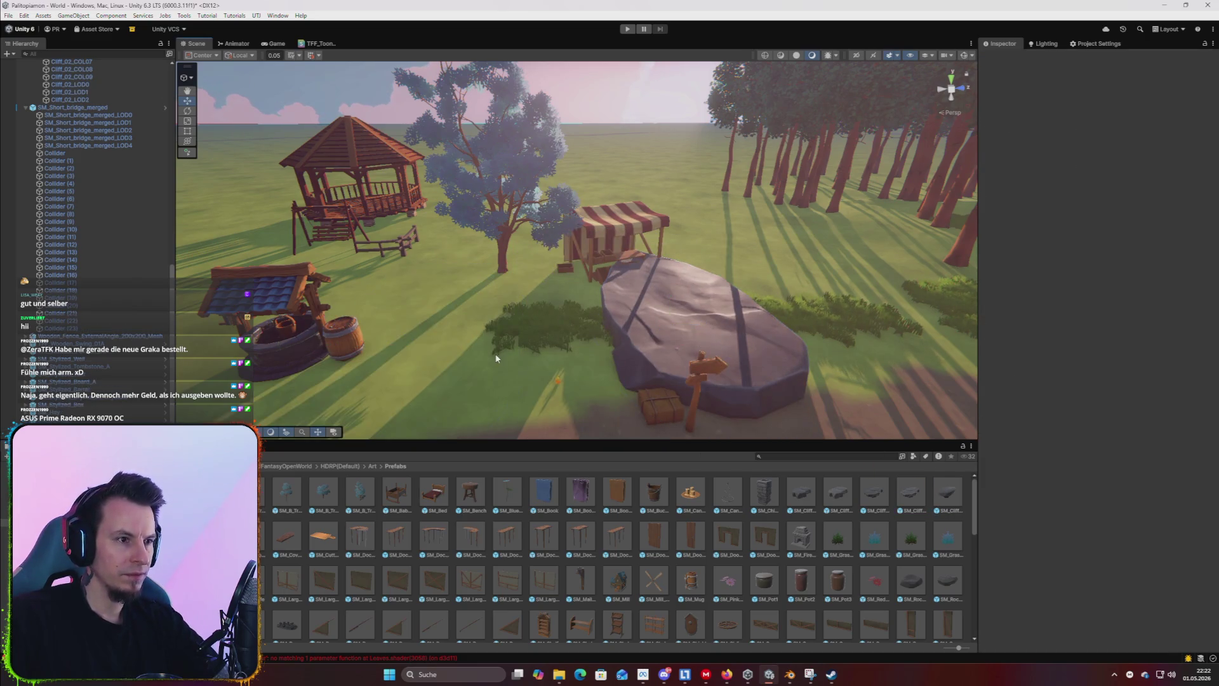
click(744, 340)
scroll(759, 372, up, 3)
key(Delete)
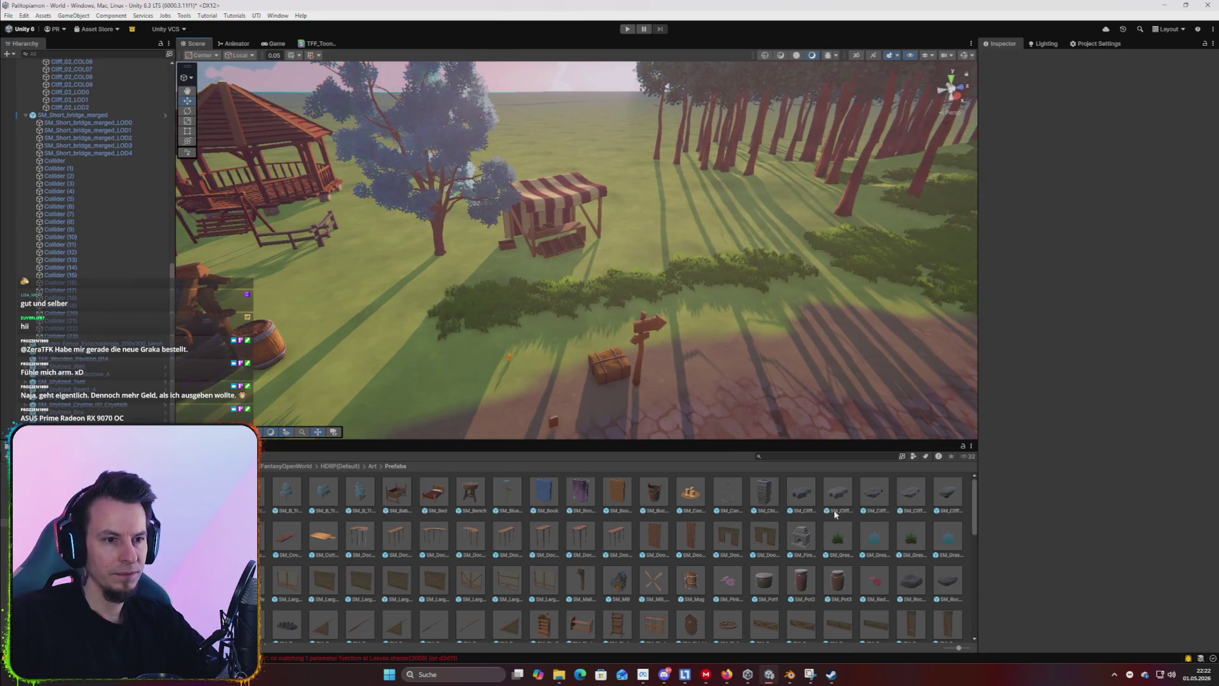
Place SM_Cliff_02 beside the market stall and rotate it about 100° on Y.
mouse_move(906, 497)
mouse_down()
mouse_move(749, 260)
mouse_move(762, 274)
mouse_move(619, 282)
mouse_move(699, 267)
mouse_move(759, 274)
mouse_move(768, 279)
mouse_move(737, 330)
mouse_move(425, 284)
mouse_up()
key(e)
key(w)
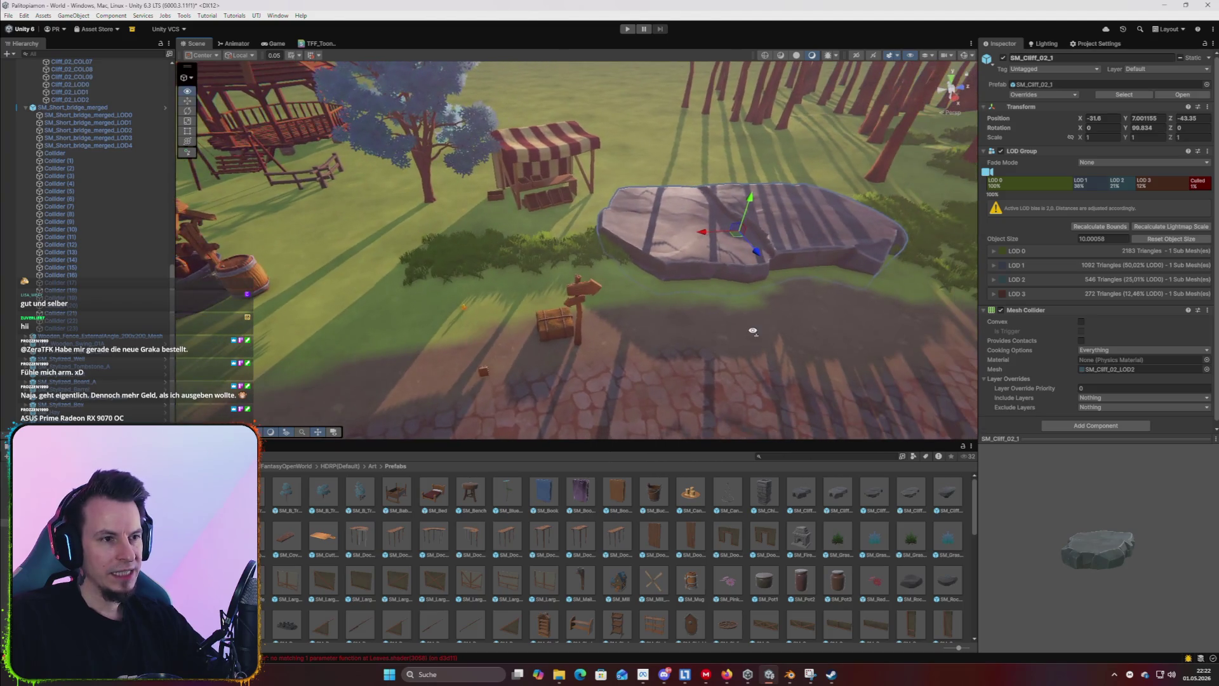
click(425, 284)
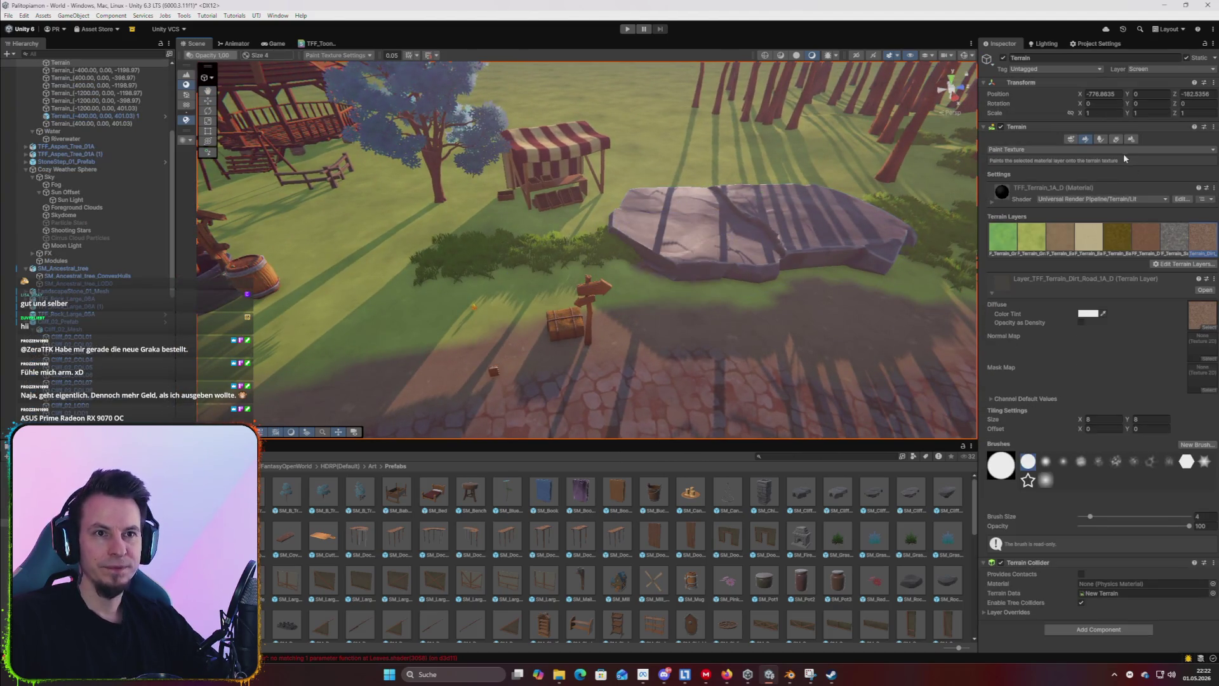
Paint grass detail with a small brush around the edges of the flat cliff rock.
click(1116, 139)
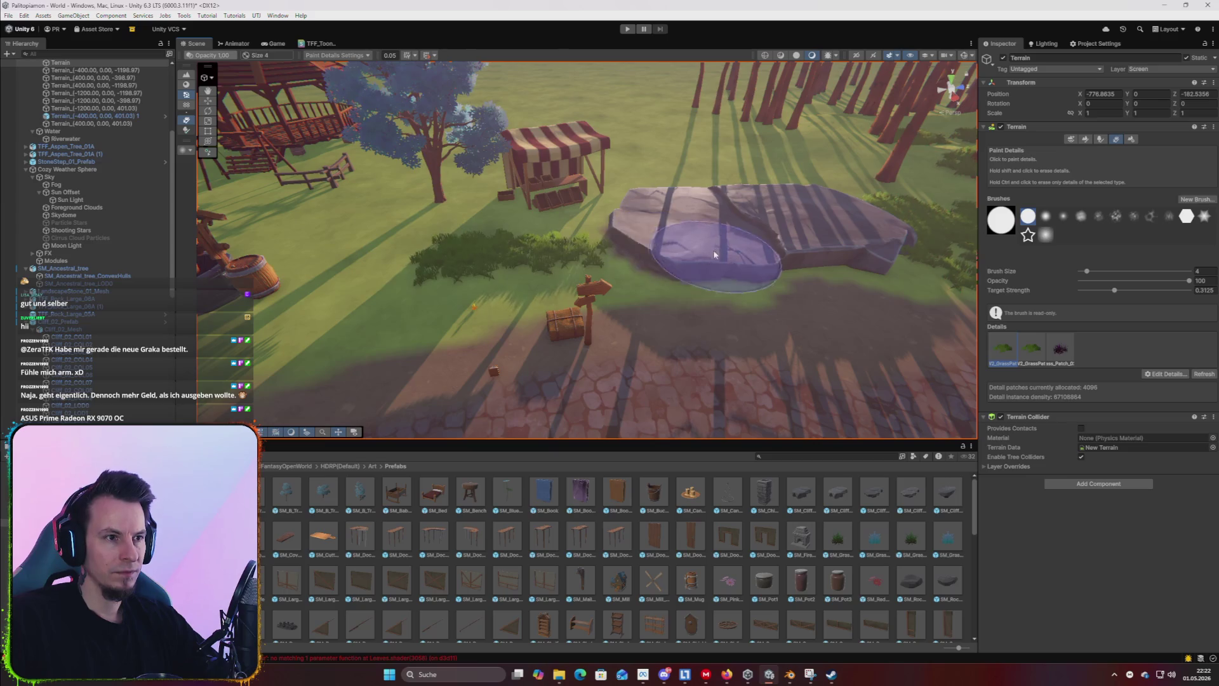
key(Right)
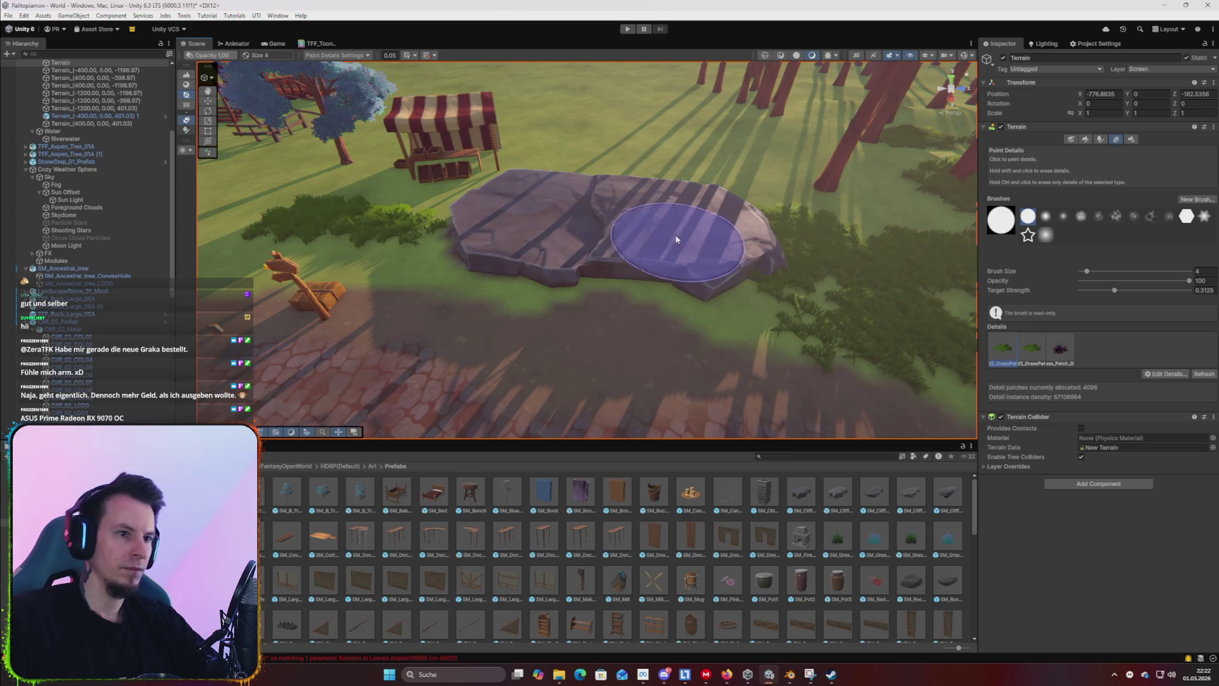
mouse_move(642, 254)
mouse_down()
mouse_move(641, 229)
mouse_move(640, 249)
mouse_up()
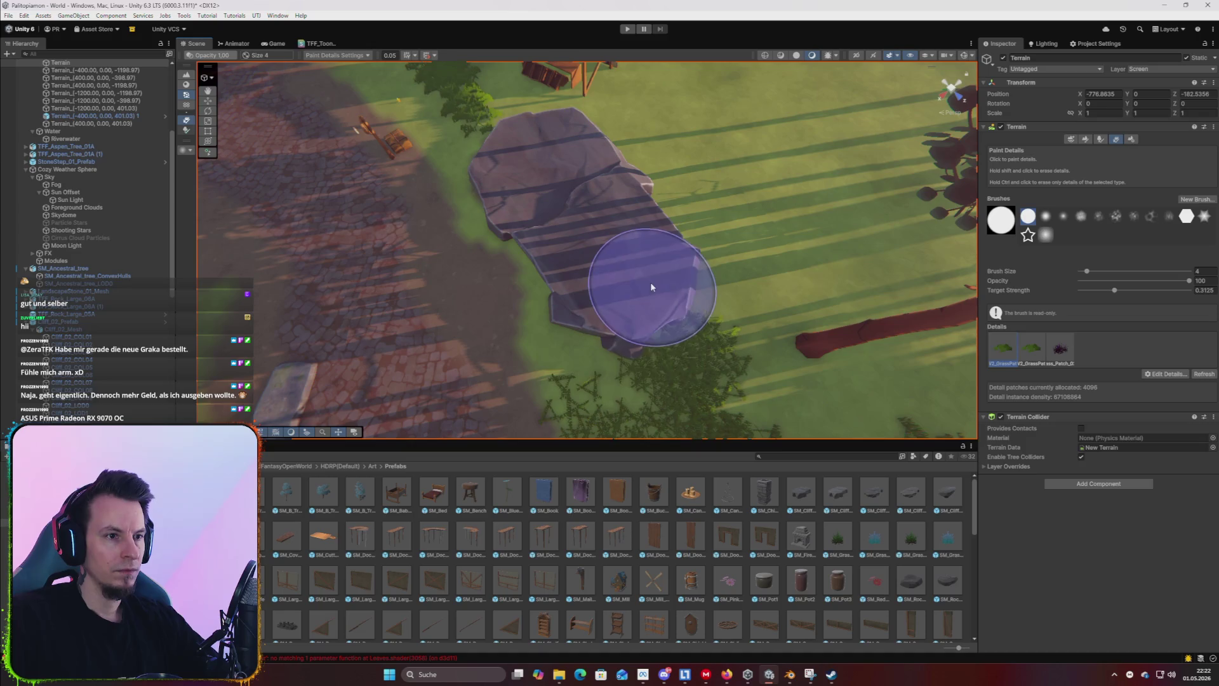
scroll(635, 285, up, 5)
mouse_move(708, 280)
mouse_down()
mouse_move(623, 251)
mouse_move(735, 200)
mouse_move(721, 337)
mouse_up()
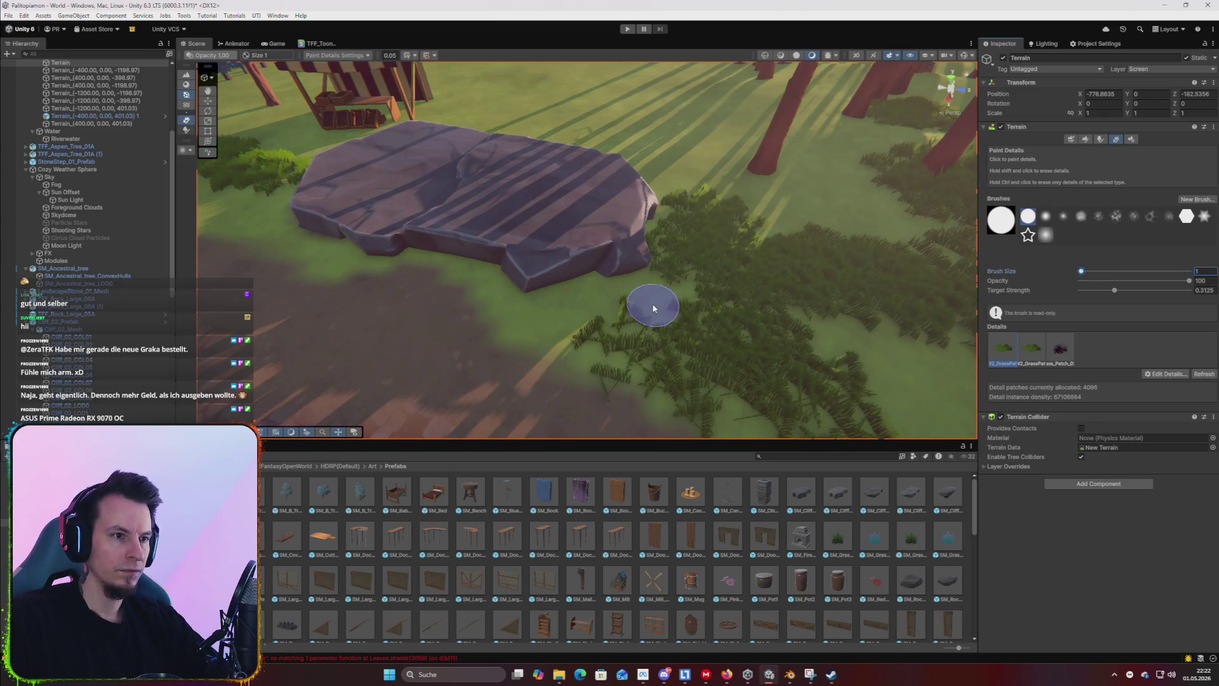
scroll(664, 362, up, 5)
scroll(829, 357, down, 5)
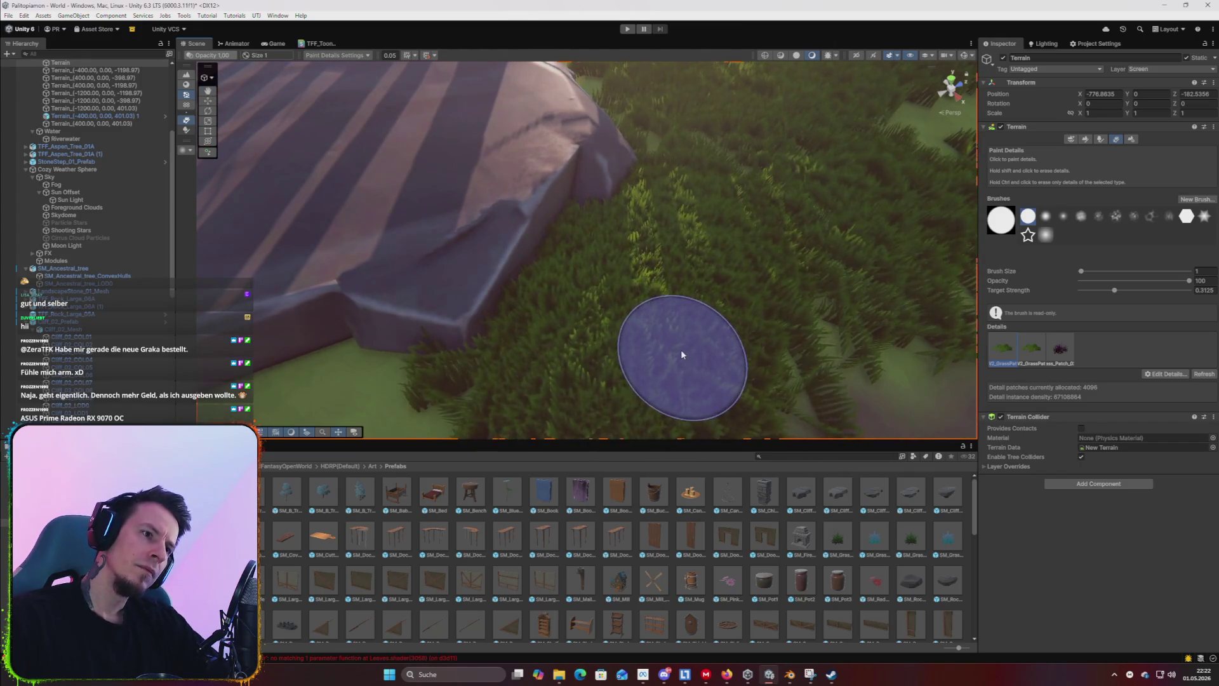
scroll(680, 350, up, 3)
scroll(661, 363, down, 3)
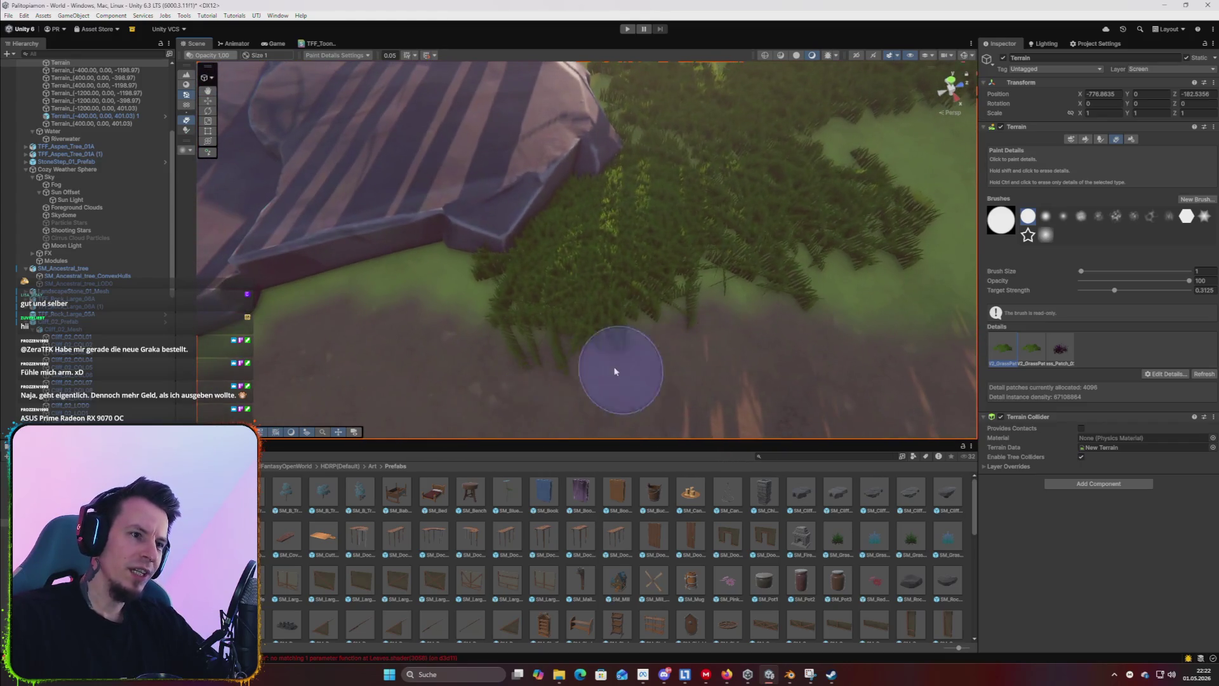
mouse_move(770, 306)
mouse_down()
mouse_move(913, 194)
mouse_move(318, 197)
mouse_up()
scroll(96, 198, up, 5)
click(80, 171)
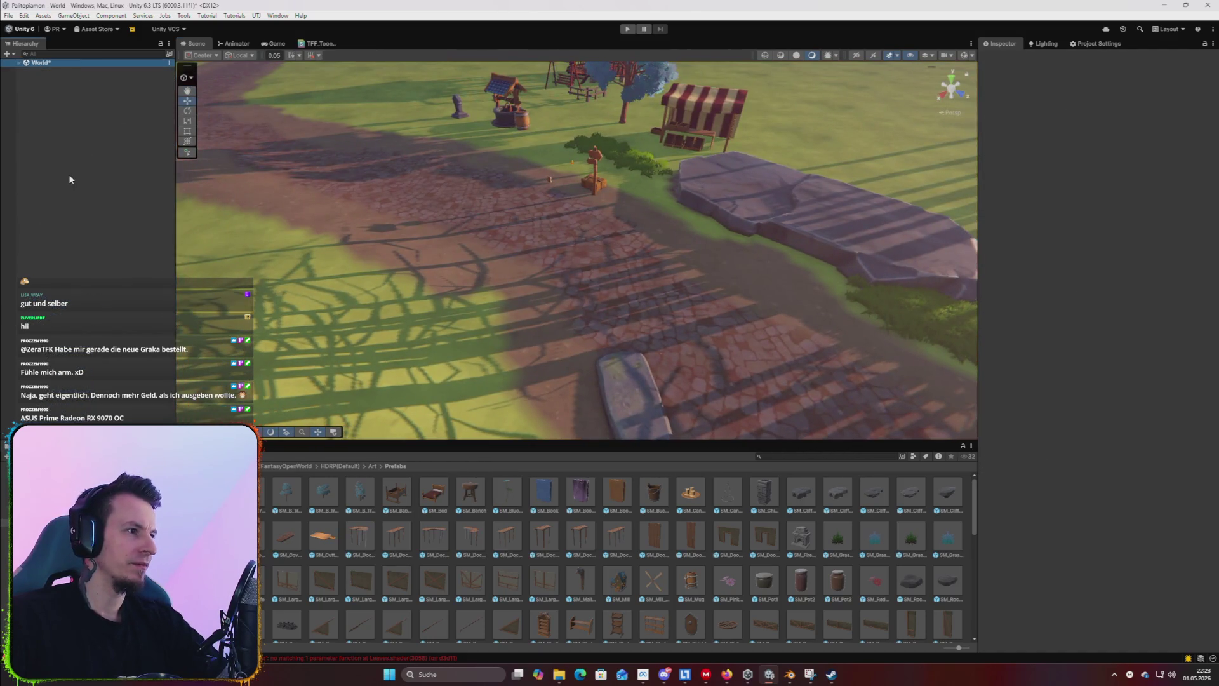
Select and frame PlayerMale, and zero its X and Z rotation.
click(62, 126)
key(f)
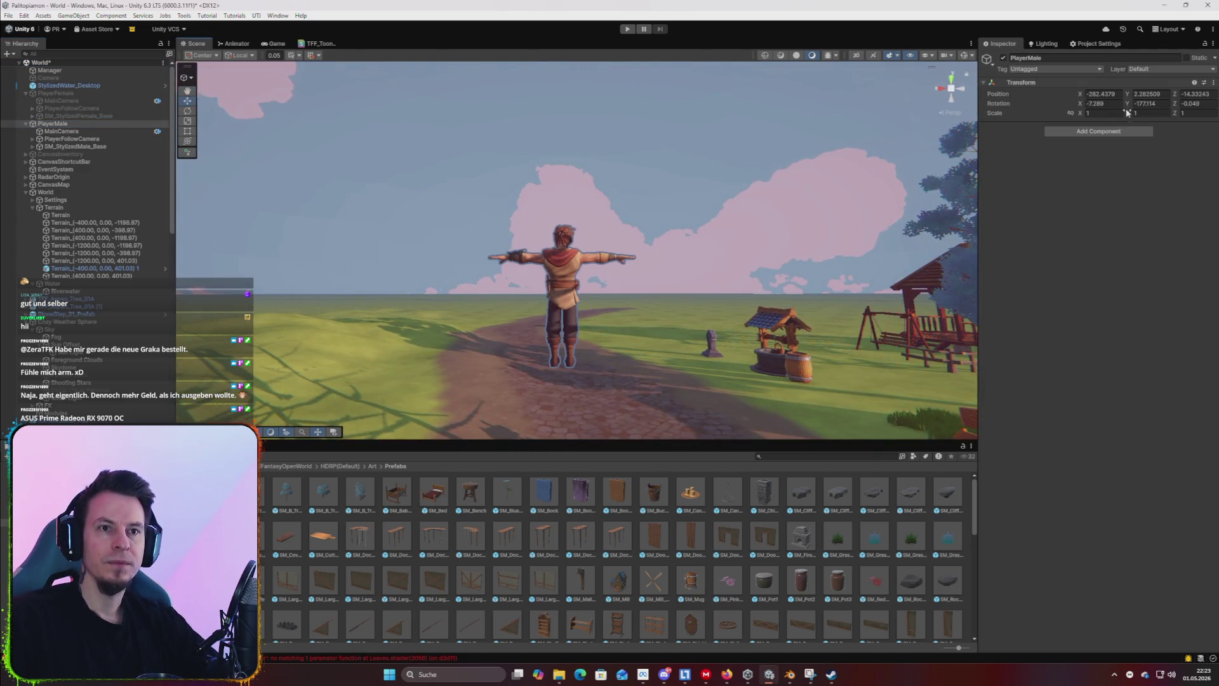
text(00)
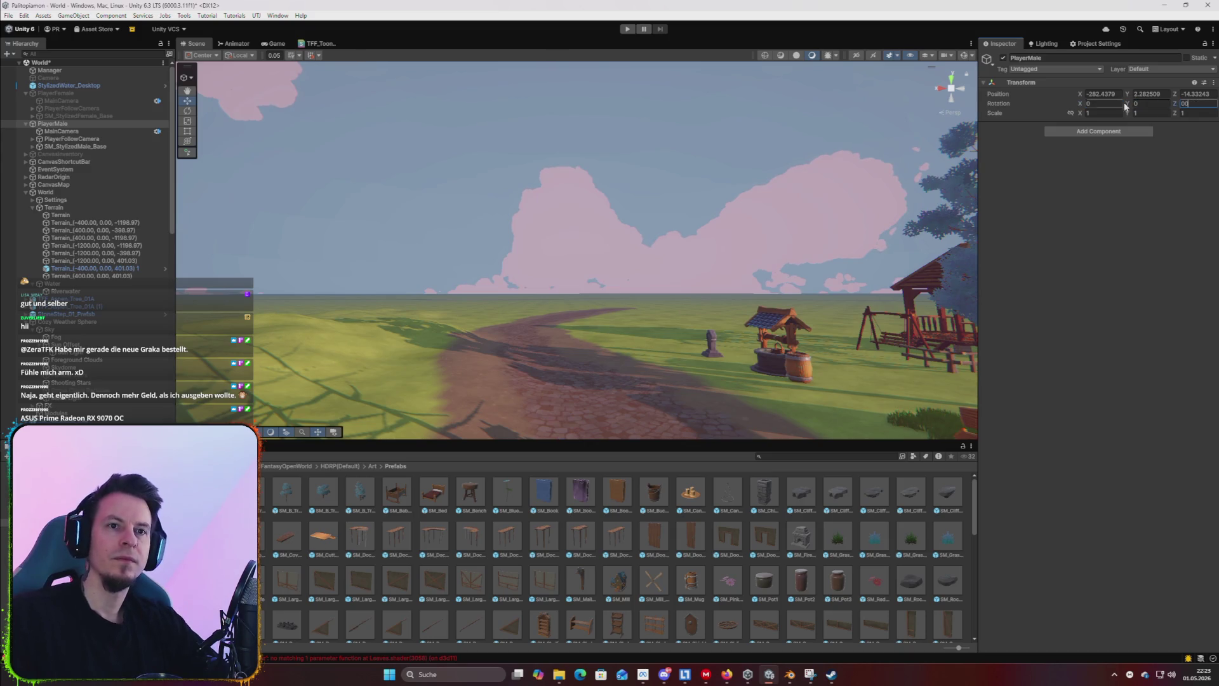
Run the game, close the map, and walk the character with W and A.
click(625, 32)
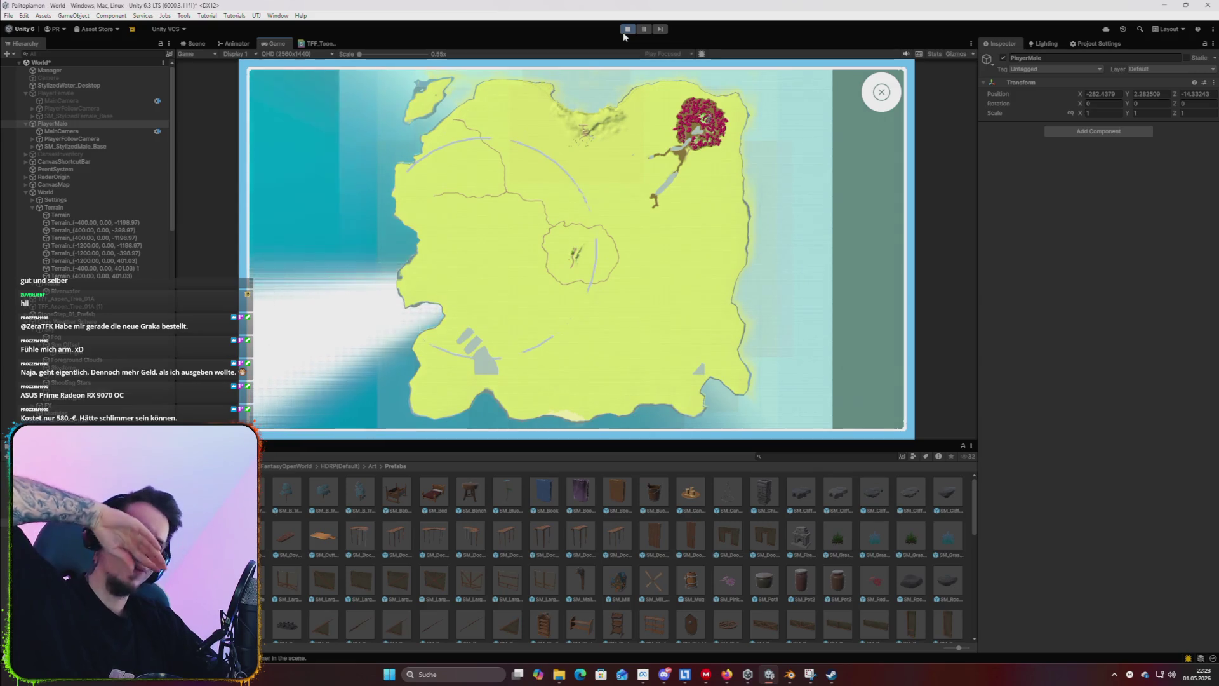
key(m)
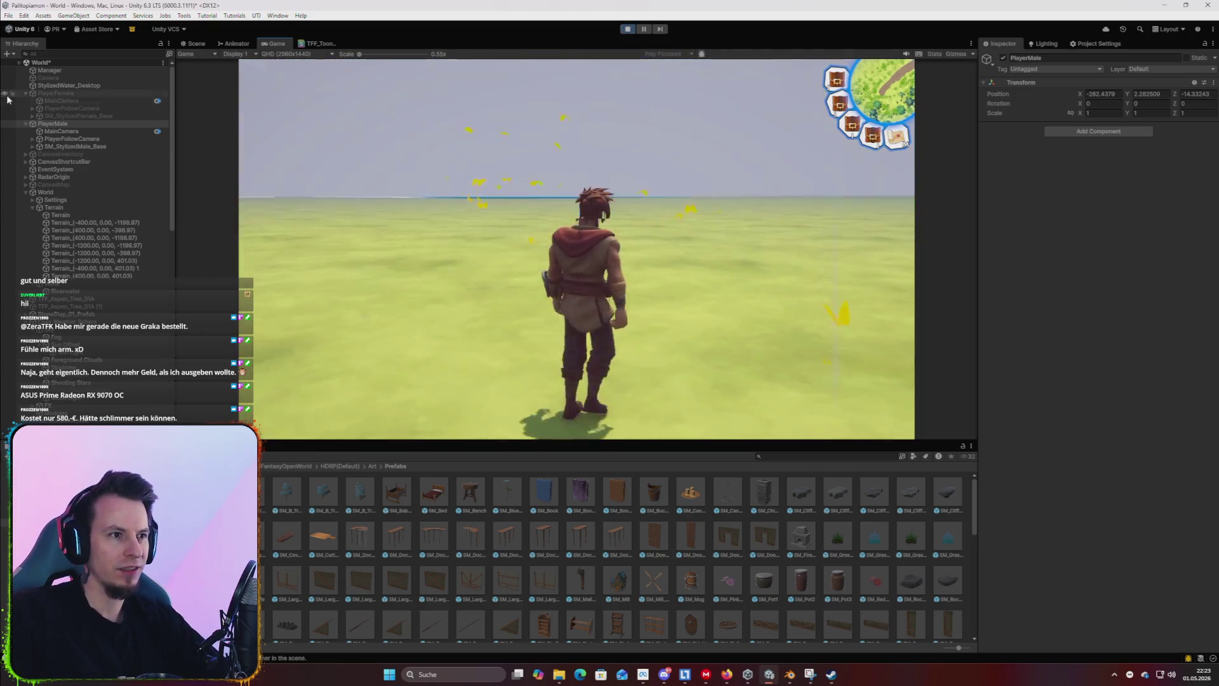
key(w)
key(a)
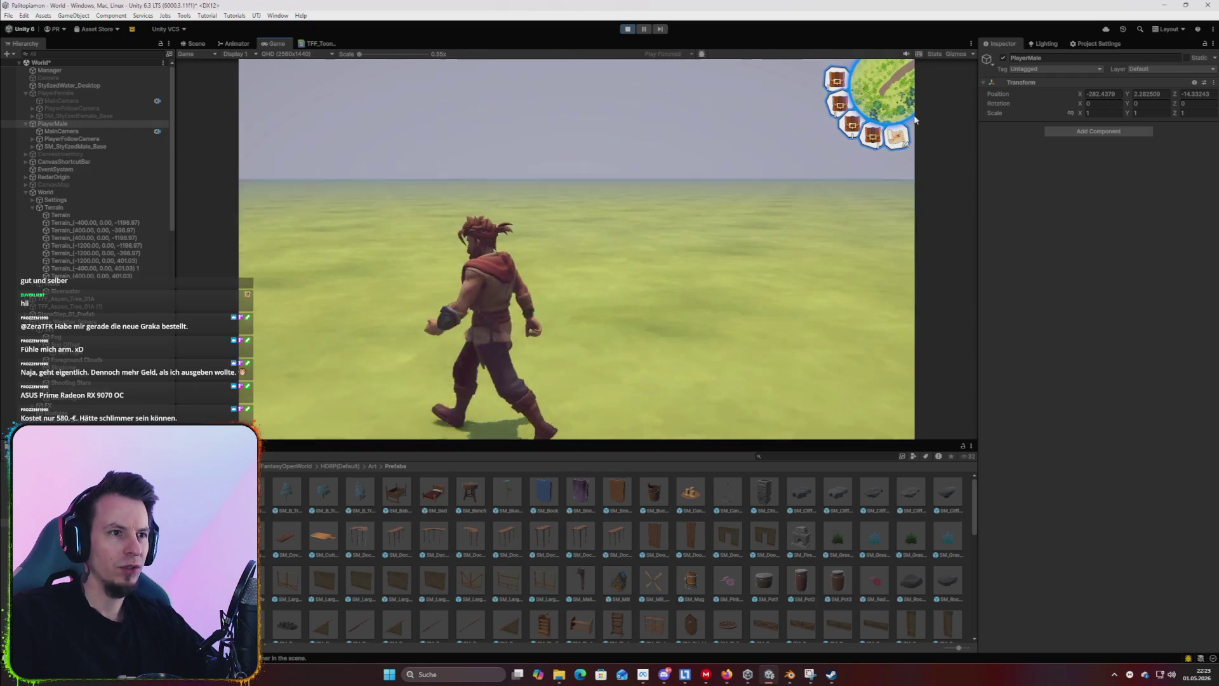
key(super)
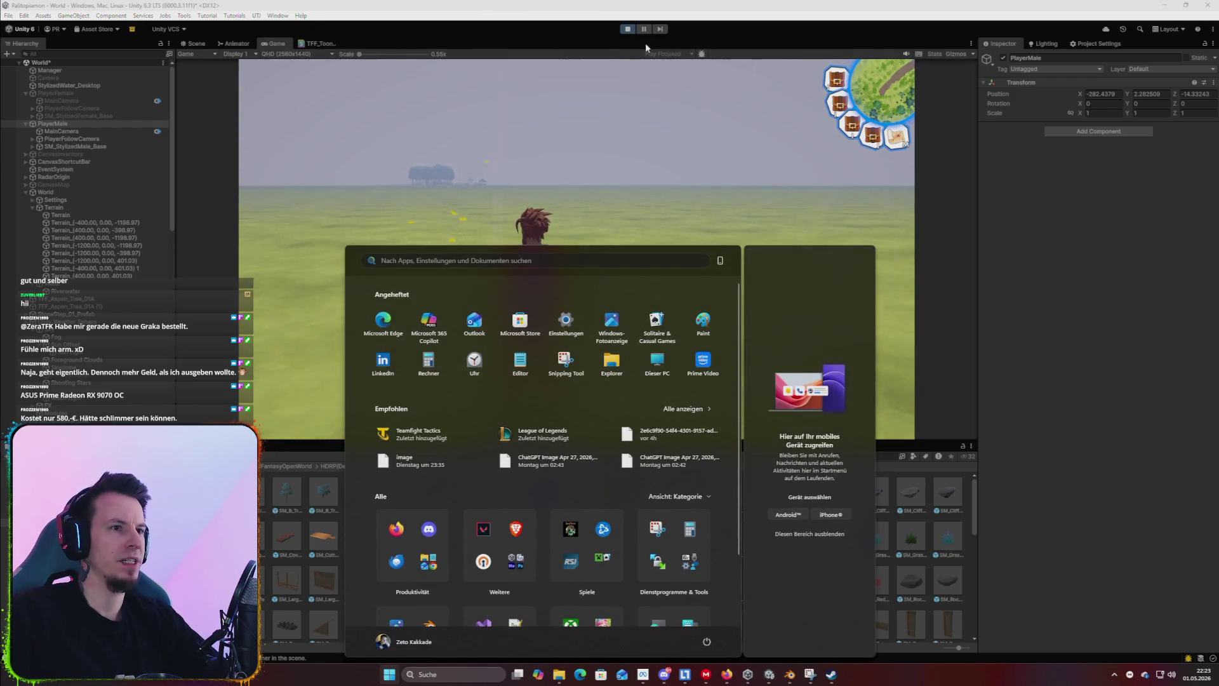
Stop Play mode and fly the view over to the gazebo and well.
click(627, 30)
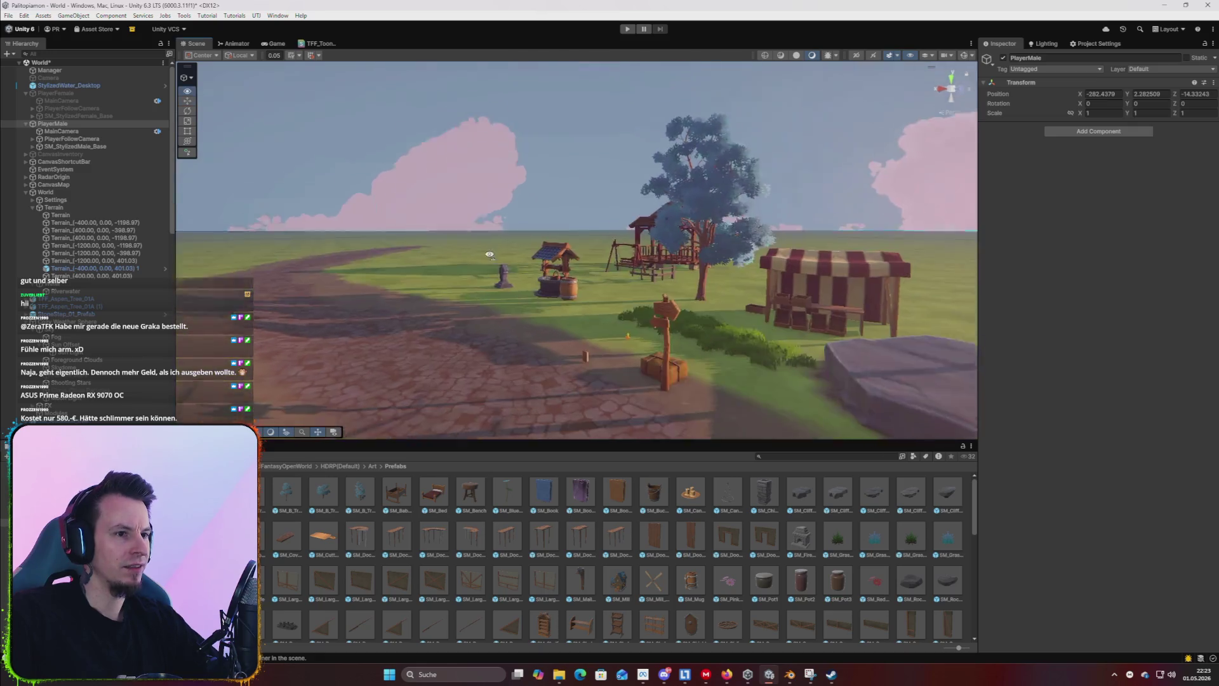
key(s)
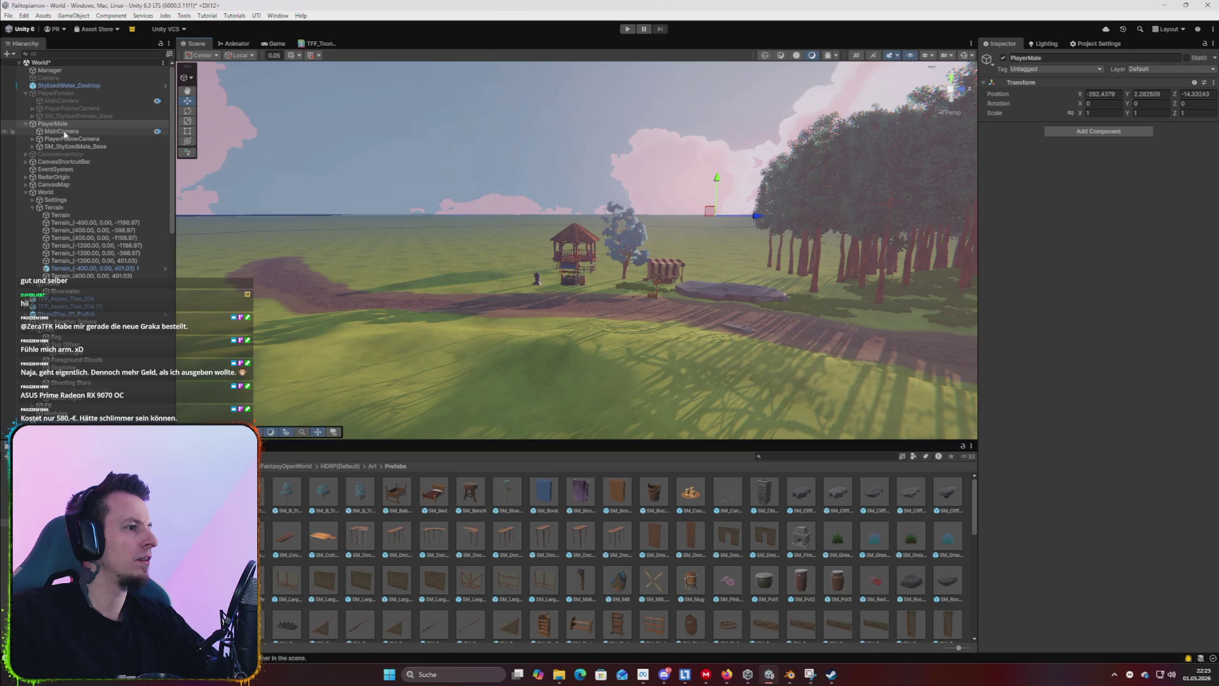
key(w)
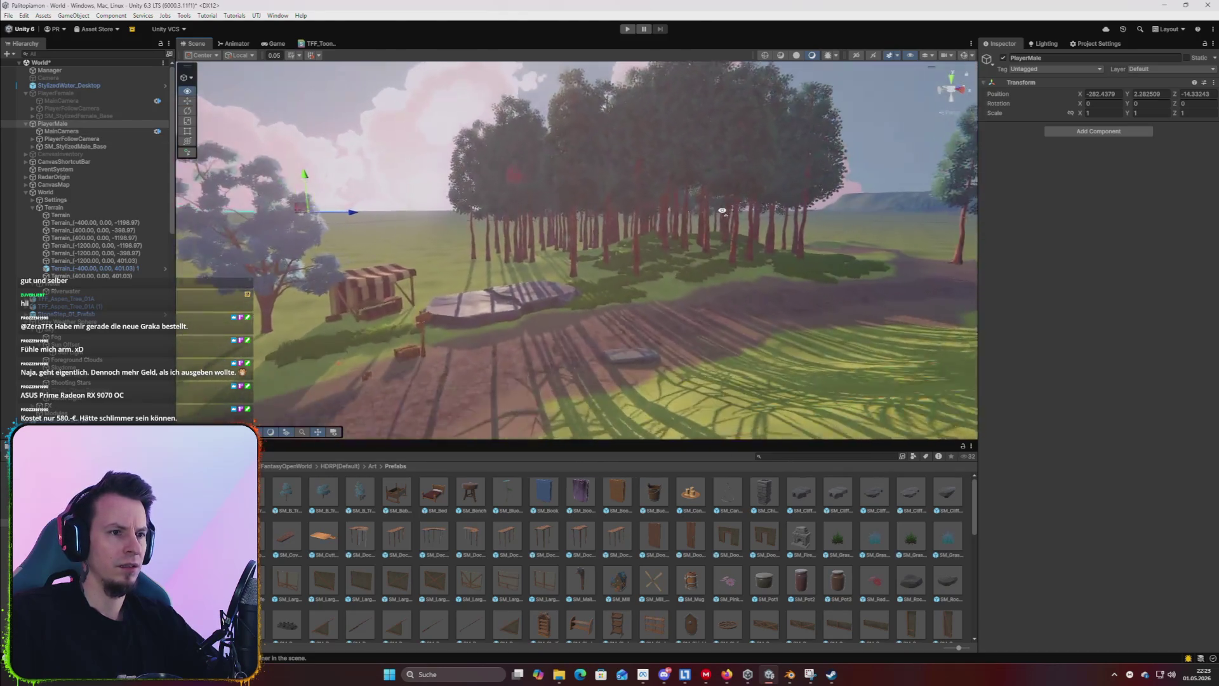
Move PlayerMale to the view position by the well, zero its X rotation, and play-test.
key(ctrl+shift+f)
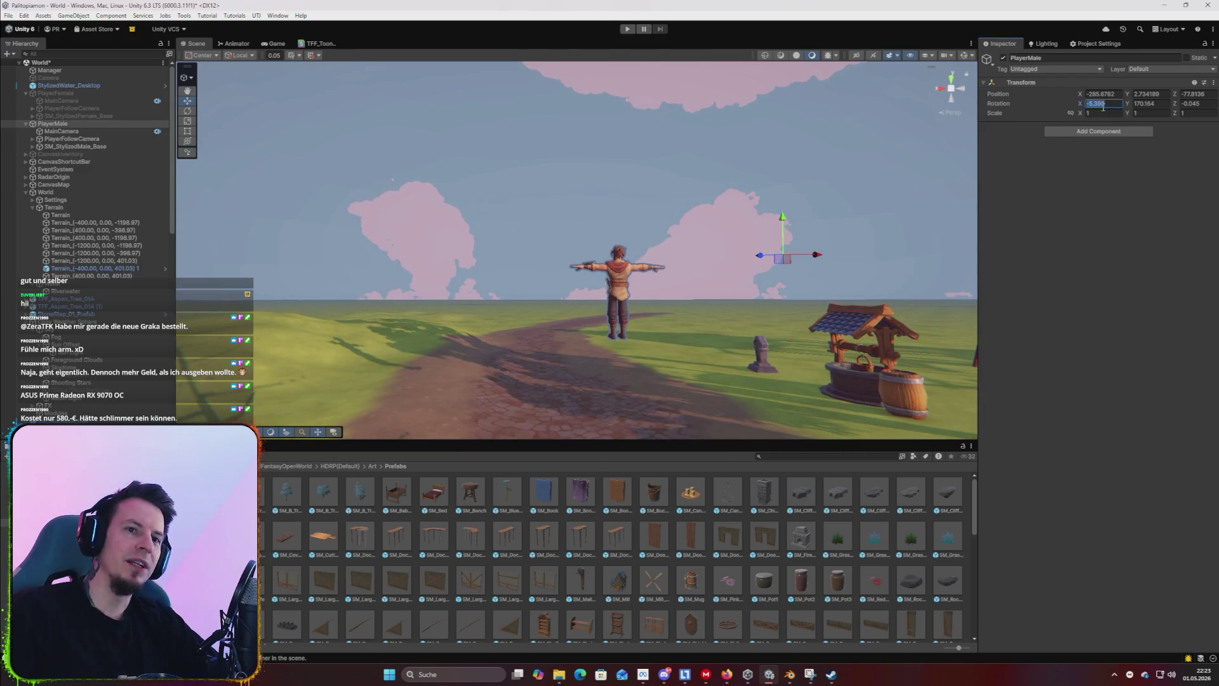
text(0)
key(Tab)
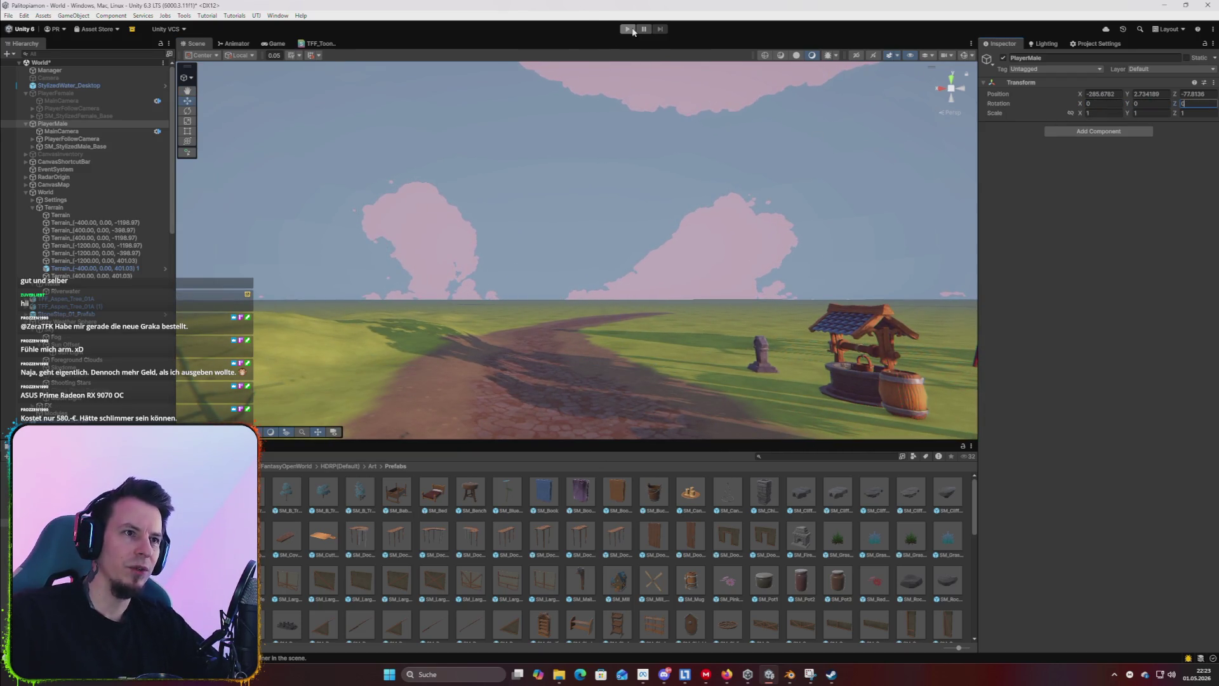
click(630, 29)
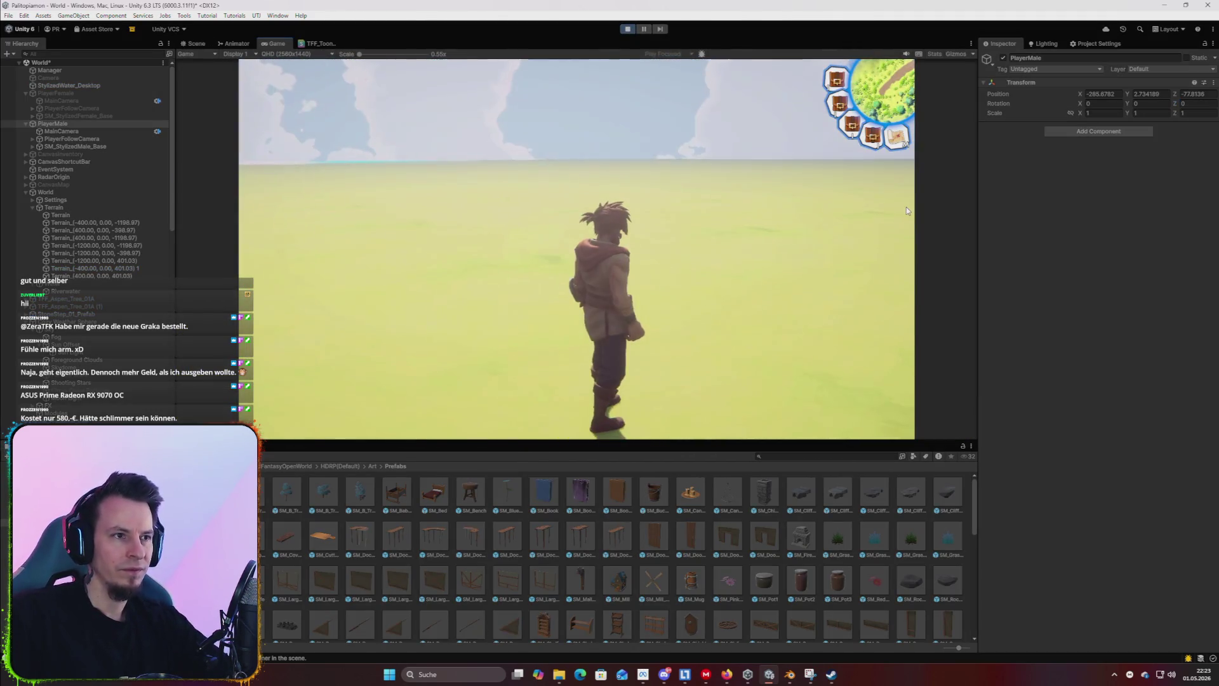
click(626, 31)
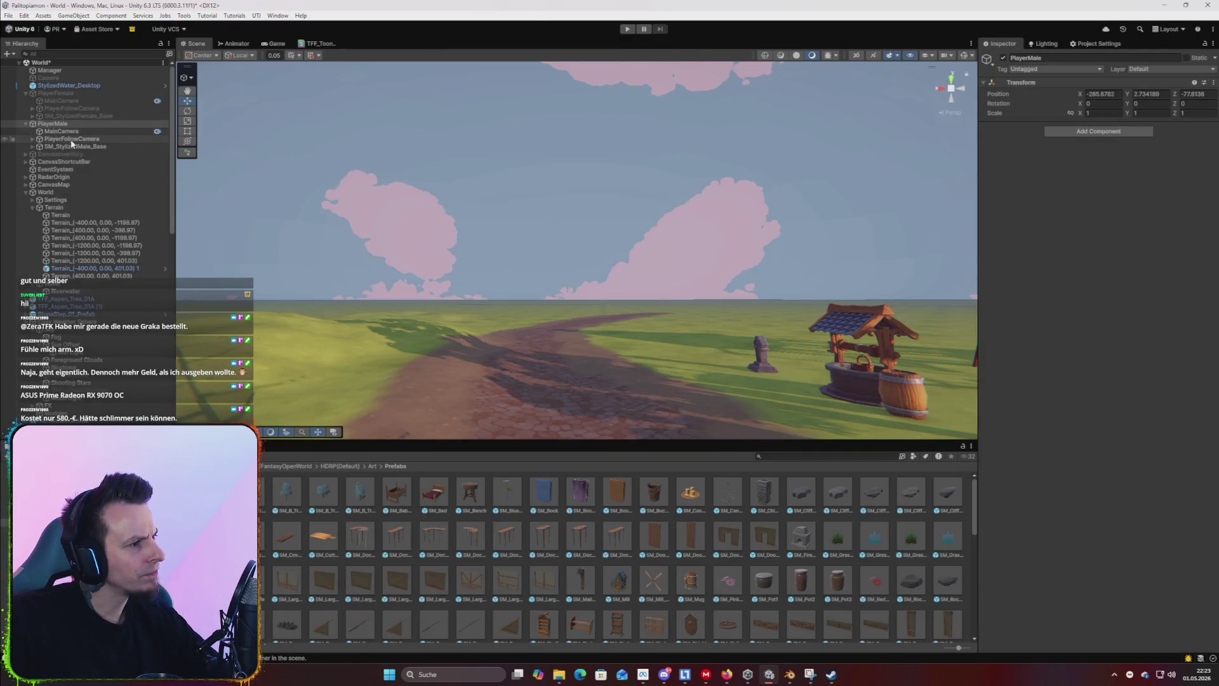
Fly the view down the path and move PlayerMale in front of it, zeroing a rotation value.
mouse_move(698, 267)
mouse_down()
mouse_move(757, 269)
mouse_move(758, 279)
mouse_up()
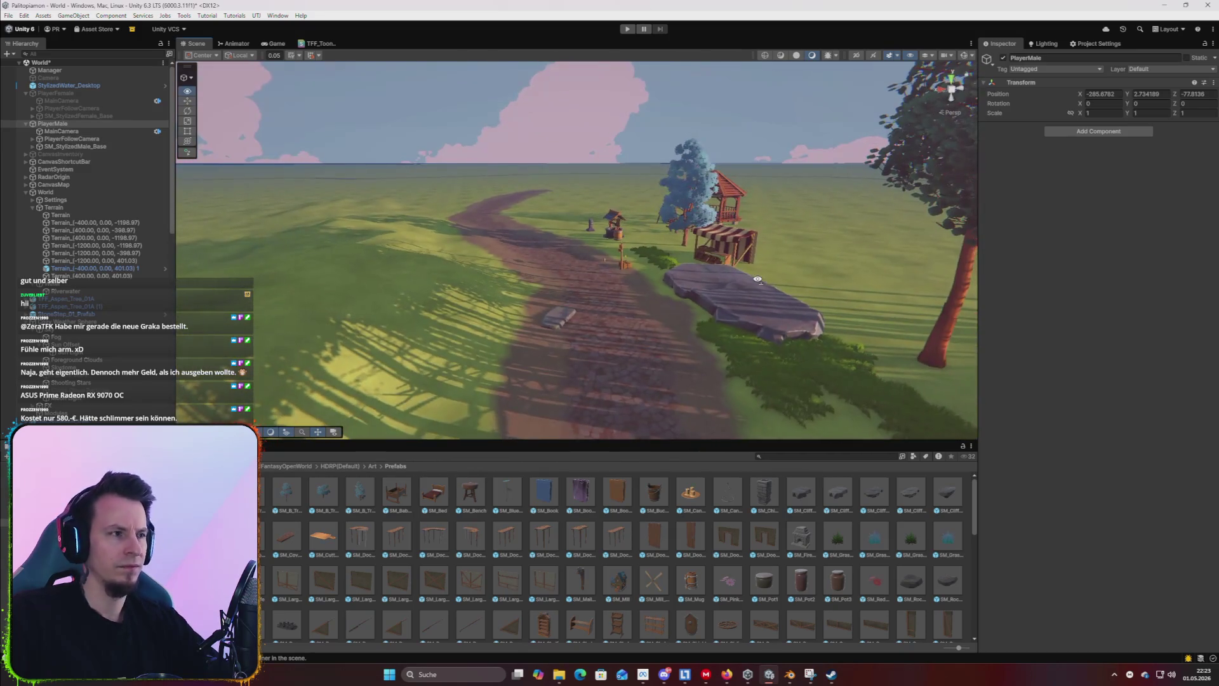
drag(661, 202, 661, 192)
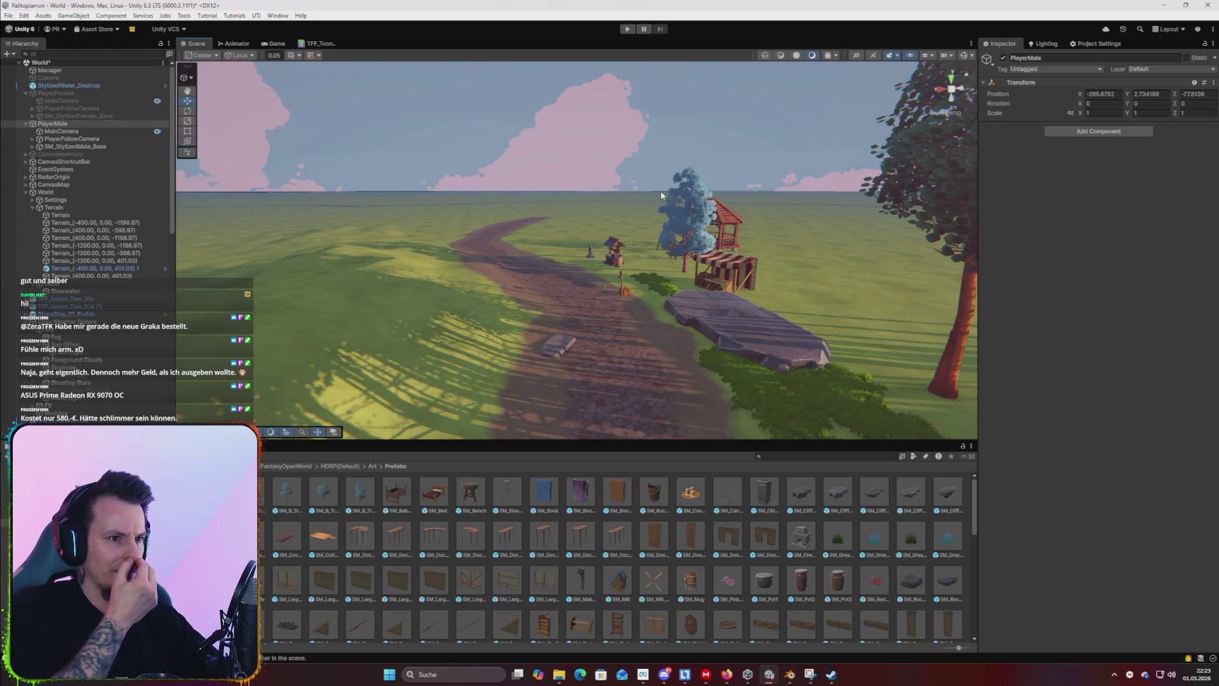
drag(660, 190, 717, 158)
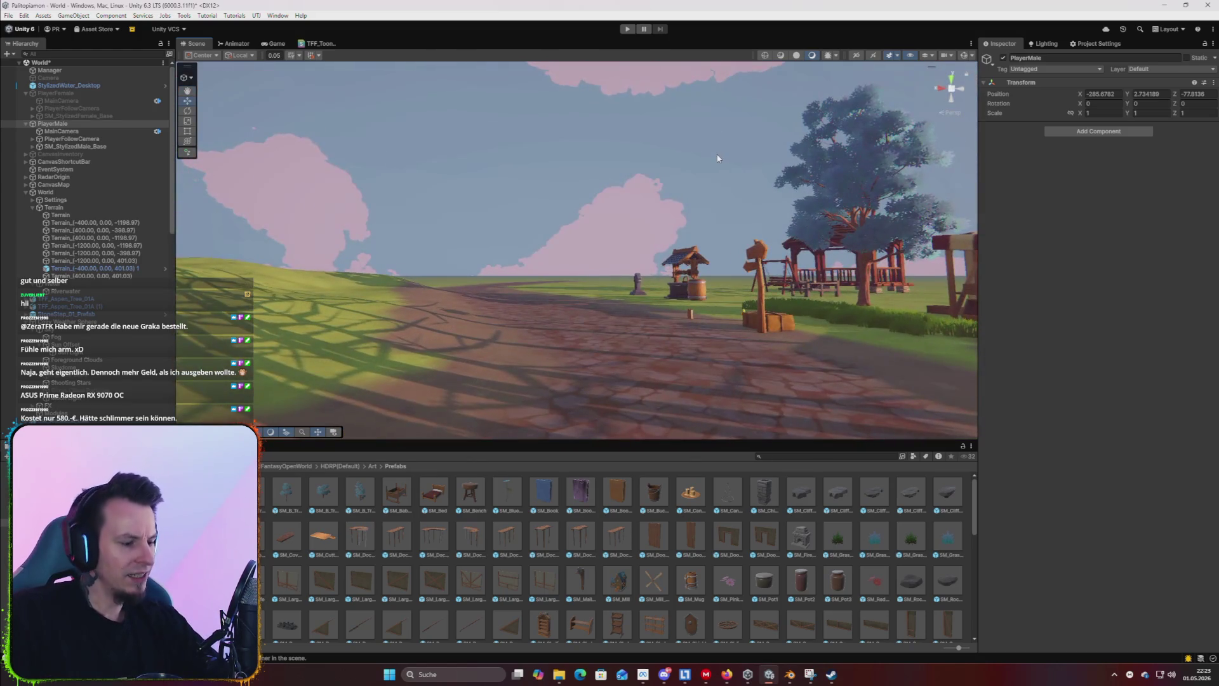
key(ctrl+alt+f)
key(f)
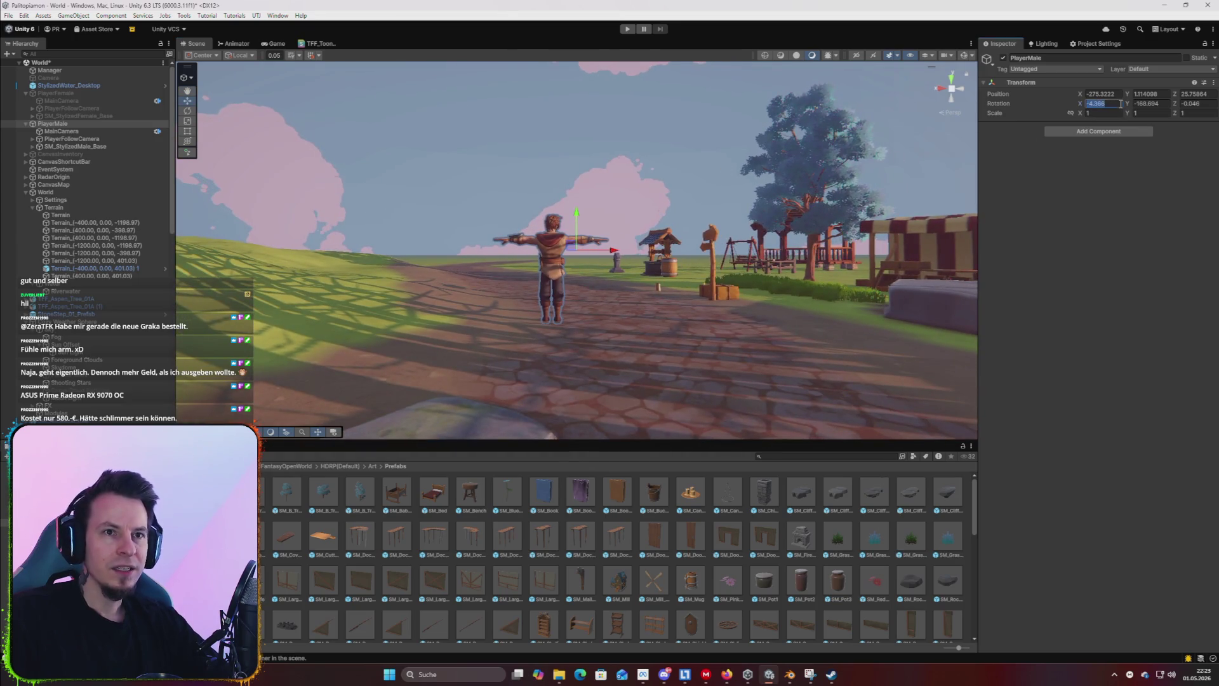
text(0)
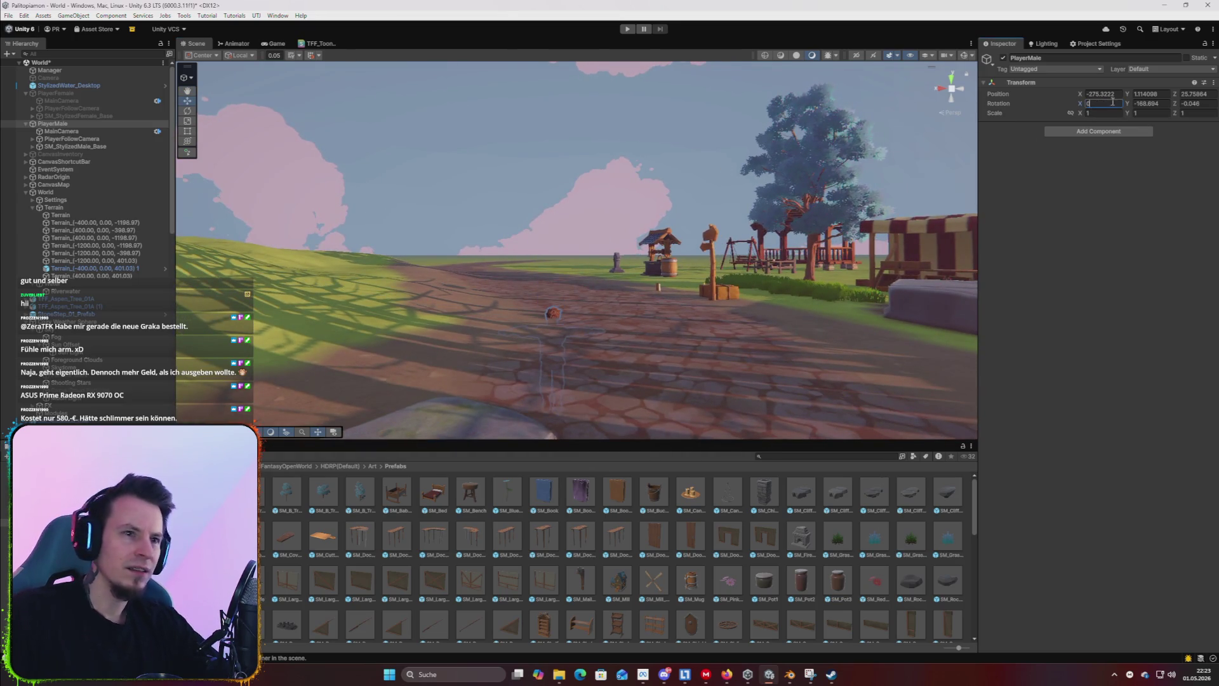
Raise PlayerMale to height 3.37, set Rotation Z to 0, and start Play mode.
drag(810, 231, 619, 348)
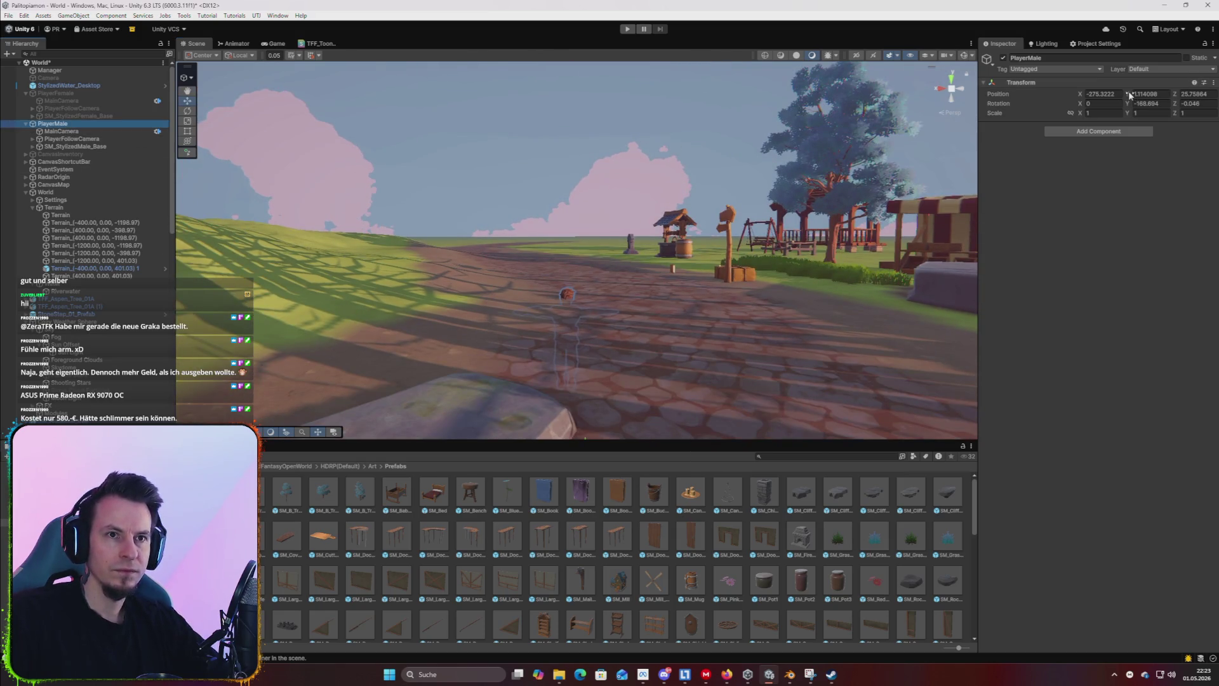
drag(1135, 94, 1166, 92)
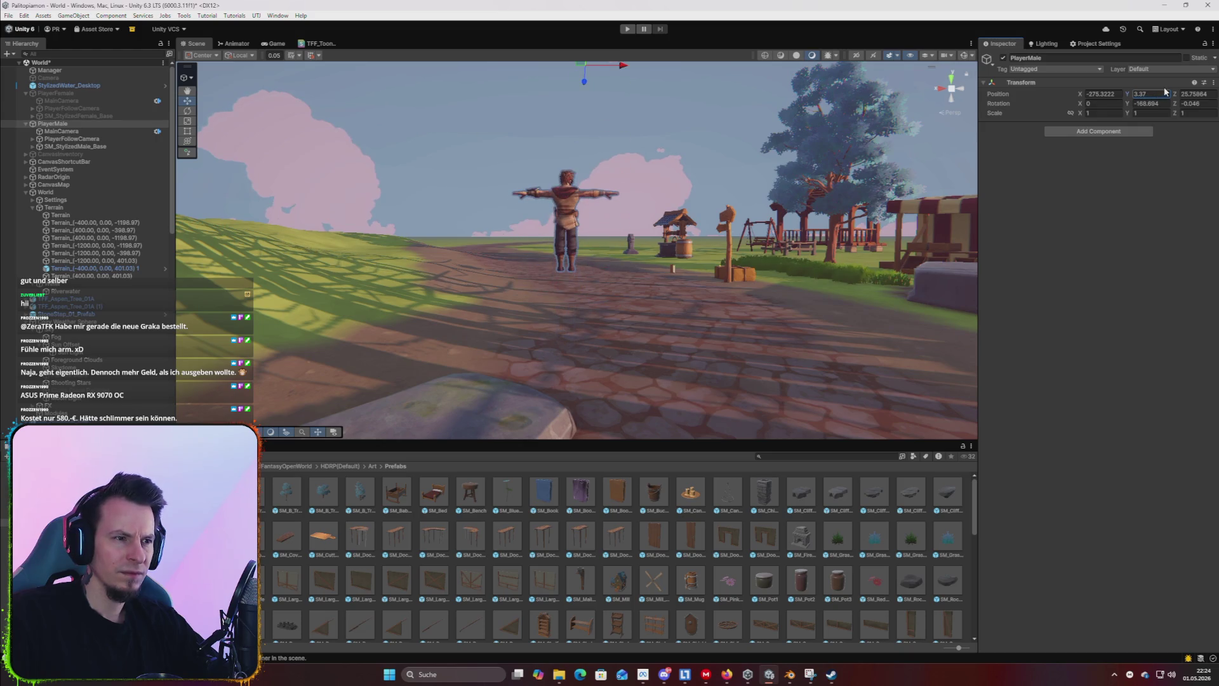
mouse_move(882, 203)
mouse_down()
mouse_move(1099, 250)
mouse_move(1052, 234)
mouse_up()
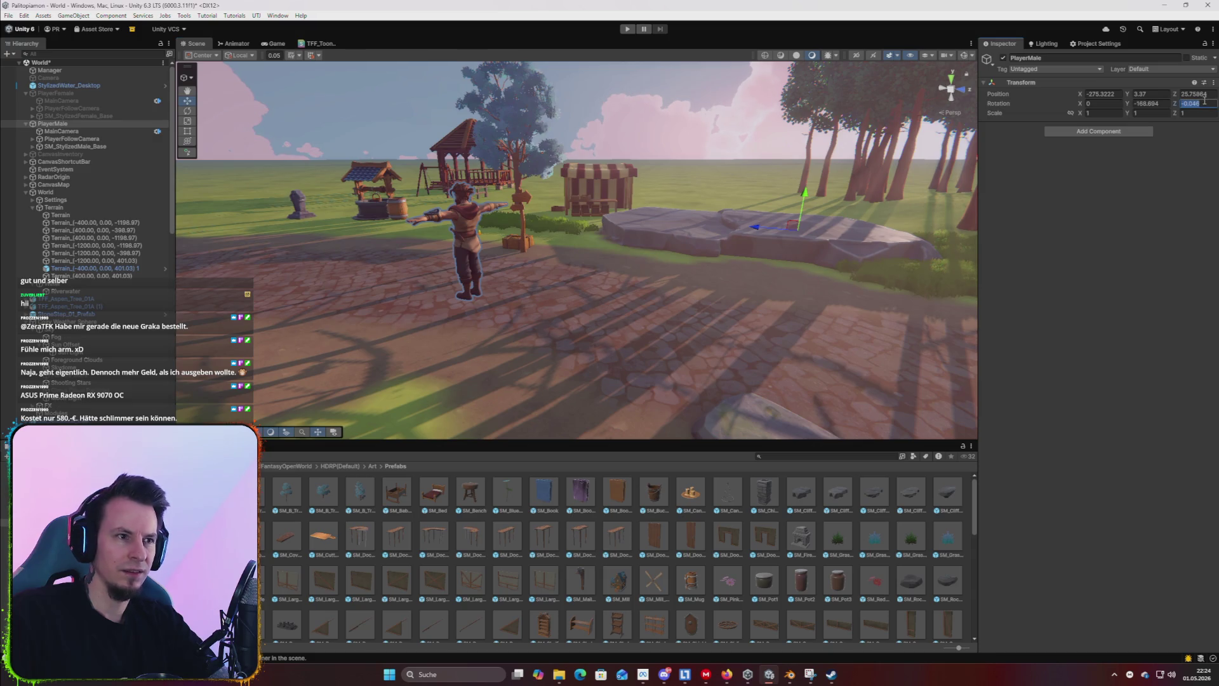
text(0)
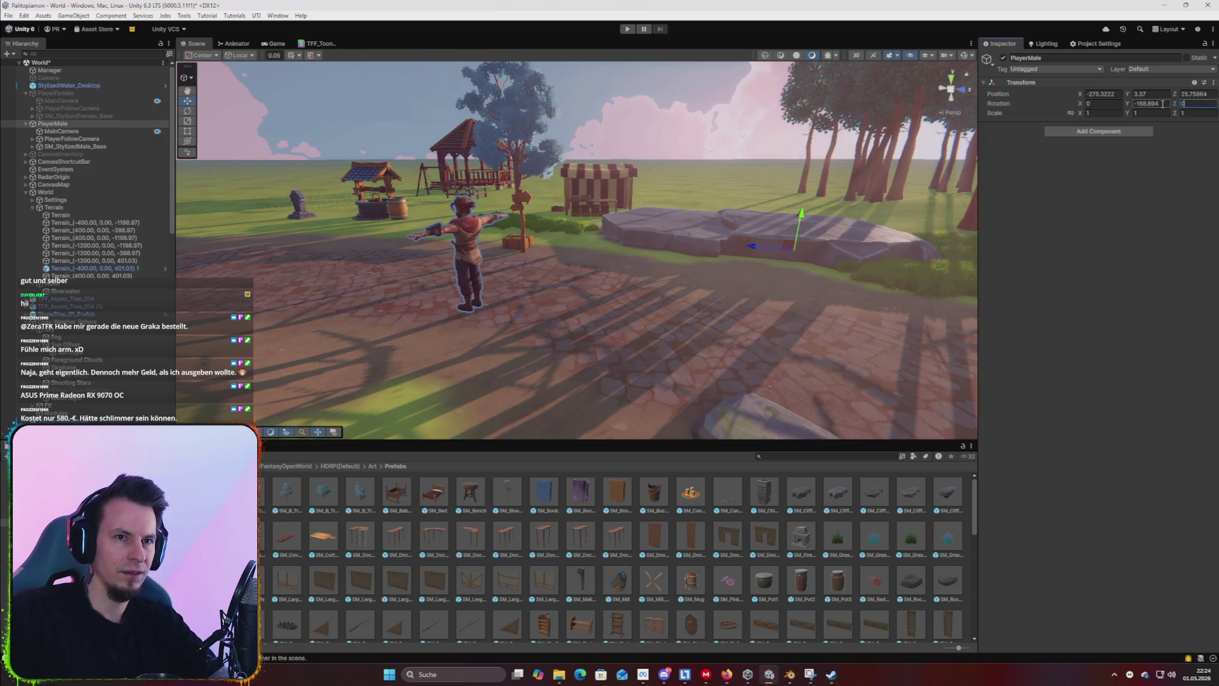
click(628, 29)
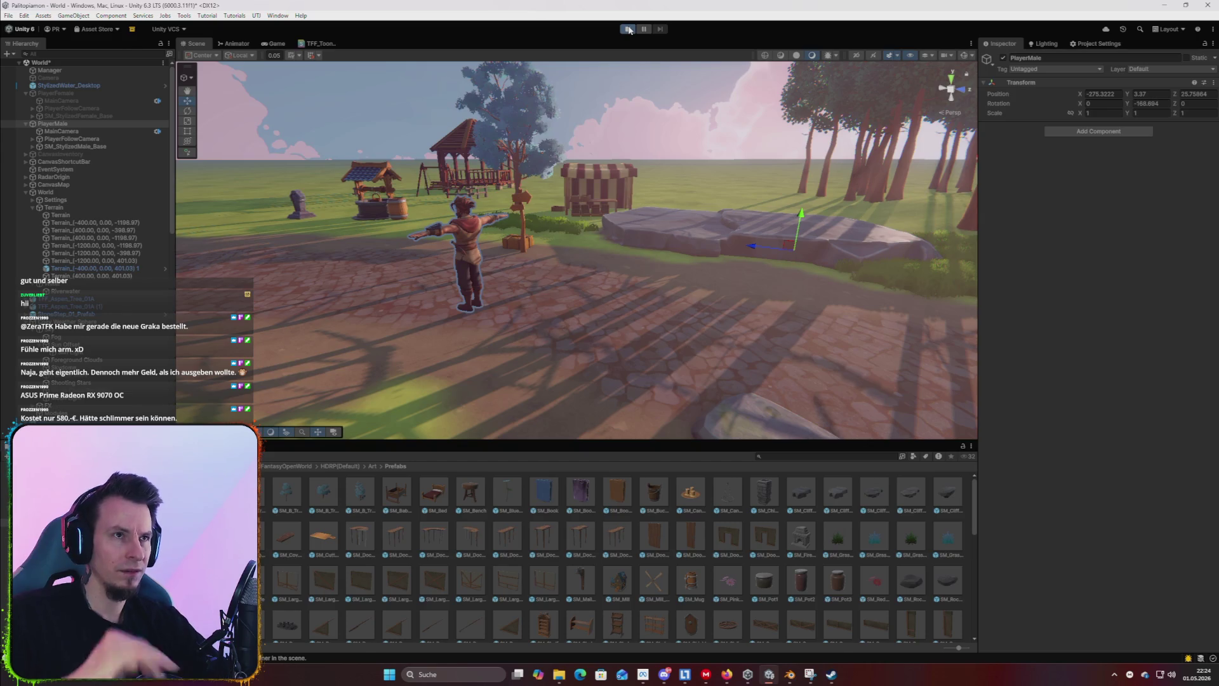
Run the character past the large rock and through the village to the well.
key(w)
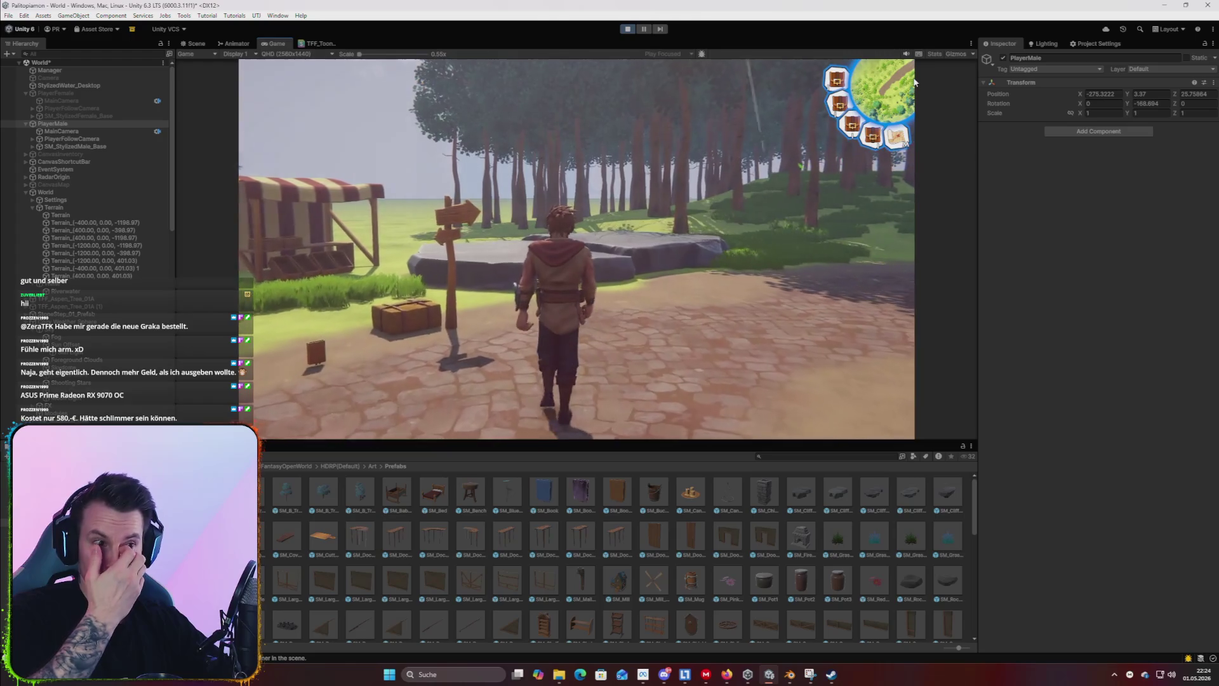
key(s)
key(w)
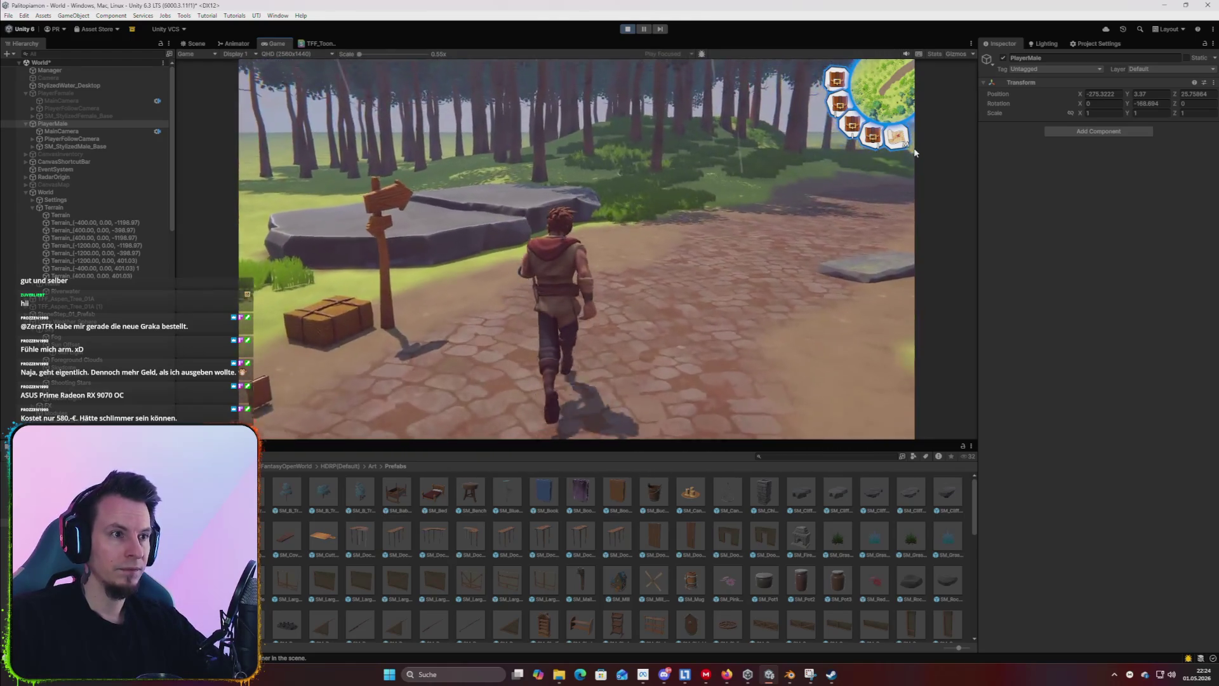
key(w)
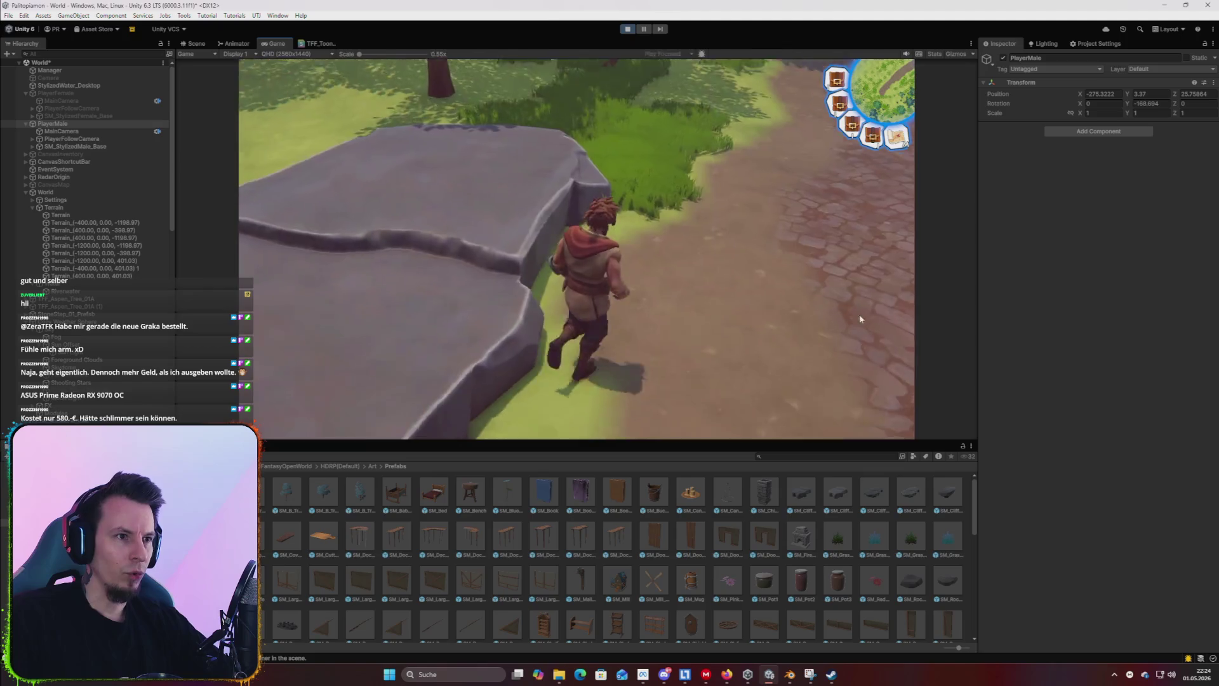
key(w)
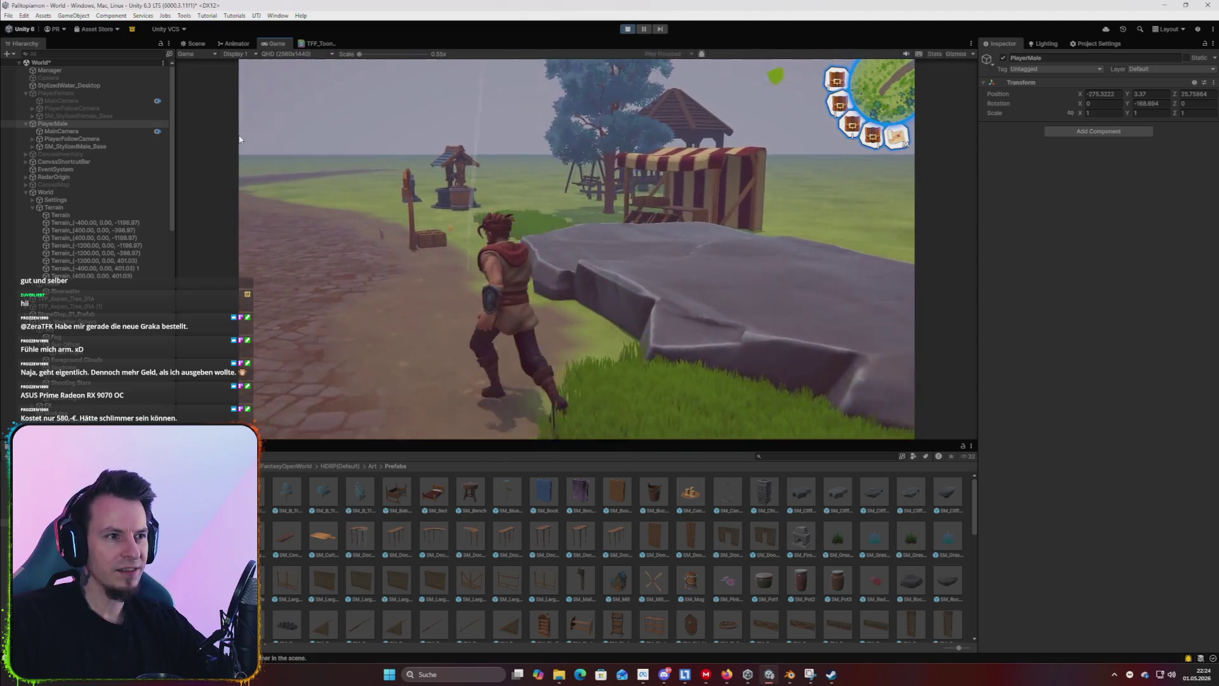
key(w)
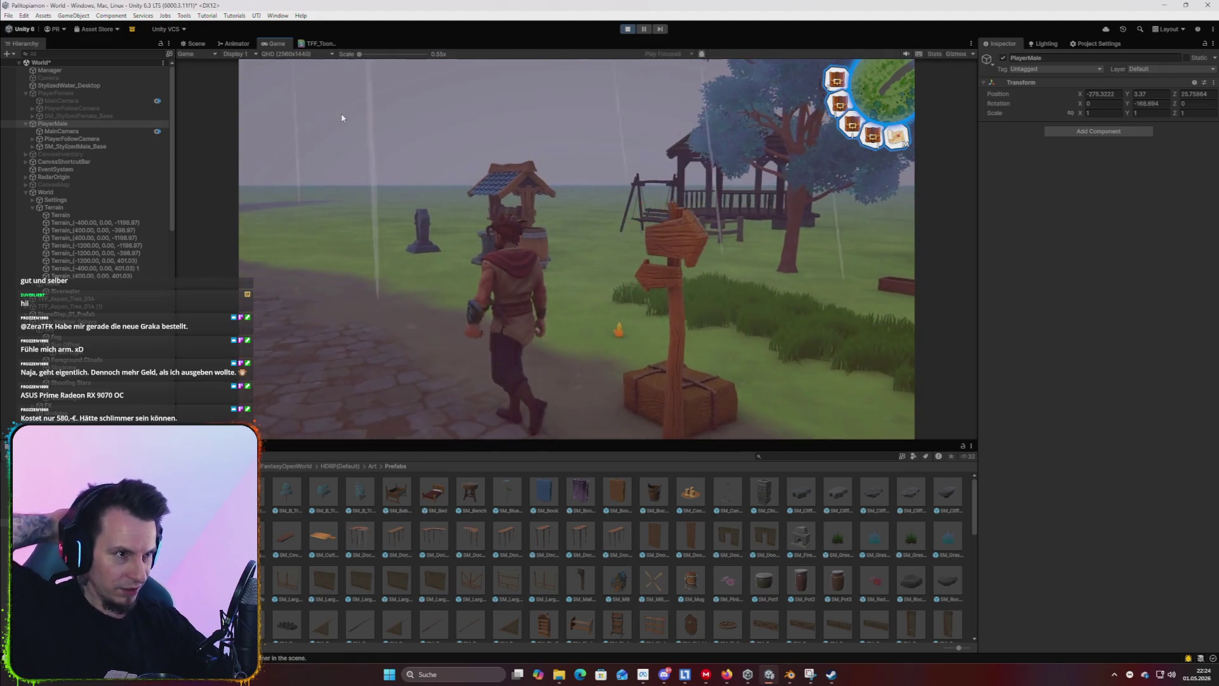
key(w)
key(w)
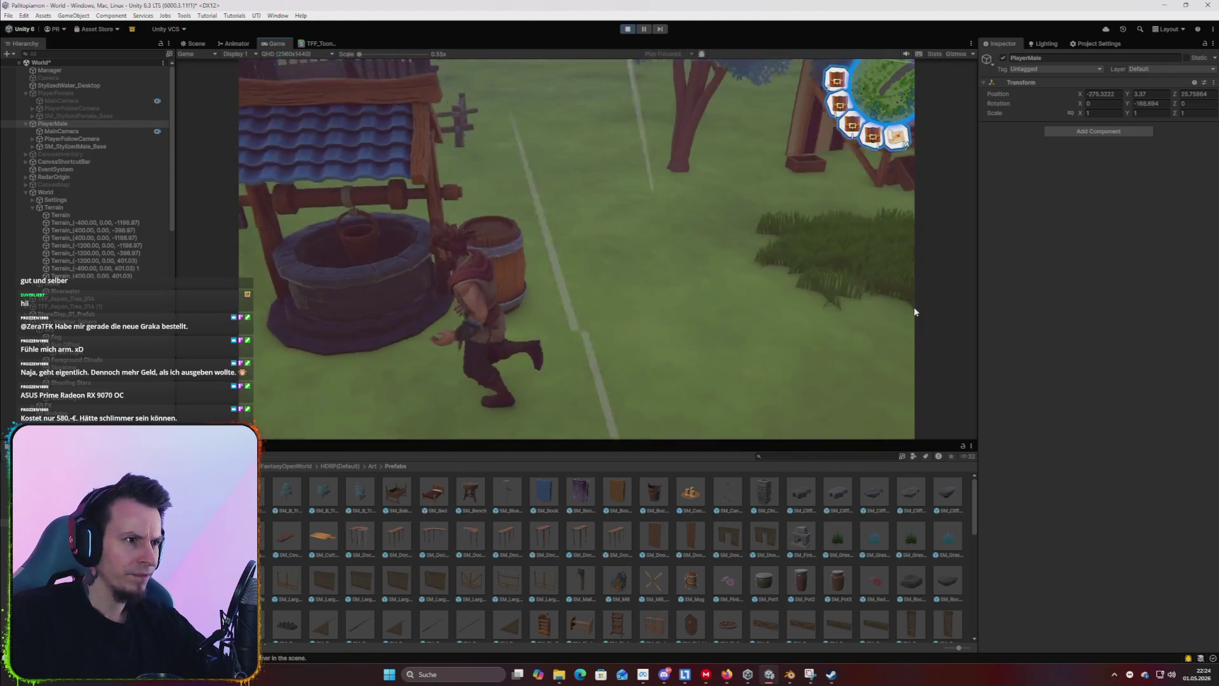
key(w)
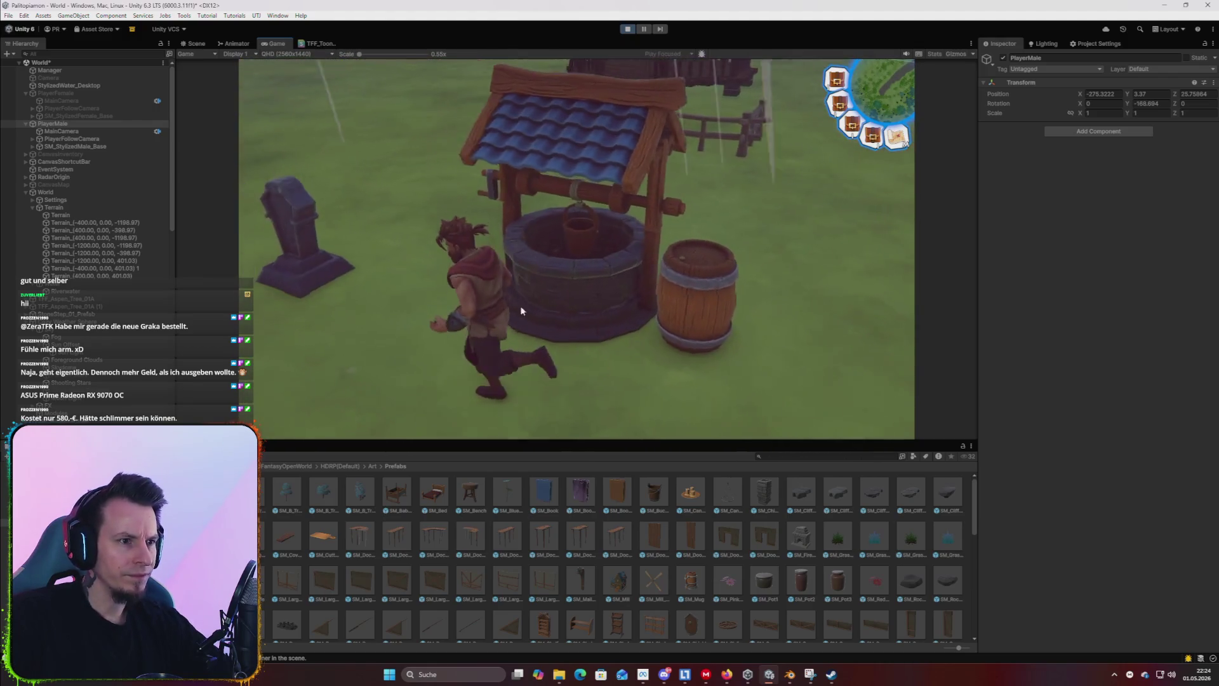
key(w)
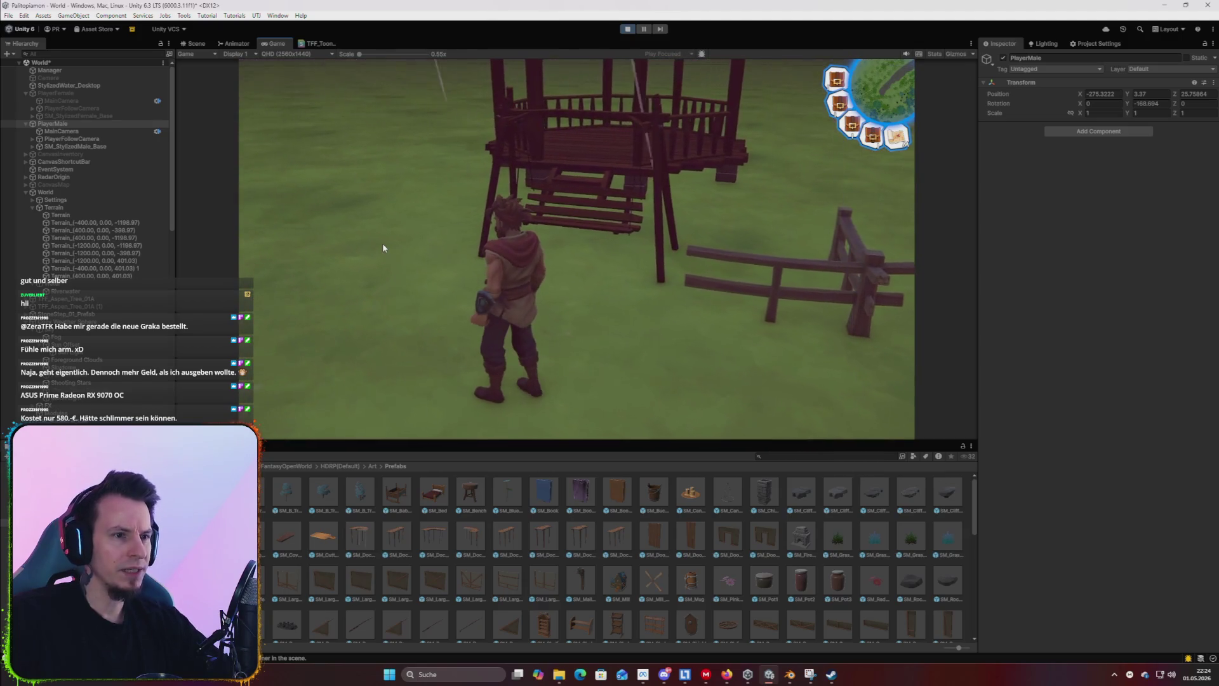
Check the scene view, toggle the world map, and enlarge the Game view.
key(ctrl+1)
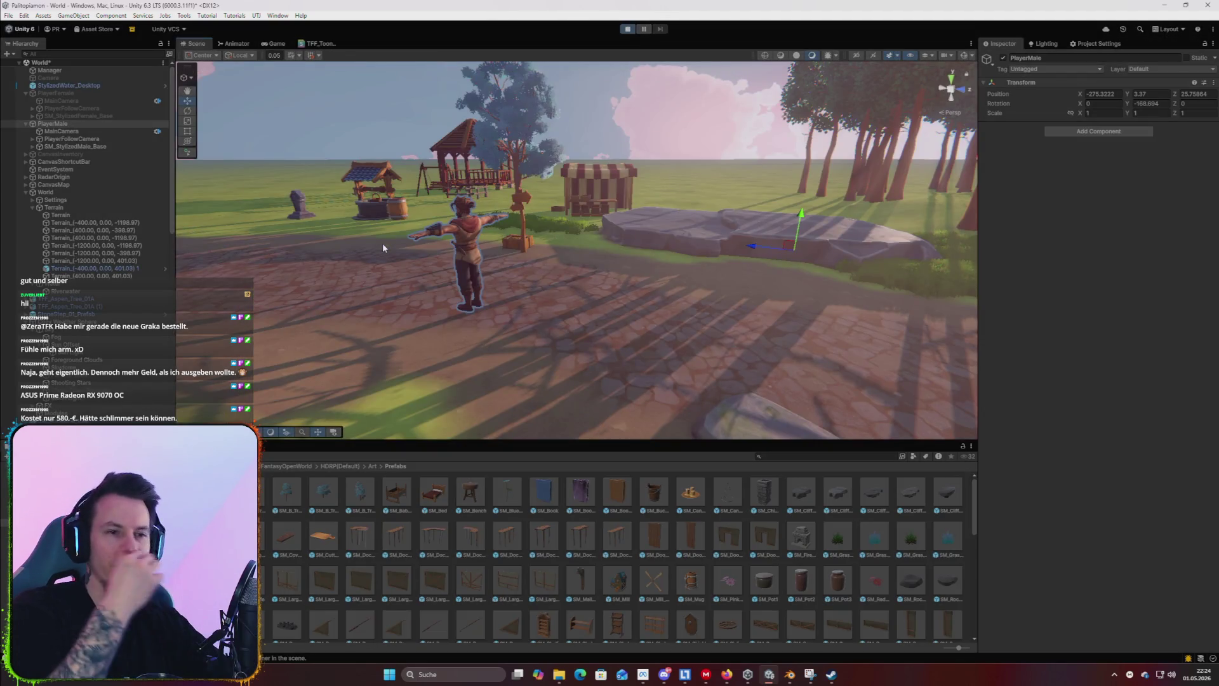
key(ctrl+2)
key(m)
drag(775, 441, 776, 509)
key(m)
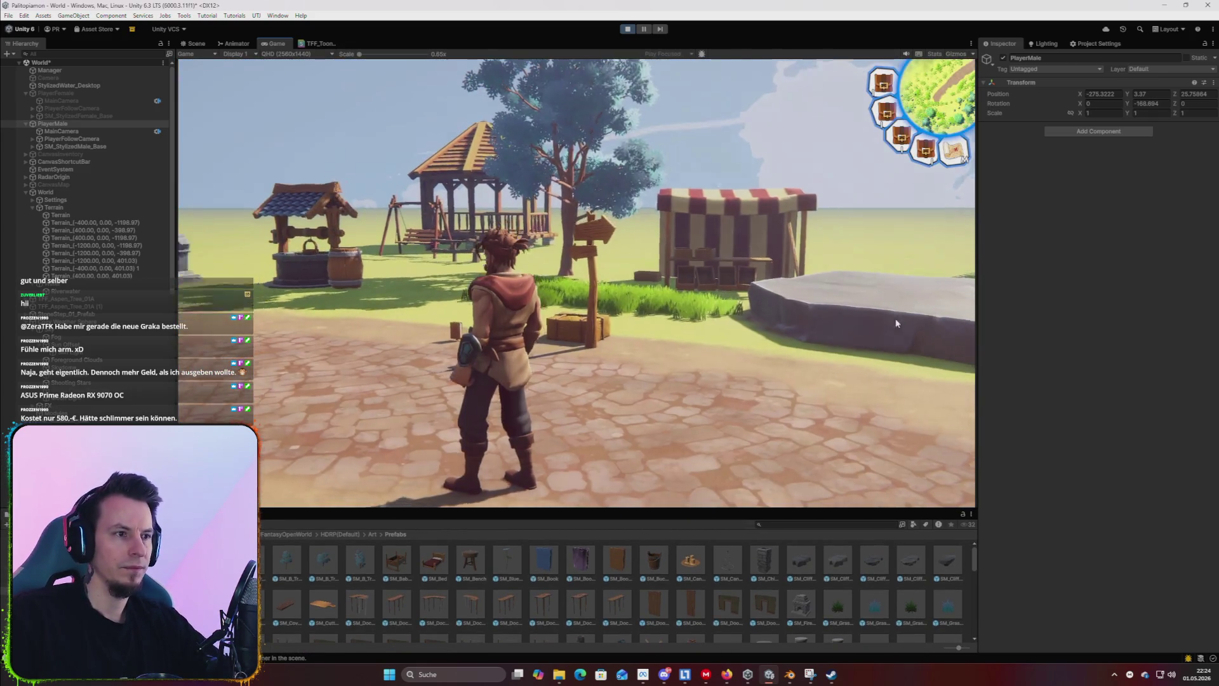
Run the character past the market stall, up the porch steps, and around the well.
key(w)
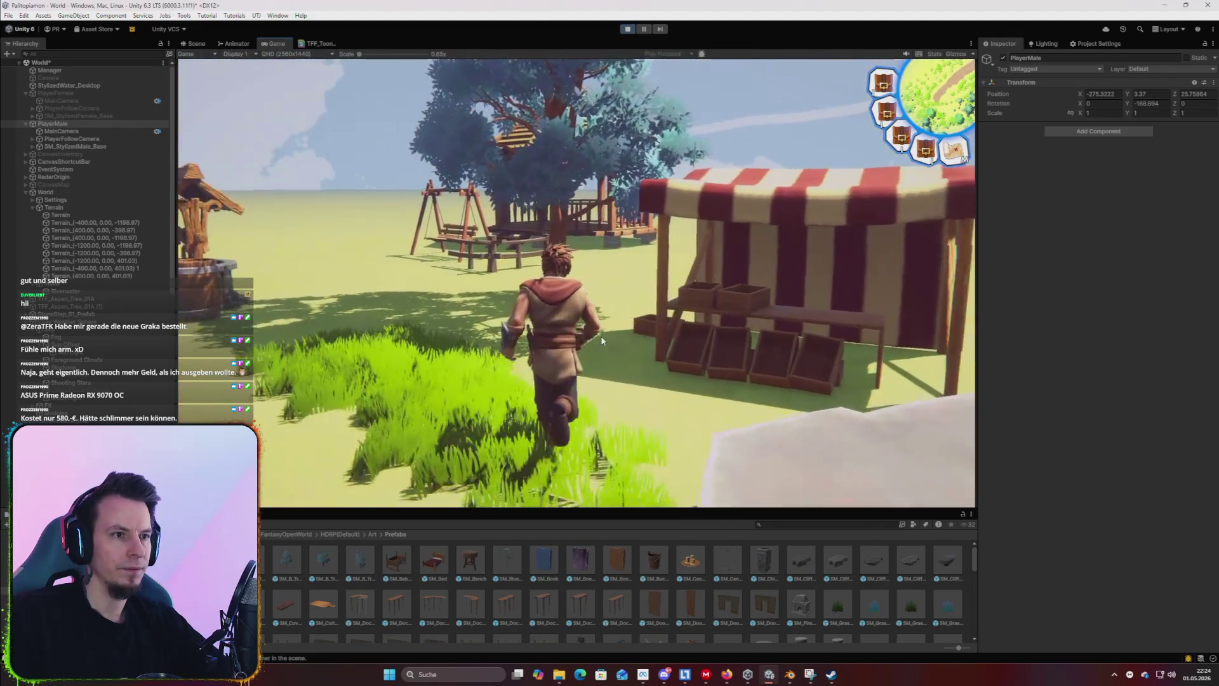
key(a)
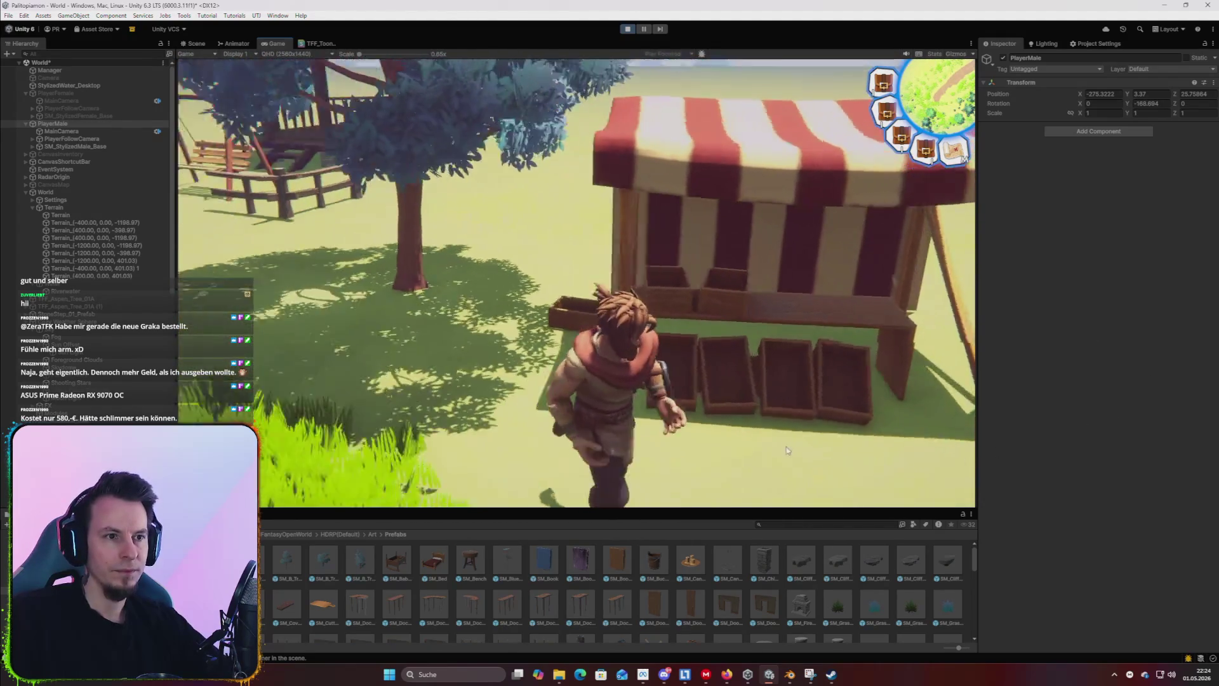
key(w)
key(w)
key(w)
key(w)
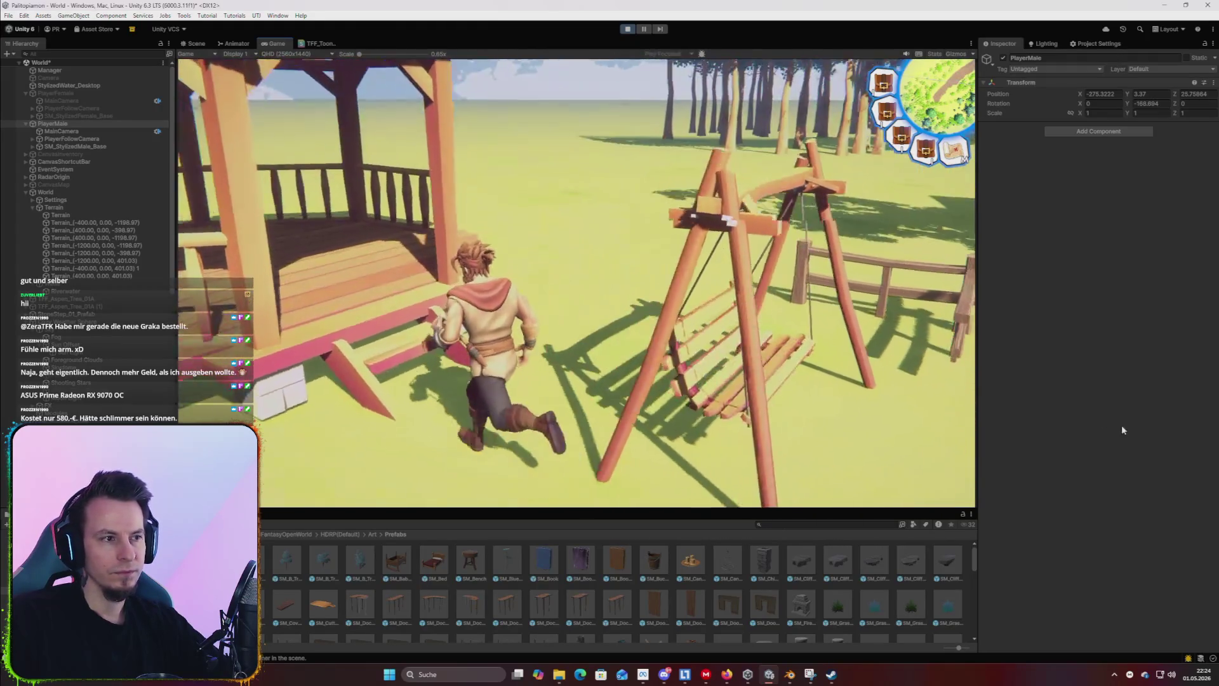
key(w)
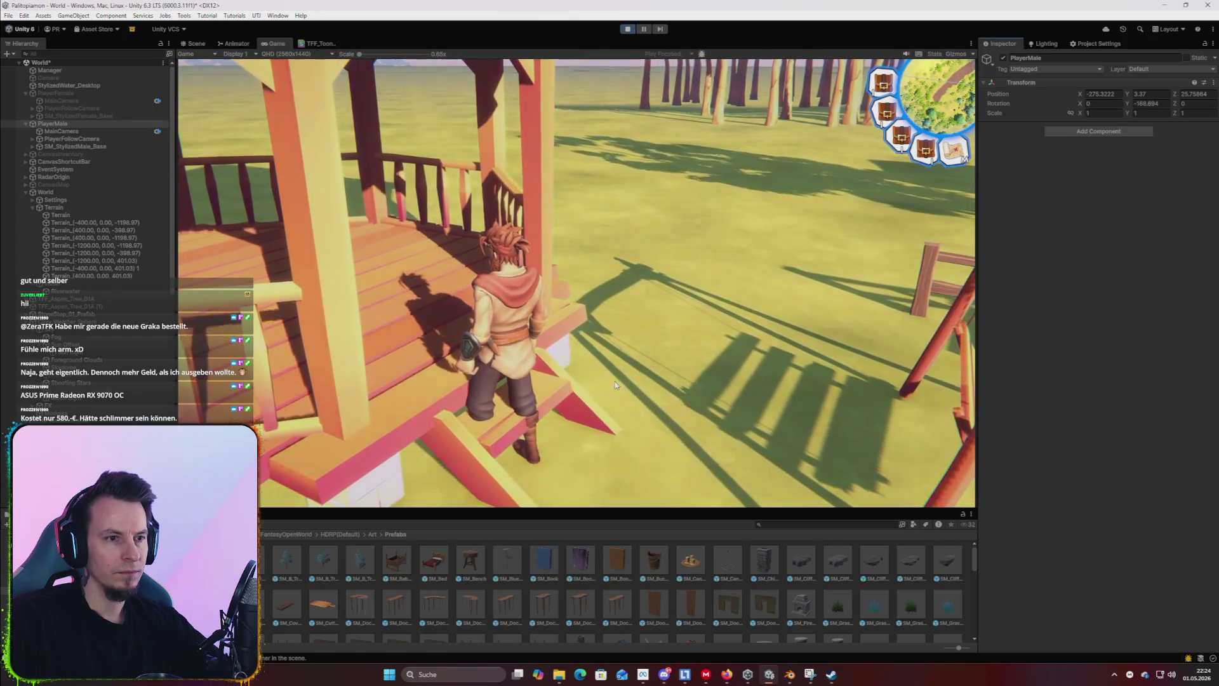
key(w)
key(w)
key(w)
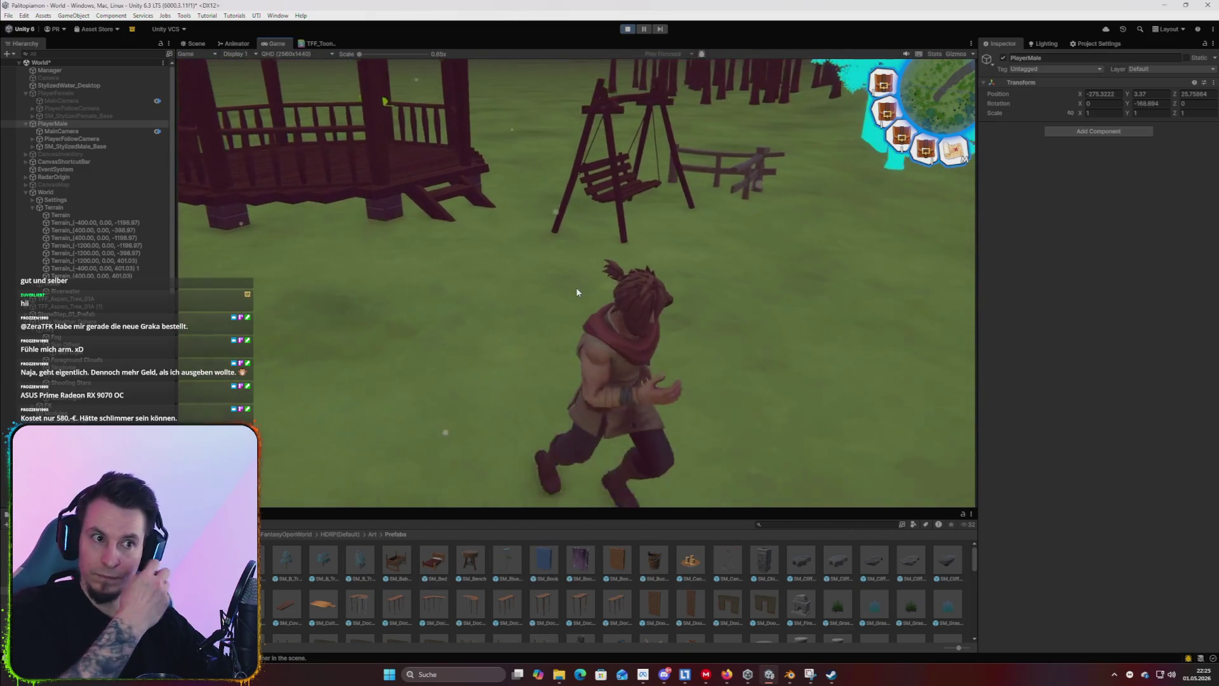
key(w)
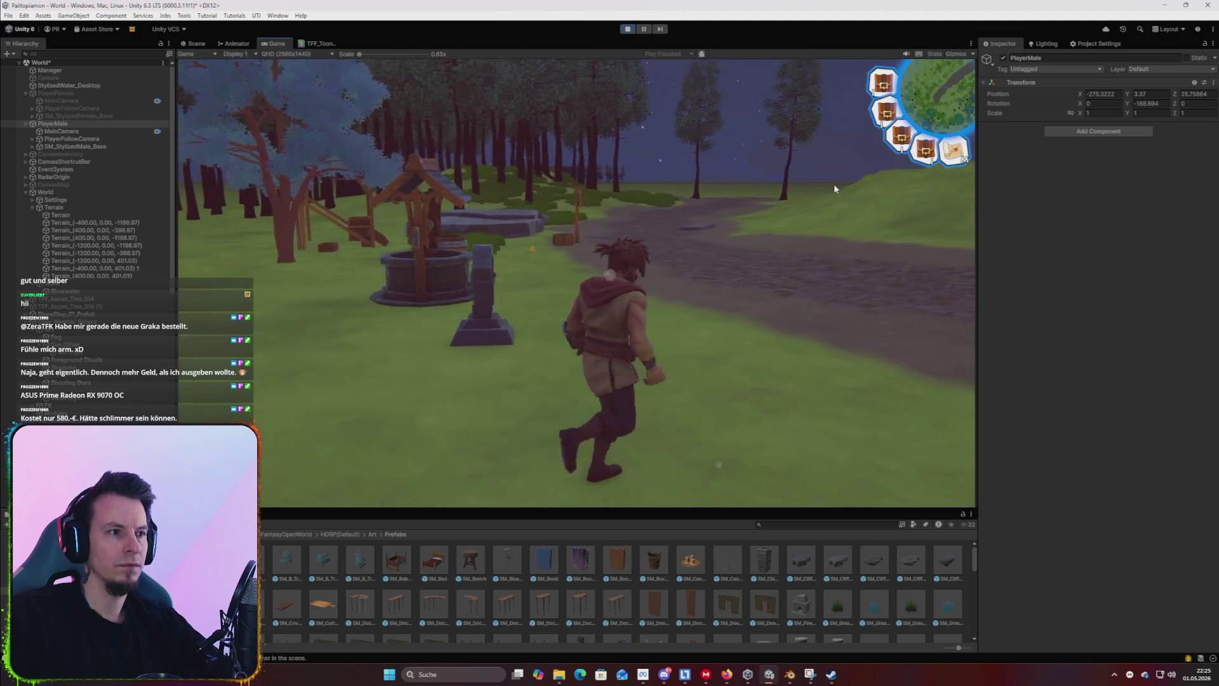
key(w)
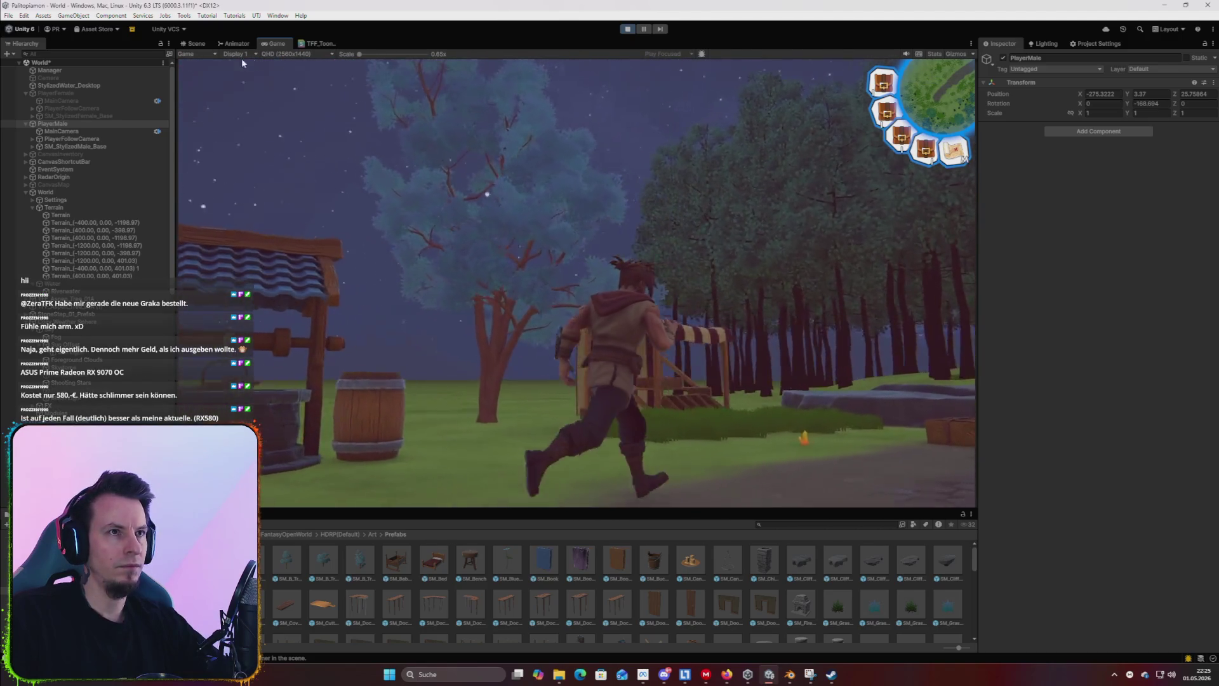
key(w)
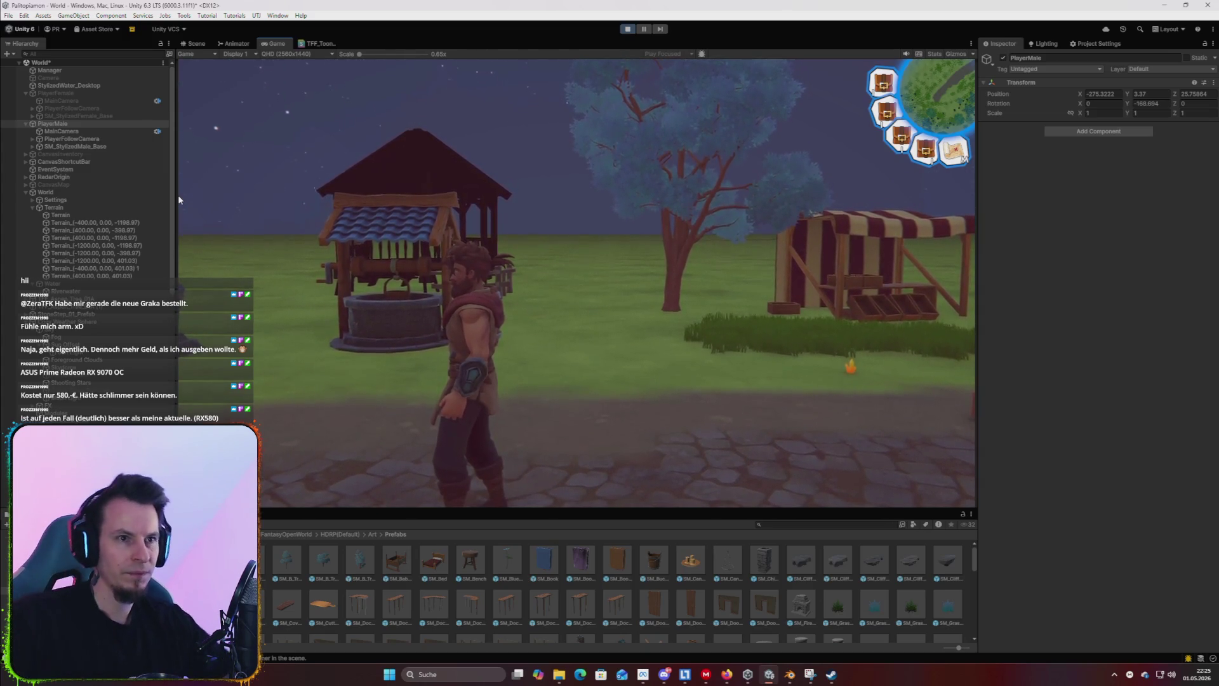
key(w)
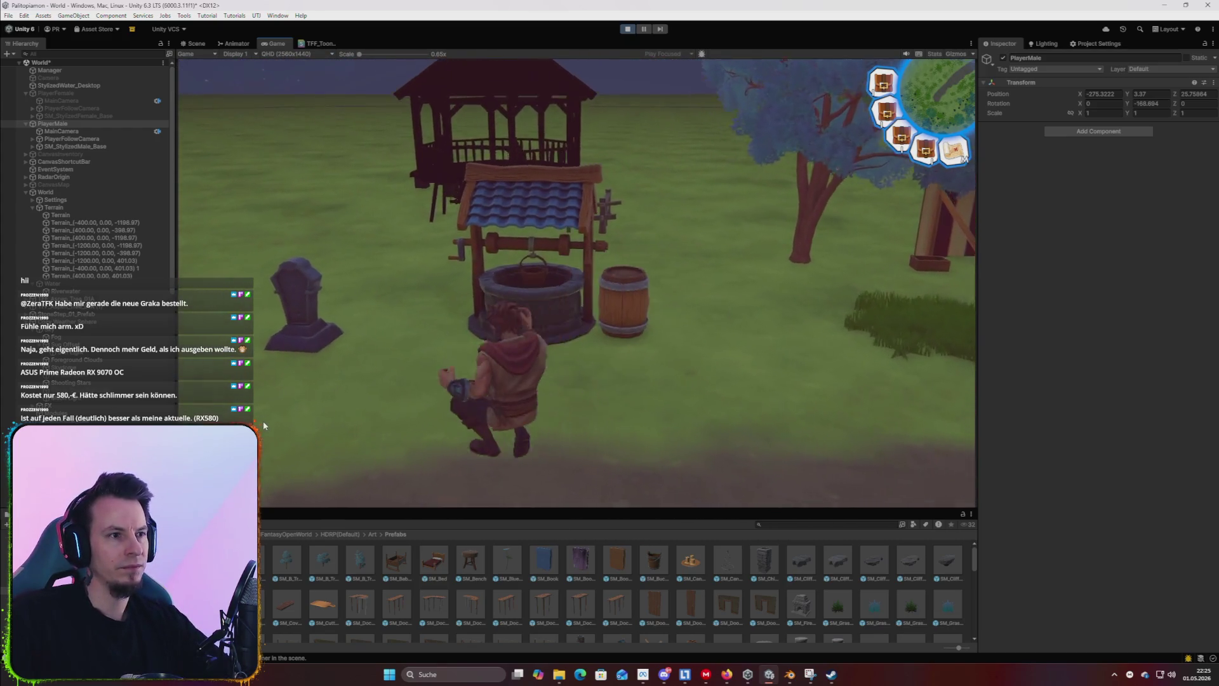
key(a)
key(d)
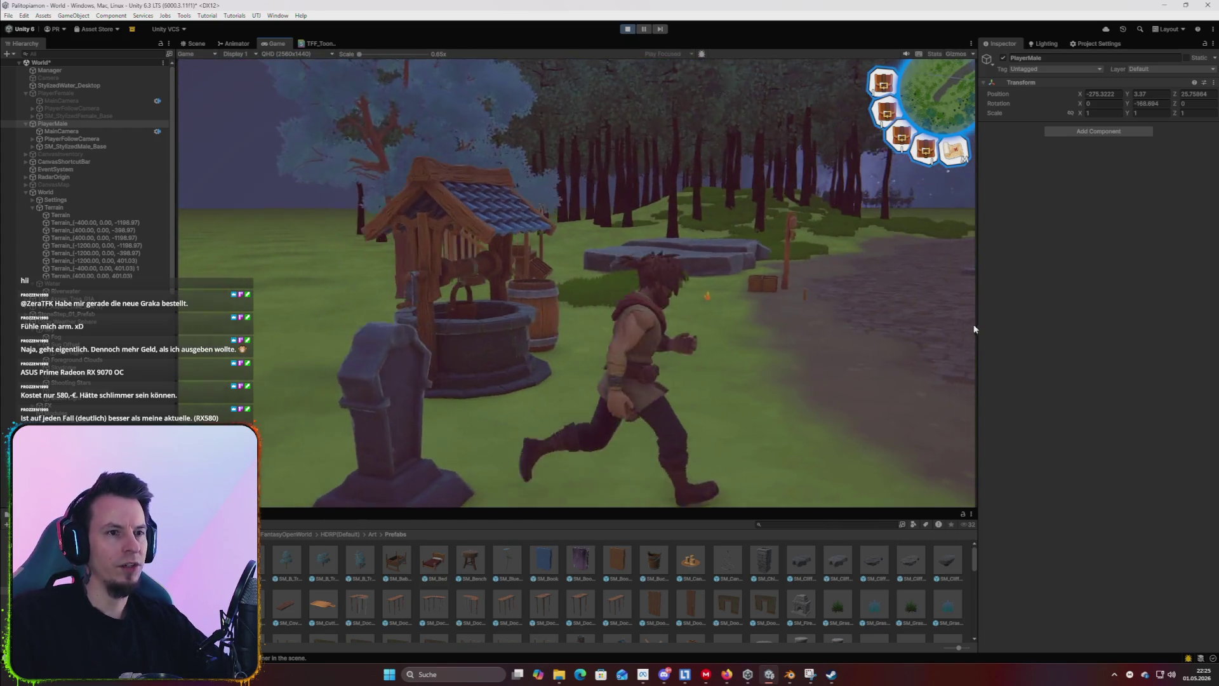
key(w)
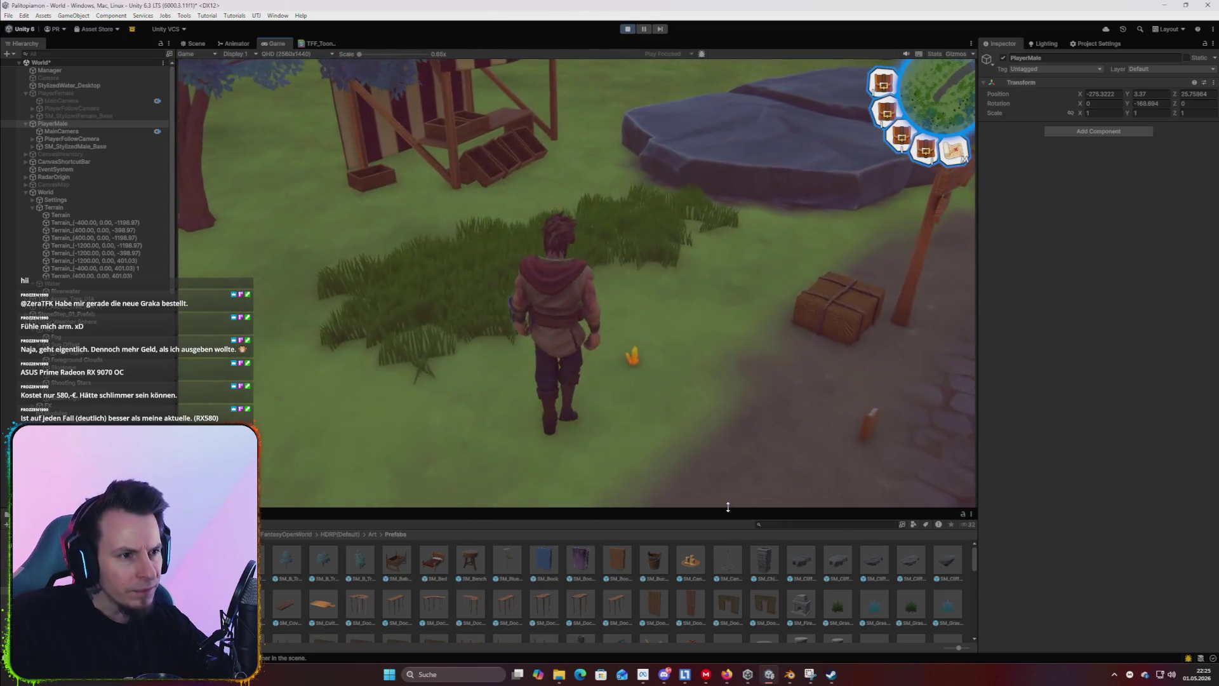
key(super)
Stop Play mode and fly the Scene camera above the village well and barrel.
click(628, 29)
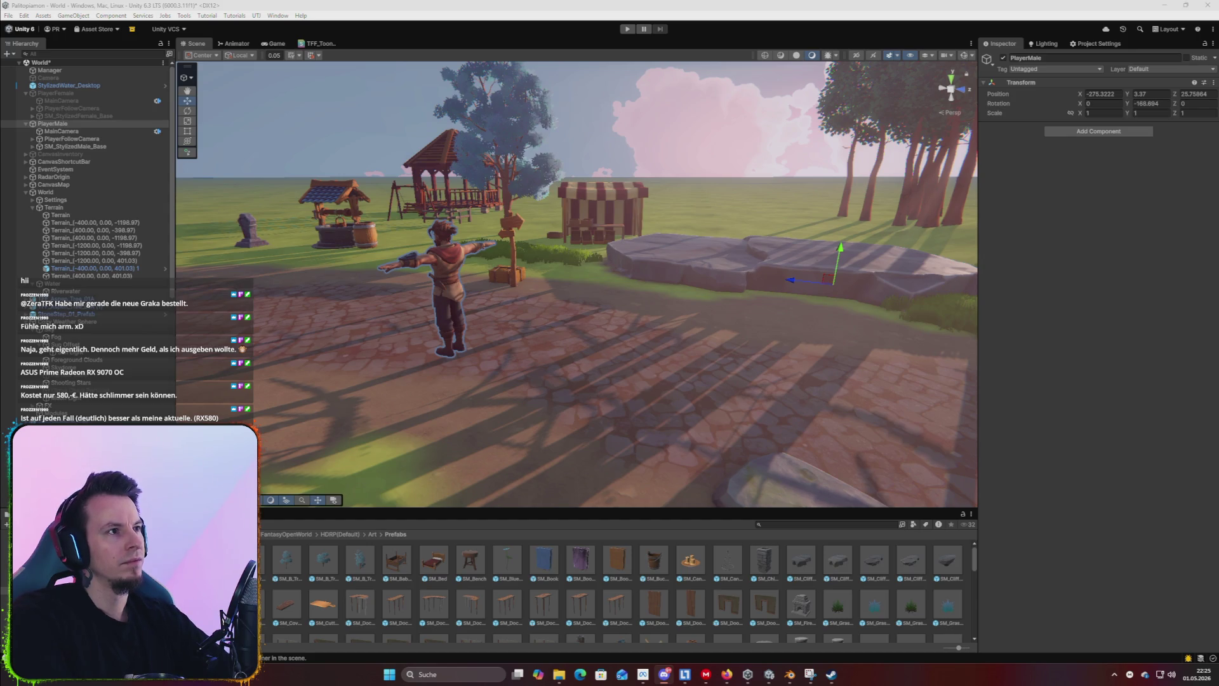
drag(711, 330, 754, 362)
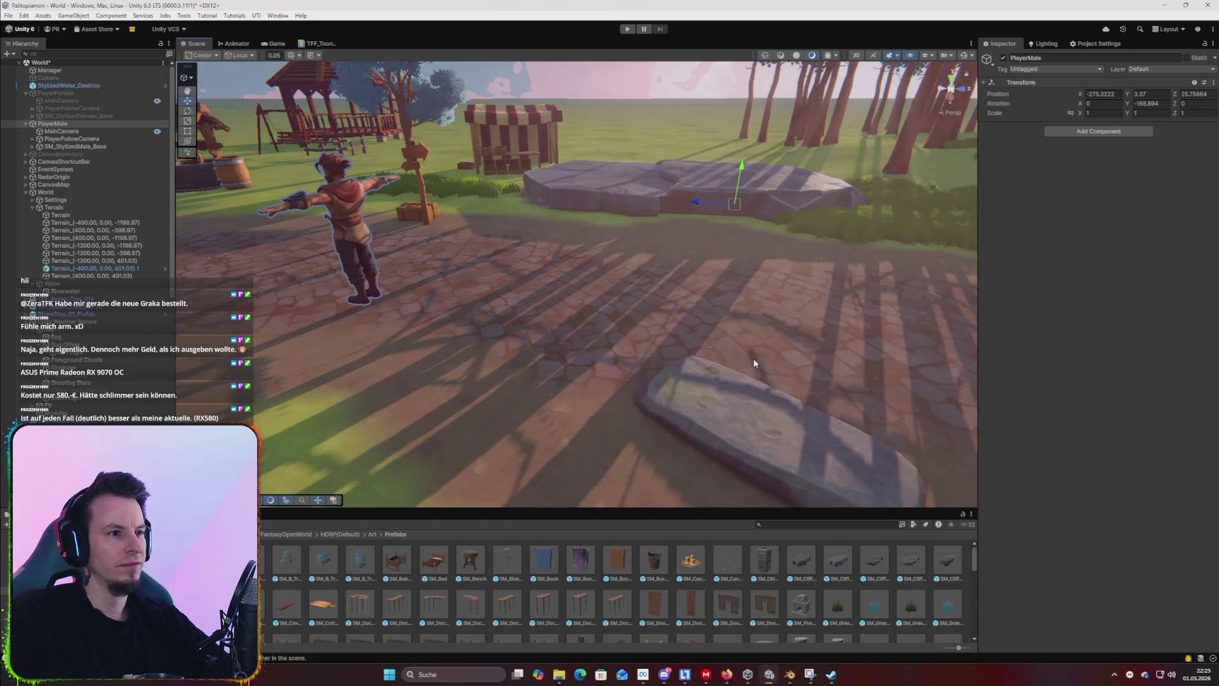
mouse_move(687, 296)
mouse_down()
mouse_move(700, 129)
mouse_move(785, 122)
mouse_move(788, 109)
mouse_move(806, 134)
mouse_up()
key(w)
scroll(689, 591, down, 5)
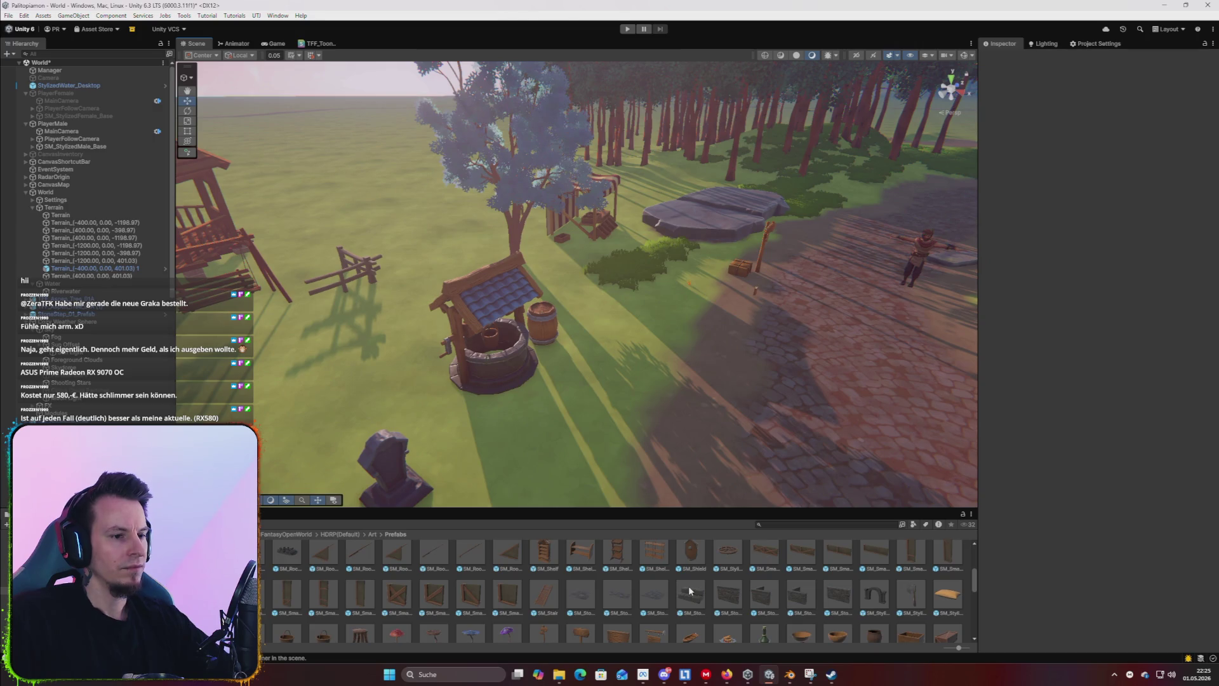
Try a tall wooden shelf beside the well, then remove it.
mouse_move(549, 559)
mouse_down()
mouse_move(546, 391)
mouse_move(583, 413)
mouse_up()
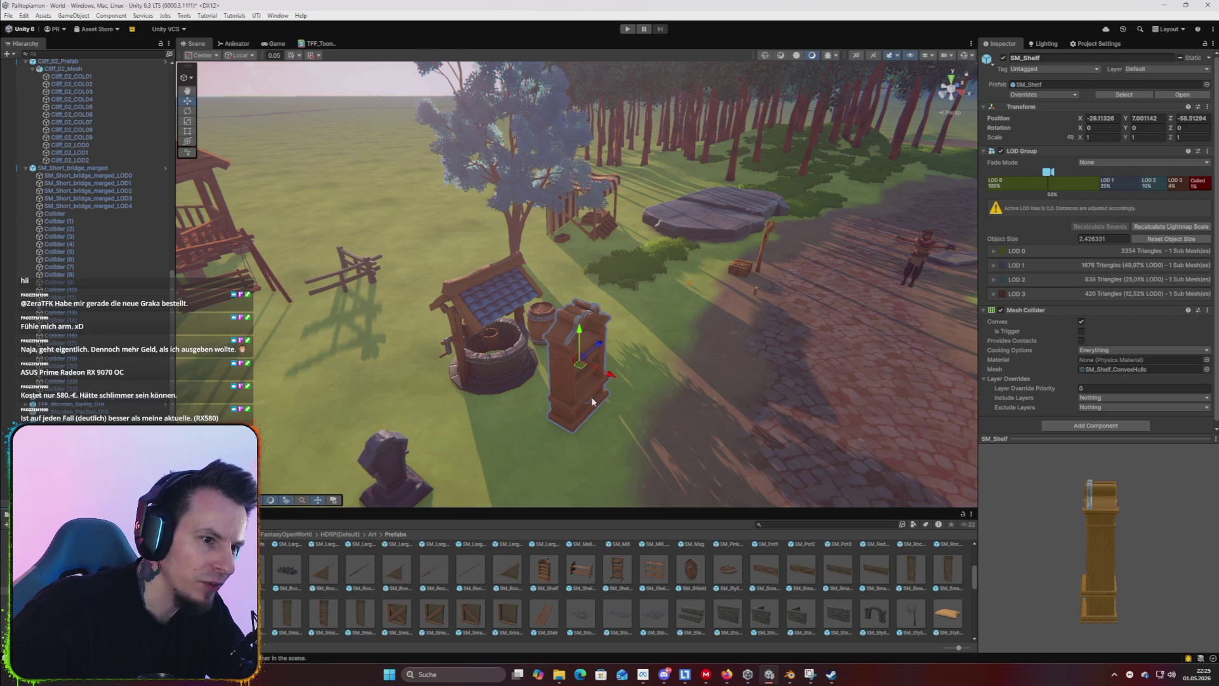
key(Delete)
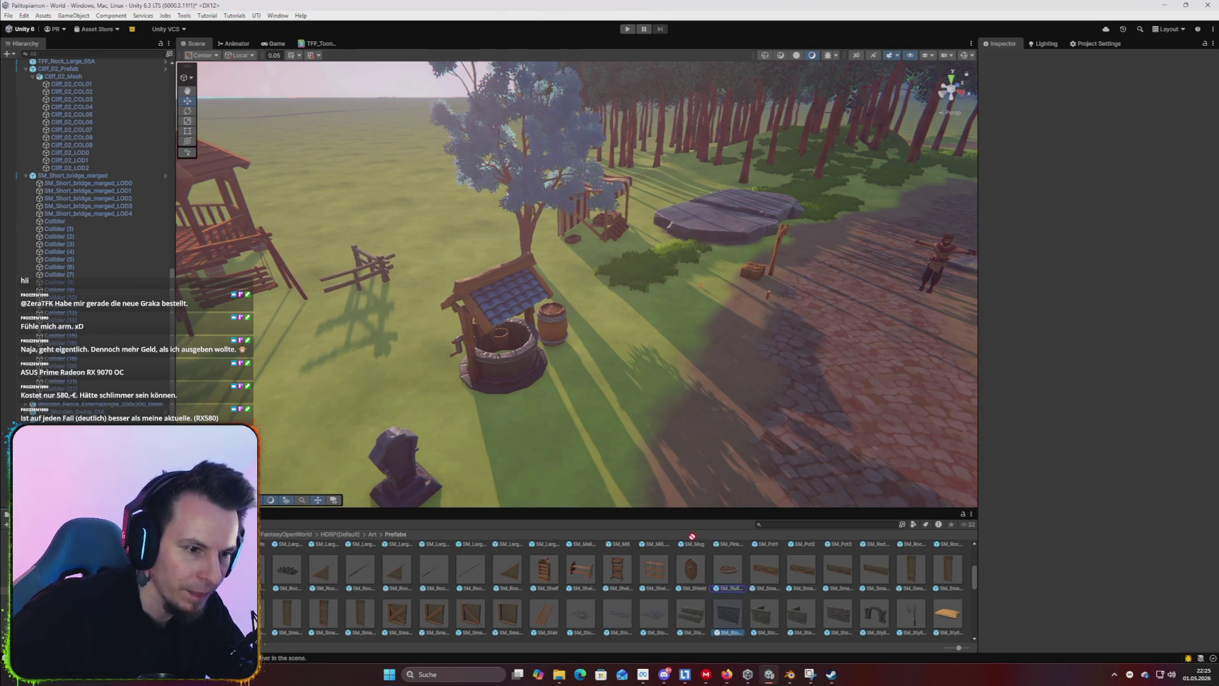
mouse_move(660, 398)
mouse_down()
mouse_move(707, 400)
mouse_move(457, 403)
mouse_move(593, 383)
mouse_move(356, 439)
mouse_move(368, 445)
mouse_up()
Place a stone wall and turn it about -14.5 degrees around Y.
mouse_move(730, 618)
mouse_down()
mouse_move(620, 429)
mouse_move(702, 480)
mouse_move(646, 401)
mouse_up()
key(e)
drag(595, 286, 592, 254)
key(w)
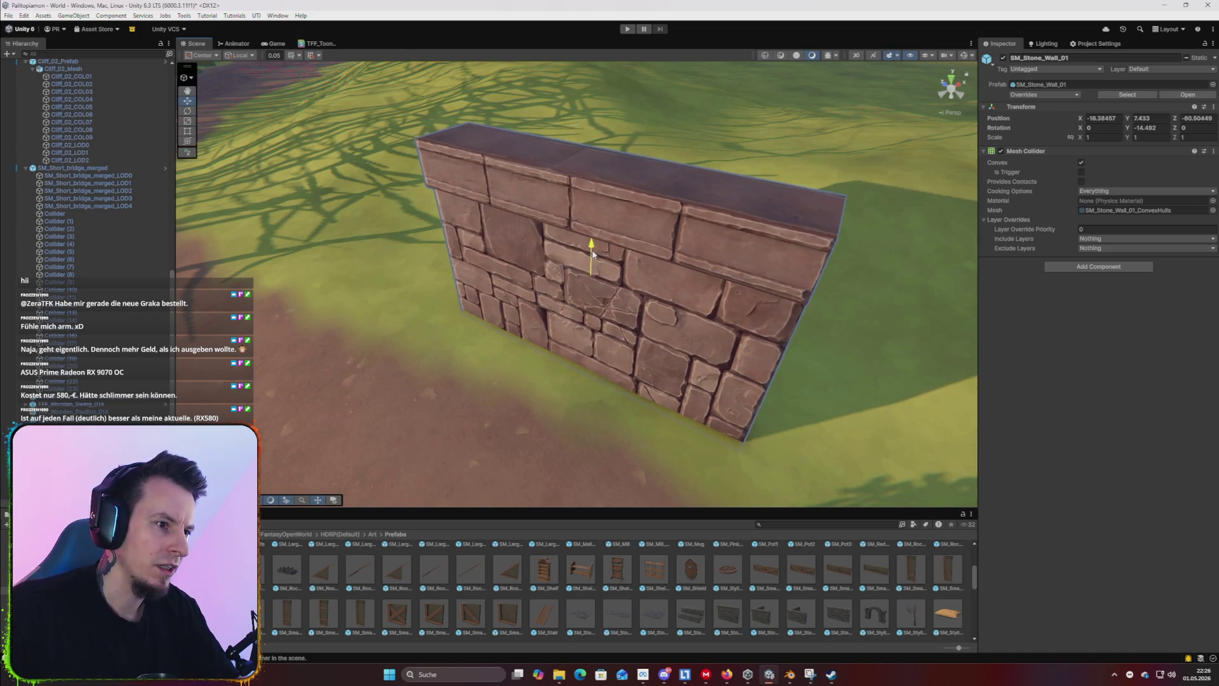
scroll(588, 261, up, 3)
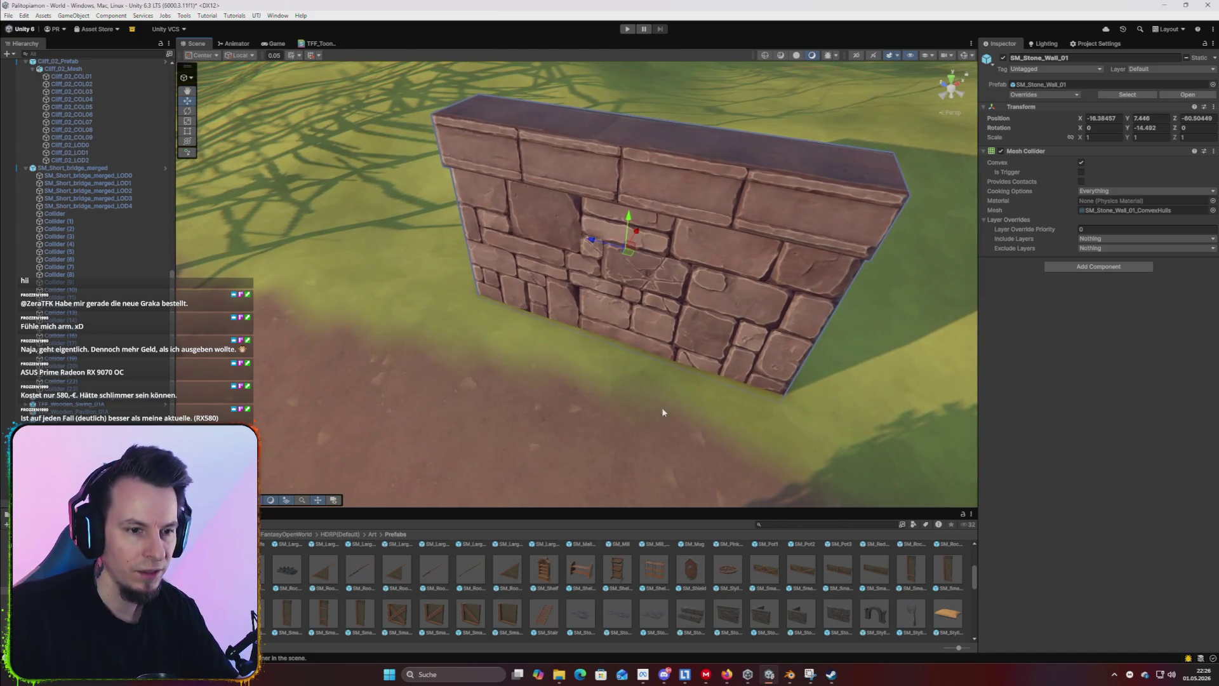
scroll(796, 611, down, 5)
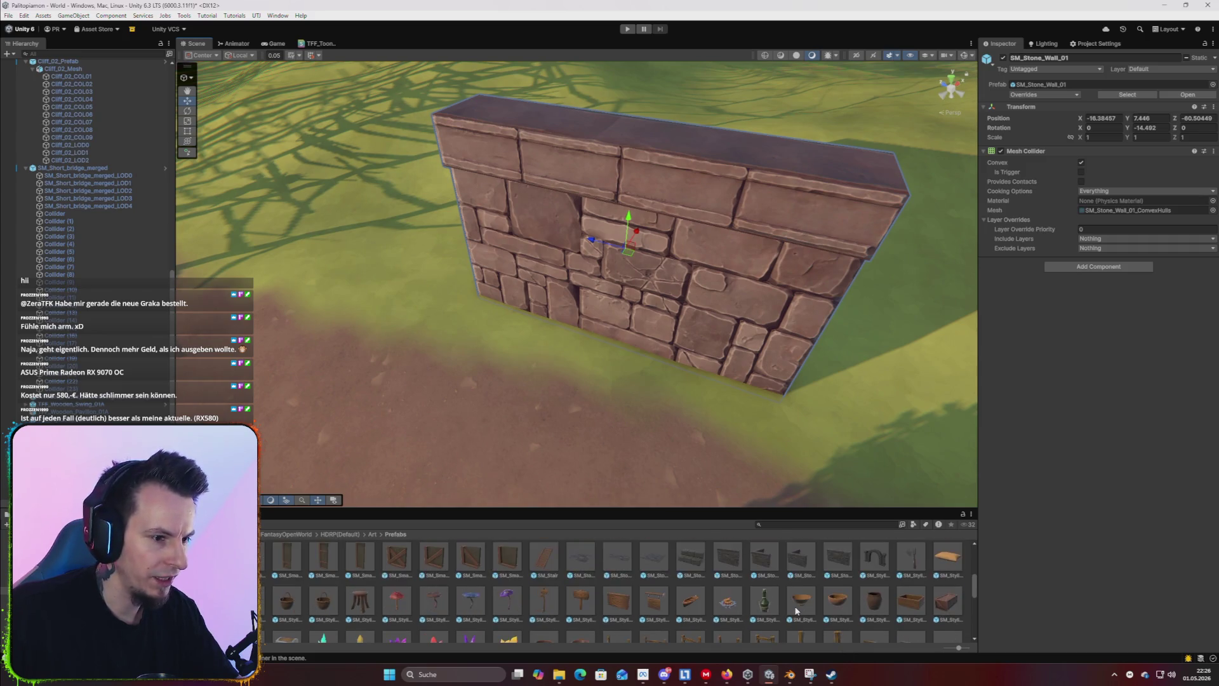
scroll(796, 611, up, 5)
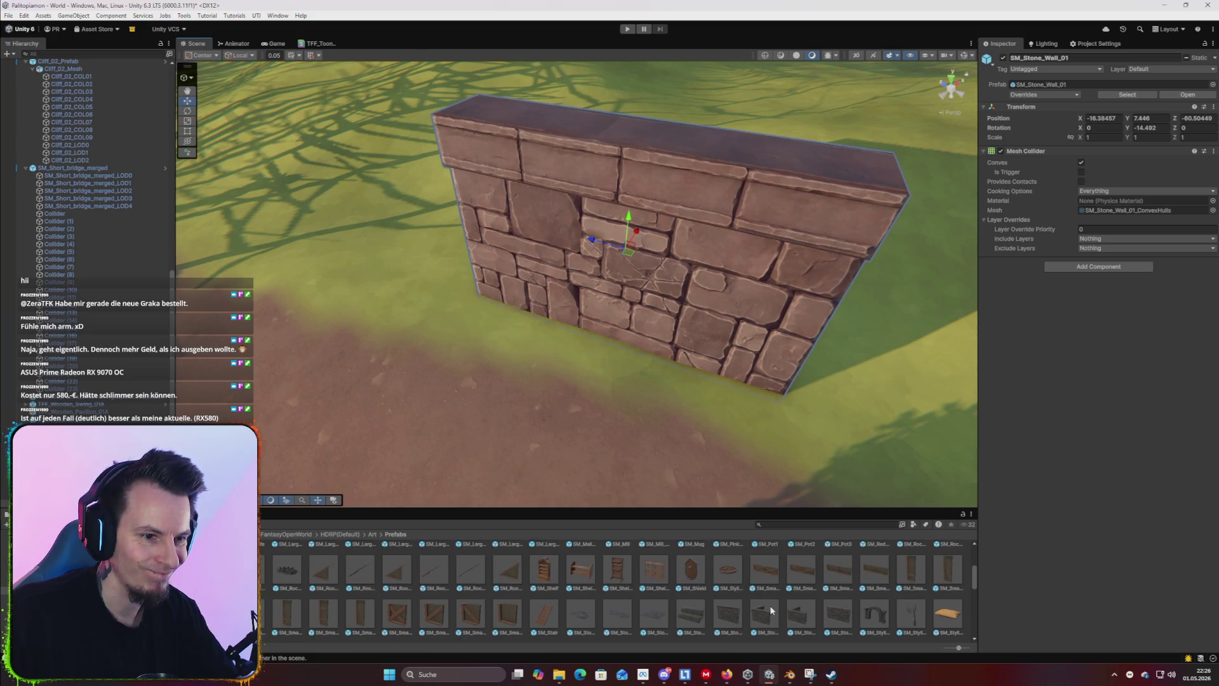
Place the second wall, SM_Stone_Wall_02, and slide it flush with the first at the corner.
drag(756, 615, 349, 248)
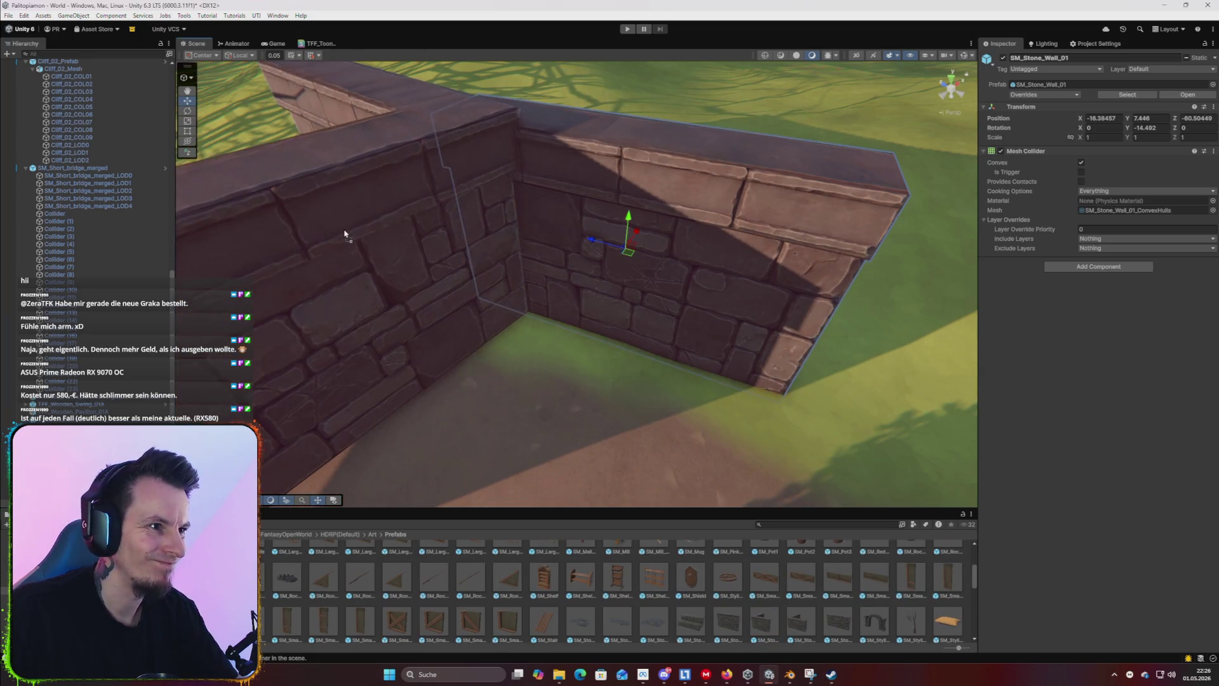
mouse_move(577, 353)
mouse_down()
mouse_move(445, 271)
mouse_move(235, 269)
mouse_move(307, 325)
mouse_up()
key(w)
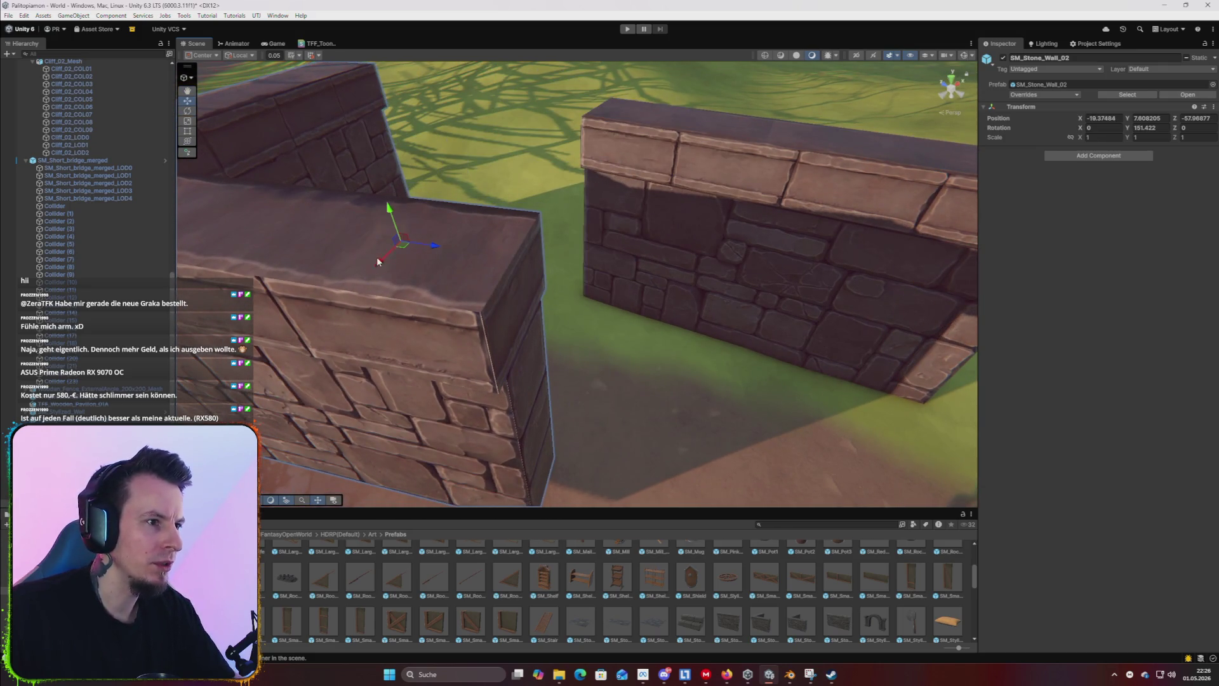
mouse_move(376, 265)
mouse_down()
mouse_move(473, 169)
mouse_move(502, 181)
mouse_up()
drag(501, 111, 508, 127)
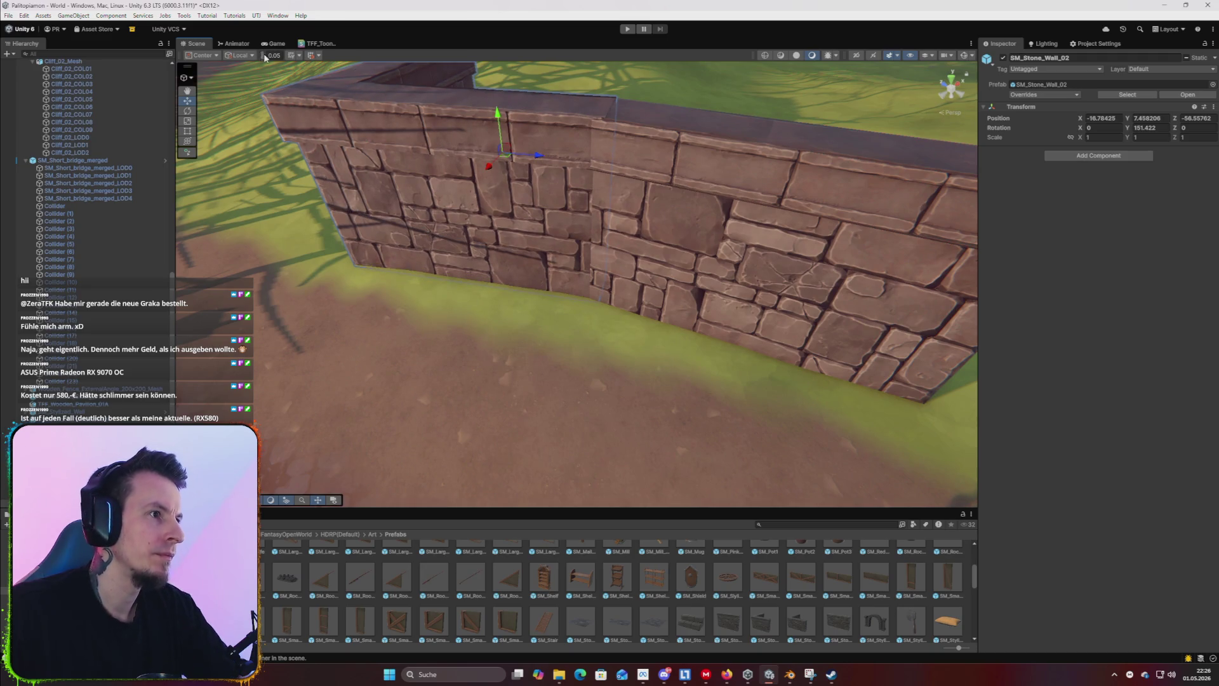
key(f)
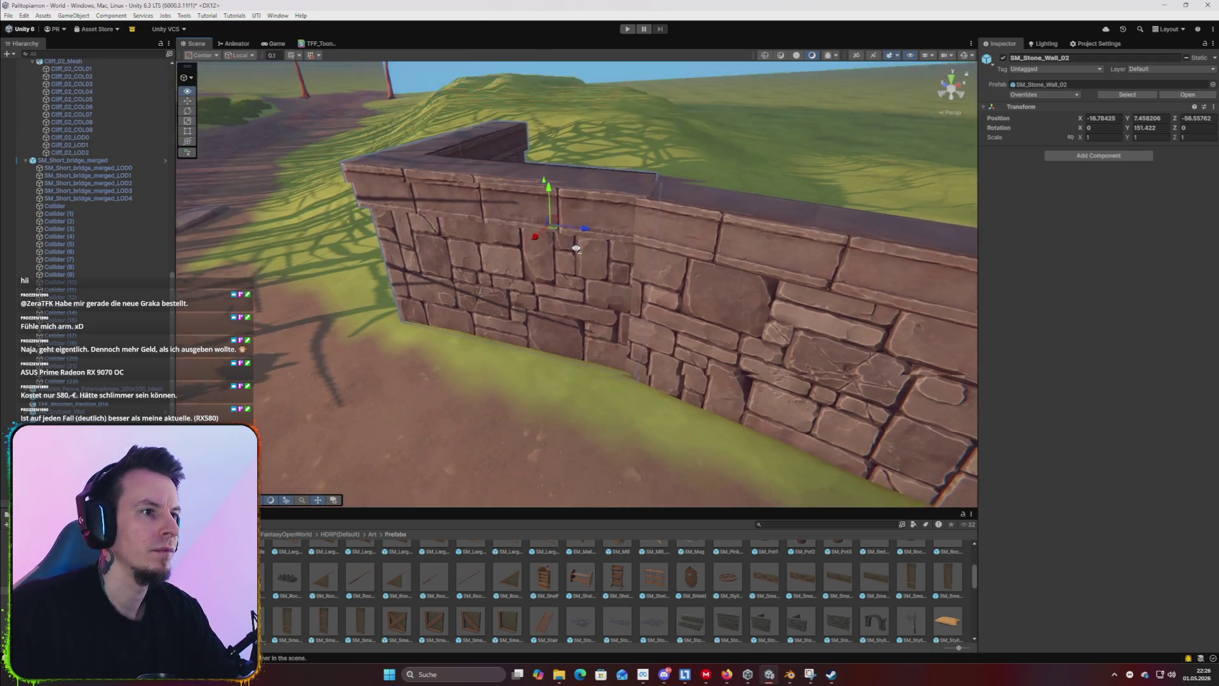
mouse_move(554, 204)
mouse_down()
mouse_move(553, 214)
mouse_move(554, 197)
mouse_up()
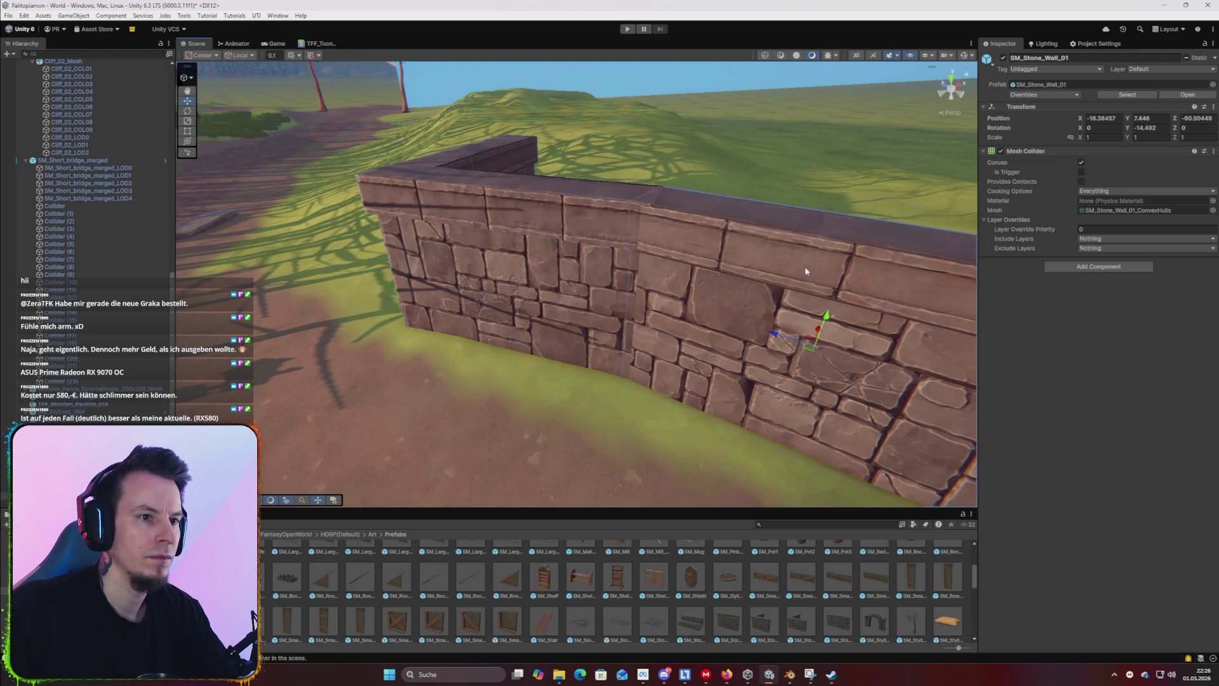
key(Escape)
key(f)
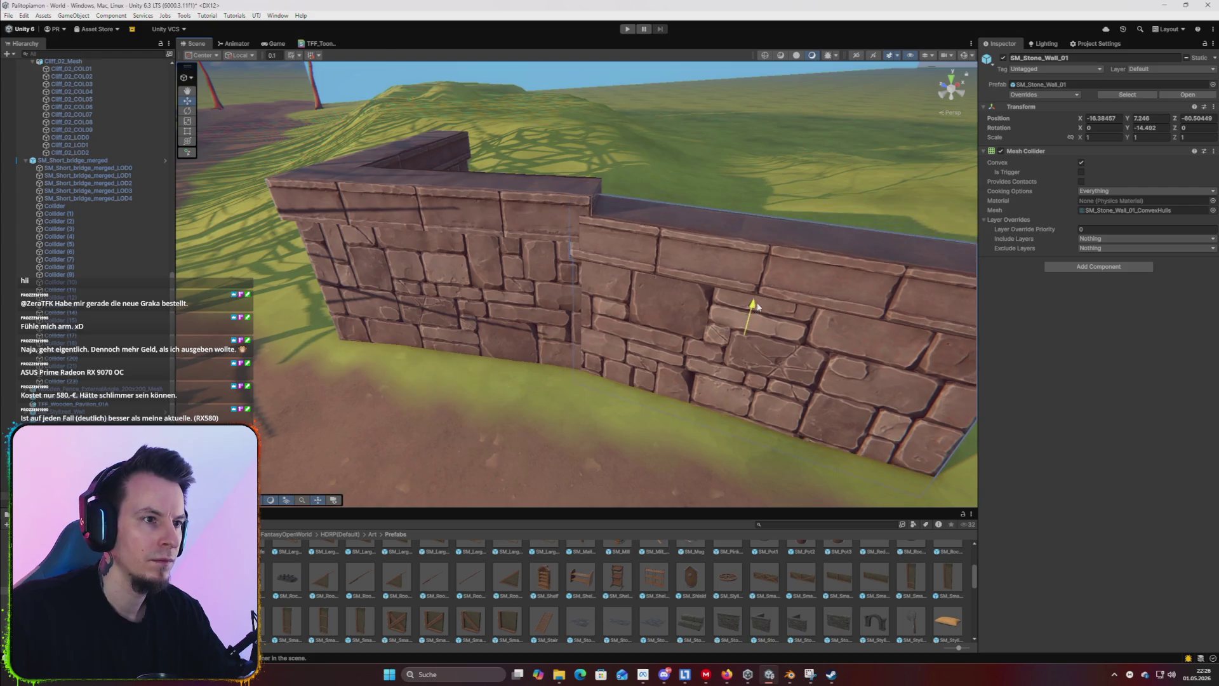
Match the two wall heights by entering Position Y values 7 and 7.4.
drag(759, 293, 758, 292)
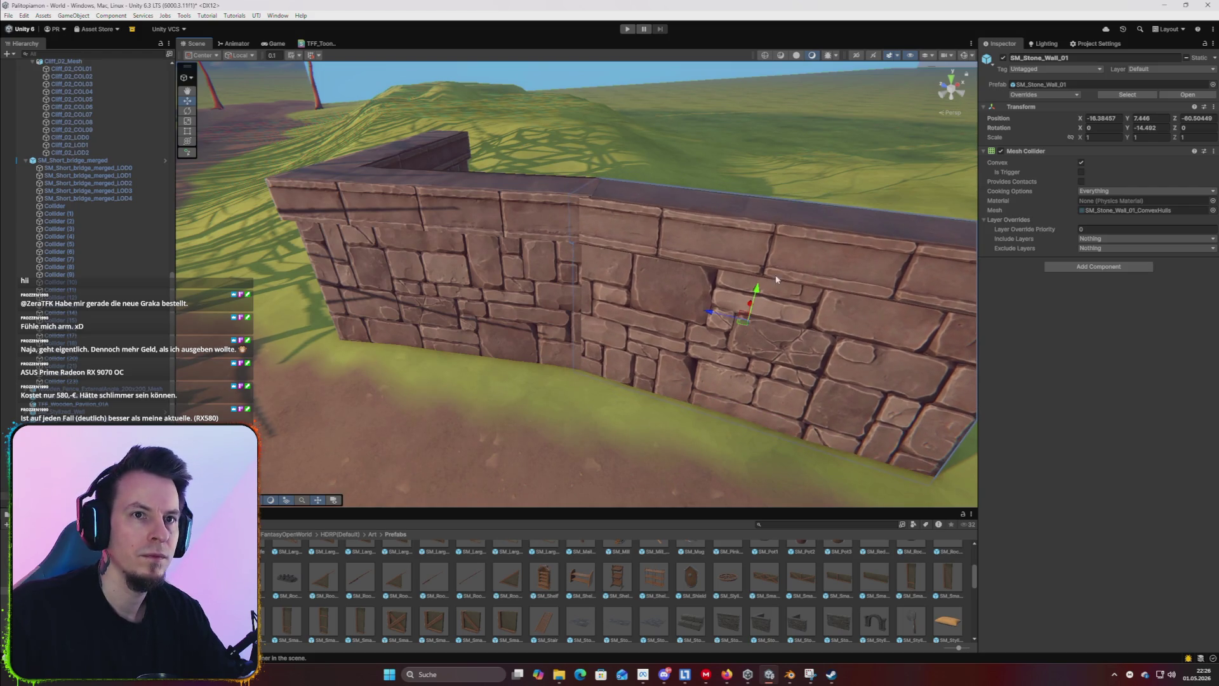
text(7)
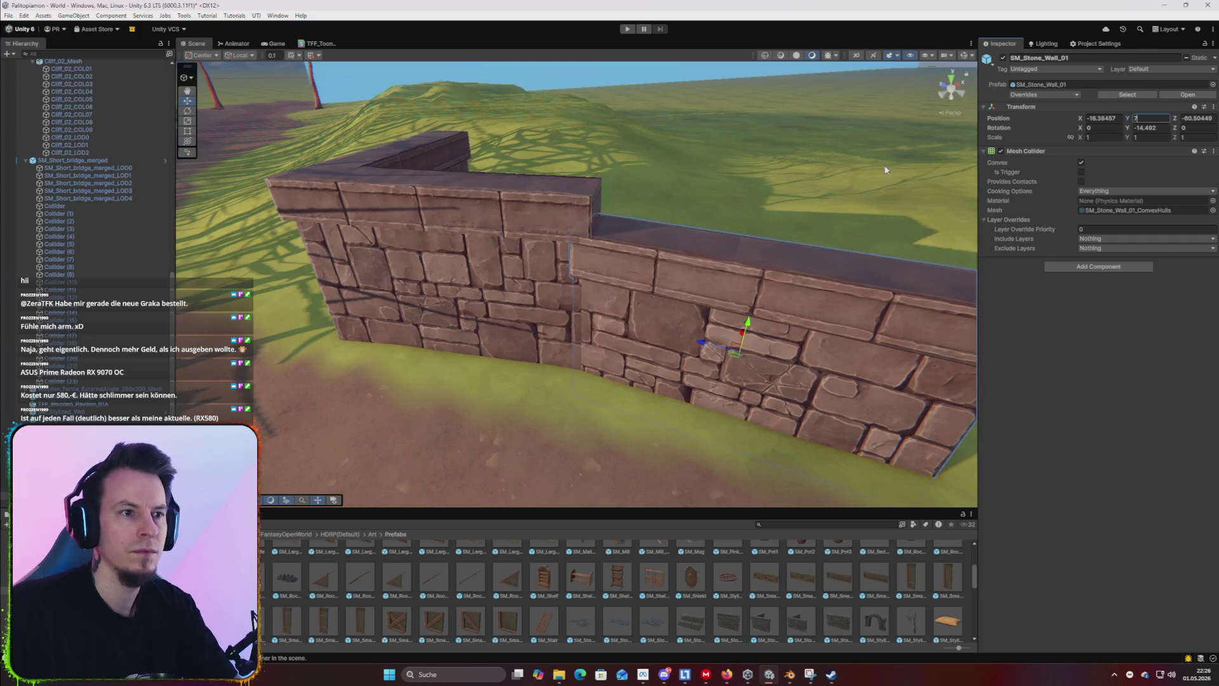
drag(746, 328, 759, 296)
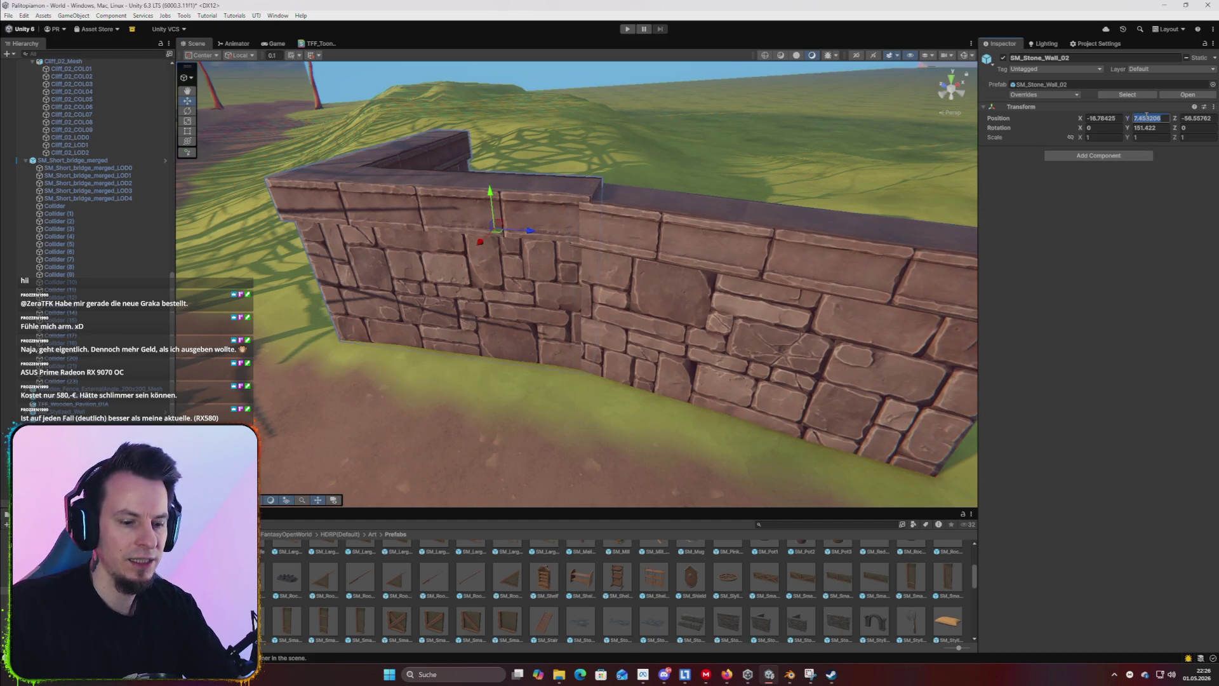
text(7)
text(.4)
Check the joined walls from another angle and place an SM_Stylized_Axe at their foot.
mouse_move(490, 199)
mouse_down()
mouse_move(819, 266)
mouse_move(573, 348)
mouse_move(619, 295)
mouse_up()
mouse_move(652, 190)
mouse_down()
mouse_move(835, 218)
mouse_move(898, 273)
mouse_move(933, 250)
mouse_move(964, 110)
mouse_up()
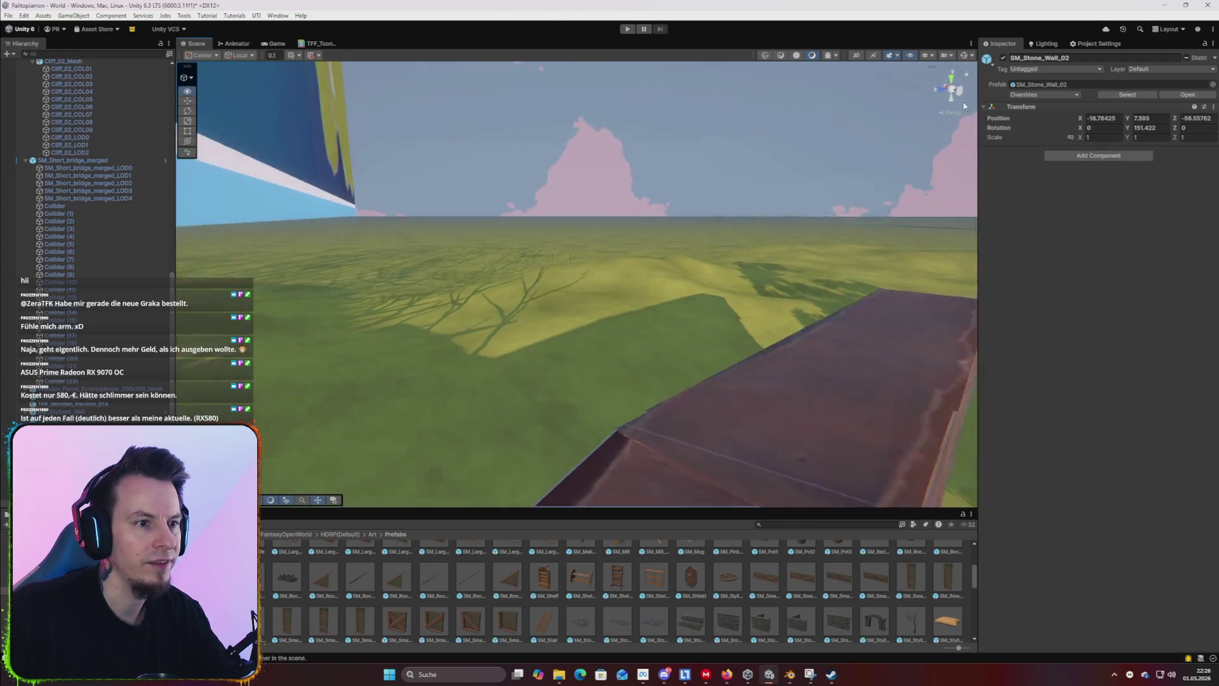
key(f)
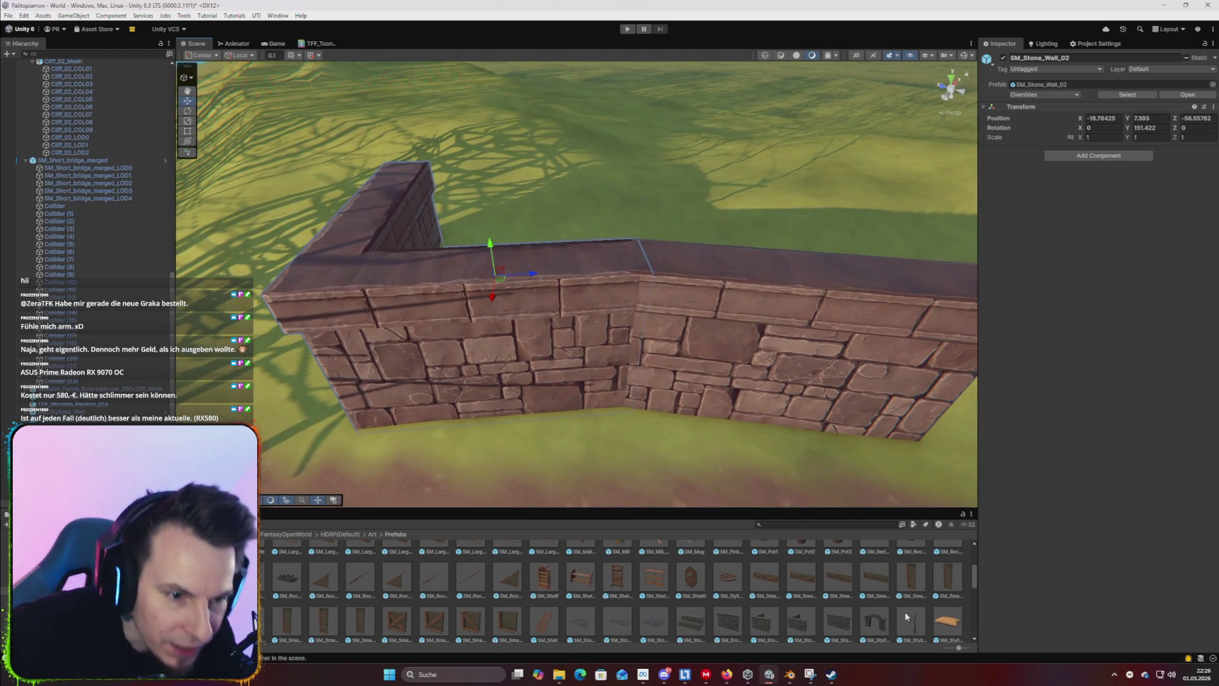
drag(636, 443, 631, 448)
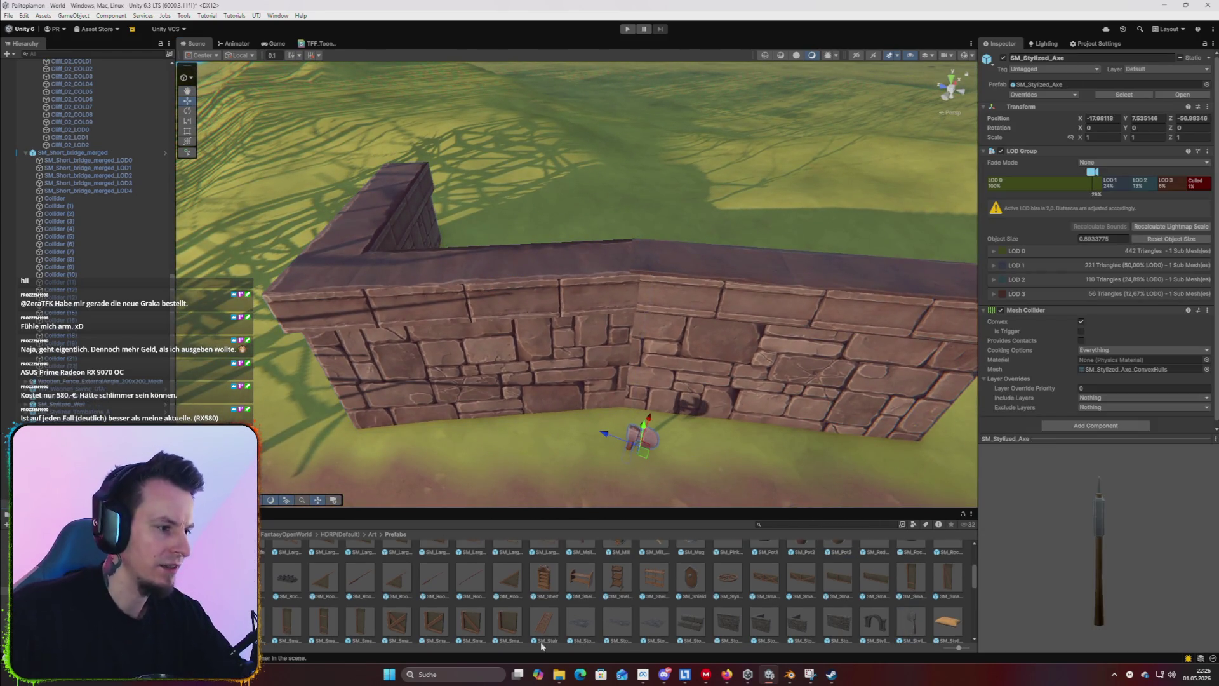
Drag SM_Rock_04 and an SM_Chimney pillar into the scene beside the wall.
click(266, 567)
mouse_move(398, 548)
mouse_down()
mouse_move(629, 438)
mouse_move(676, 380)
mouse_move(553, 379)
mouse_up()
scroll(831, 621, up, 1)
scroll(830, 621, up, 2)
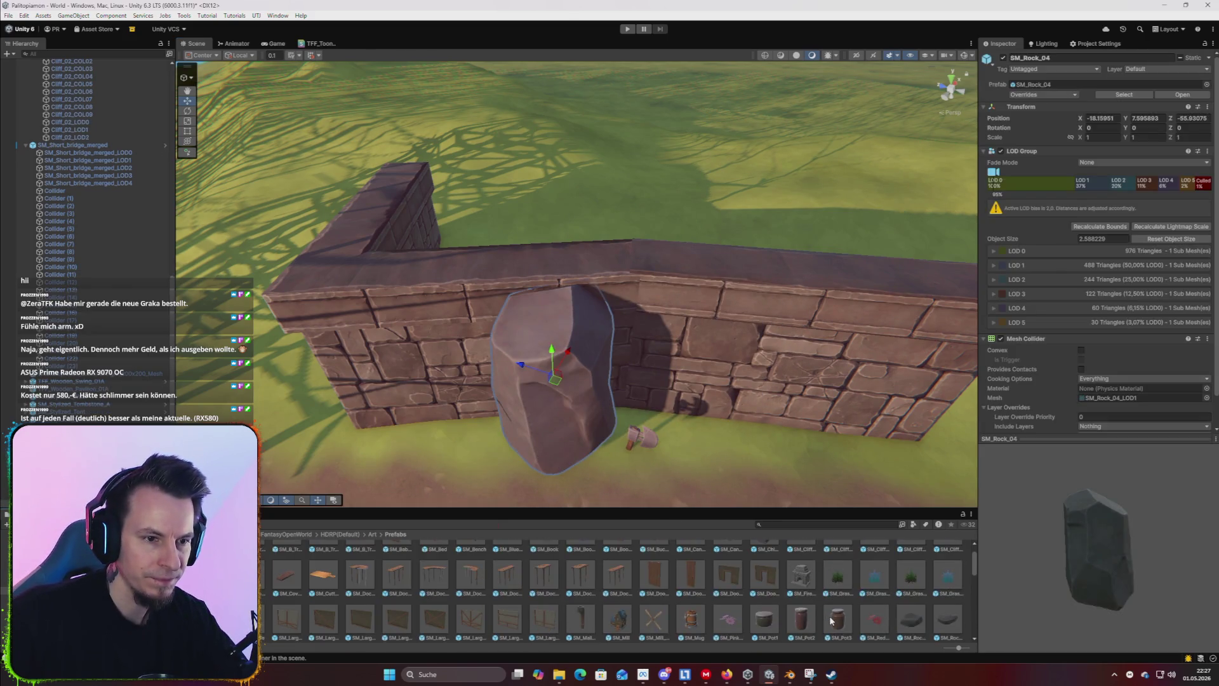
scroll(800, 624, up, 2)
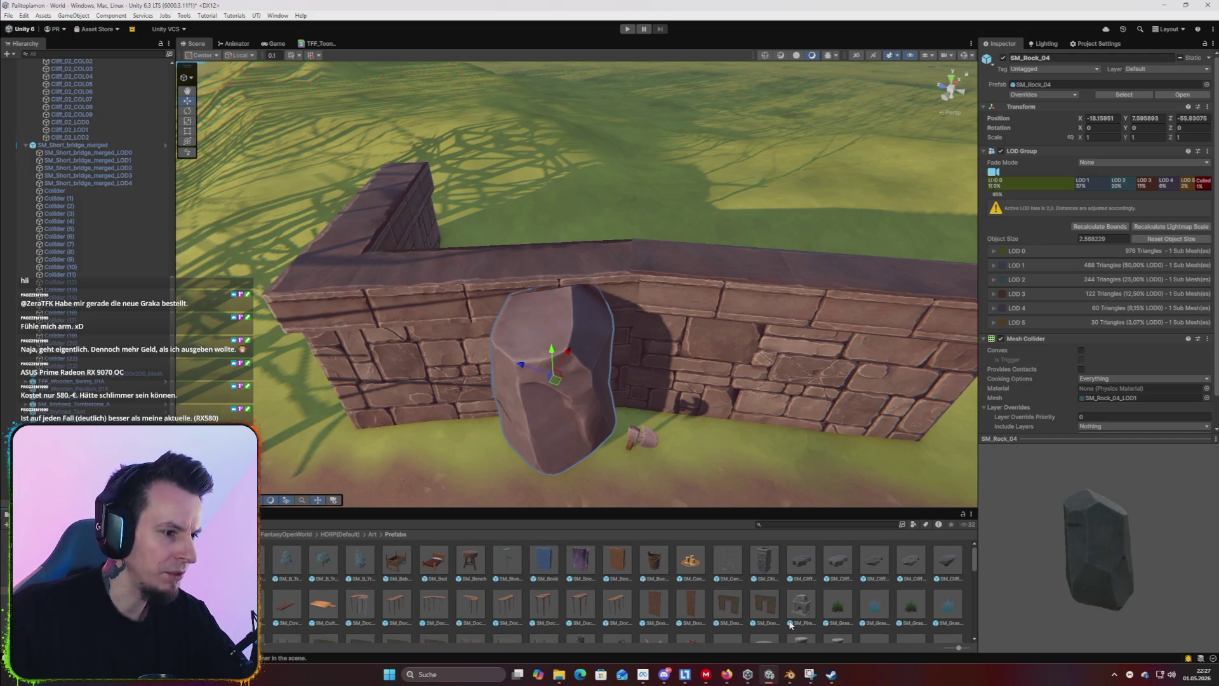
mouse_move(769, 562)
mouse_down()
mouse_move(585, 466)
mouse_move(761, 411)
mouse_move(607, 425)
mouse_move(662, 442)
mouse_move(743, 438)
mouse_up()
Delete the rock, try the chimney stretched against the wall, delete it, then place SM_Dock_Curved.
click(535, 420)
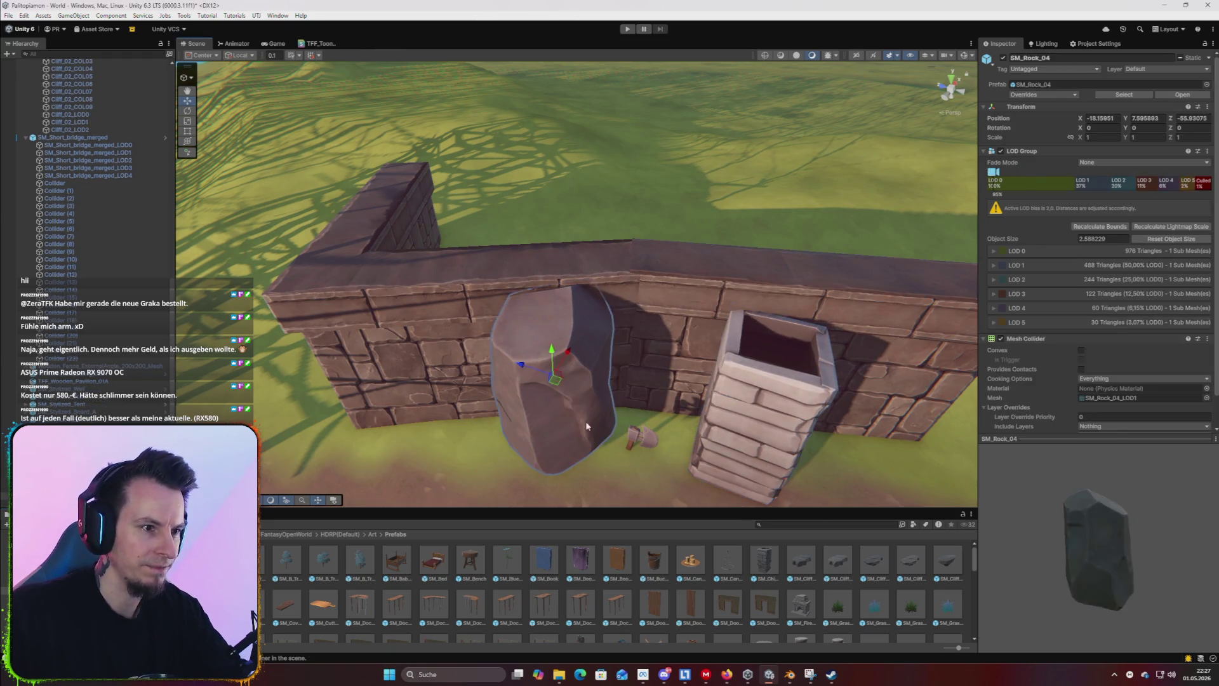
key(Delete)
click(770, 471)
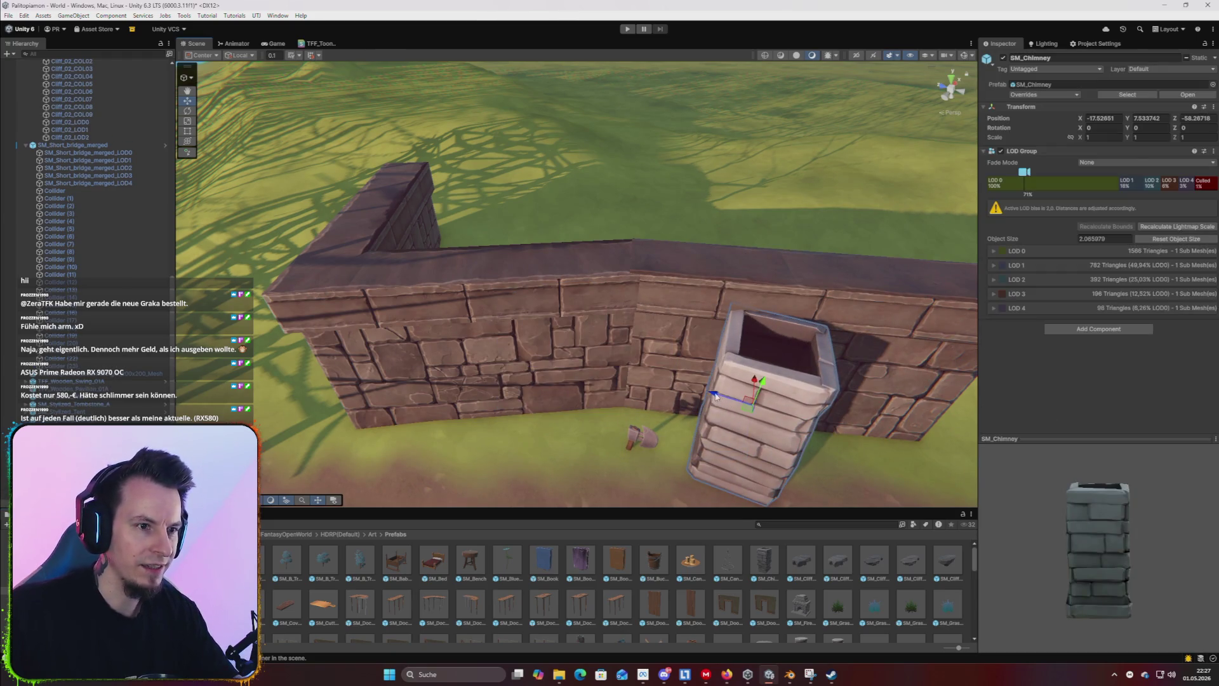
drag(716, 396, 607, 390)
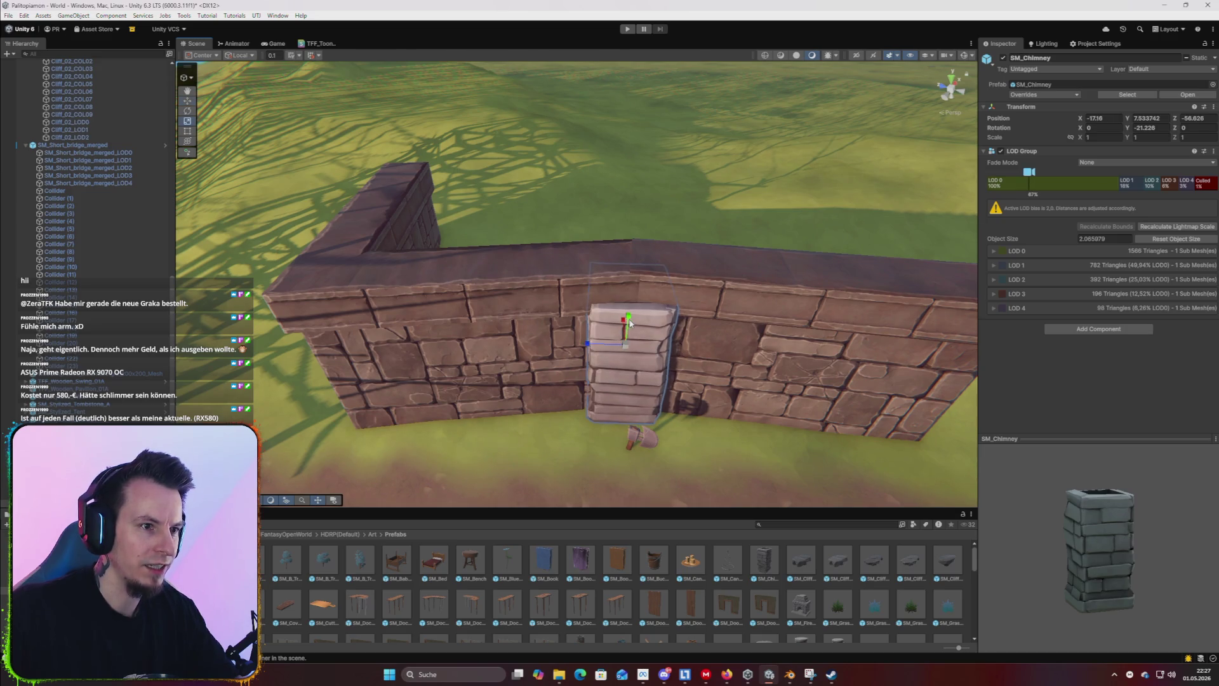
mouse_move(634, 298)
mouse_down()
mouse_move(634, 159)
mouse_move(649, 307)
mouse_up()
key(w)
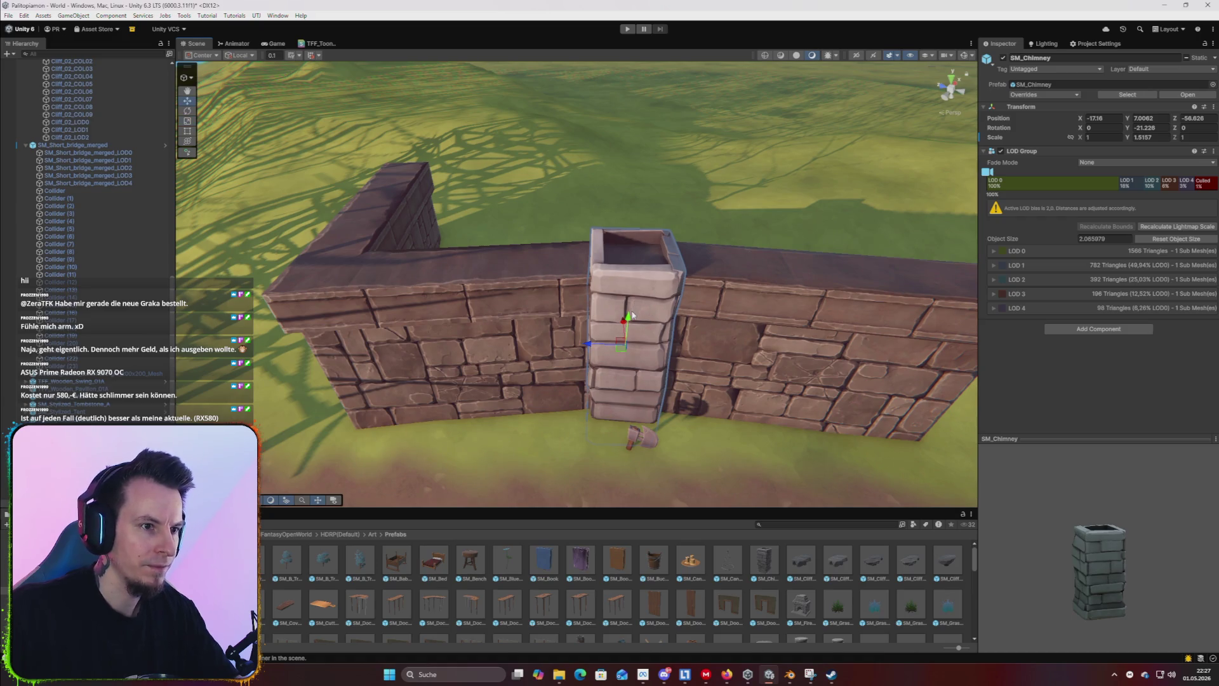
mouse_move(638, 300)
mouse_down()
mouse_move(722, 212)
mouse_move(775, 298)
mouse_move(771, 289)
mouse_move(740, 302)
mouse_up()
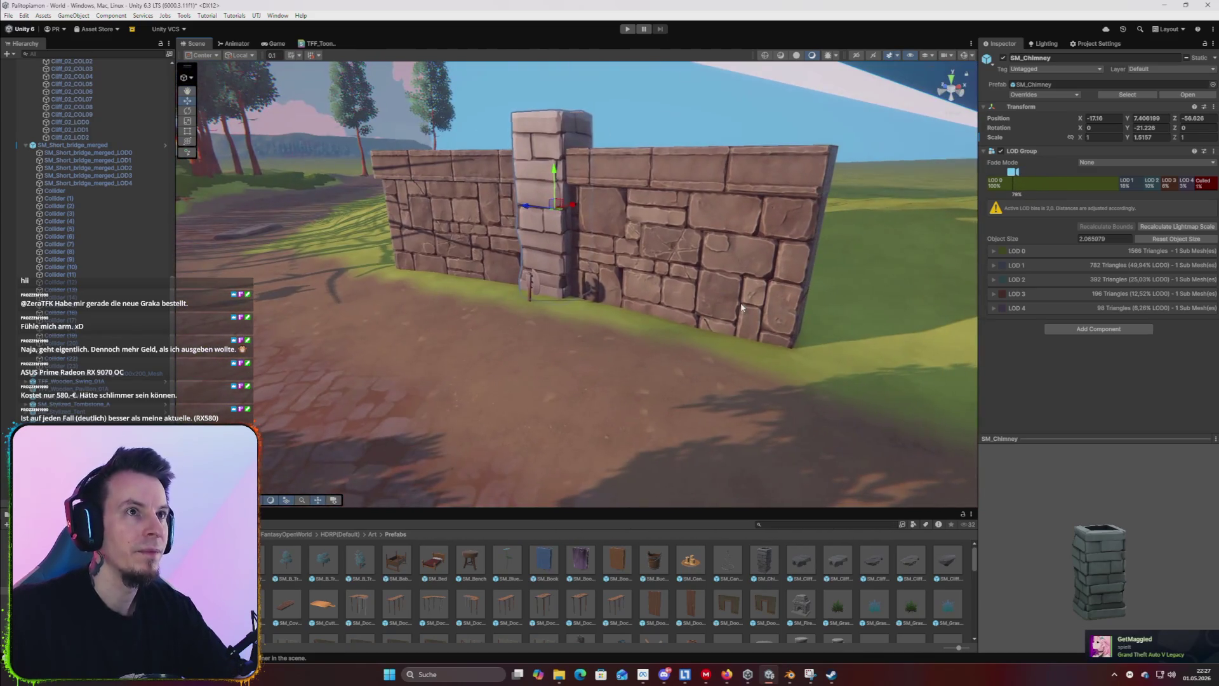
key(Delete)
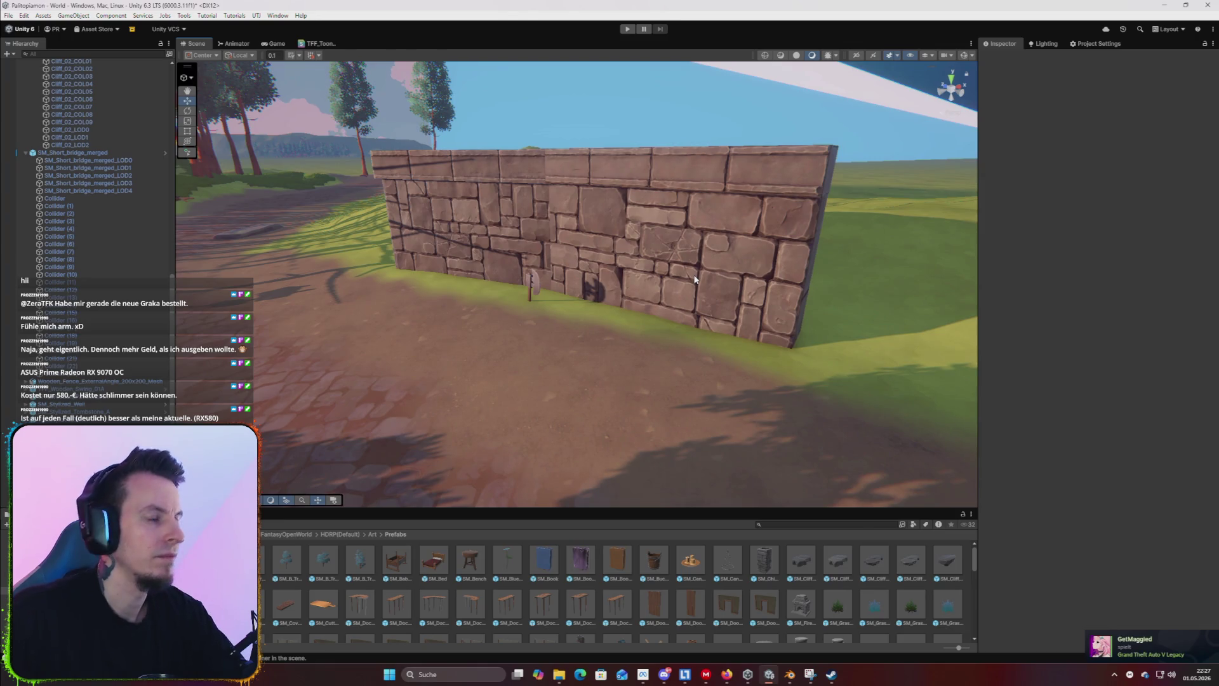
mouse_move(441, 610)
mouse_down()
mouse_move(470, 407)
mouse_move(520, 333)
mouse_up()
scroll(619, 422, down, 2)
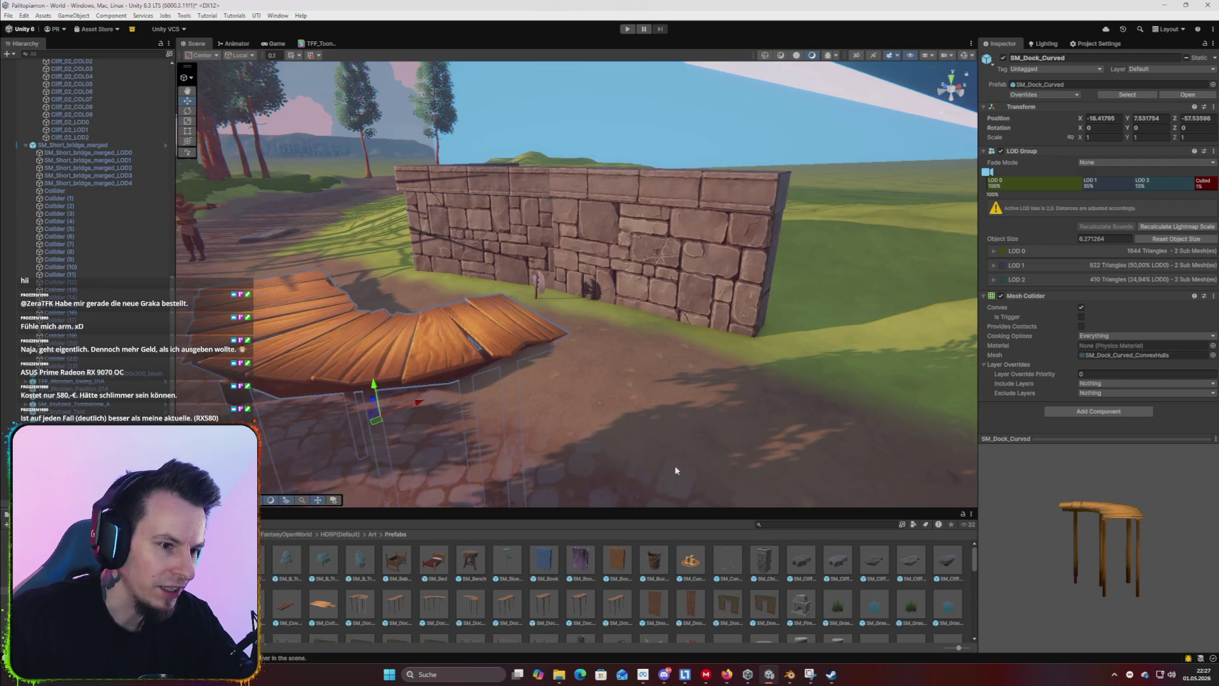
key(Delete)
mouse_move(444, 391)
mouse_down()
mouse_move(669, 467)
mouse_move(642, 485)
mouse_move(729, 405)
mouse_move(589, 525)
mouse_up()
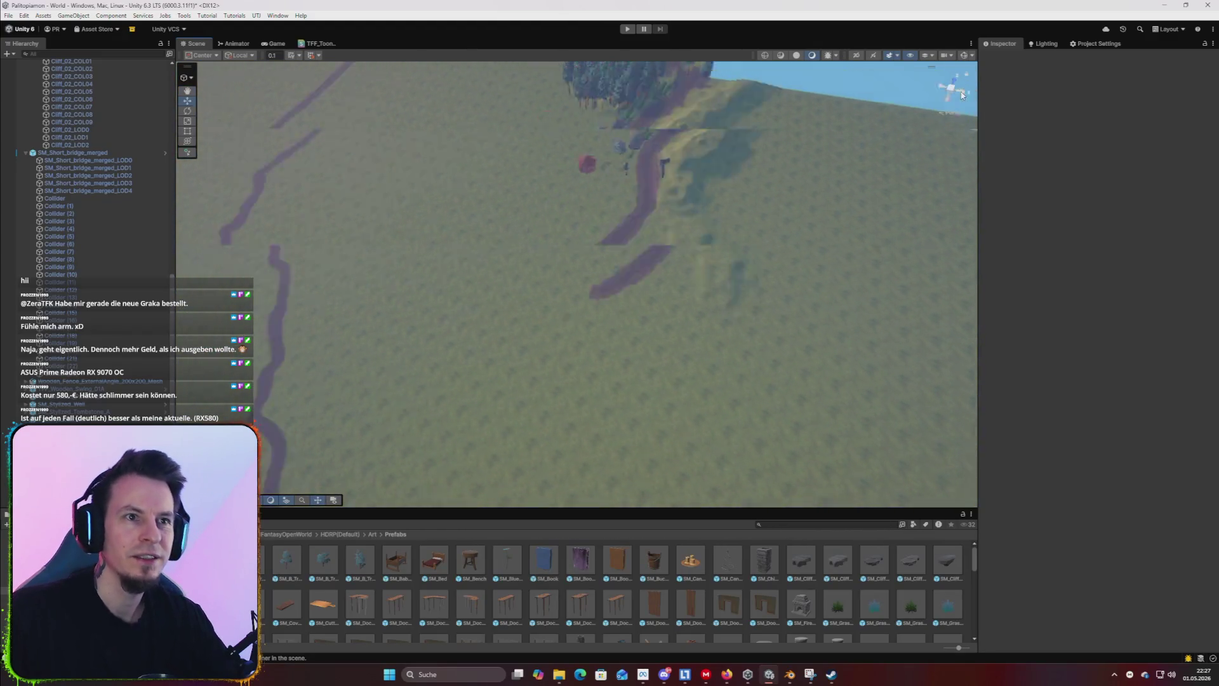
click(962, 94)
mouse_move(953, 77)
mouse_down()
mouse_move(871, 181)
mouse_move(713, 284)
mouse_move(742, 256)
mouse_up()
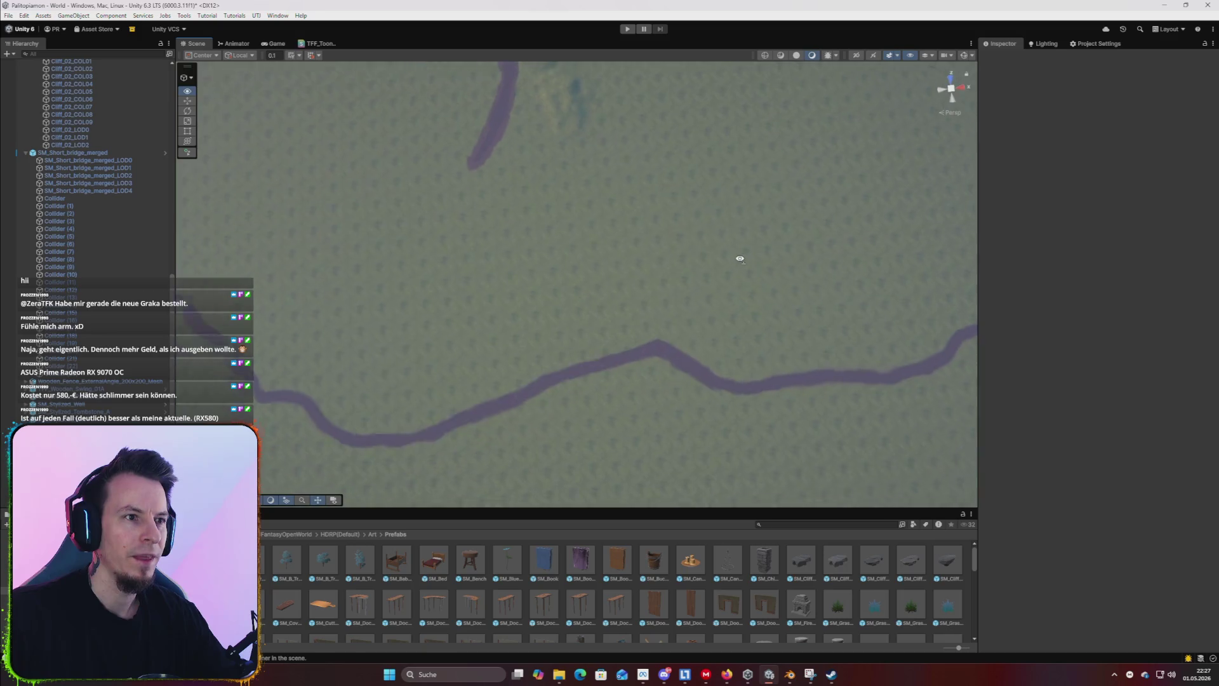
scroll(742, 256, down, 10)
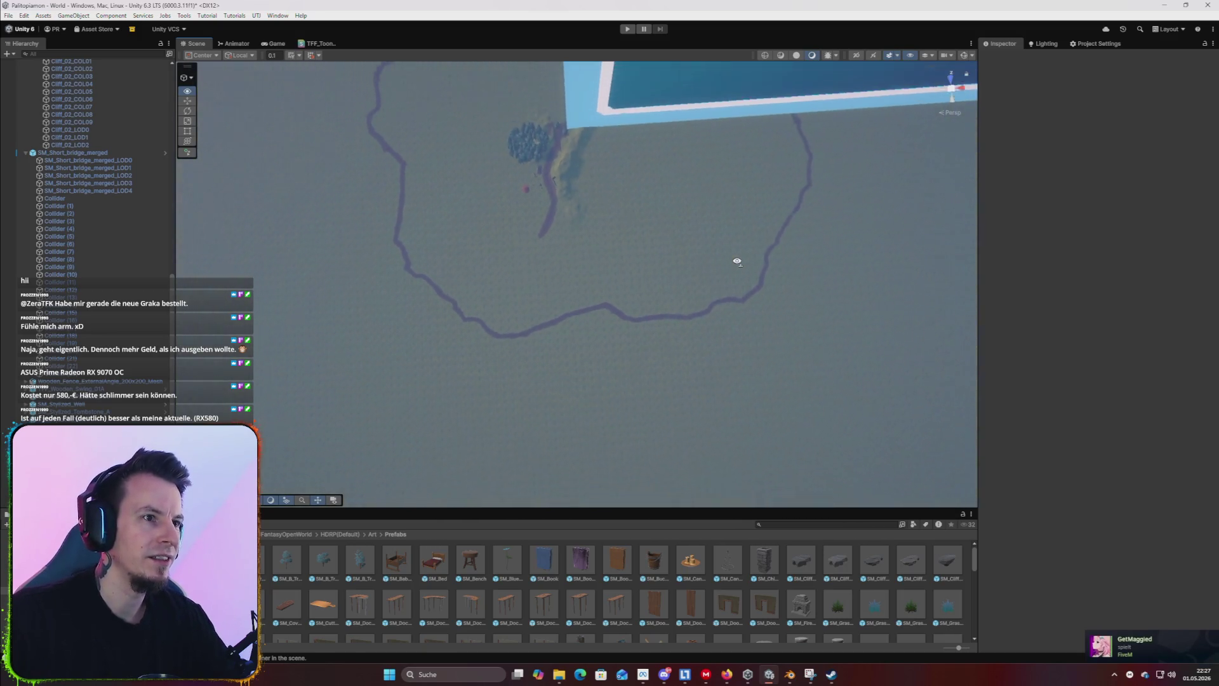
key(w)
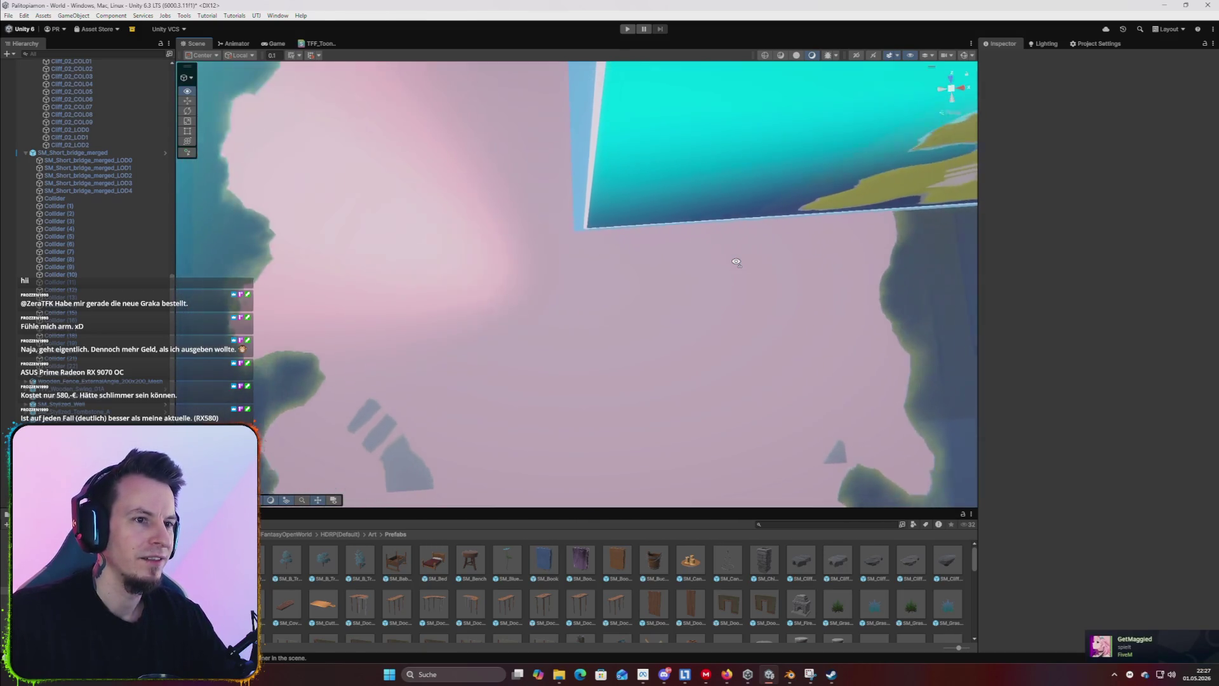
scroll(737, 262, down, 5)
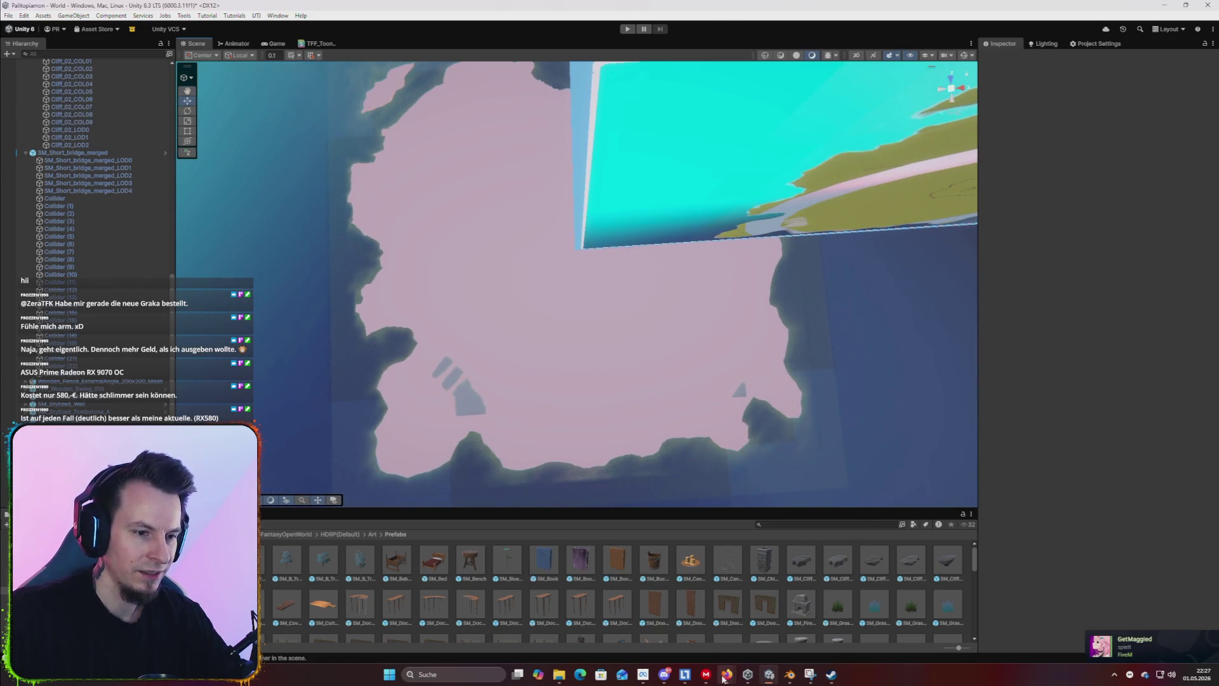
mouse_move(724, 676)
click(762, 613)
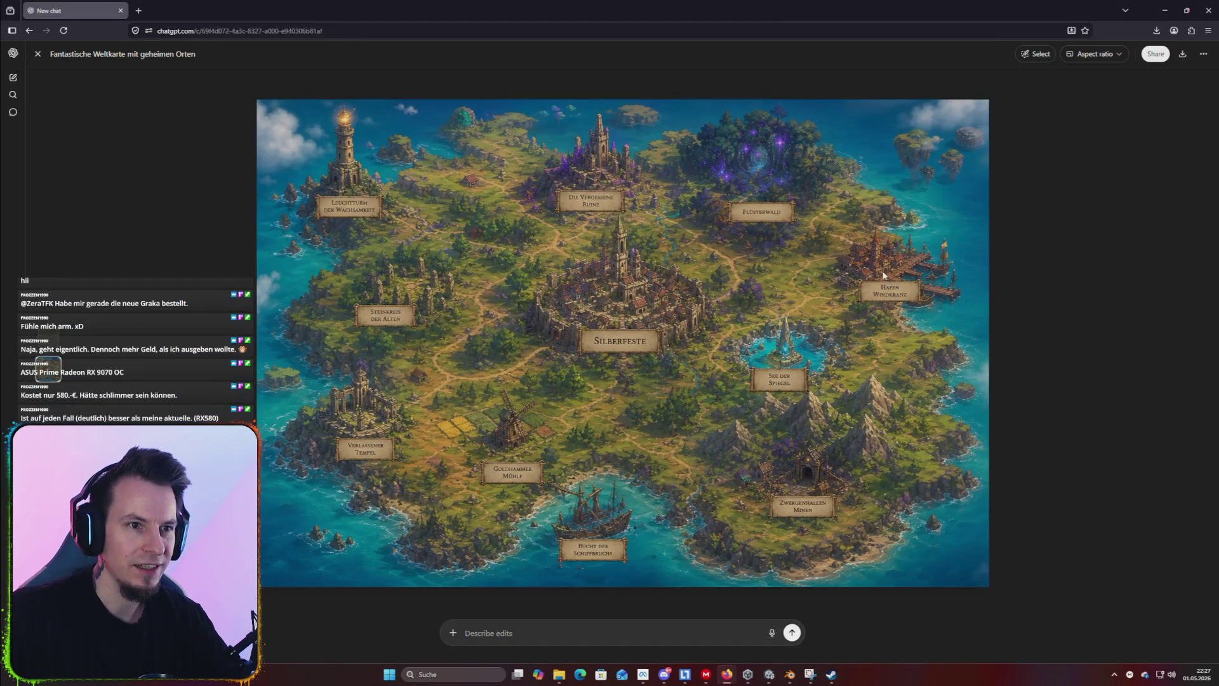
key(alt+Tab)
mouse_move(684, 375)
mouse_down()
mouse_move(819, 343)
mouse_move(899, 303)
mouse_move(746, 309)
mouse_move(779, 231)
mouse_move(760, 256)
mouse_move(531, 204)
mouse_move(556, 224)
mouse_move(540, 246)
mouse_up()
mouse_move(775, 315)
mouse_down()
mouse_move(631, 338)
mouse_move(471, 215)
mouse_up()
Select the terrain and pick the Earth_2A layer in the Paint Texture tool.
click(597, 267)
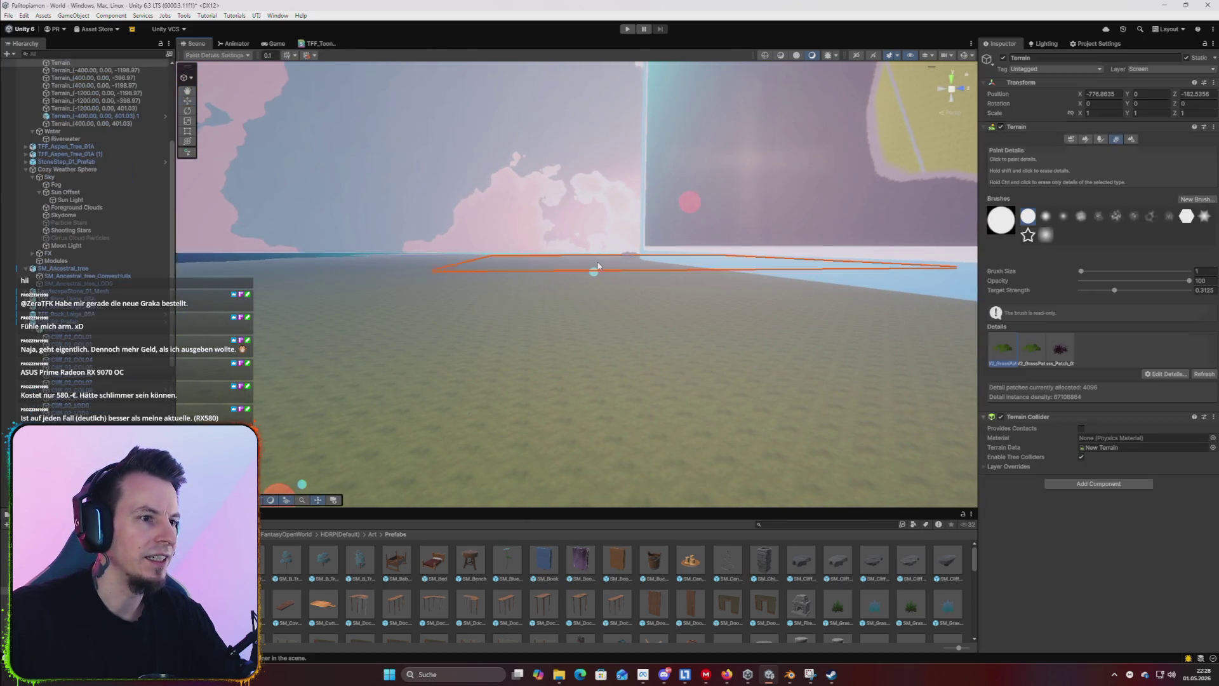
key(f)
click(1100, 140)
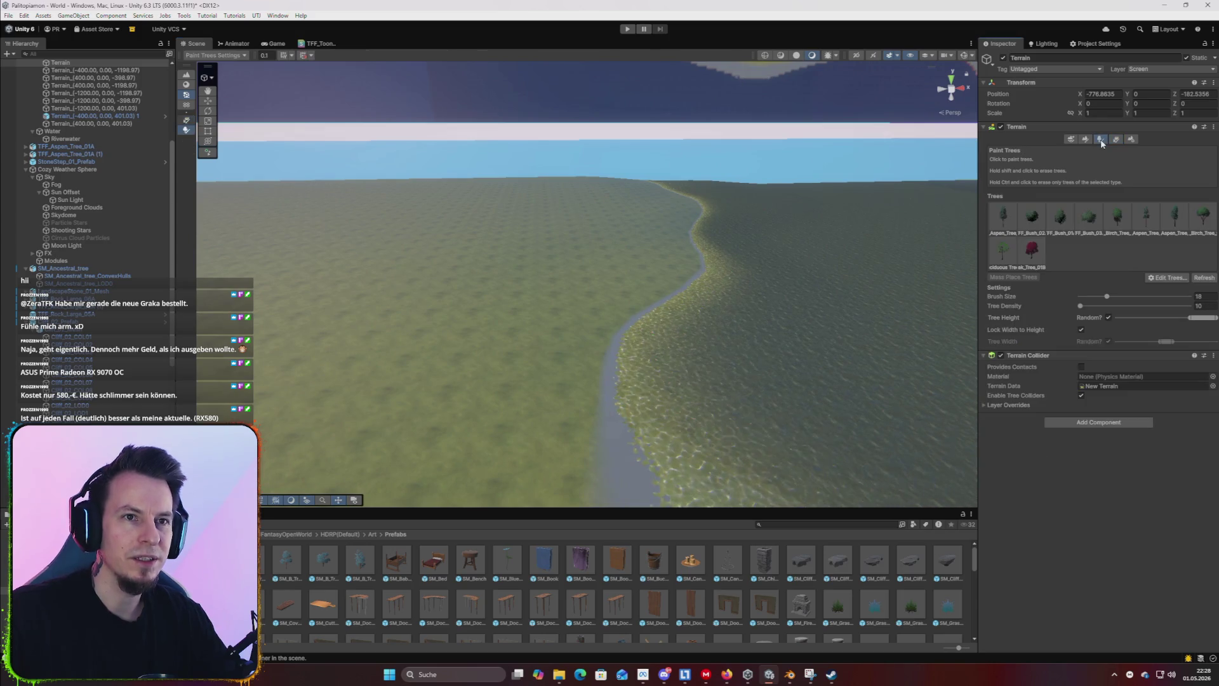
click(1086, 141)
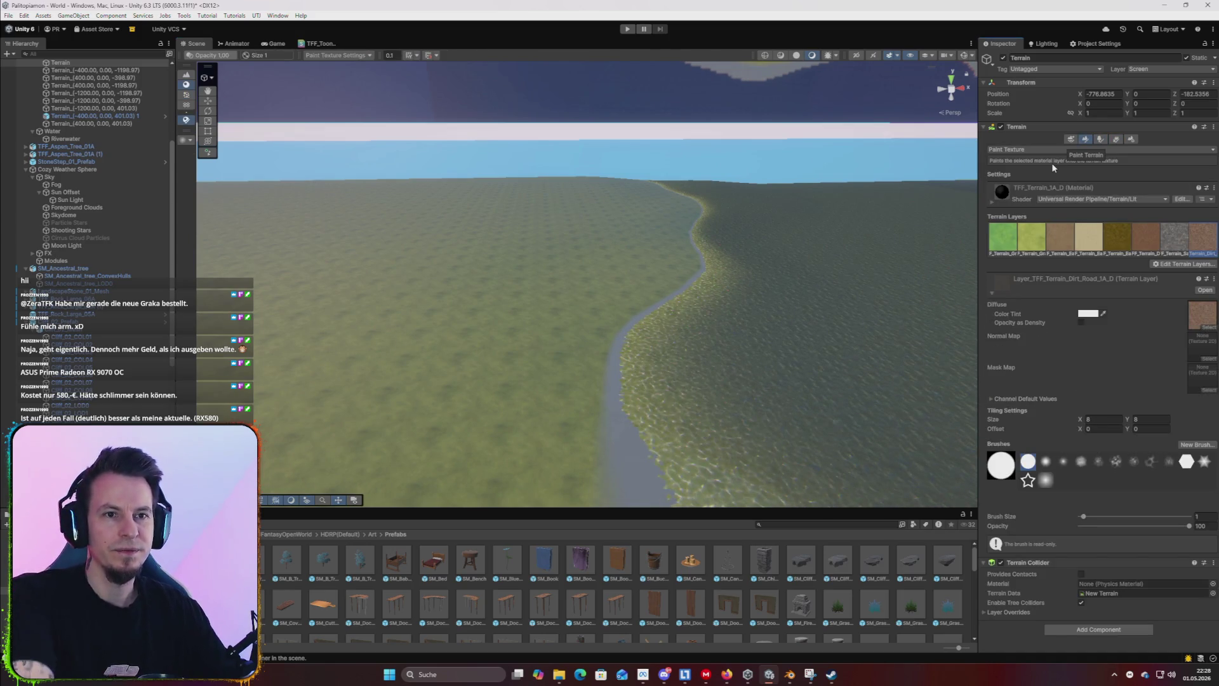
click(1098, 244)
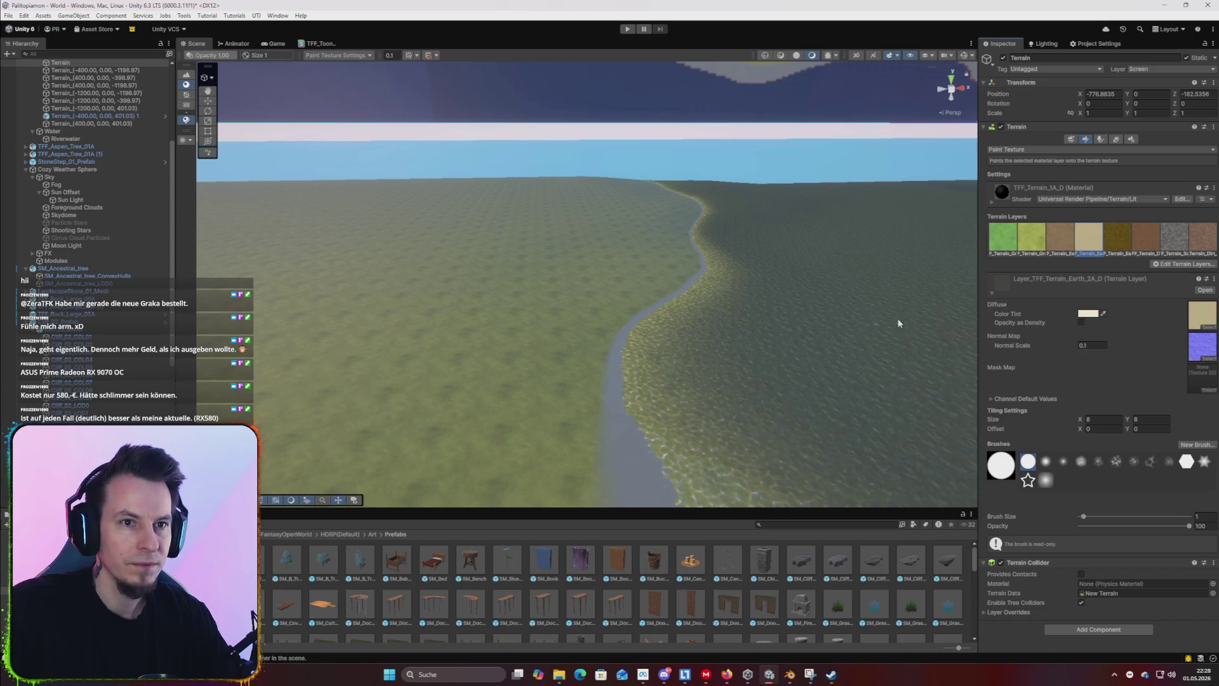
drag(574, 359, 588, 297)
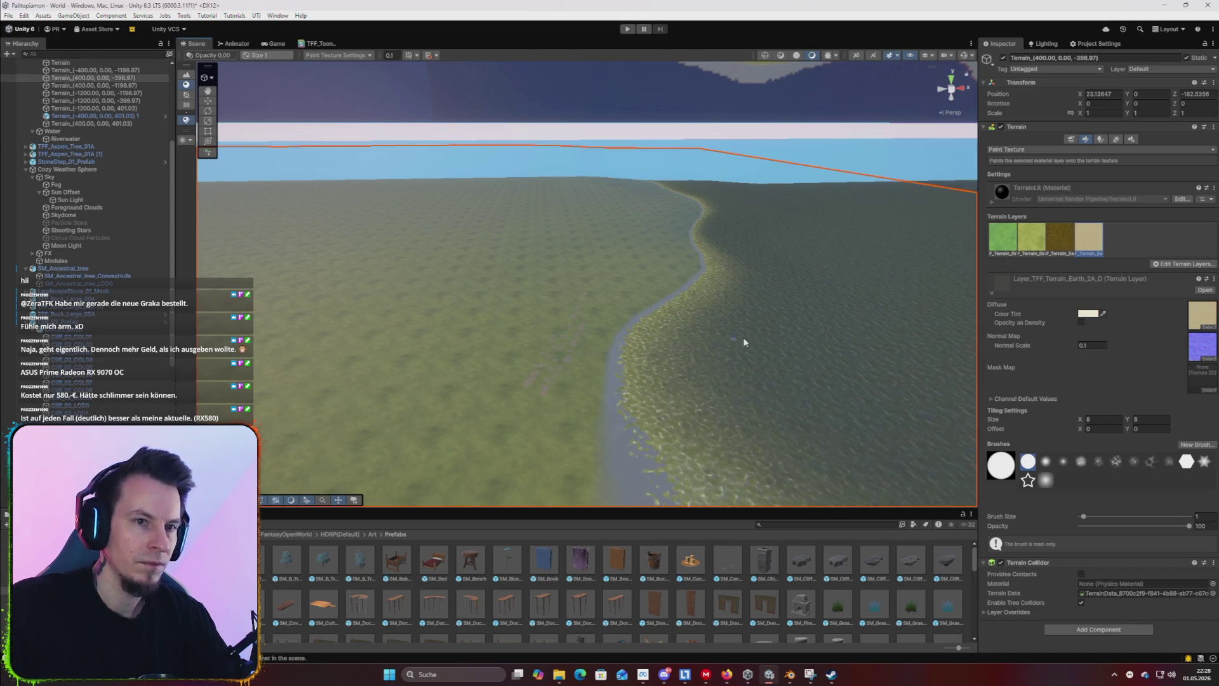
Set the texture brush size to 500 and view the terrain from directly above.
click(1103, 517)
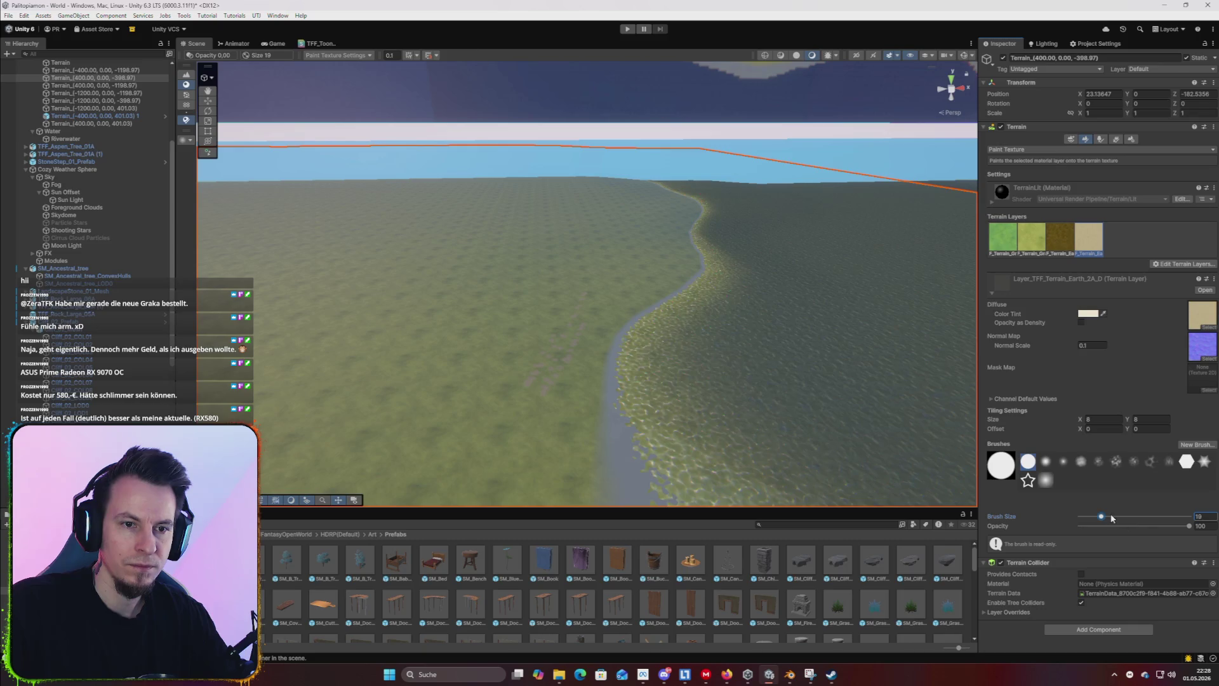
drag(1112, 518, 1127, 517)
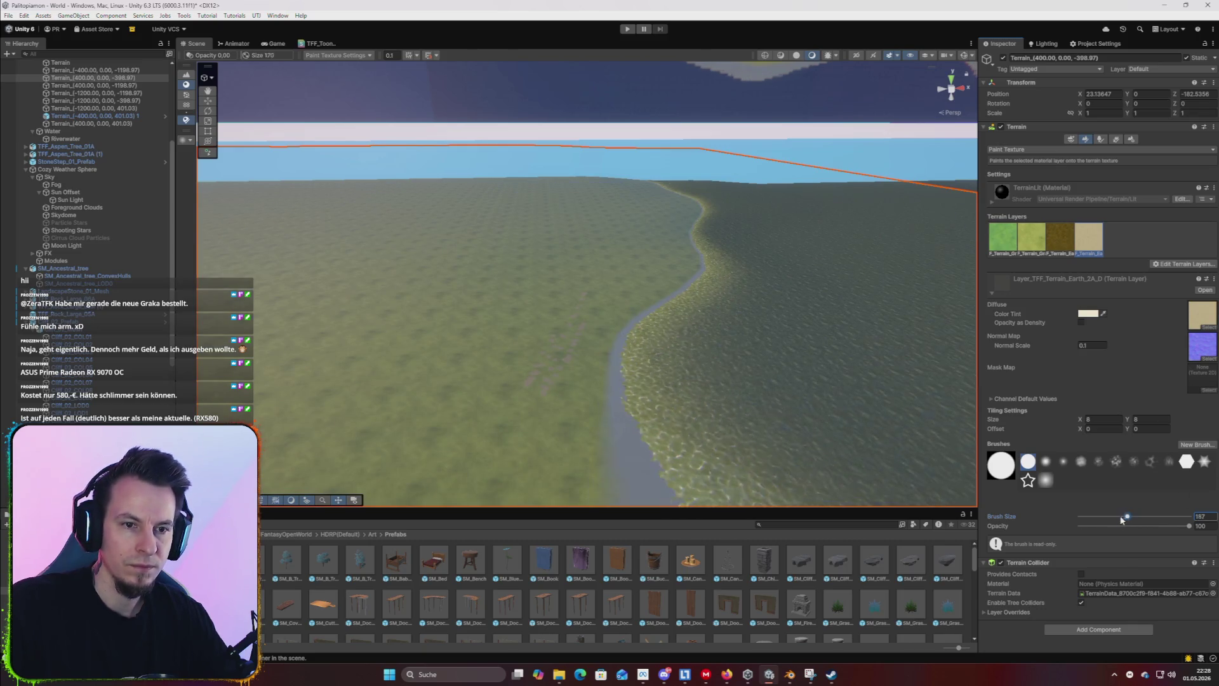
mouse_move(668, 377)
mouse_down()
mouse_move(605, 414)
mouse_move(601, 428)
mouse_move(724, 479)
mouse_move(696, 459)
mouse_move(726, 291)
mouse_up()
click(1152, 517)
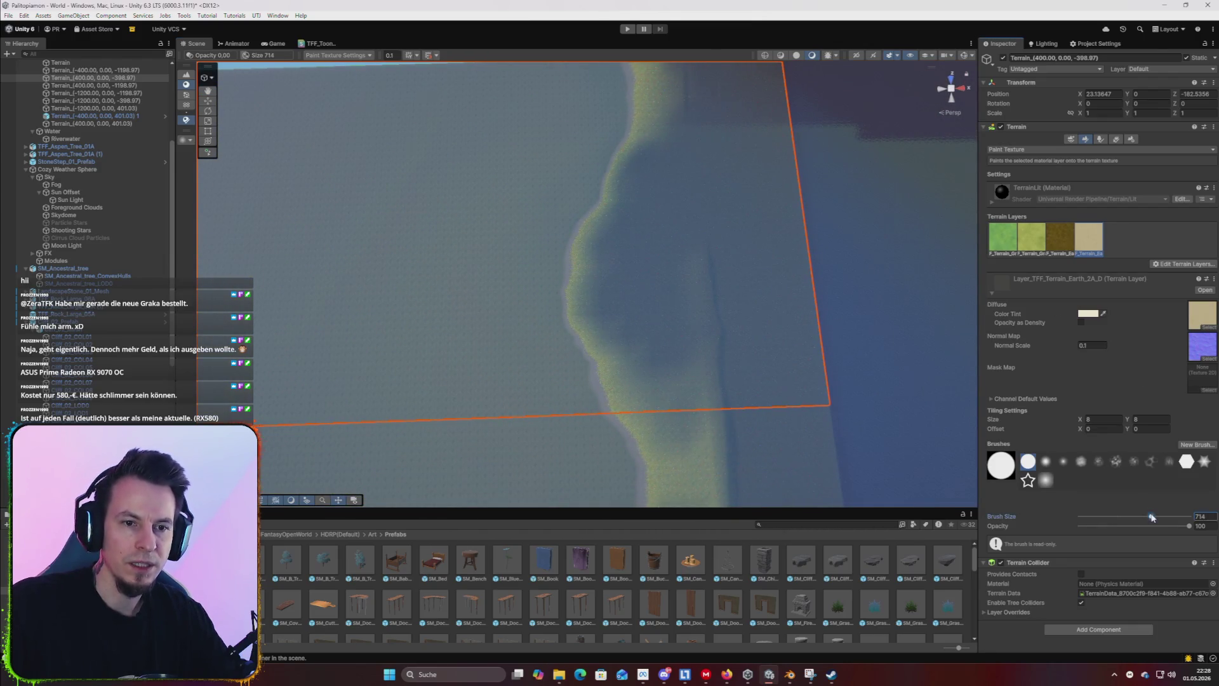
drag(1152, 517, 1149, 517)
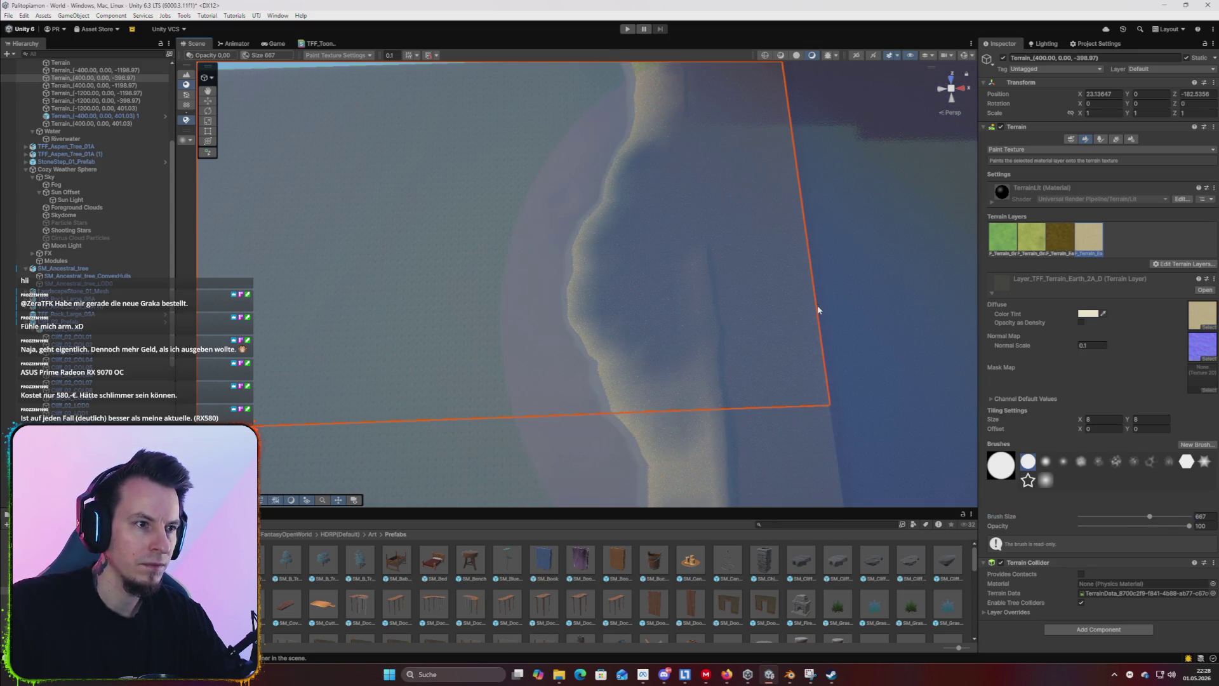
click(1202, 516)
text(500)
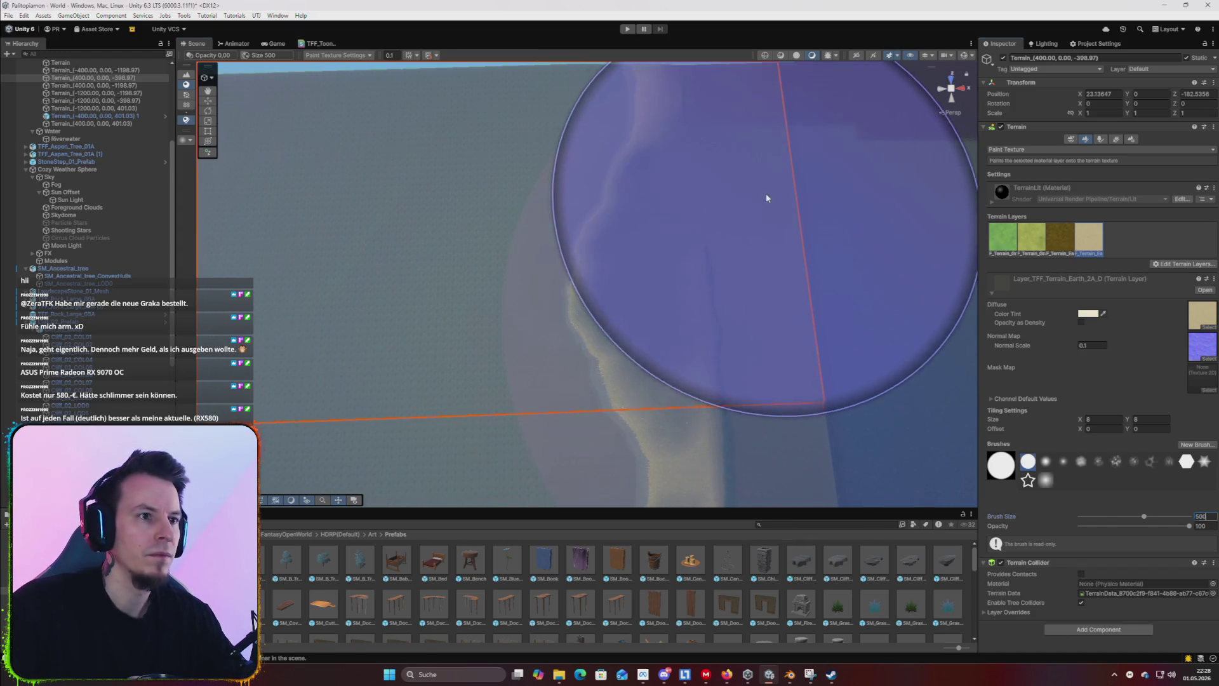
scroll(766, 198, up, 2)
click(953, 98)
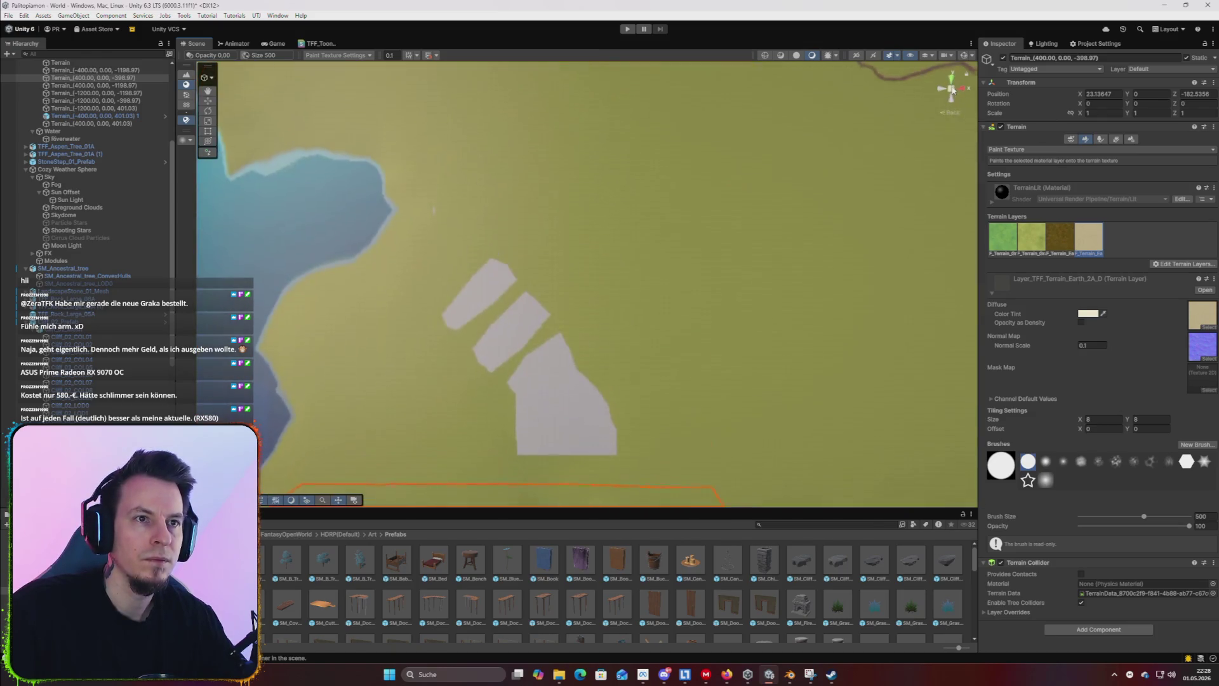
From the top view, paint sand along the northern coast and set brush size to 400.
scroll(743, 229, down, 6)
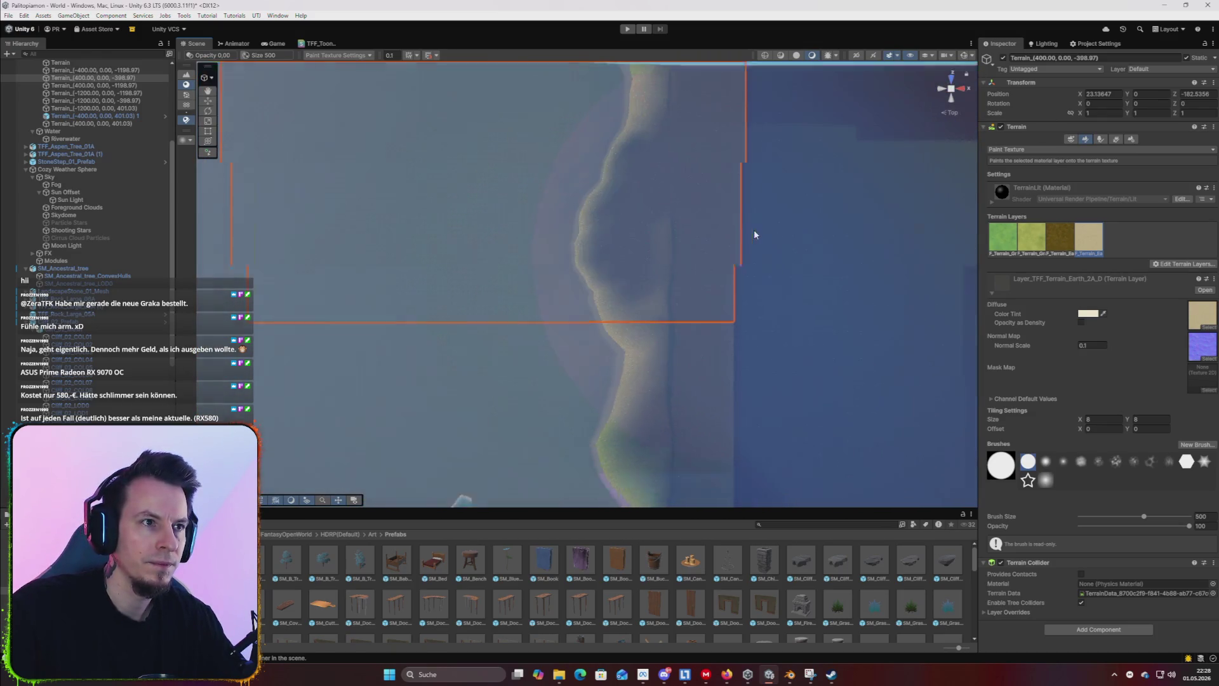
click(952, 92)
scroll(646, 264, down, 3)
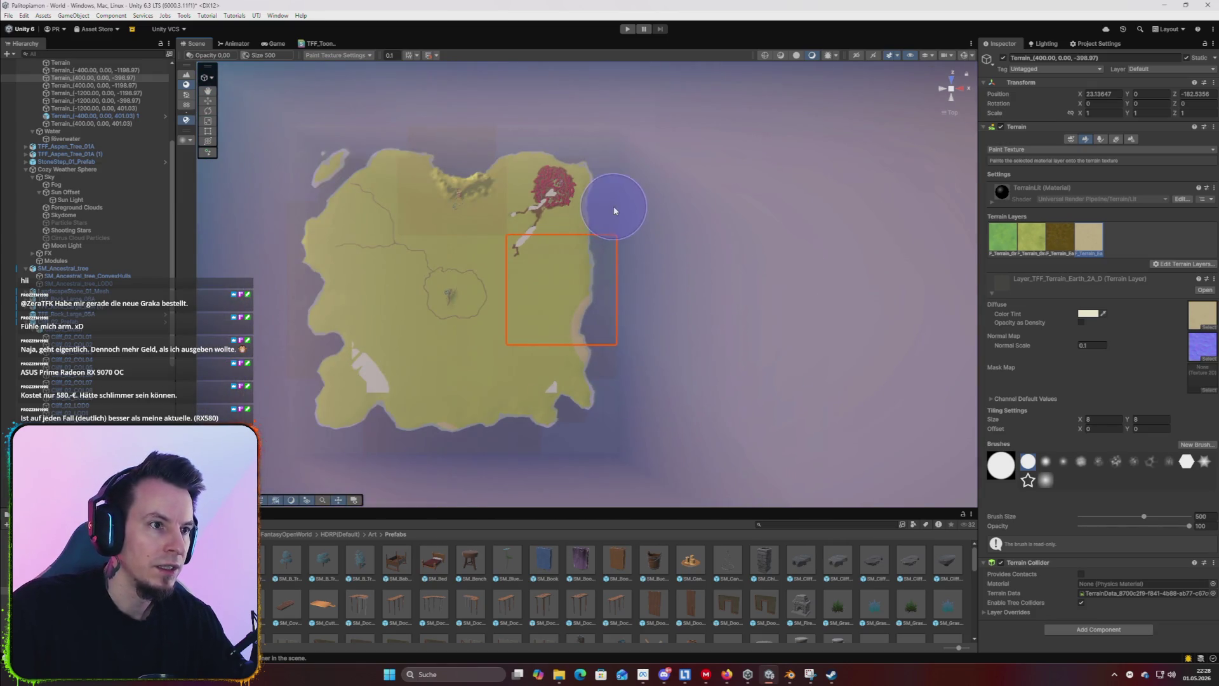
scroll(614, 210, up, 1)
click(617, 226)
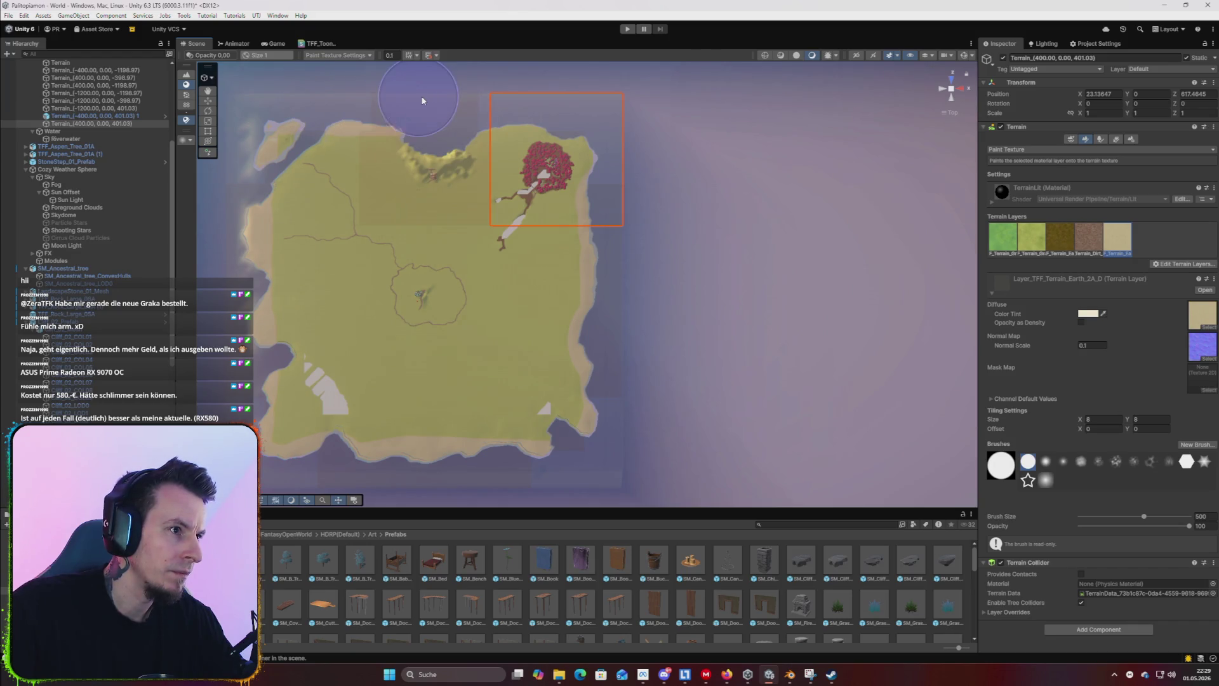
drag(473, 102, 573, 109)
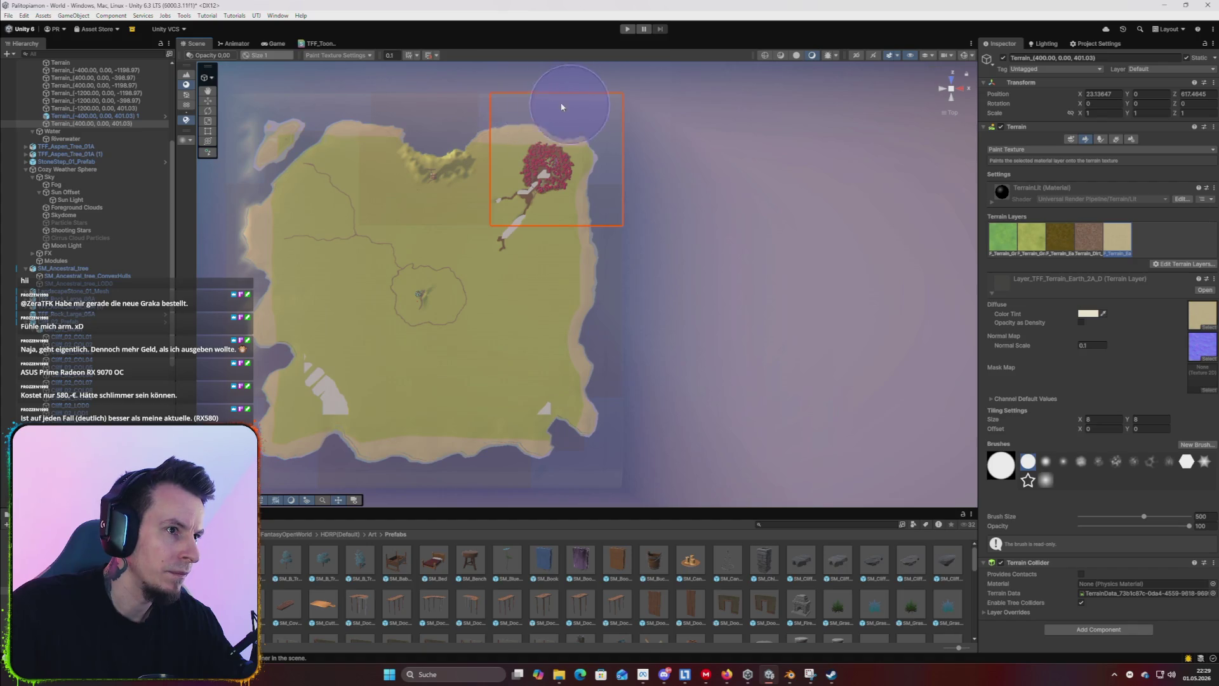
click(1209, 518)
text(400)
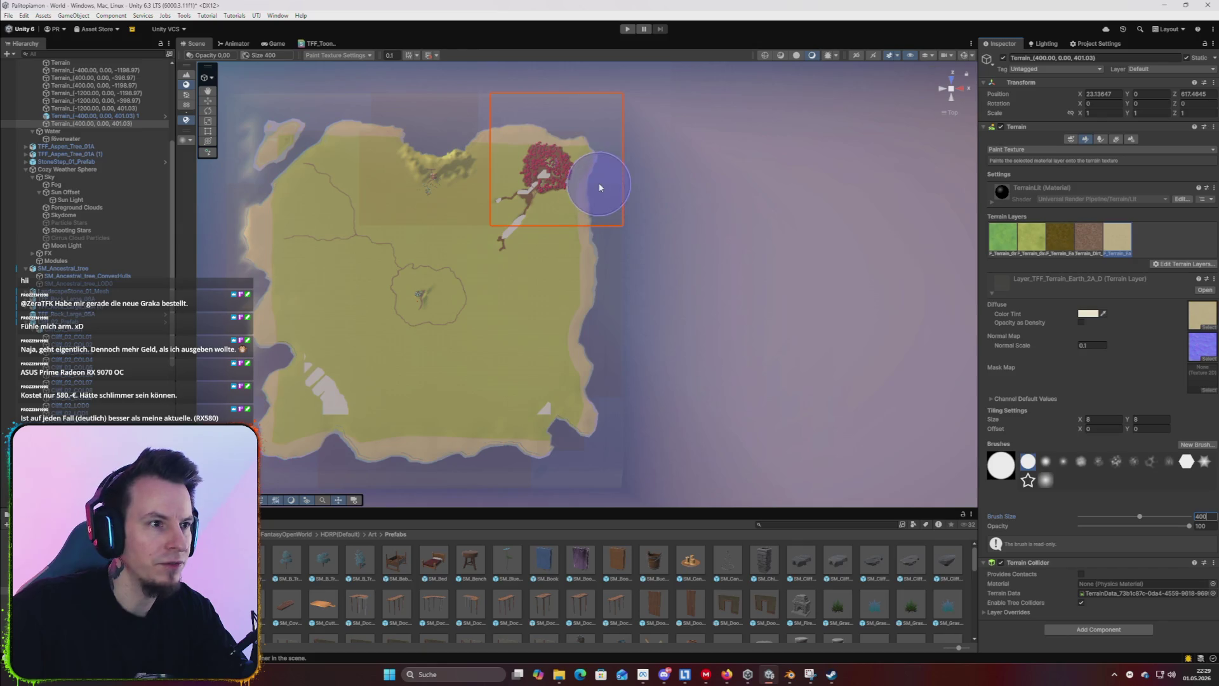
key(Return)
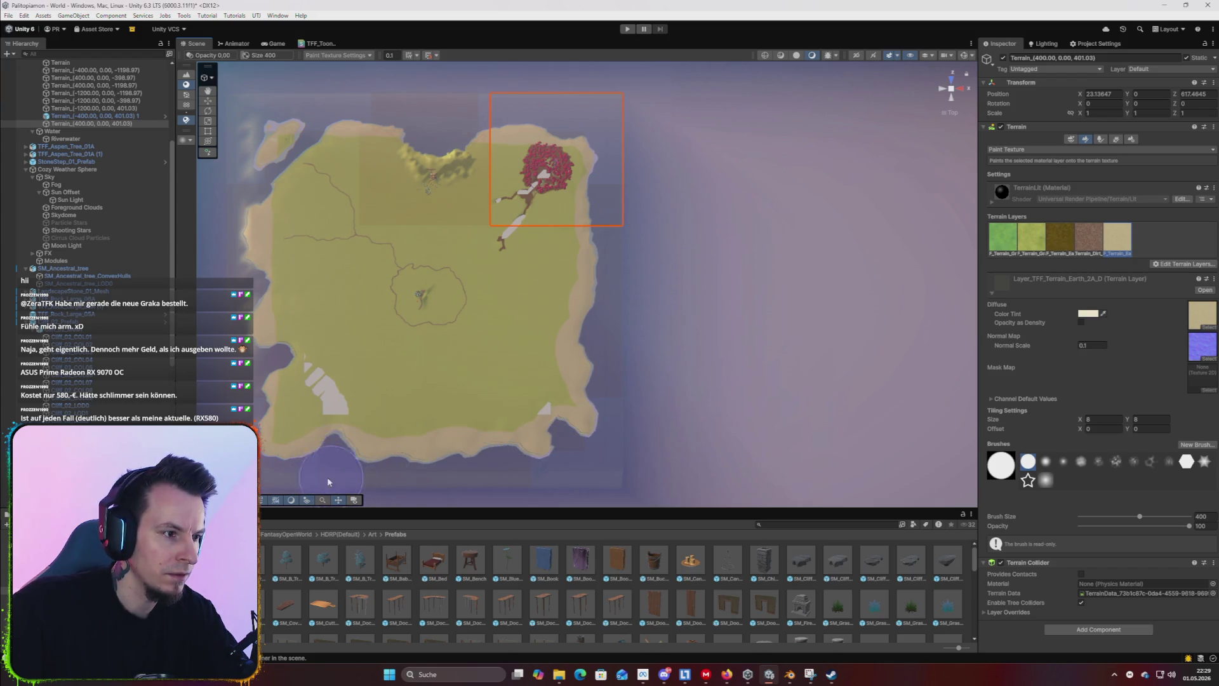
Paint the lower-left and middle-left tiles, reducing brush size to 300 then 200.
click(260, 381)
click(1203, 516)
text(300)
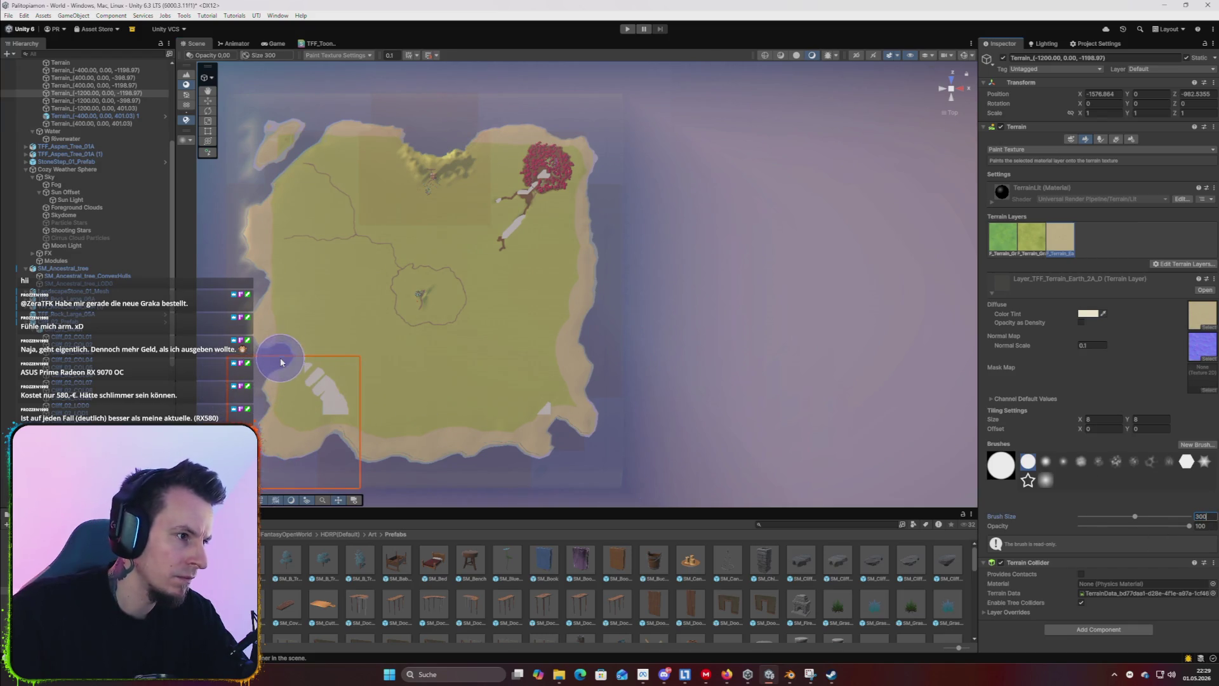
click(273, 352)
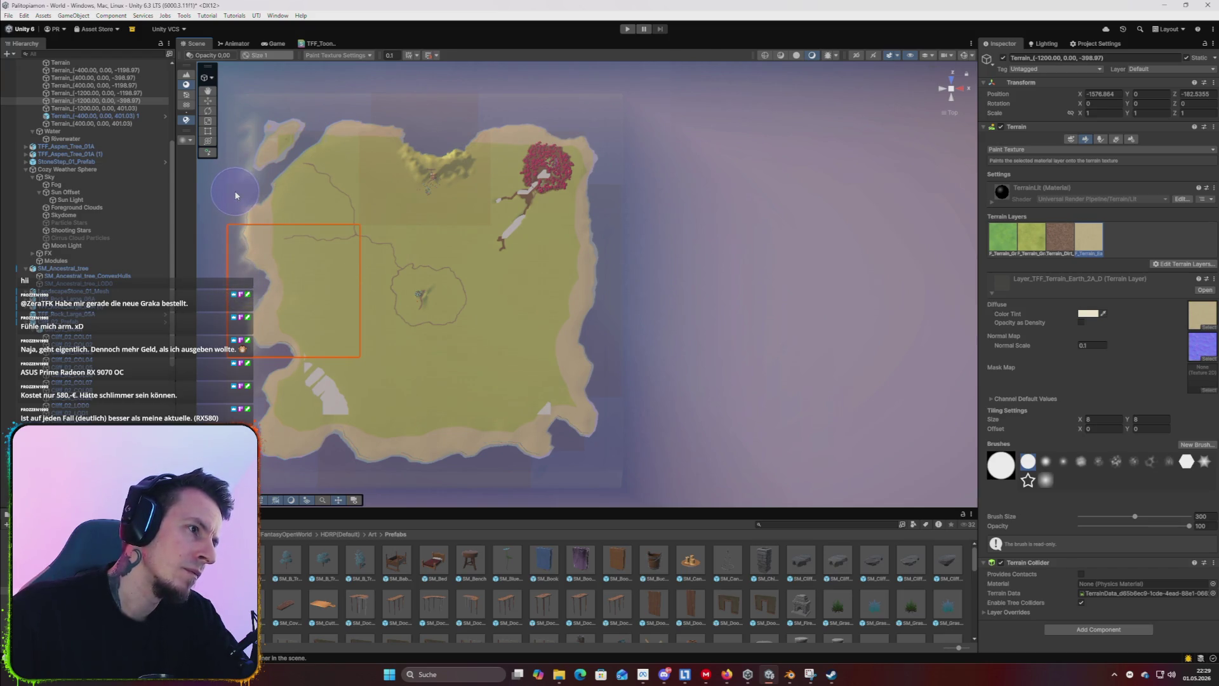
click(1201, 516)
text(200)
Paint sand on the top-left, top-middle, bottom-left and bottom-middle tiles at brush size 200.
click(257, 191)
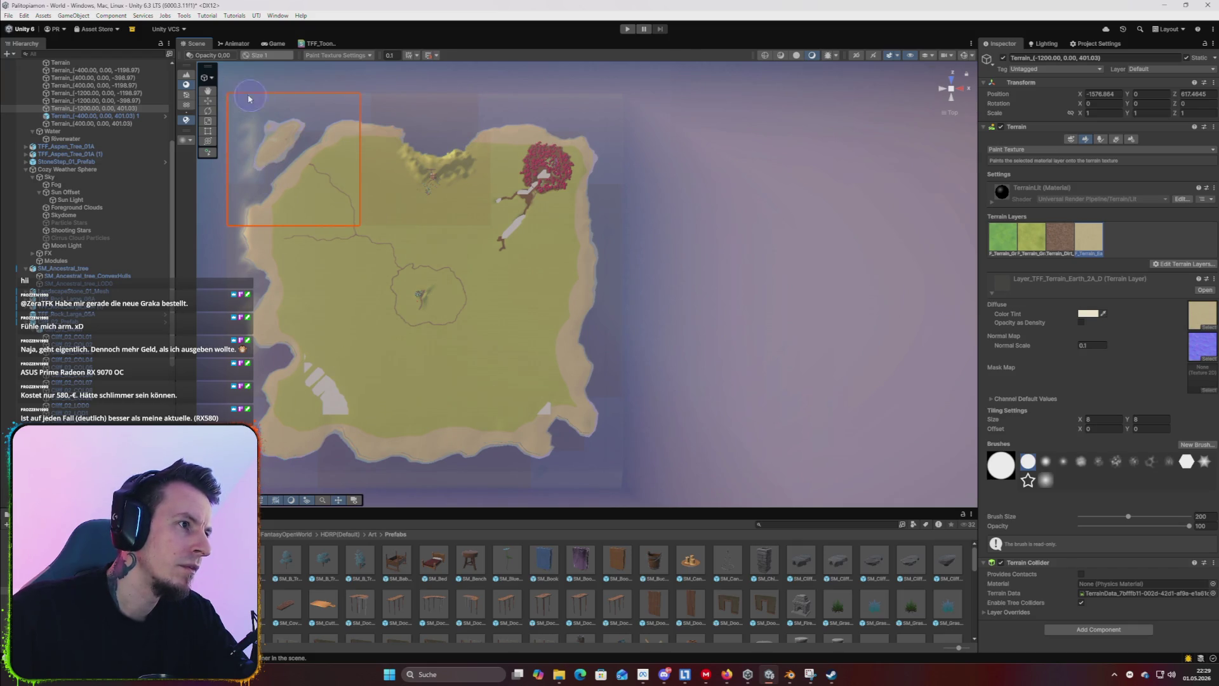
click(410, 139)
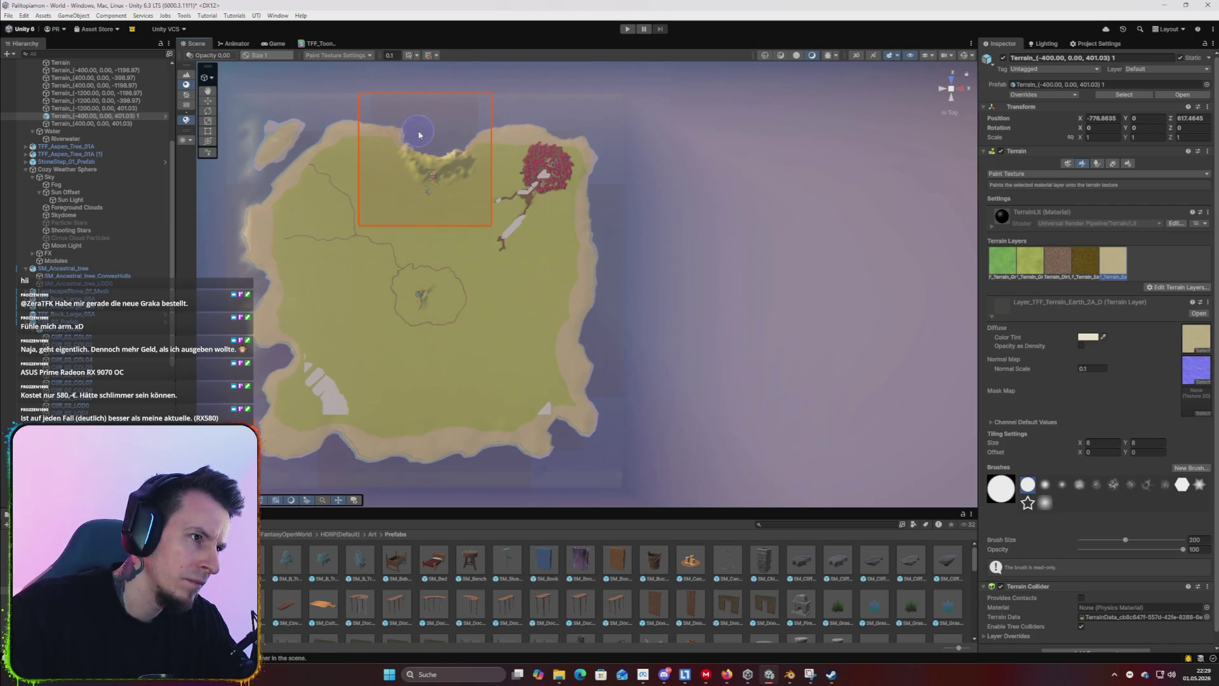
click(313, 116)
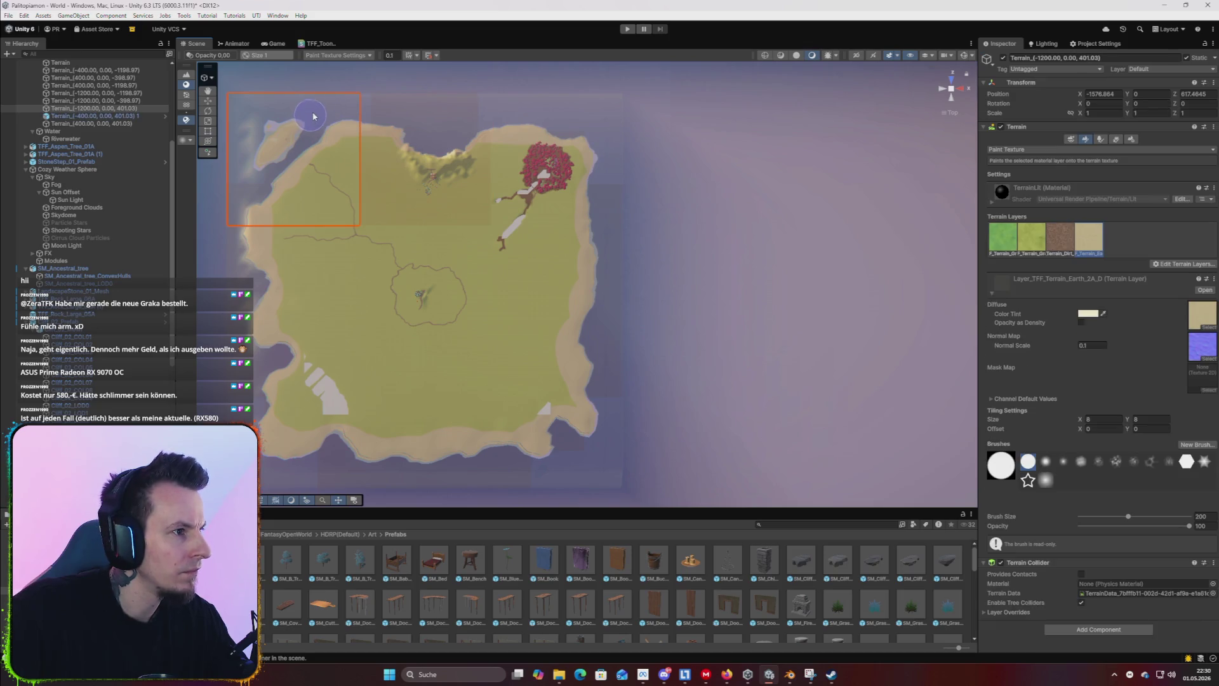
click(240, 393)
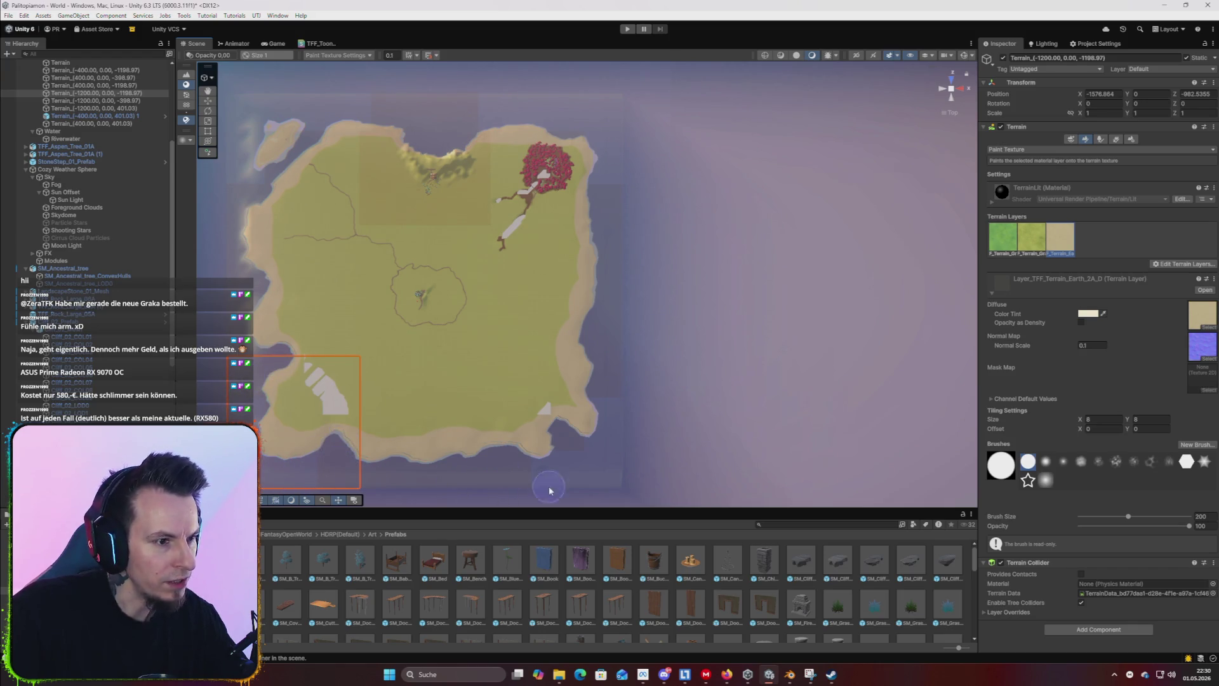
click(575, 437)
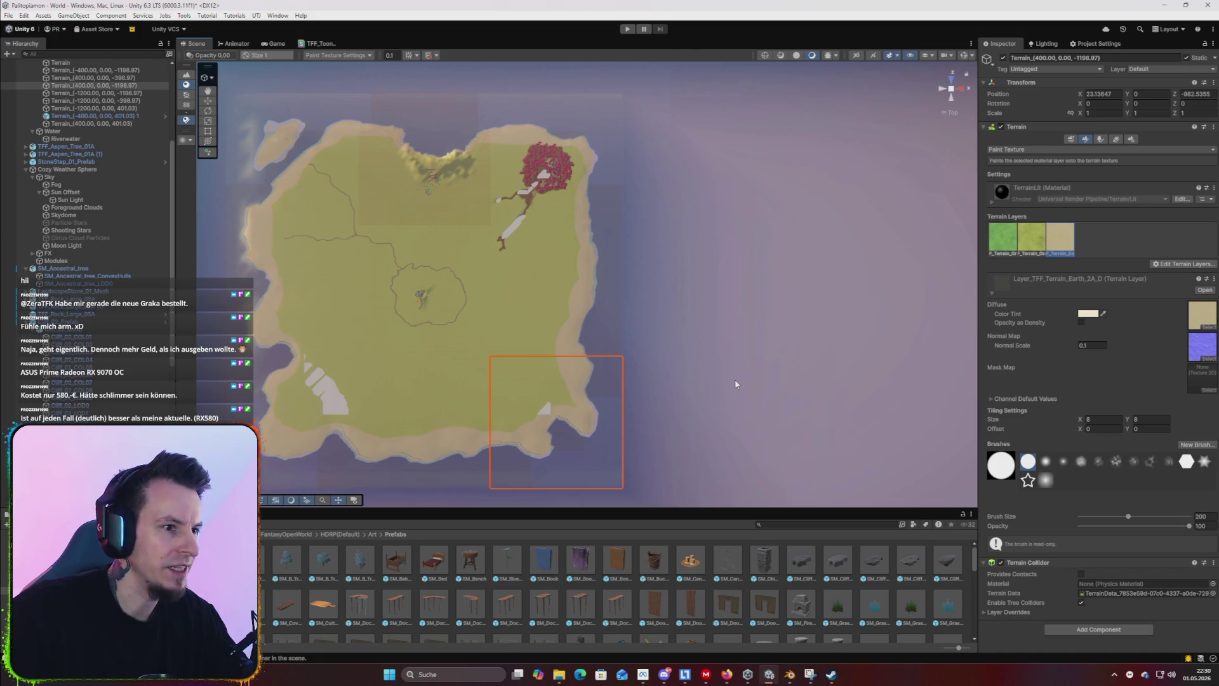
drag(633, 348, 532, 358)
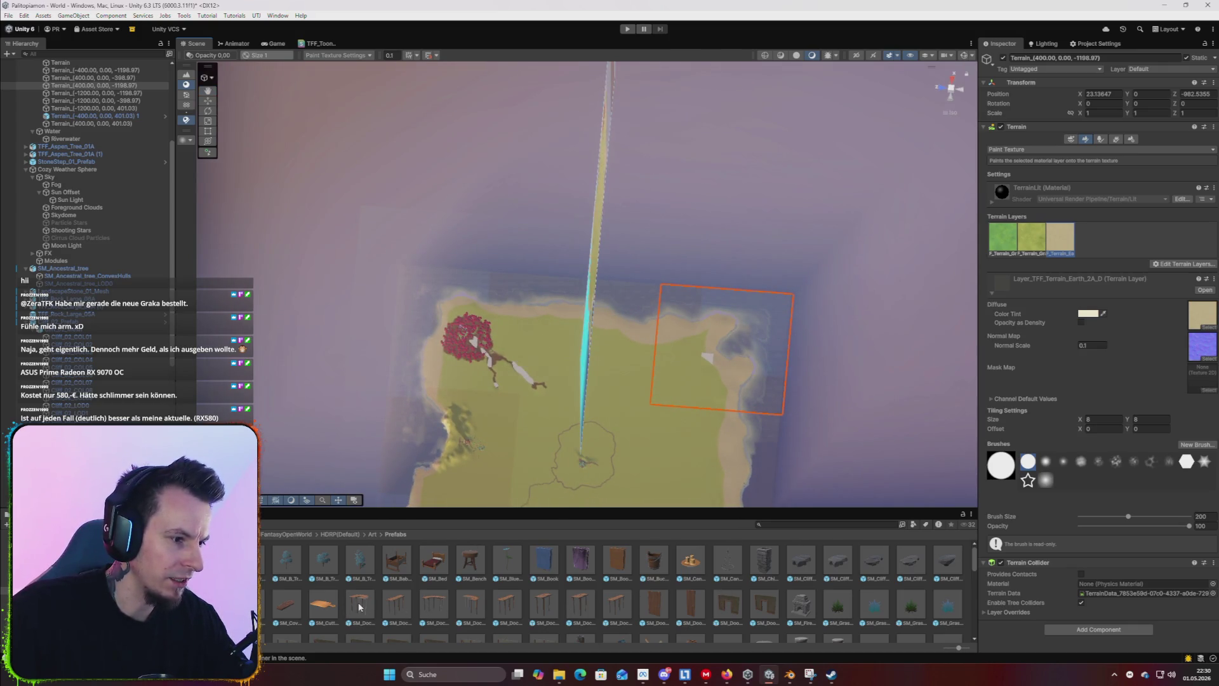
Place SM_Dock_Broke on the beach and frame it in perspective view.
mouse_move(400, 608)
mouse_down()
mouse_move(732, 308)
mouse_move(617, 337)
mouse_move(604, 311)
mouse_up()
key(f)
mouse_move(751, 389)
mouse_down()
mouse_move(660, 254)
mouse_move(595, 266)
mouse_up()
click(954, 89)
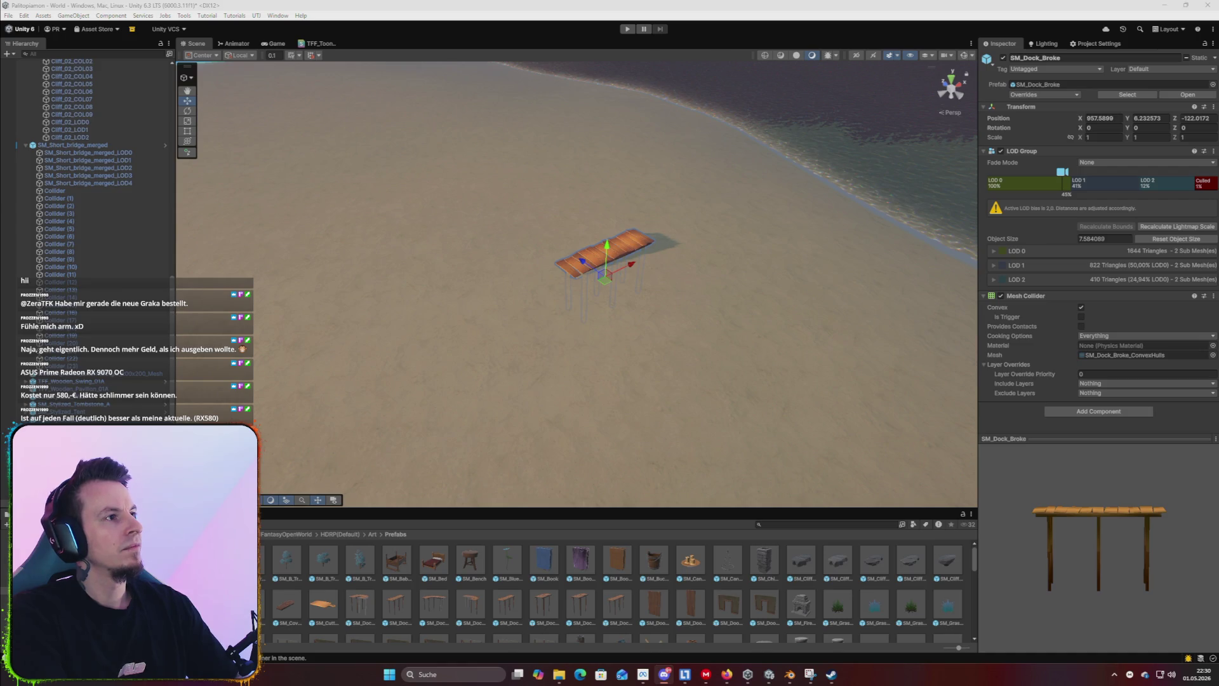
mouse_move(693, 253)
mouse_down()
mouse_move(683, 307)
mouse_move(637, 259)
mouse_move(517, 243)
mouse_move(869, 367)
mouse_move(546, 321)
mouse_move(577, 308)
mouse_move(673, 381)
mouse_up()
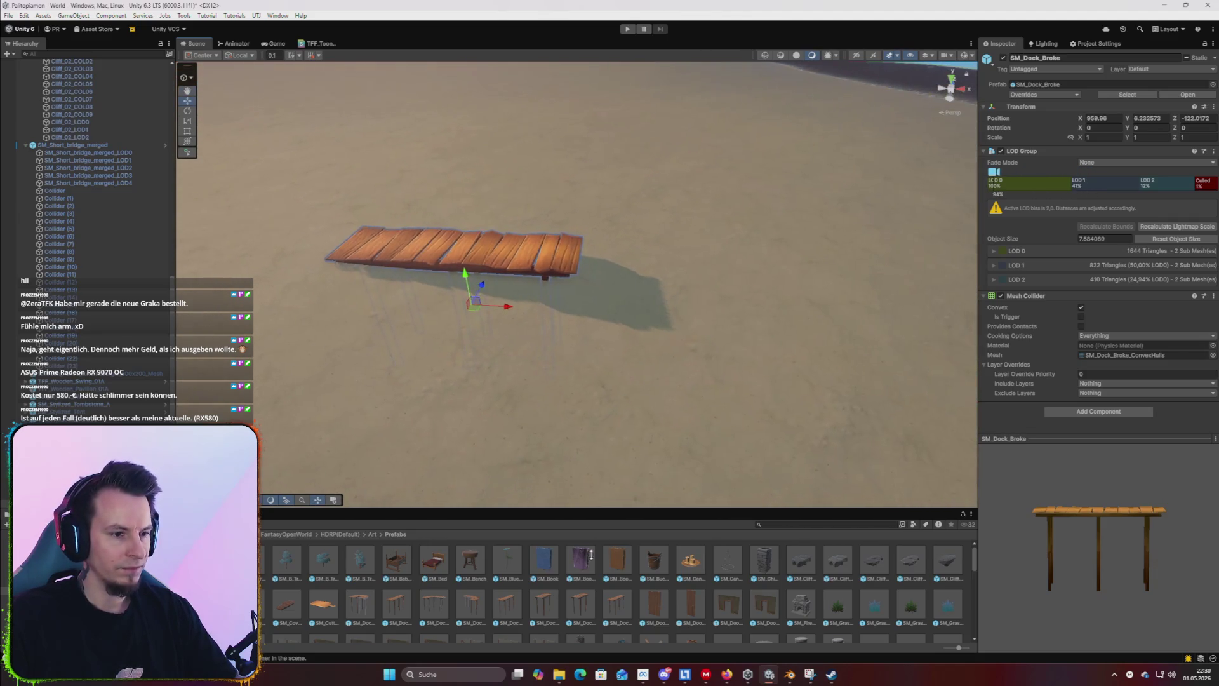
Duplicate the dock, slide the copy along X, then delete the copy.
key(ctrl+d)
mouse_move(509, 306)
mouse_down()
mouse_move(741, 363)
mouse_move(716, 373)
mouse_move(752, 381)
mouse_move(606, 374)
mouse_move(806, 387)
mouse_move(722, 405)
mouse_move(787, 413)
mouse_move(687, 404)
mouse_move(743, 416)
mouse_up()
key(Delete)
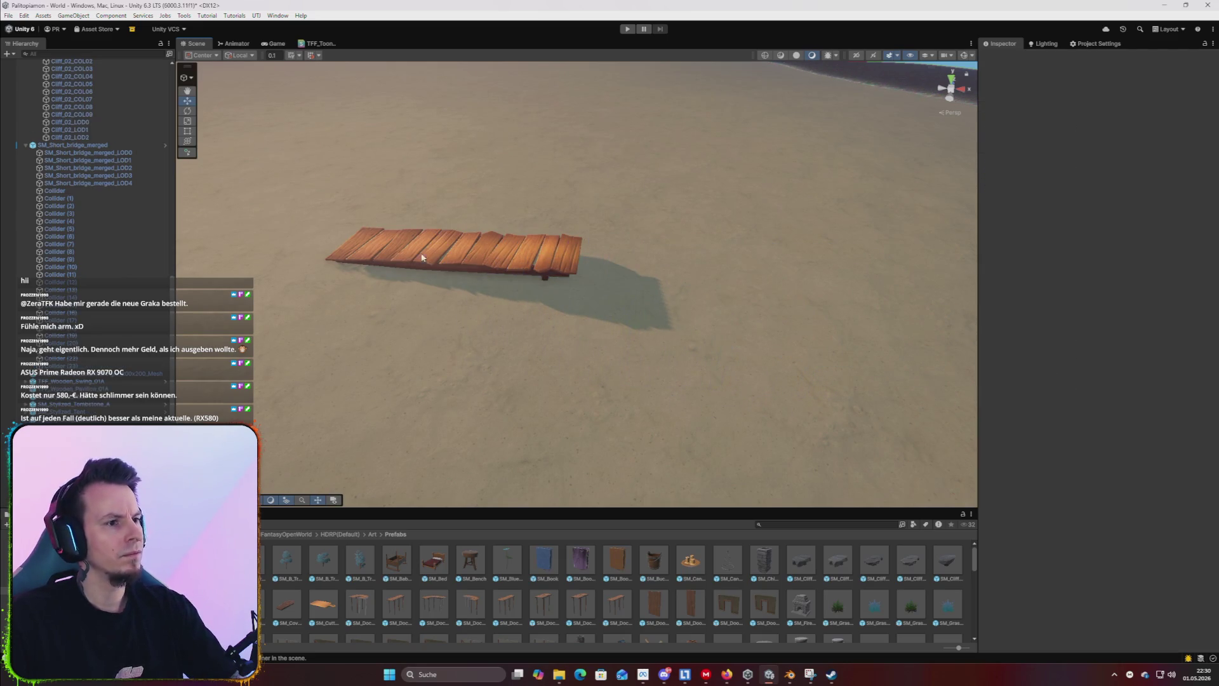
click(518, 263)
Replace the broken dock with an SM_Dock_Straight section raised to Y 5.4.
key(Delete)
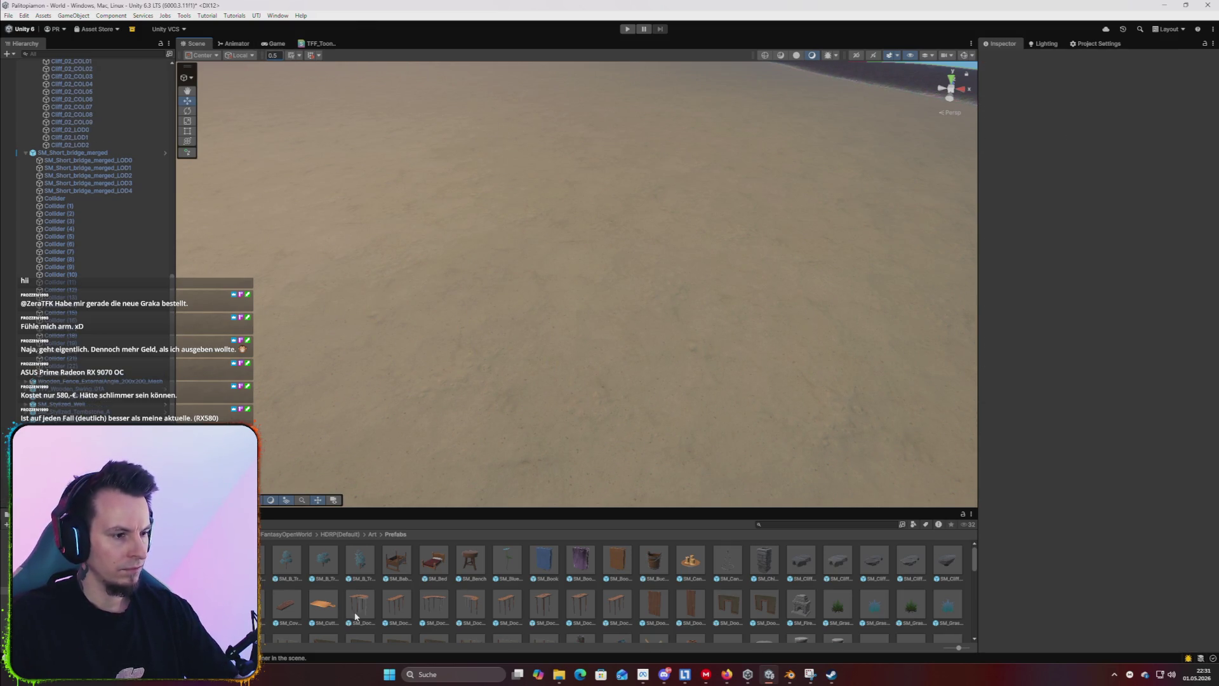
mouse_move(401, 606)
mouse_down()
mouse_move(632, 228)
mouse_move(394, 200)
mouse_up()
mouse_move(458, 242)
mouse_down()
mouse_move(458, 230)
mouse_move(844, 261)
mouse_move(375, 264)
mouse_move(553, 261)
mouse_move(372, 237)
mouse_move(571, 264)
mouse_move(534, 240)
mouse_move(546, 248)
mouse_up()
click(682, 421)
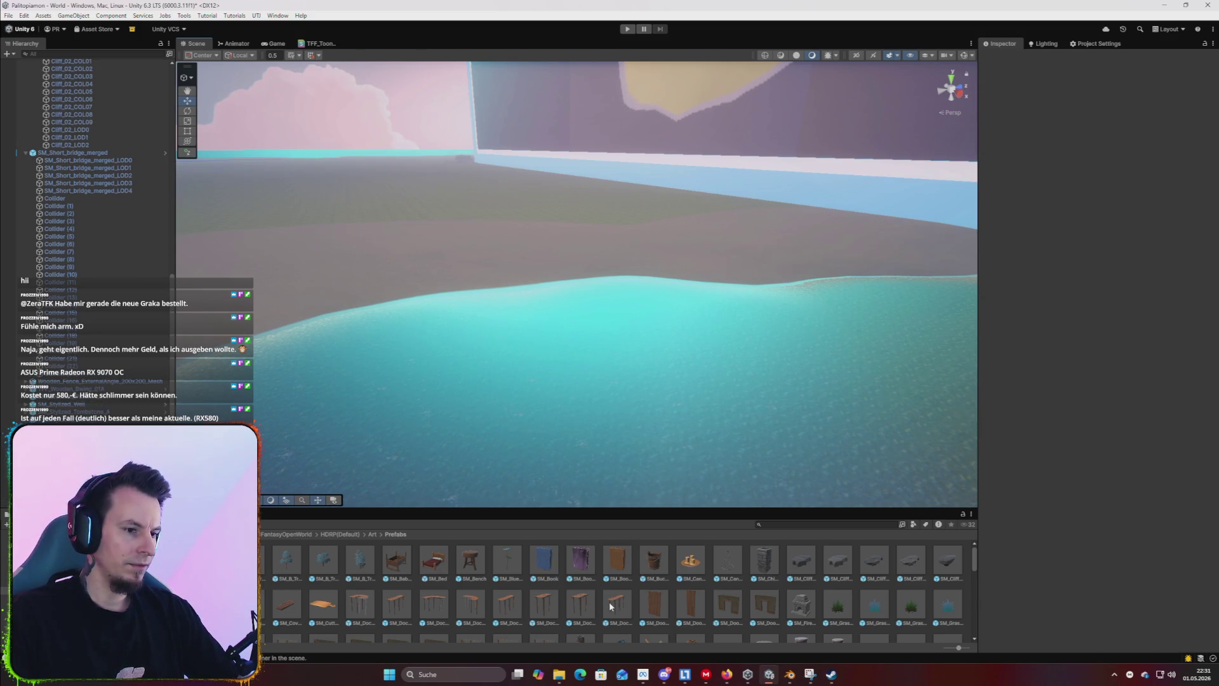
click(371, 298)
mouse_move(375, 297)
mouse_down()
mouse_move(435, 340)
mouse_move(612, 387)
mouse_move(482, 356)
mouse_up()
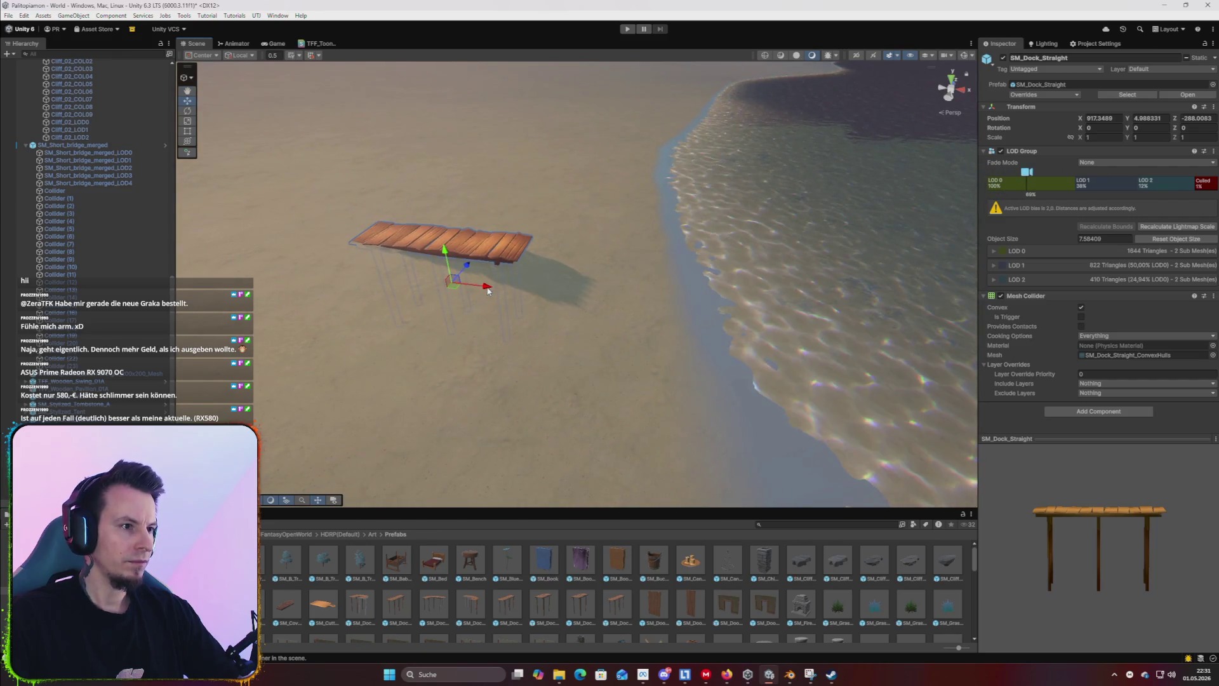
drag(447, 254, 447, 239)
Duplicate the dock section four times, sliding each copy along X to extend the pier.
key(ctrl+d)
key(f)
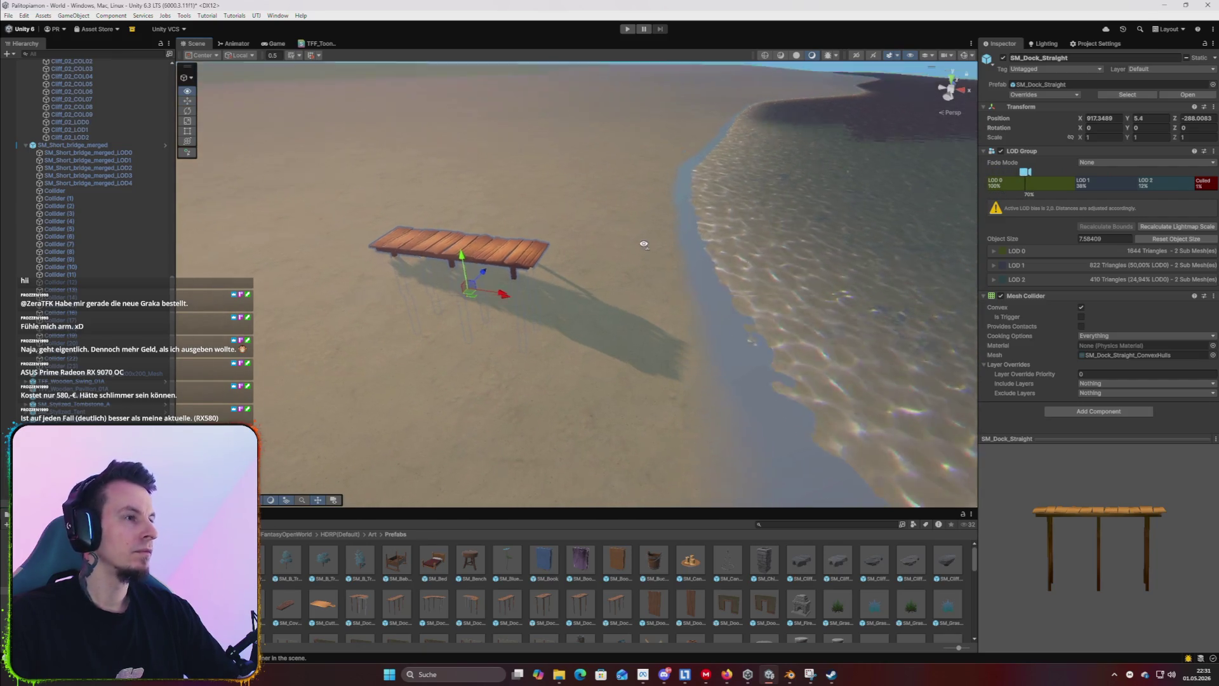
mouse_move(533, 311)
mouse_down()
mouse_move(721, 345)
mouse_move(732, 360)
mouse_up()
key(ctrl+d)
key(f)
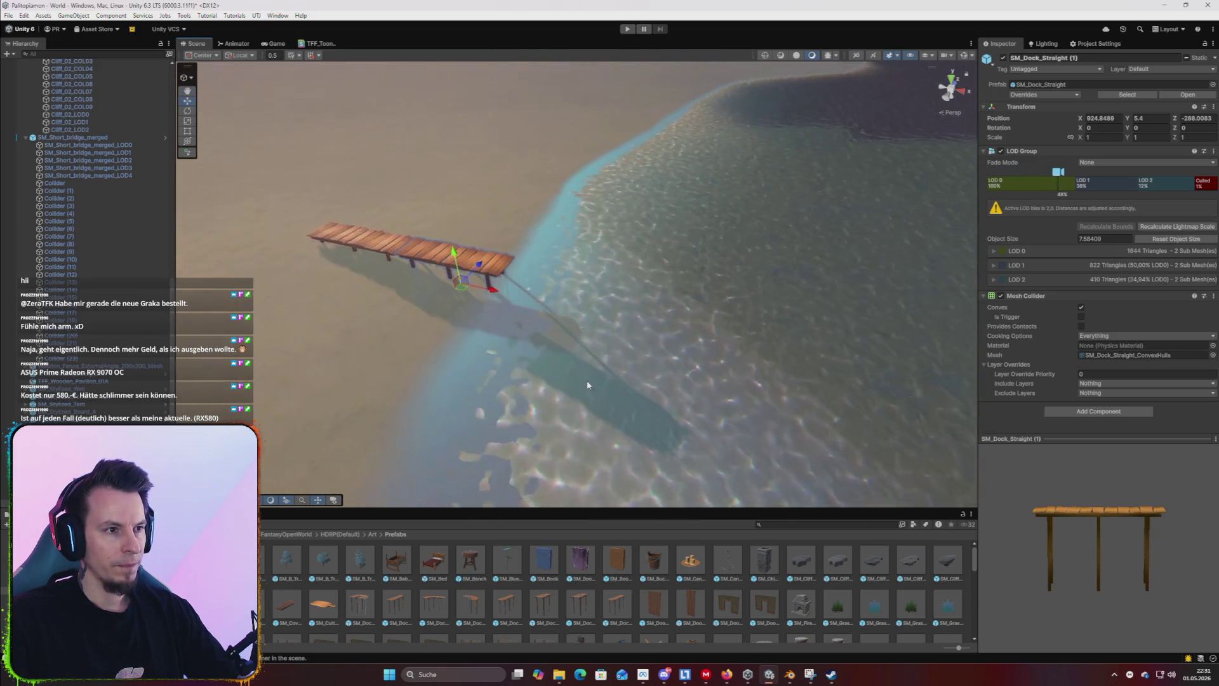
mouse_move(502, 298)
mouse_down()
mouse_move(702, 361)
mouse_move(583, 345)
mouse_up()
key(ctrl+d)
mouse_move(483, 290)
mouse_down()
mouse_move(733, 362)
mouse_move(660, 389)
mouse_up()
scroll(683, 379, up, 5)
scroll(660, 388, down, 8)
key(ctrl+d)
mouse_move(455, 343)
mouse_down()
mouse_move(588, 368)
mouse_move(512, 363)
mouse_up()
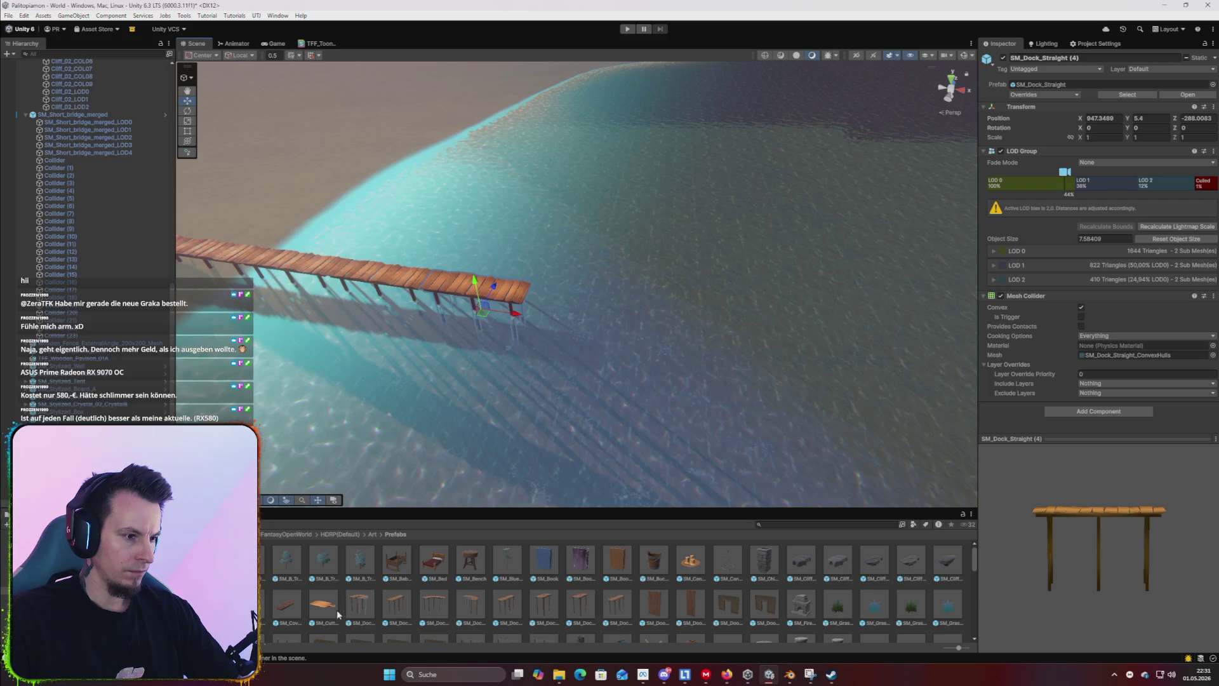
click(396, 349)
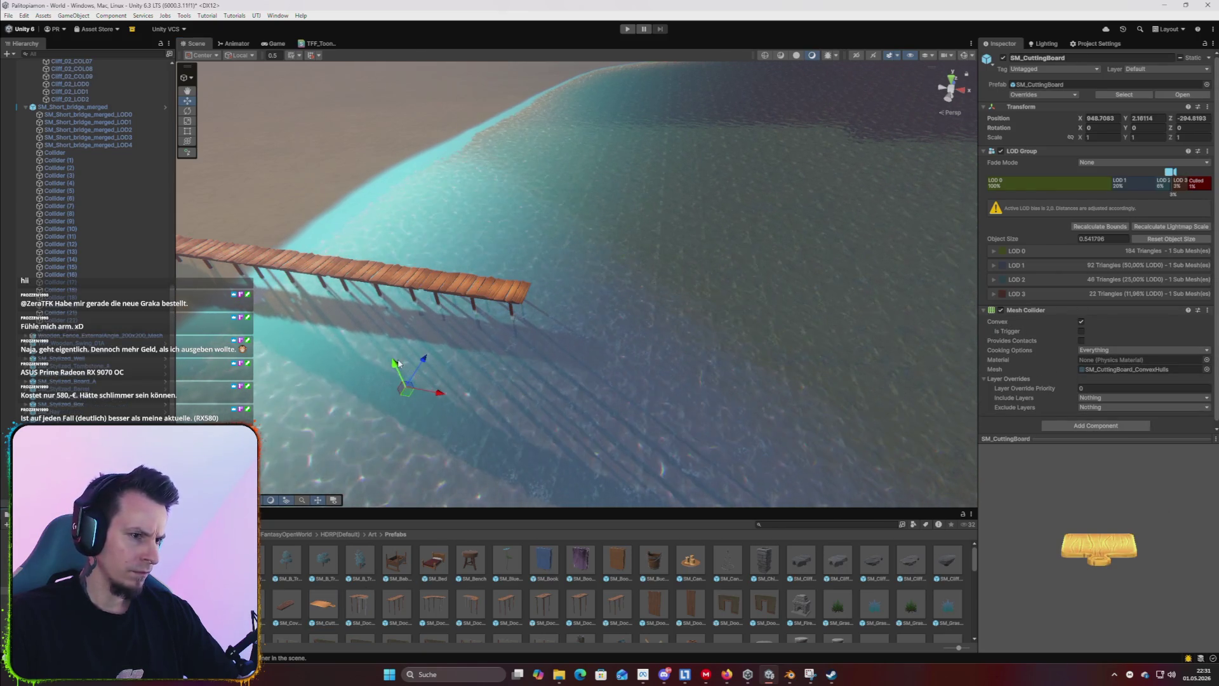
Add SM_Dock_Curved_2 at the pier end, rotated 90 on Y, lowered and aligned along X.
click(420, 554)
mouse_move(470, 609)
mouse_down()
mouse_move(579, 349)
mouse_move(464, 320)
mouse_move(510, 295)
mouse_move(534, 321)
mouse_move(463, 335)
mouse_move(536, 314)
mouse_up()
key(e)
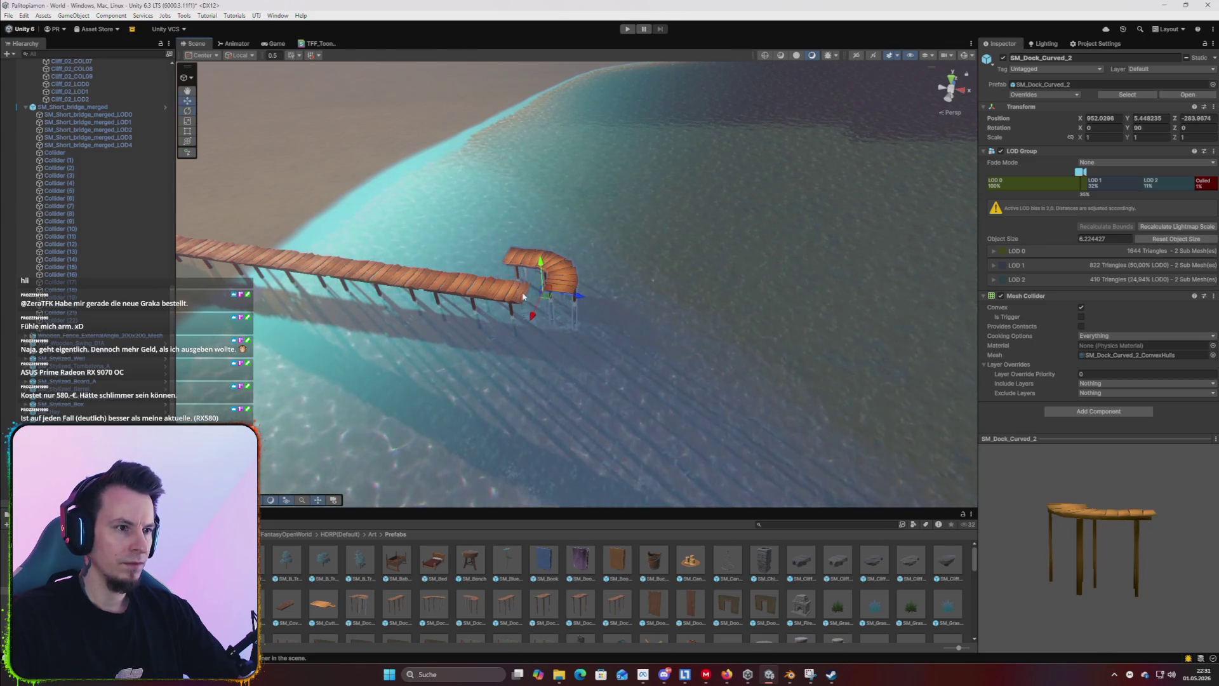
key(w)
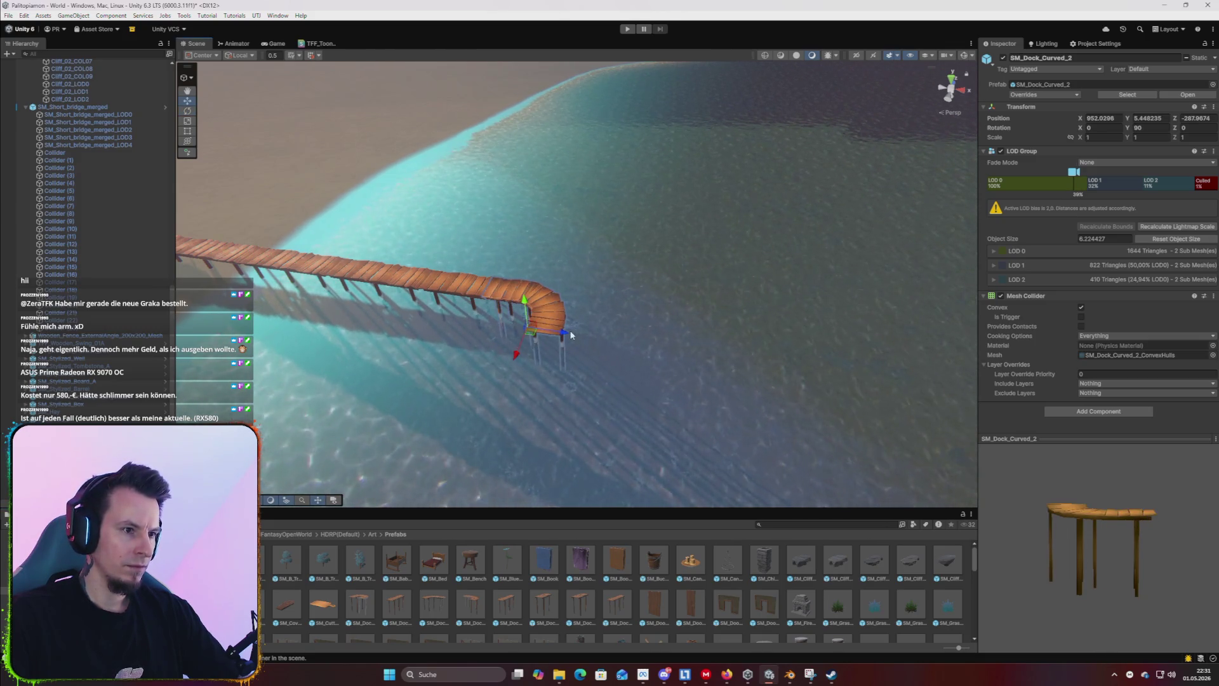
drag(603, 353, 610, 350)
key(f)
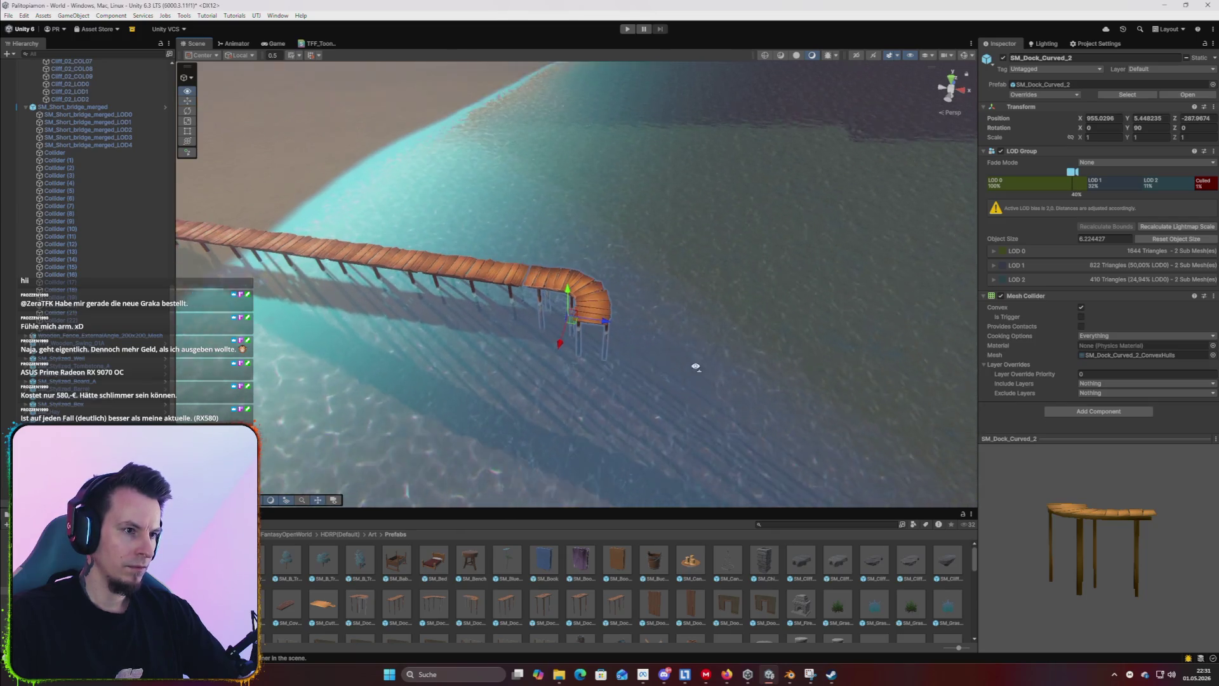
mouse_move(681, 376)
mouse_down()
mouse_move(743, 357)
mouse_move(707, 402)
mouse_move(721, 349)
mouse_move(774, 260)
mouse_move(768, 363)
mouse_up()
drag(697, 395, 698, 400)
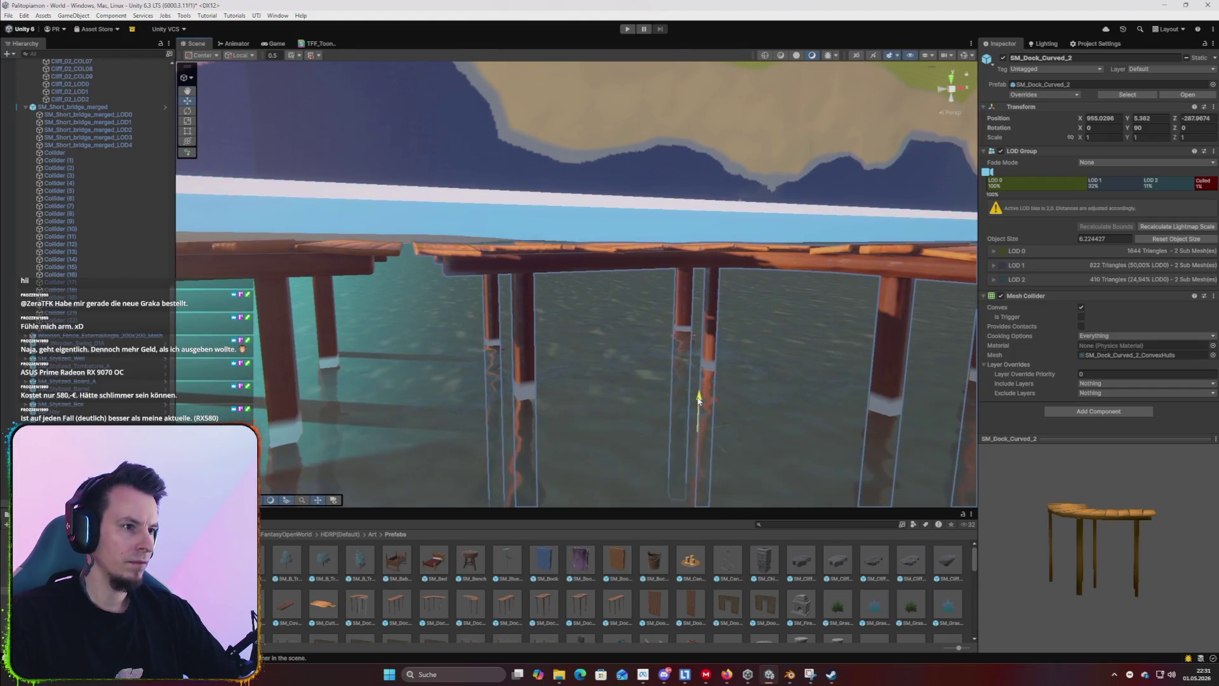
drag(723, 449, 716, 430)
mouse_move(617, 381)
mouse_down()
mouse_move(605, 342)
mouse_move(493, 345)
mouse_move(689, 323)
mouse_move(549, 312)
mouse_move(716, 332)
mouse_move(612, 337)
mouse_move(775, 304)
mouse_move(879, 318)
mouse_move(817, 316)
mouse_move(824, 251)
mouse_move(803, 299)
mouse_move(695, 333)
mouse_up()
click(550, 313)
scroll(818, 316, up, 5)
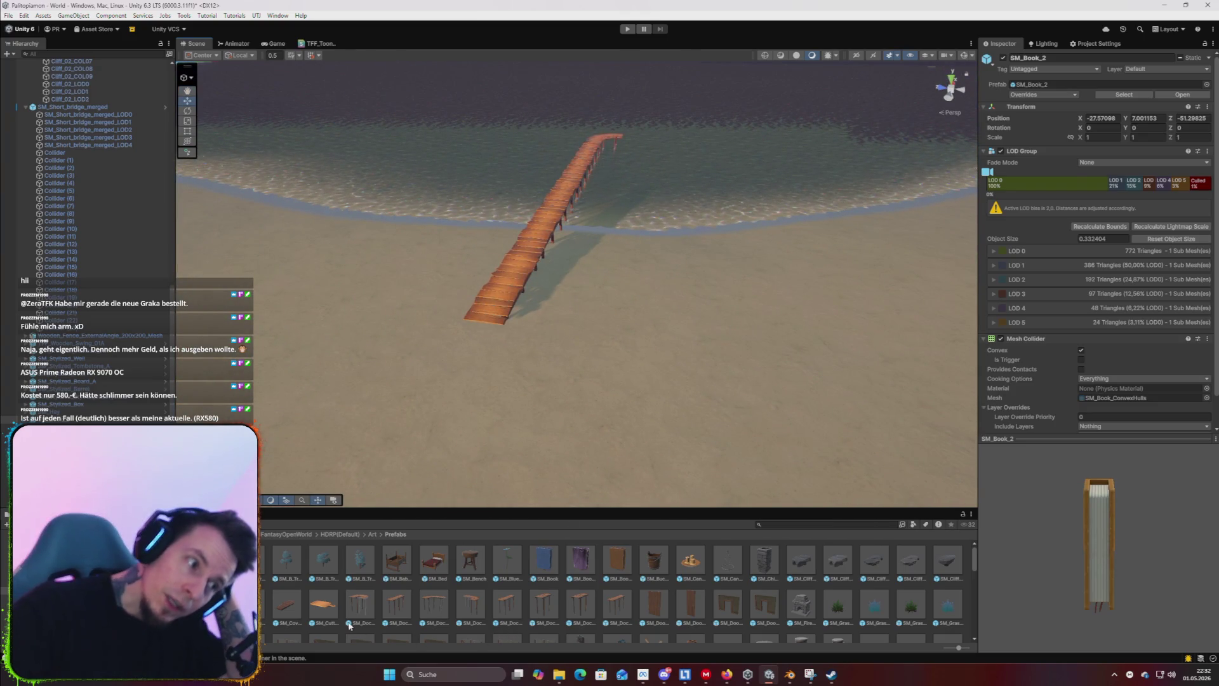
scroll(349, 605, down, 2)
scroll(347, 602, down, 3)
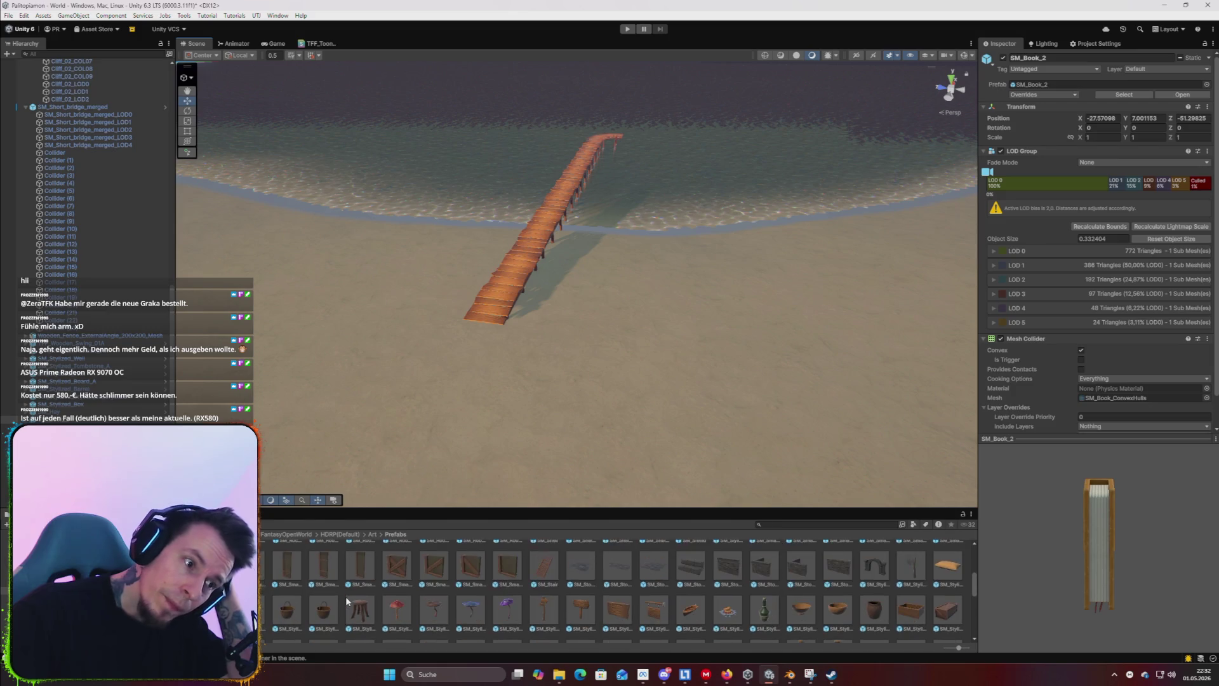
scroll(410, 585, down, 5)
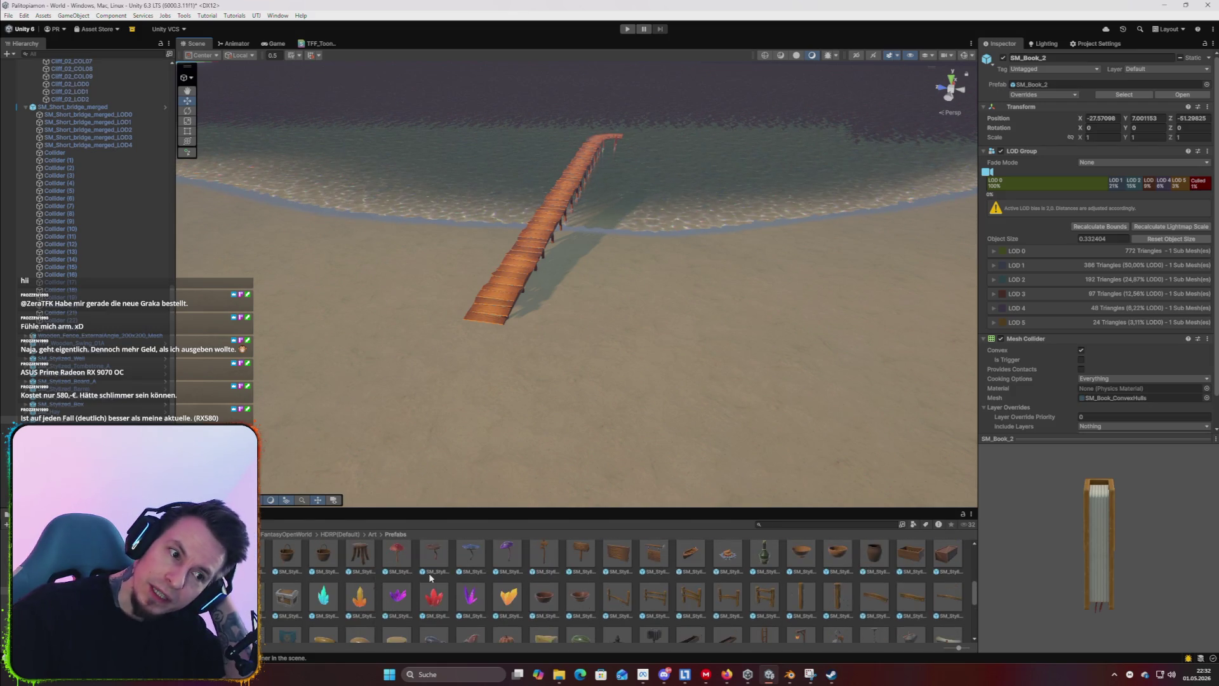
scroll(674, 559, up, 2)
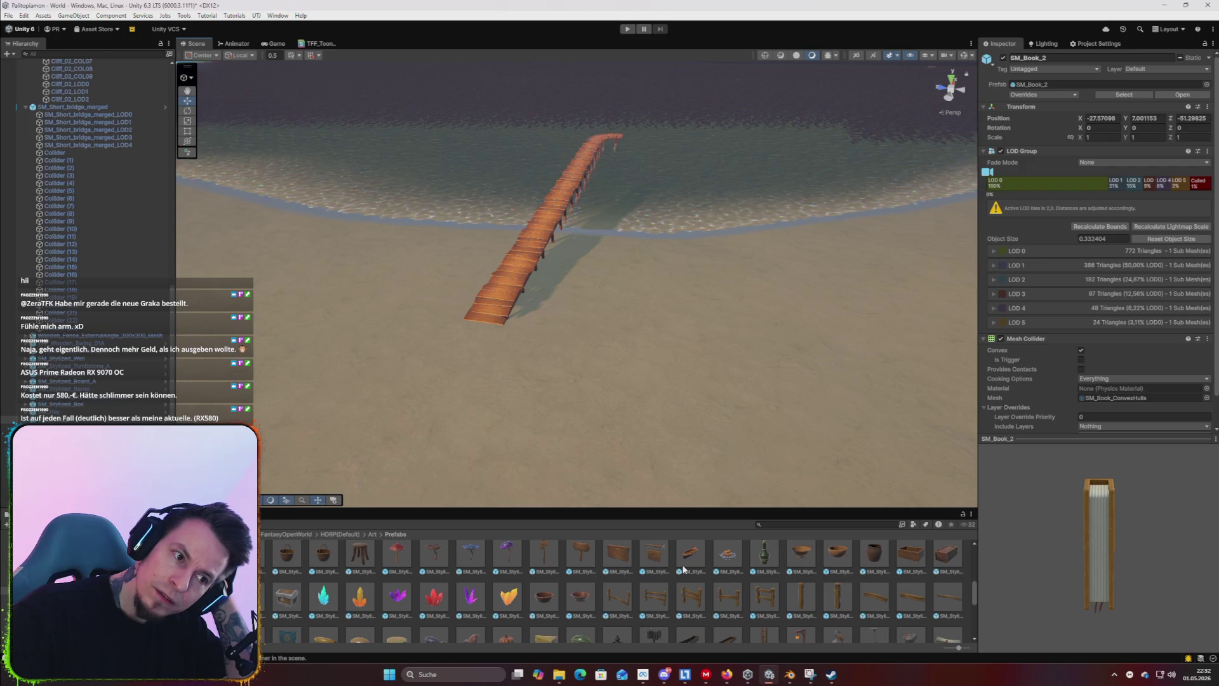
mouse_move(648, 588)
mouse_down()
mouse_move(441, 315)
mouse_move(472, 325)
mouse_up()
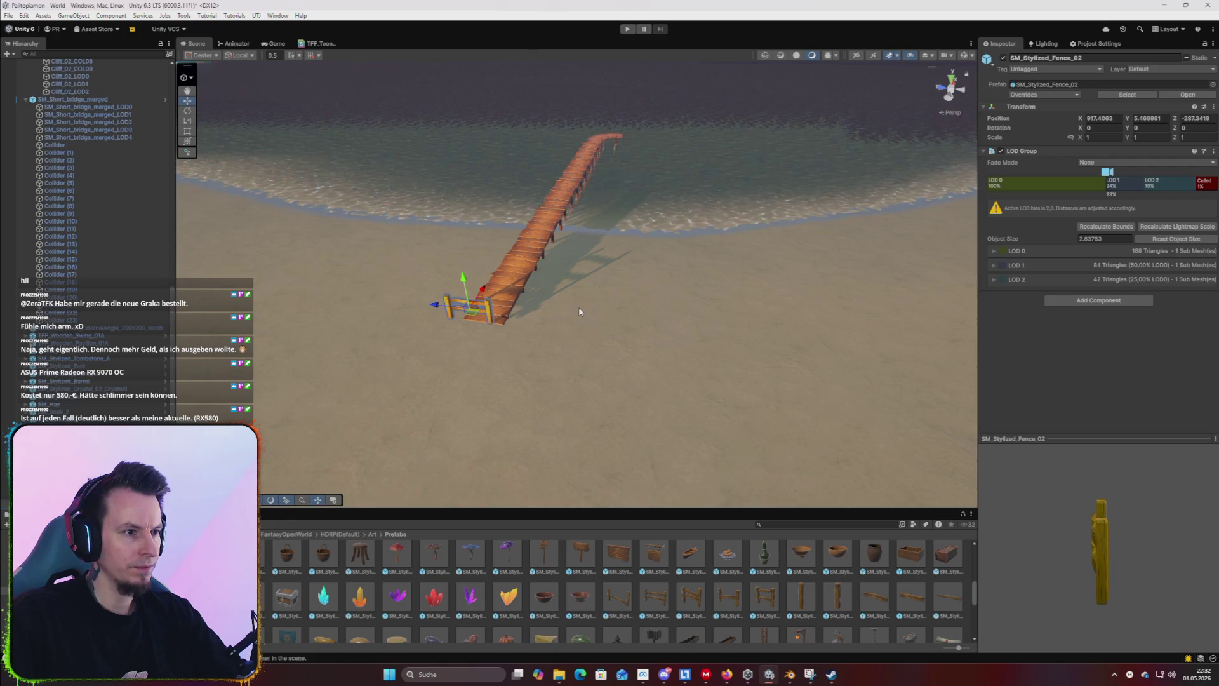
key(Delete)
scroll(532, 617, down, 5)
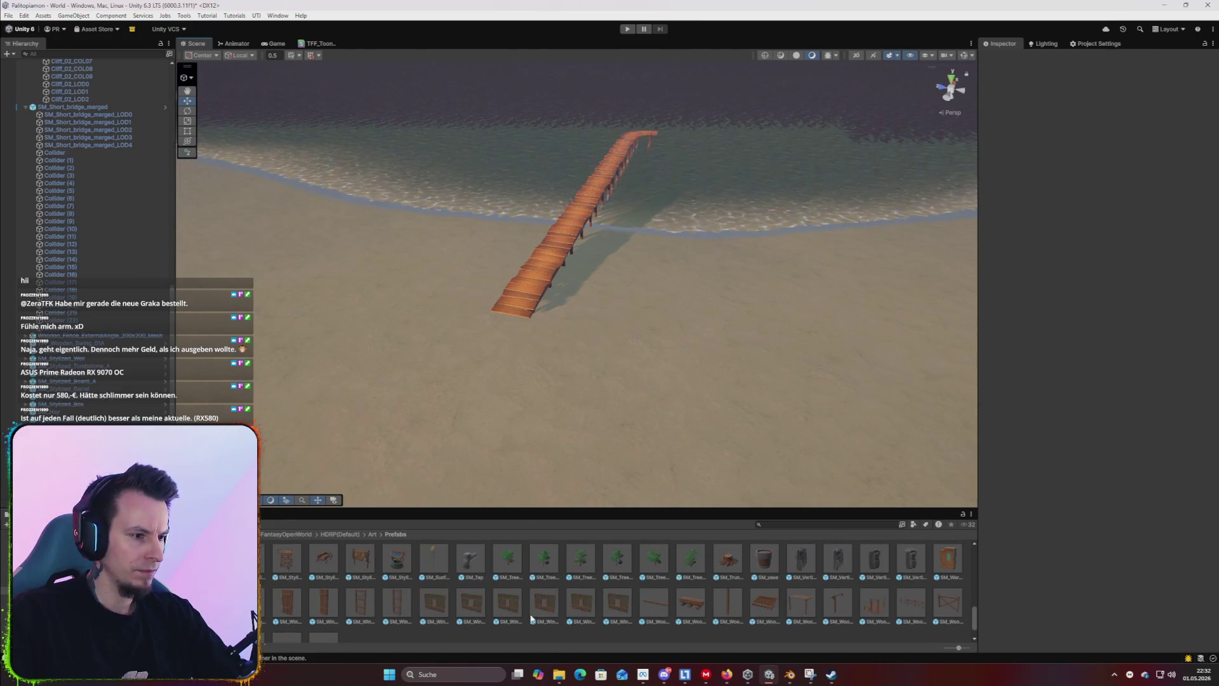
scroll(323, 584, down, 2)
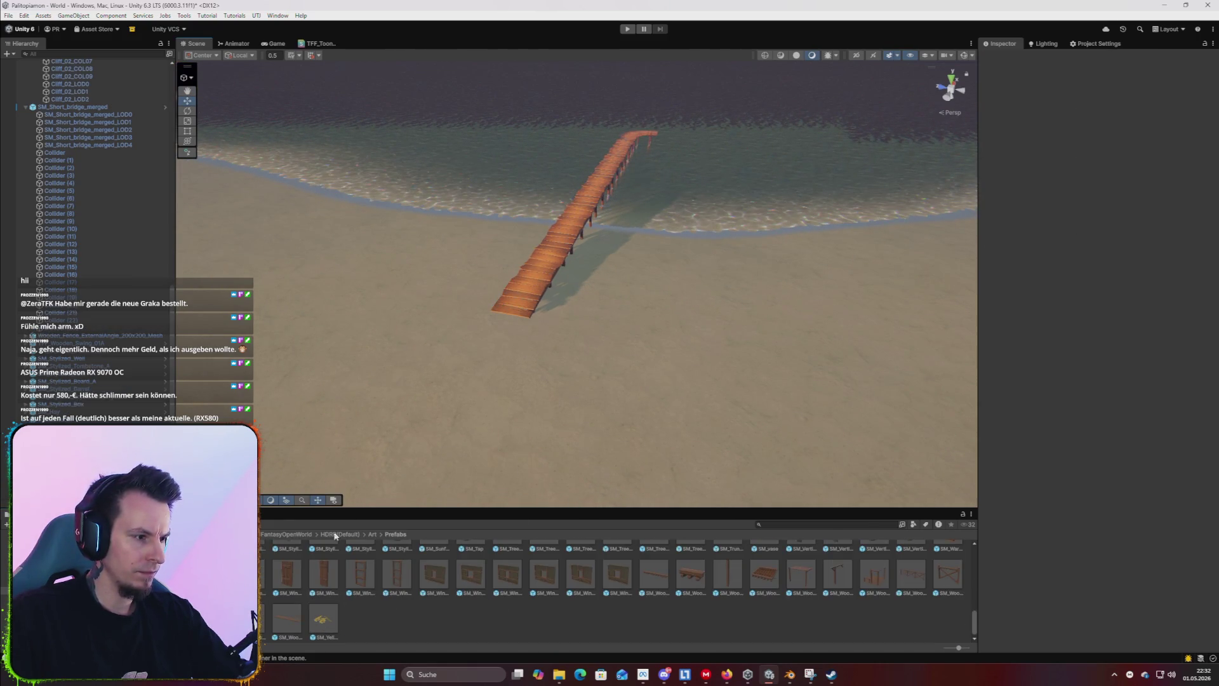
mouse_move(551, 340)
mouse_down()
mouse_move(558, 435)
mouse_move(612, 310)
mouse_move(584, 339)
mouse_up()
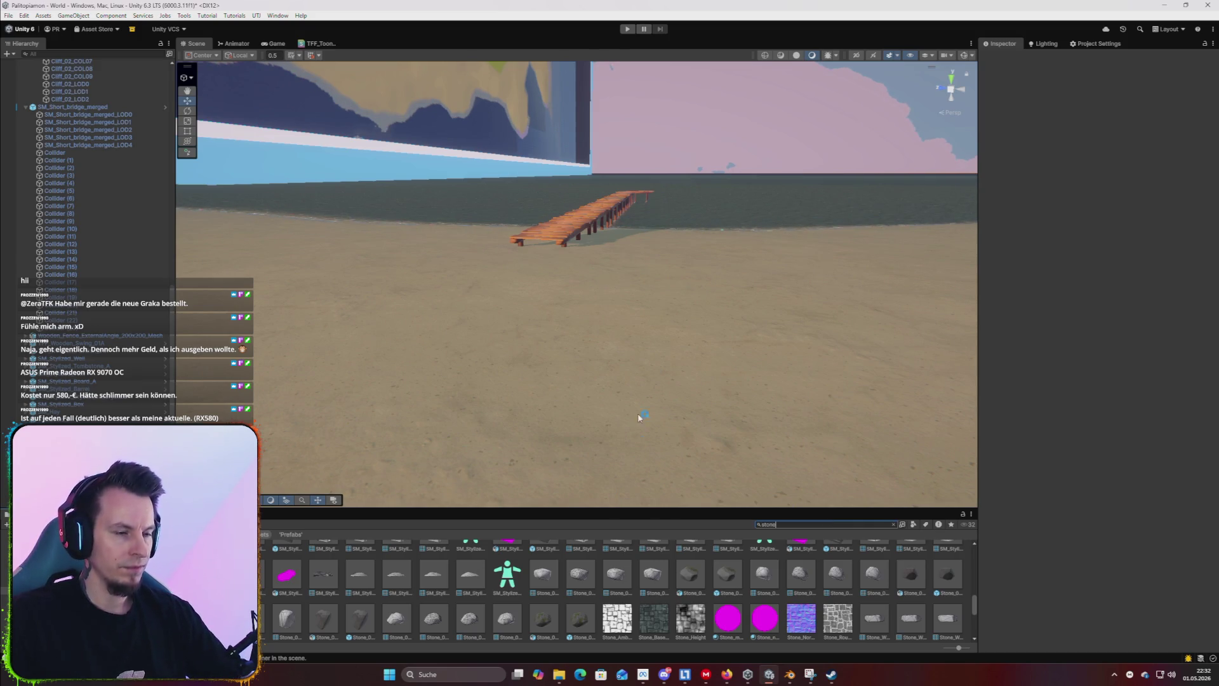
mouse_move(661, 344)
mouse_down()
mouse_move(661, 384)
mouse_move(703, 308)
mouse_move(704, 330)
mouse_move(539, 375)
mouse_move(512, 400)
mouse_up()
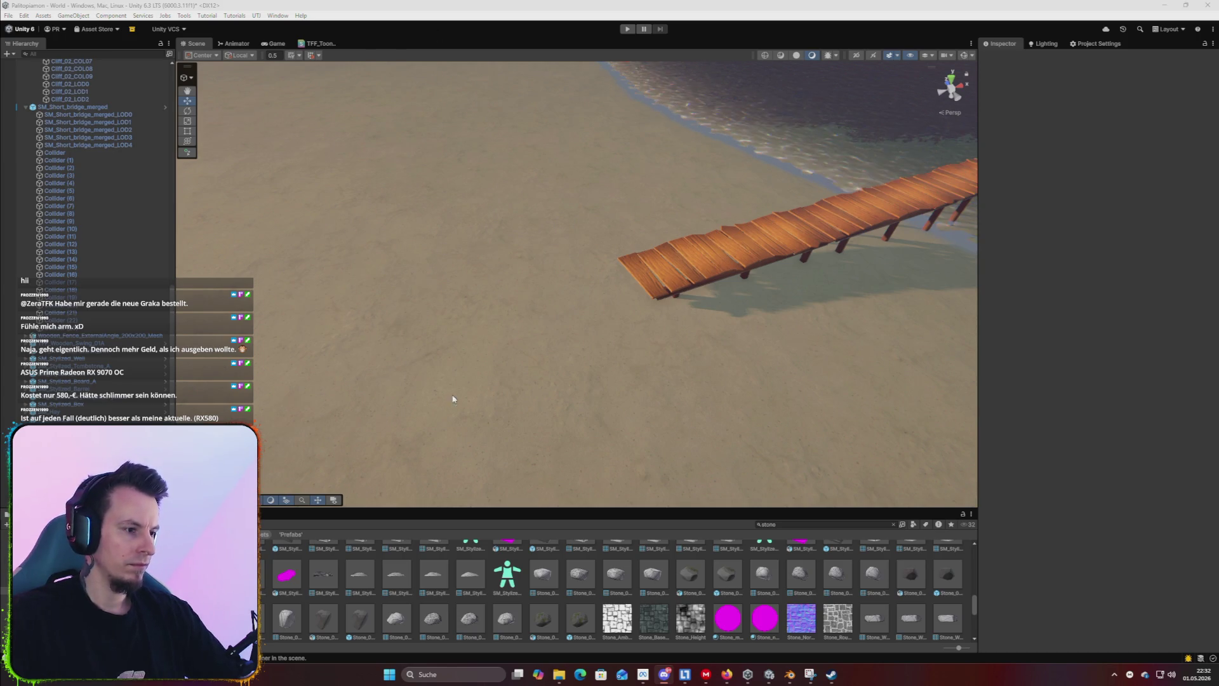
scroll(572, 625, up, 8)
scroll(570, 620, up, 3)
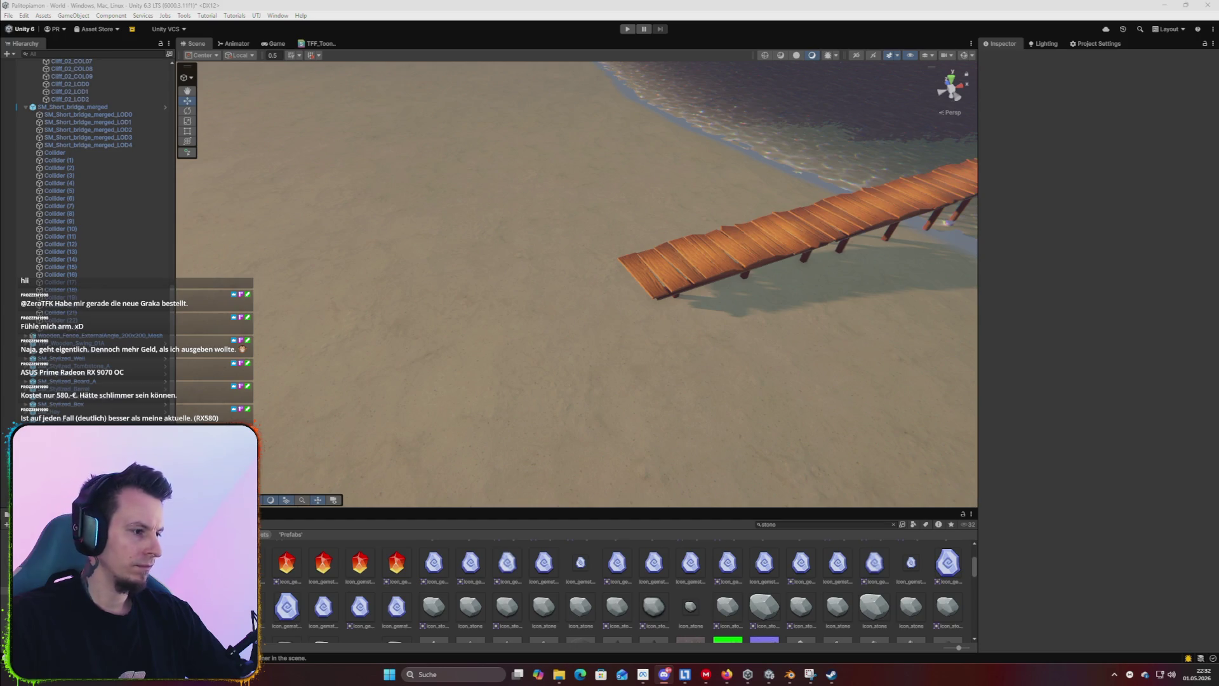
click(893, 525)
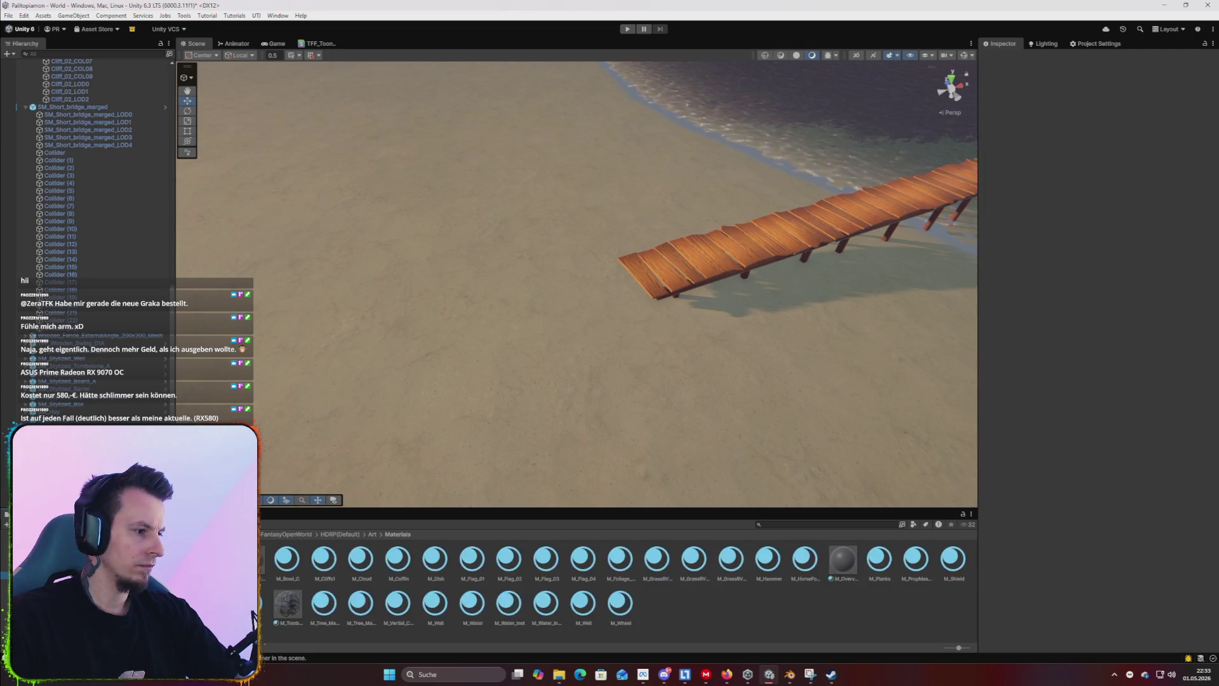
scroll(392, 594, down, 5)
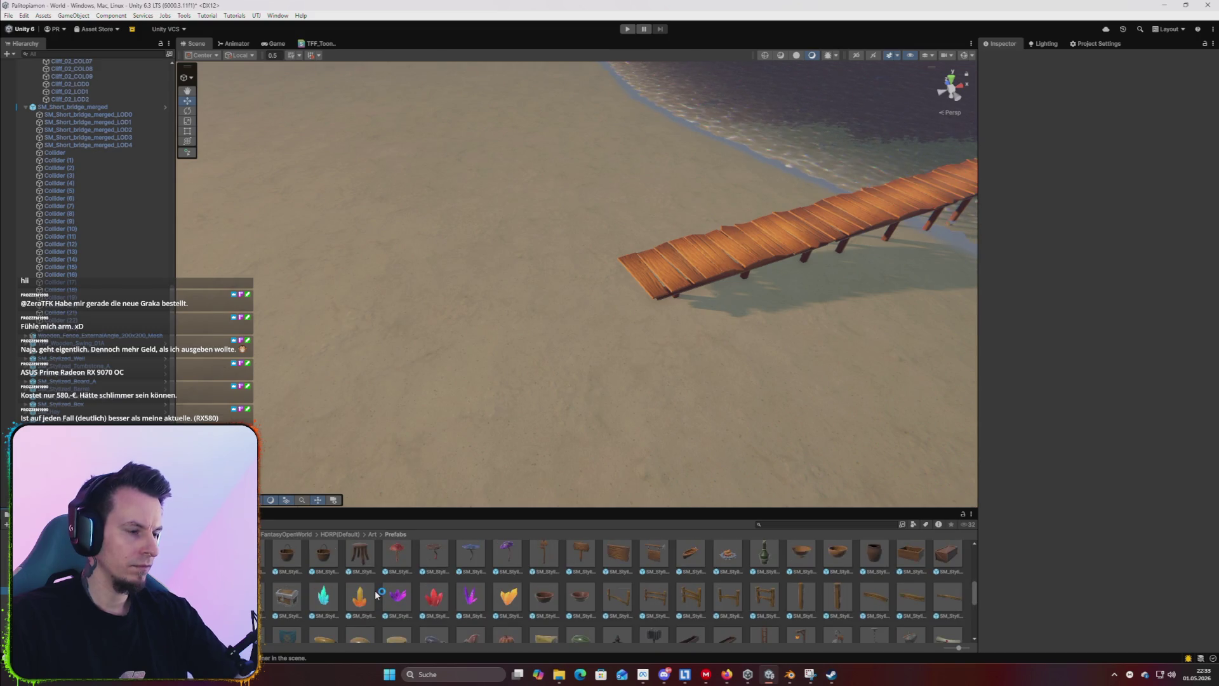
scroll(376, 594, down, 5)
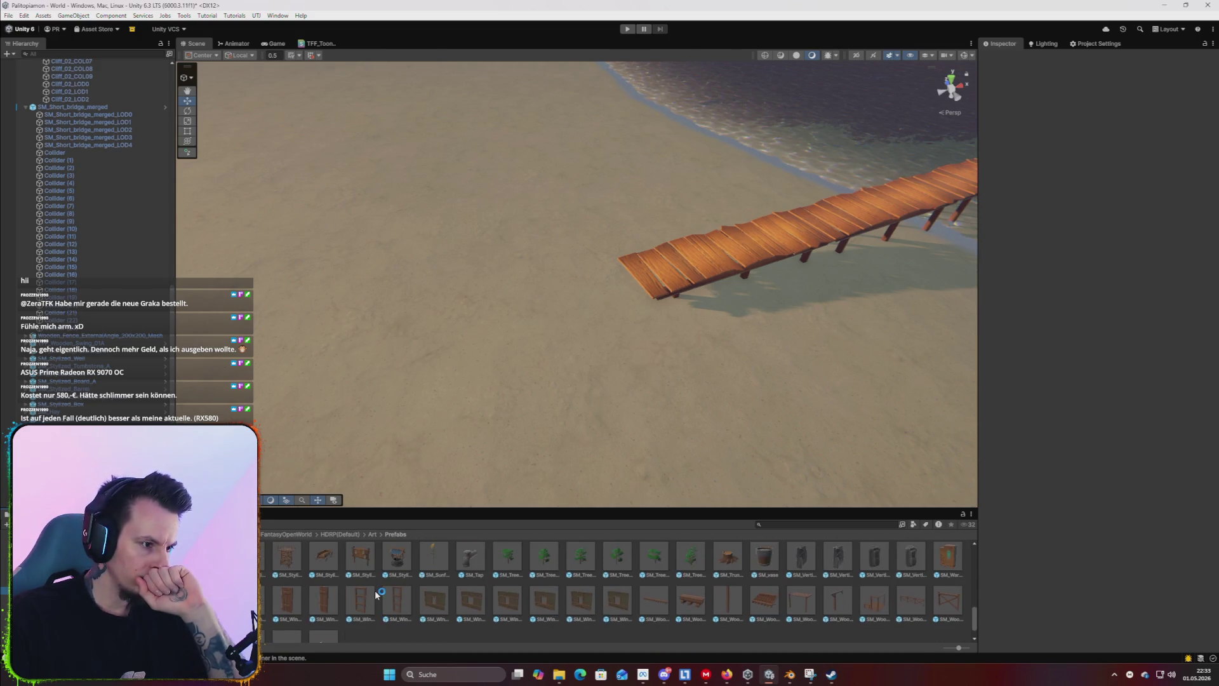
scroll(376, 594, up, 2)
scroll(376, 593, up, 3)
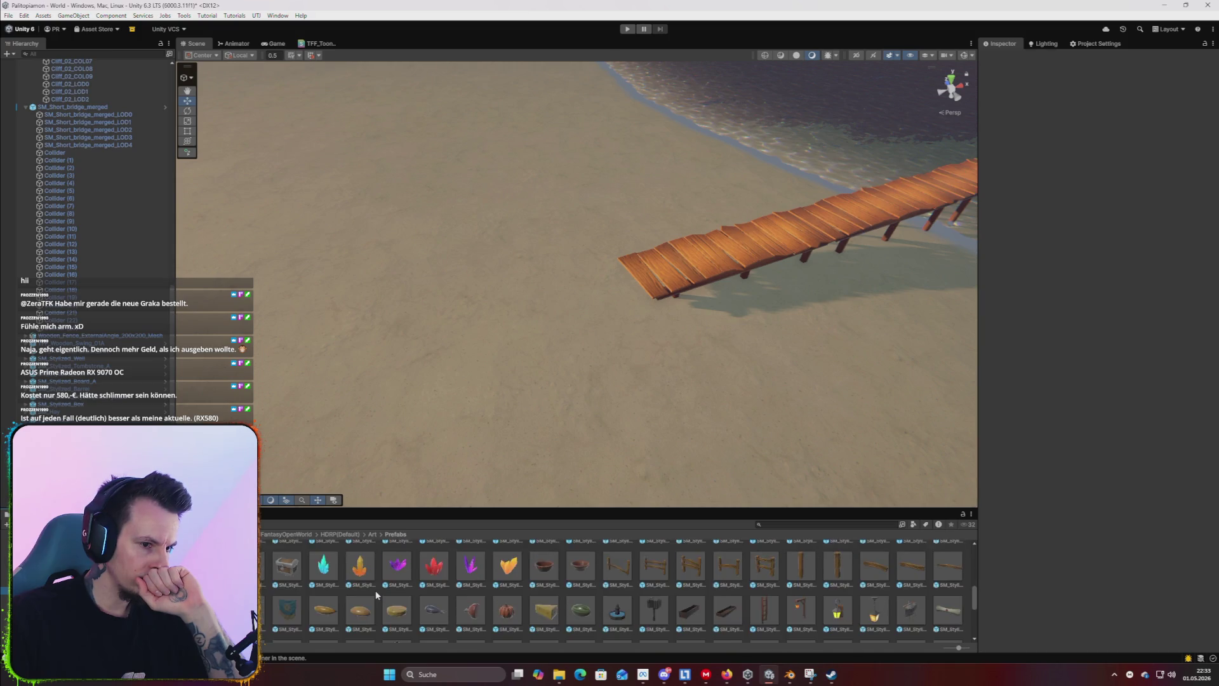
scroll(376, 591, up, 2)
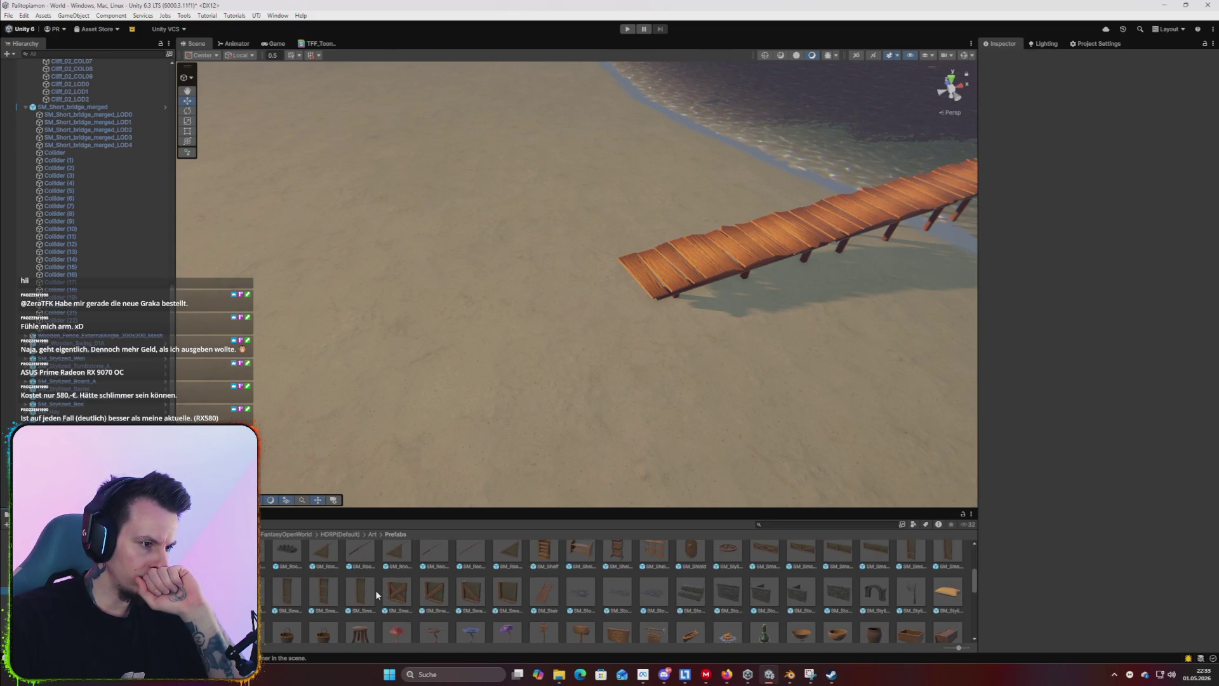
scroll(375, 589, up, 2)
mouse_move(287, 604)
mouse_down()
mouse_move(489, 408)
mouse_move(512, 367)
mouse_move(437, 365)
mouse_up()
Undo the first rock cluster's placement and frame the small rock cluster at upper left.
key(f)
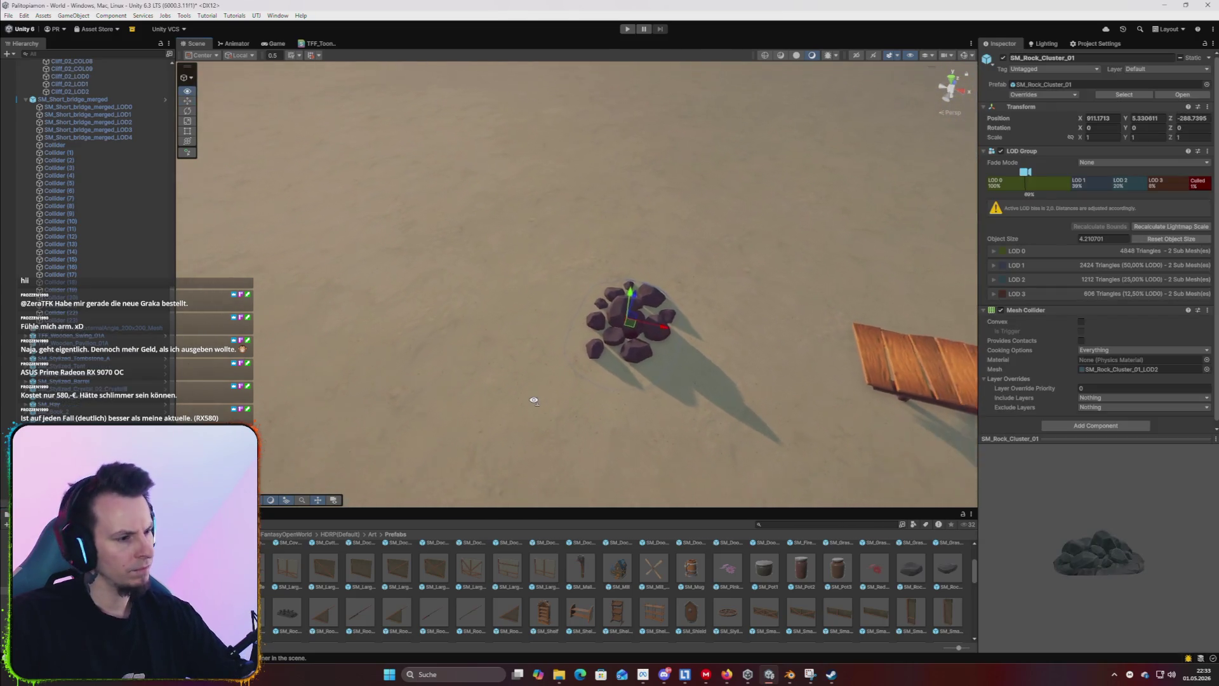
mouse_move(609, 315)
mouse_down()
mouse_move(463, 332)
mouse_move(527, 320)
mouse_up()
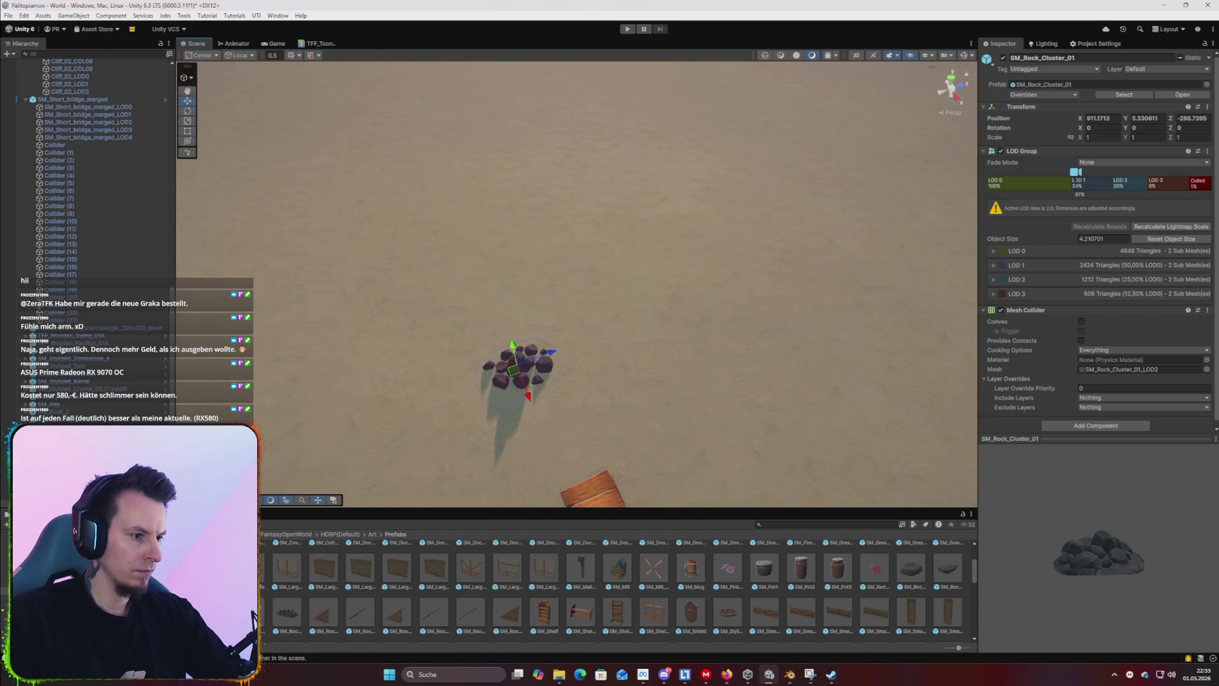
key(ctrl+z)
key(ctrl+z)
key(ctrl+z)
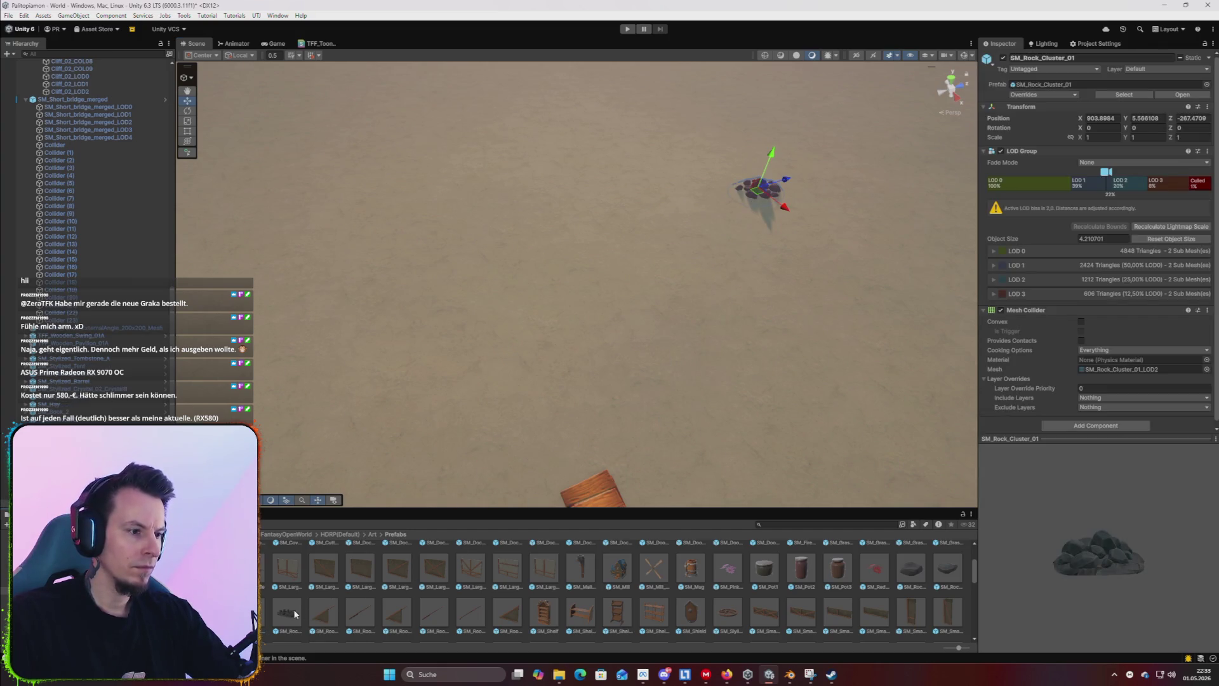
click(262, 151)
key(f)
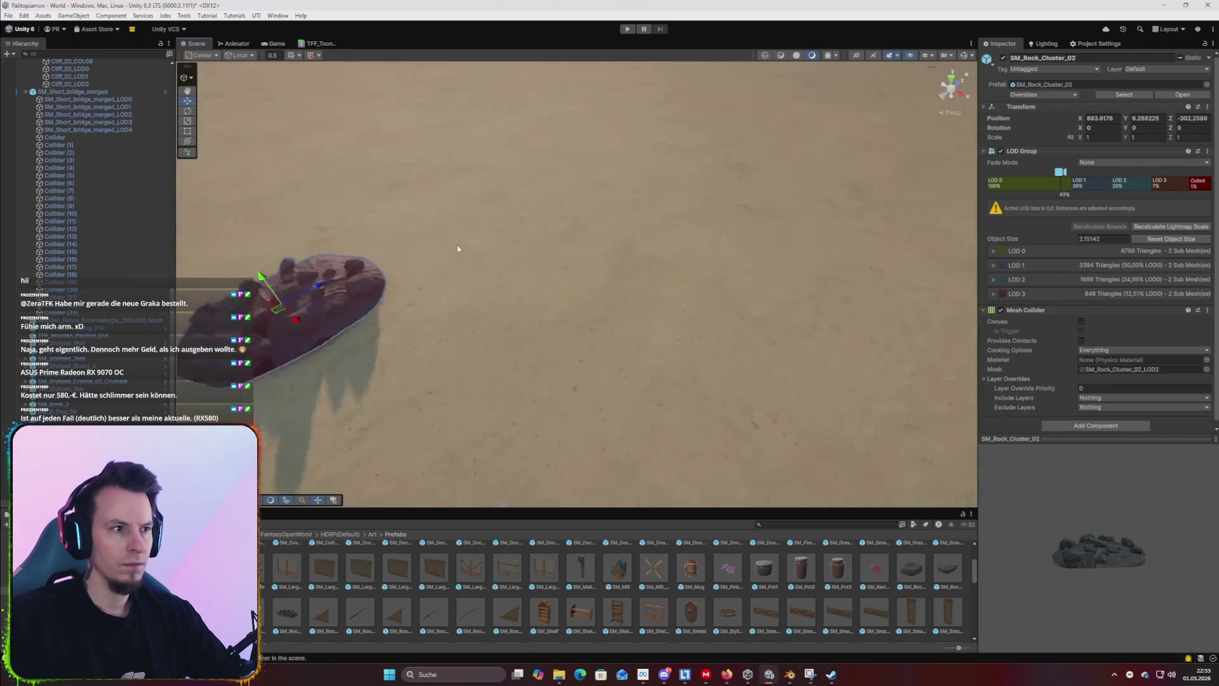
scroll(587, 295, down, 5)
mouse_move(586, 286)
mouse_down()
mouse_move(455, 294)
mouse_move(447, 318)
mouse_up()
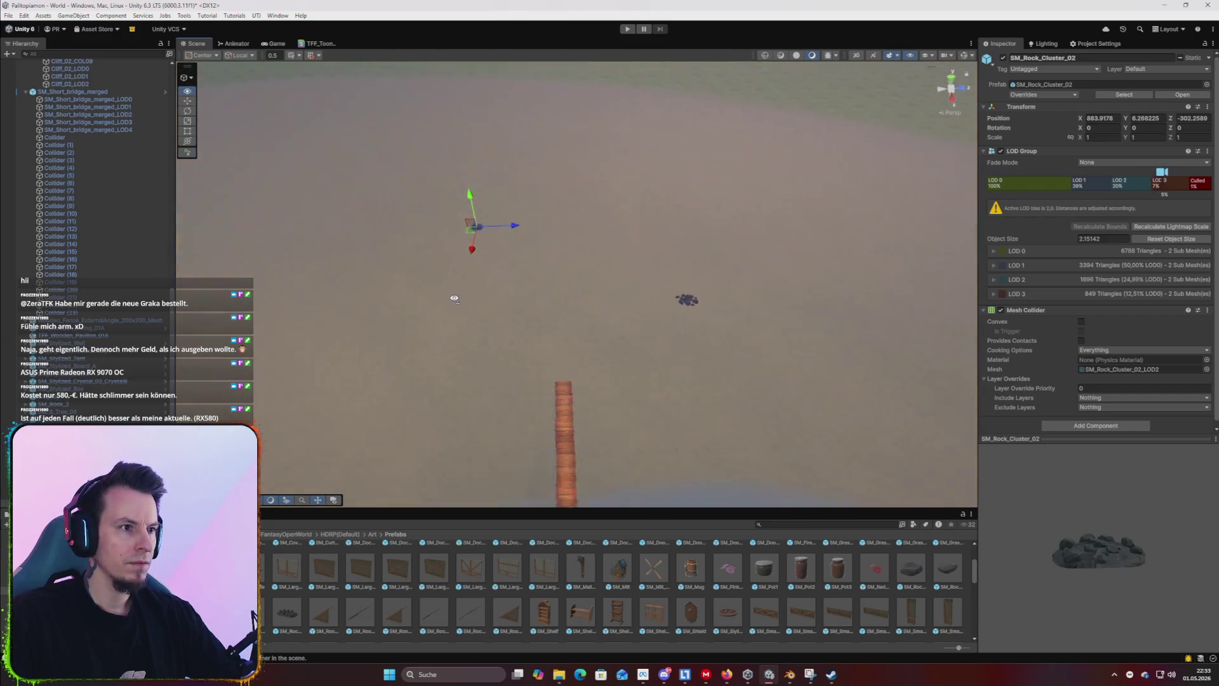
Drop two more SM_Rock_Cluster prefabs onto the sand and turn one around its vertical axis.
mouse_move(286, 615)
mouse_down()
mouse_move(291, 457)
mouse_move(311, 356)
mouse_move(346, 381)
mouse_up()
key(e)
mouse_move(289, 622)
mouse_down()
mouse_move(699, 381)
mouse_move(852, 179)
mouse_move(889, 256)
mouse_move(555, 436)
mouse_move(508, 429)
mouse_up()
key(f)
drag(596, 294, 705, 374)
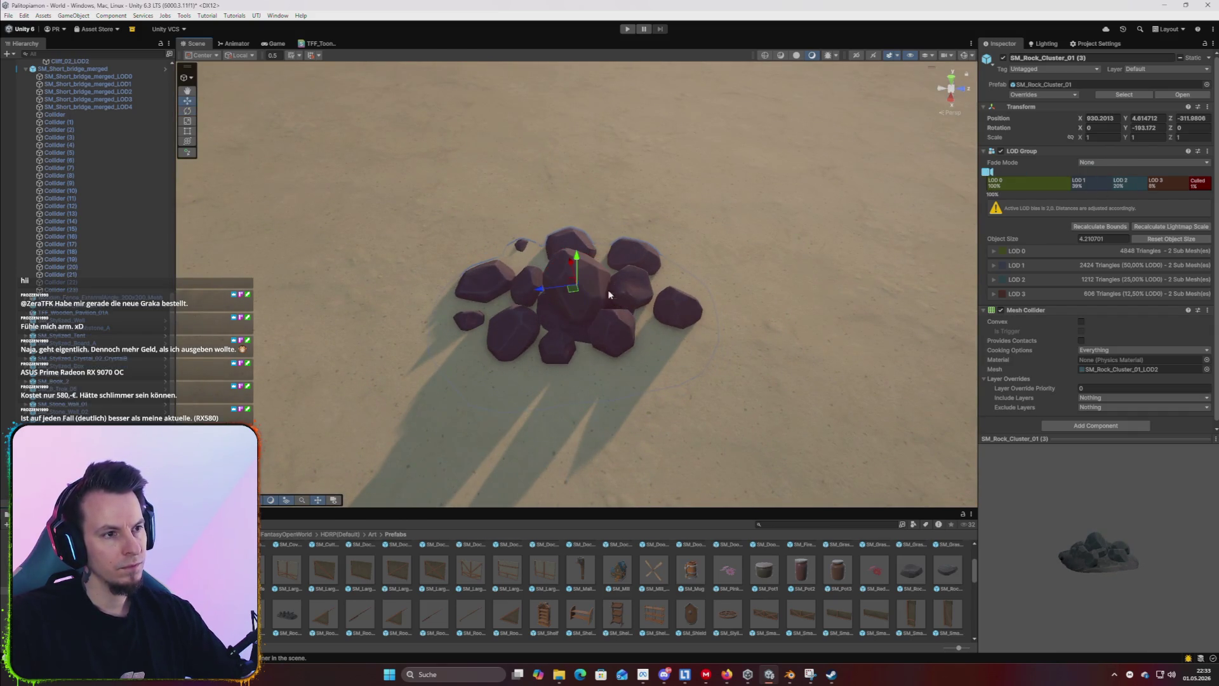
mouse_move(537, 297)
mouse_down()
mouse_move(673, 303)
mouse_move(505, 342)
mouse_move(537, 374)
mouse_move(501, 381)
mouse_up()
Tilt SM_Rock_Cluster_01 to -4.738 on X and sink it into the sand at height 4.54.
key(r)
key(e)
key(w)
mouse_move(739, 282)
mouse_down()
mouse_move(769, 296)
mouse_move(759, 303)
mouse_up()
mouse_move(740, 246)
mouse_down()
mouse_move(667, 286)
mouse_move(372, 302)
mouse_move(384, 266)
mouse_up()
scroll(792, 273, up, 3)
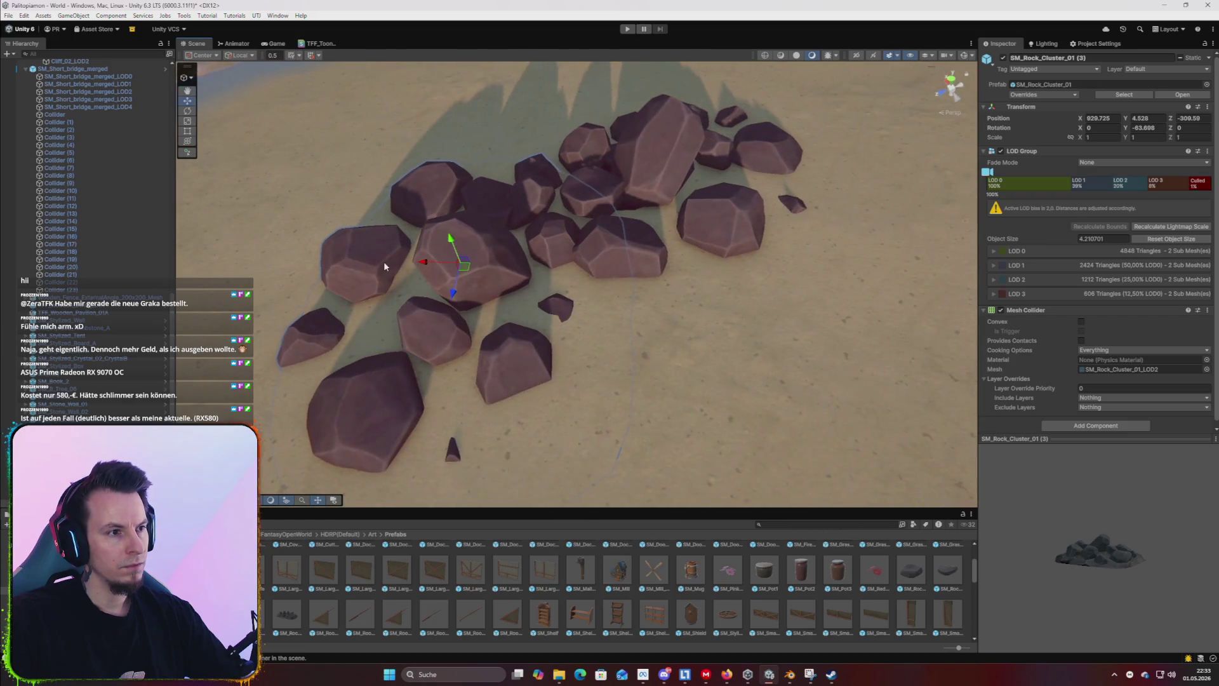
drag(449, 239, 449, 280)
mouse_move(629, 330)
mouse_down()
mouse_move(667, 305)
mouse_move(673, 355)
mouse_up()
scroll(651, 326, down, 5)
scroll(684, 447, up, 3)
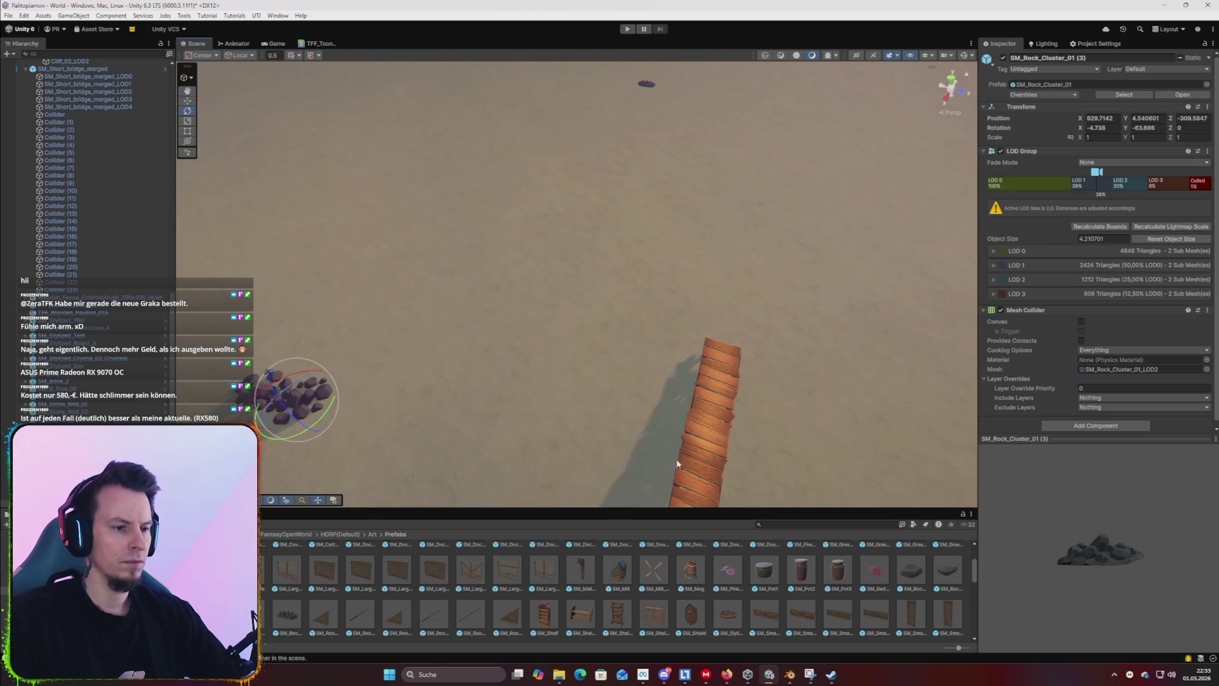
Place a single SM_Rock_01 boulder near the rock clusters and frame it close up.
mouse_move(910, 572)
mouse_down()
mouse_move(436, 381)
mouse_move(362, 292)
mouse_move(372, 277)
mouse_up()
alt+drag(613, 386, 619, 389)
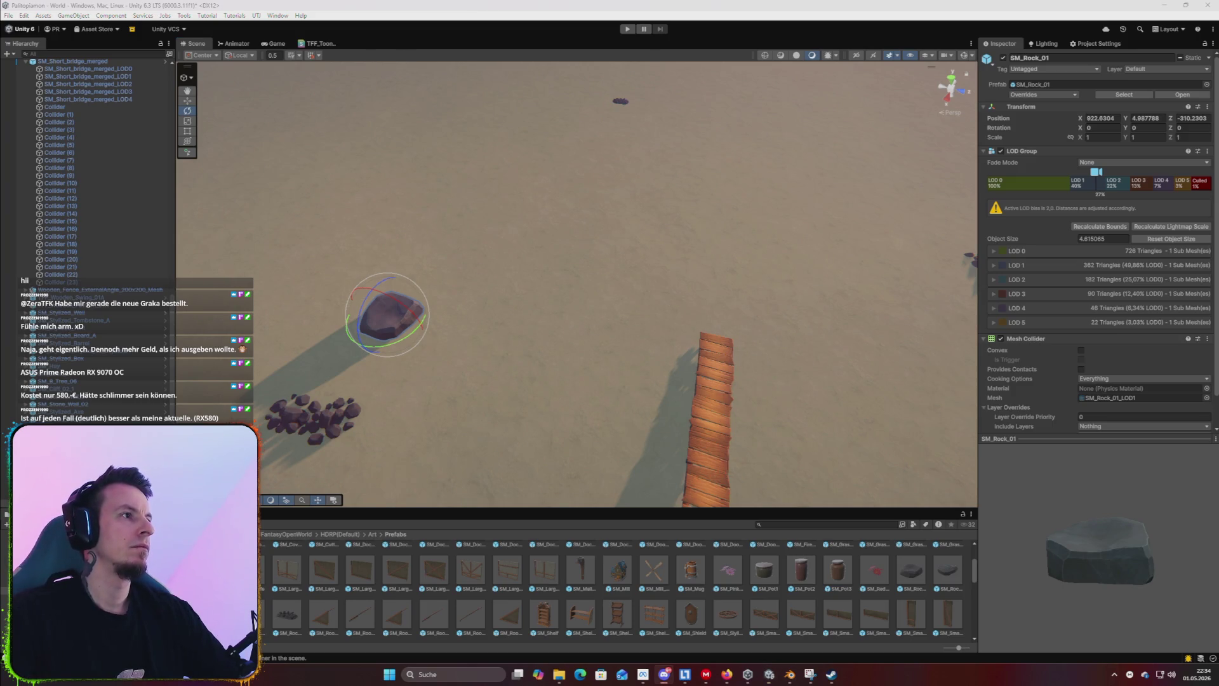
scroll(587, 238, down, 8)
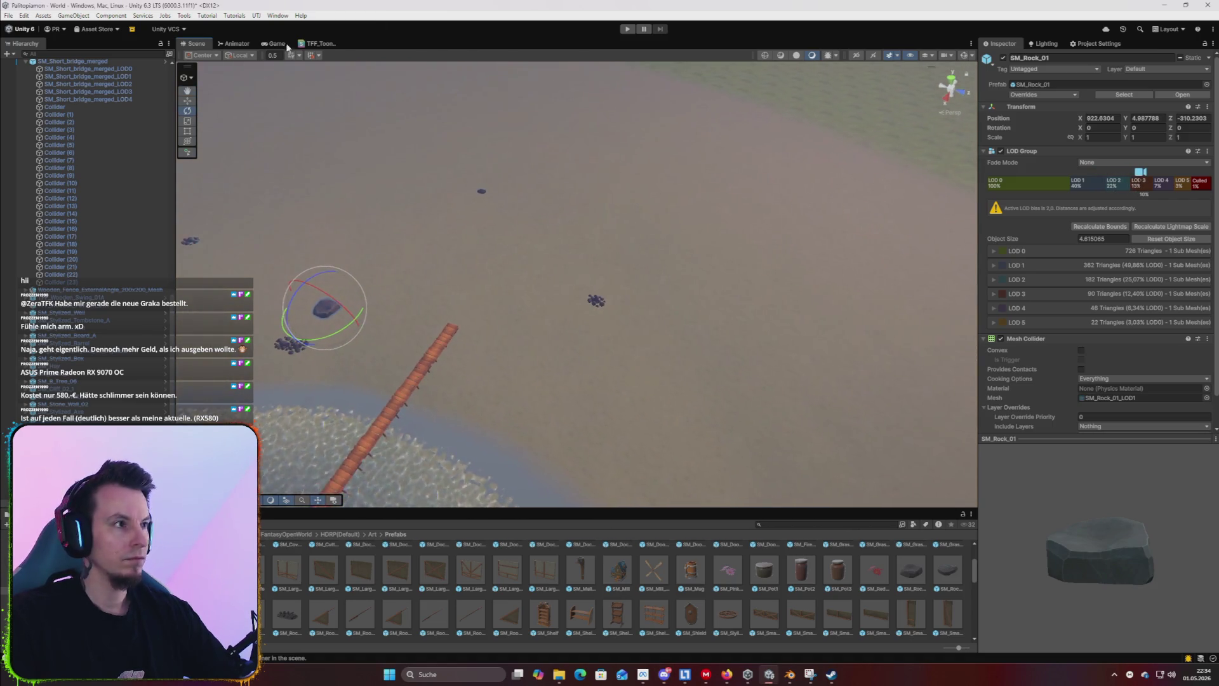
key(Right)
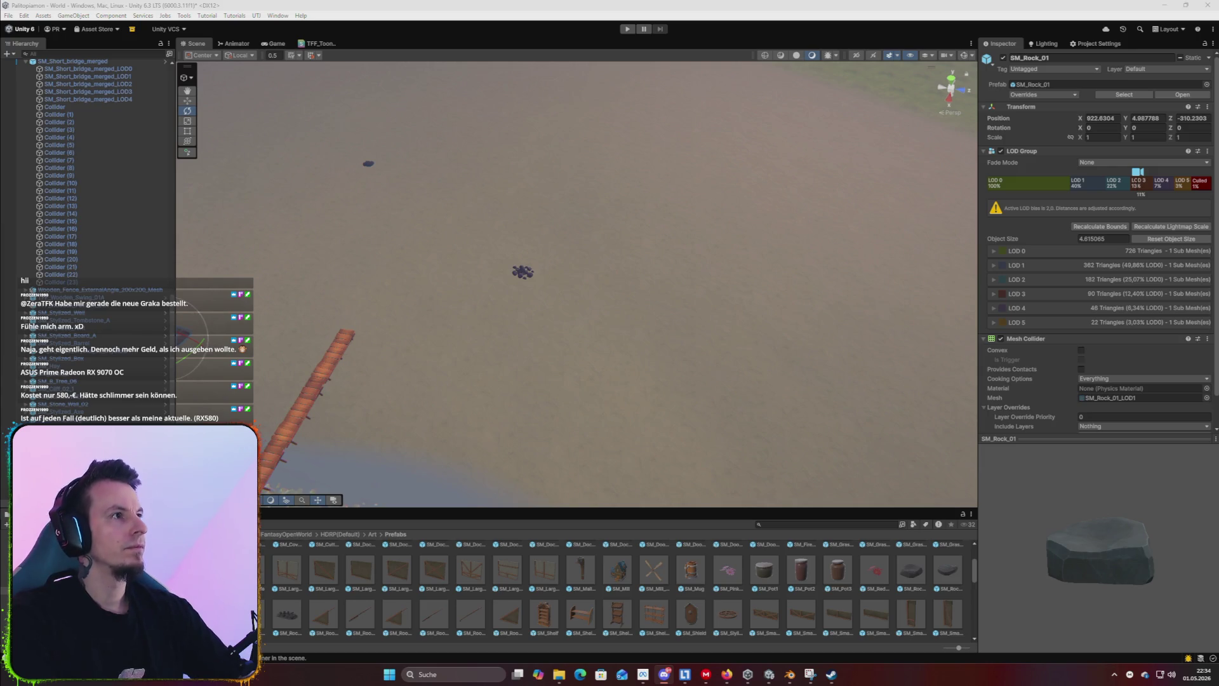
mouse_move(572, 237)
mouse_down()
mouse_move(593, 177)
mouse_move(611, 187)
mouse_move(595, 197)
mouse_move(605, 188)
mouse_up()
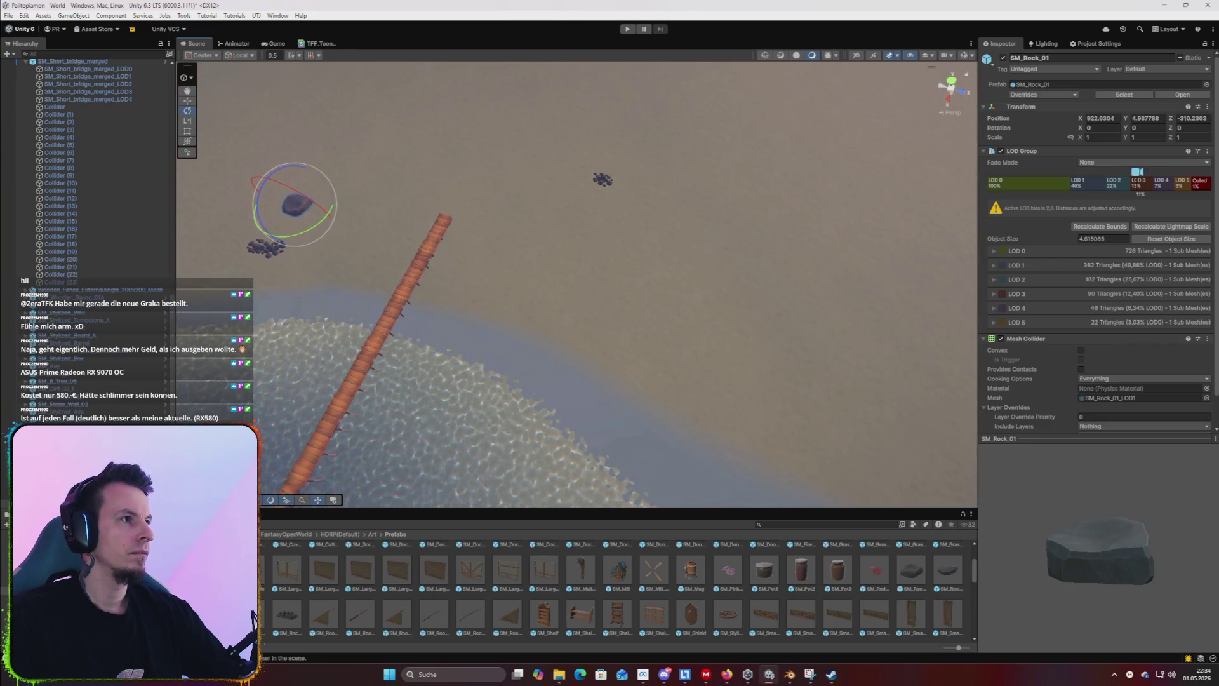
mouse_move(672, 148)
mouse_down()
mouse_move(653, 180)
mouse_move(667, 184)
mouse_move(688, 149)
mouse_move(702, 164)
mouse_up()
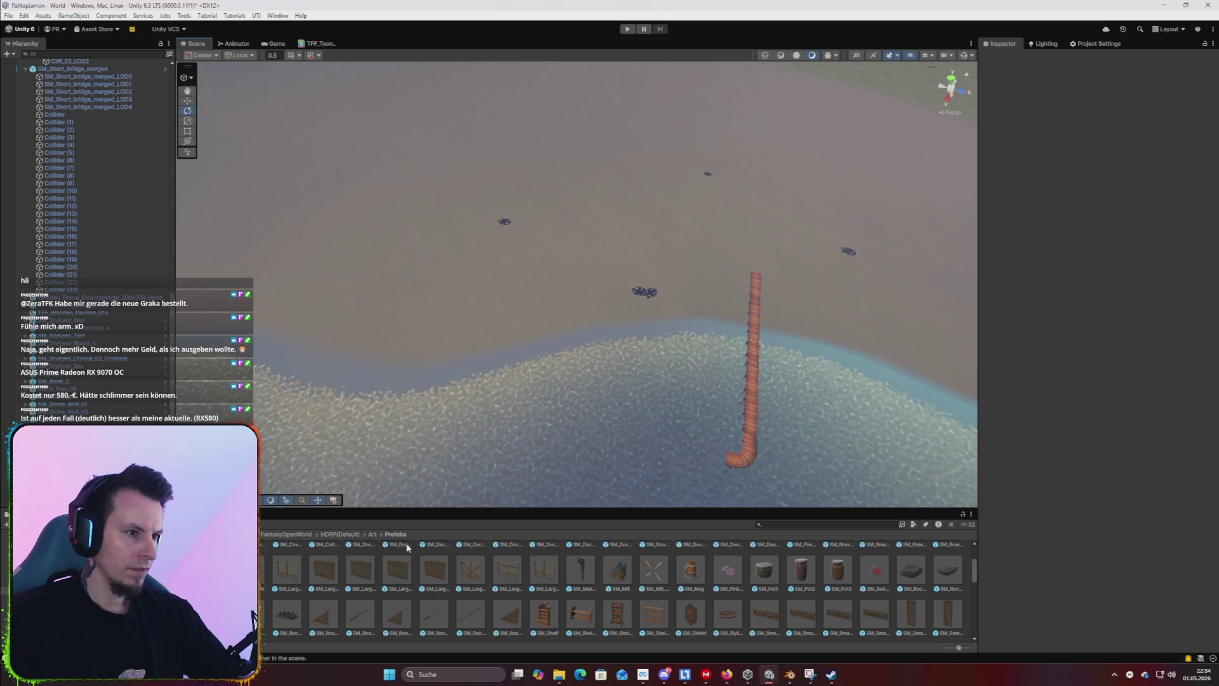
key(f)
scroll(725, 299, down, 5)
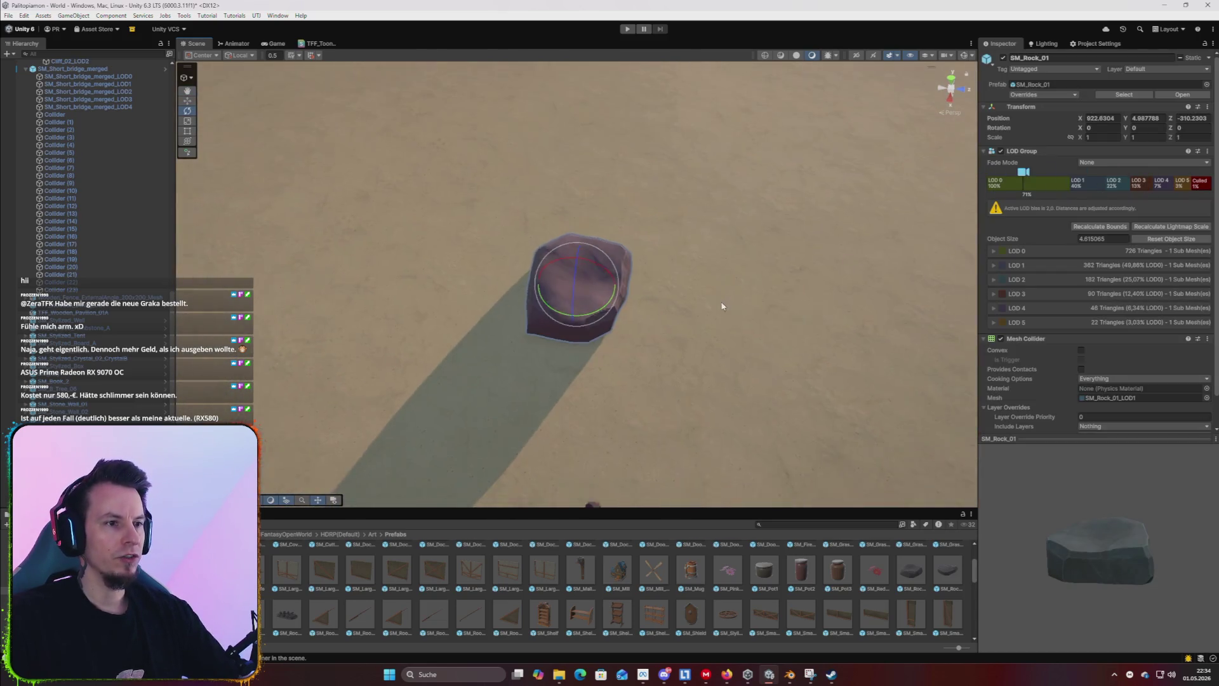
Move the boulder along Z and X beside the pier at height 4.5, tilted -8.3 on Z.
key(w)
mouse_move(625, 287)
mouse_down()
mouse_move(772, 294)
mouse_move(977, 391)
mouse_move(1005, 364)
mouse_move(994, 237)
mouse_move(929, 261)
mouse_up()
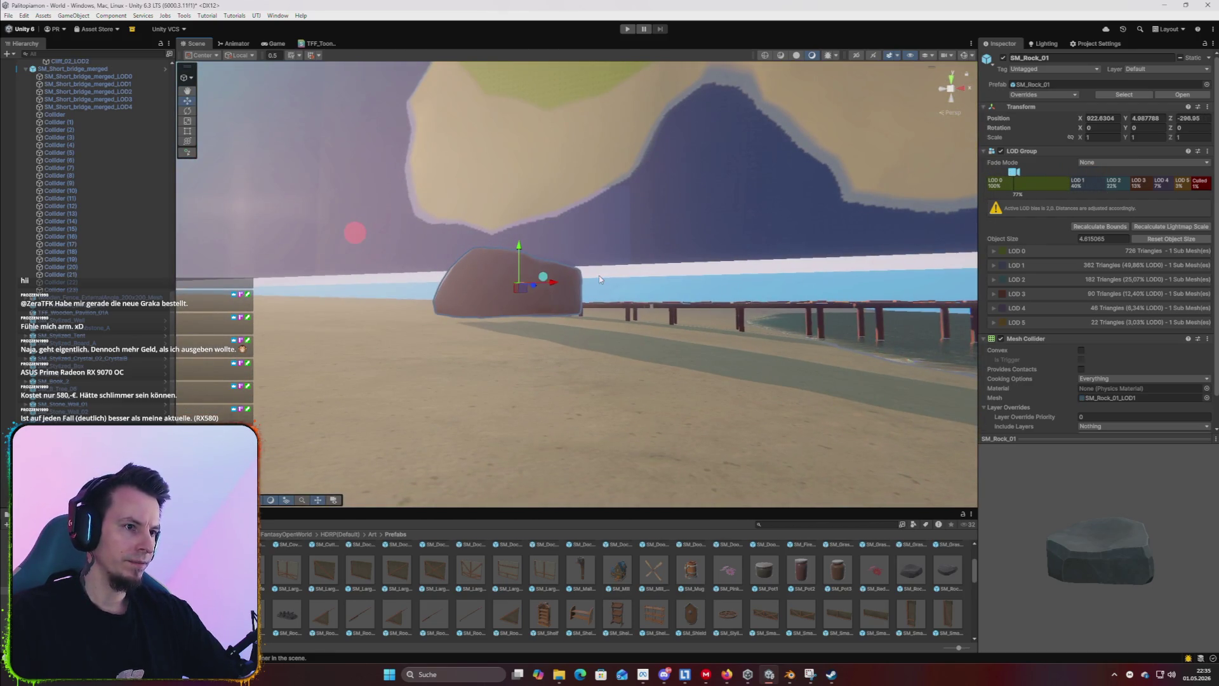
drag(554, 285, 679, 311)
key(e)
mouse_move(661, 248)
mouse_down()
mouse_move(670, 264)
mouse_move(642, 273)
mouse_move(735, 344)
mouse_move(614, 385)
mouse_move(633, 264)
mouse_up()
key(w)
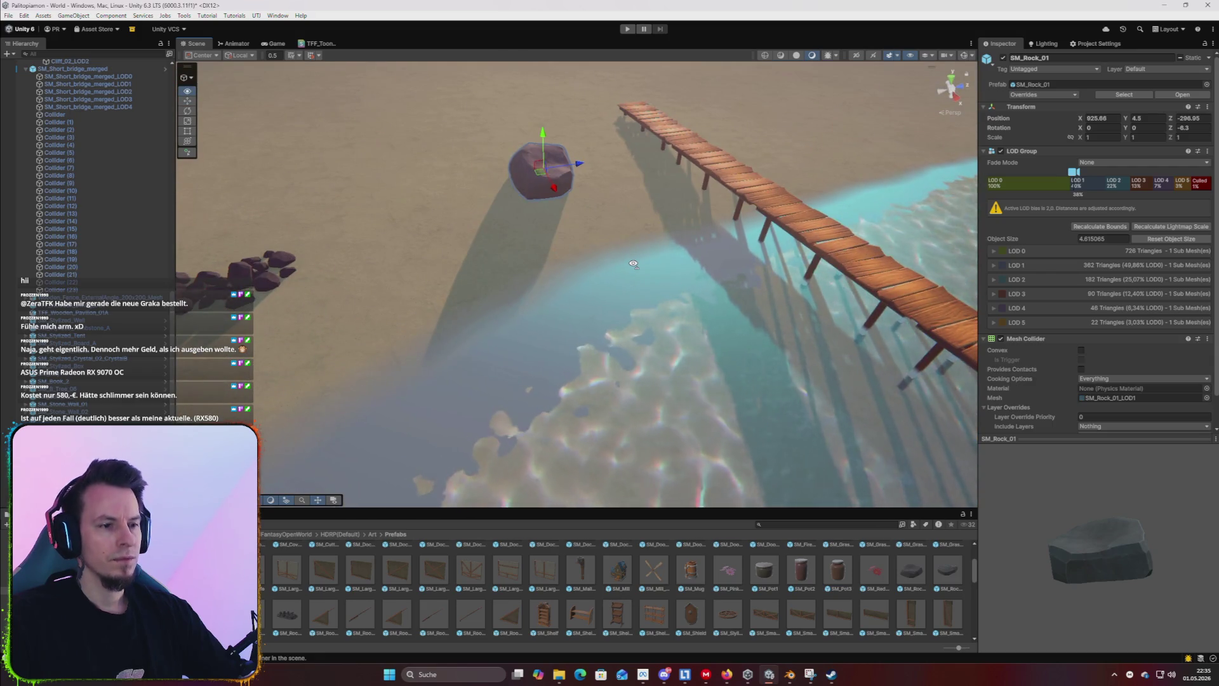
scroll(561, 572, down, 5)
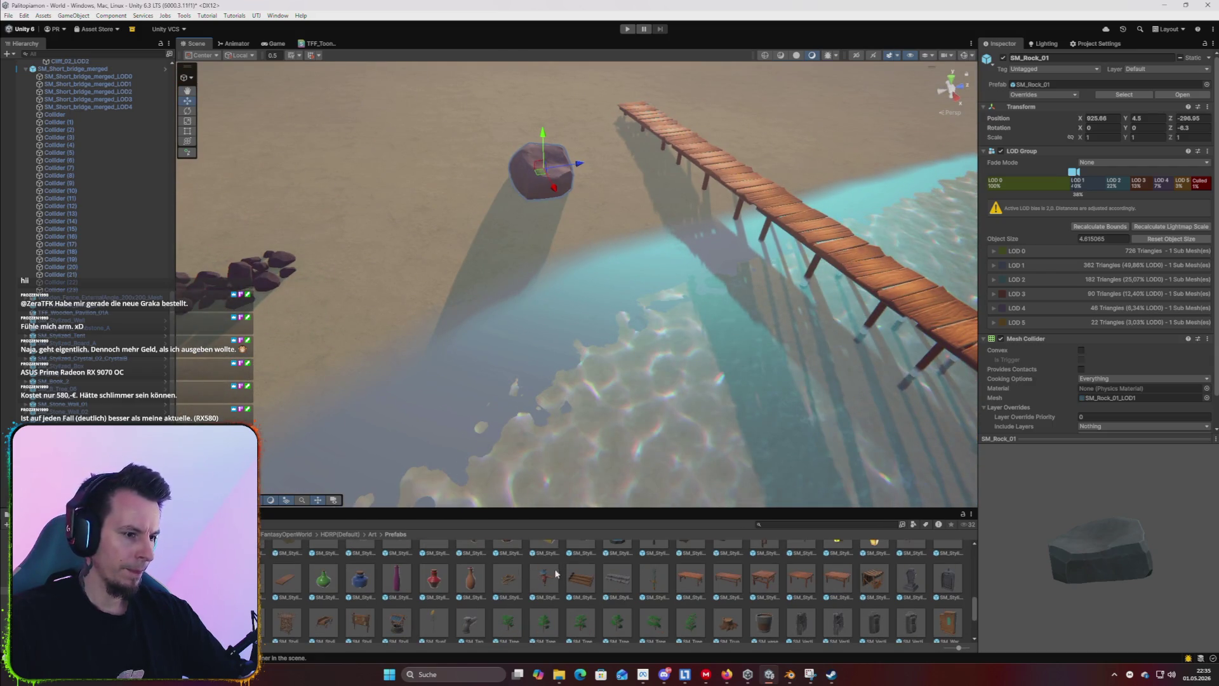
scroll(600, 573, down, 2)
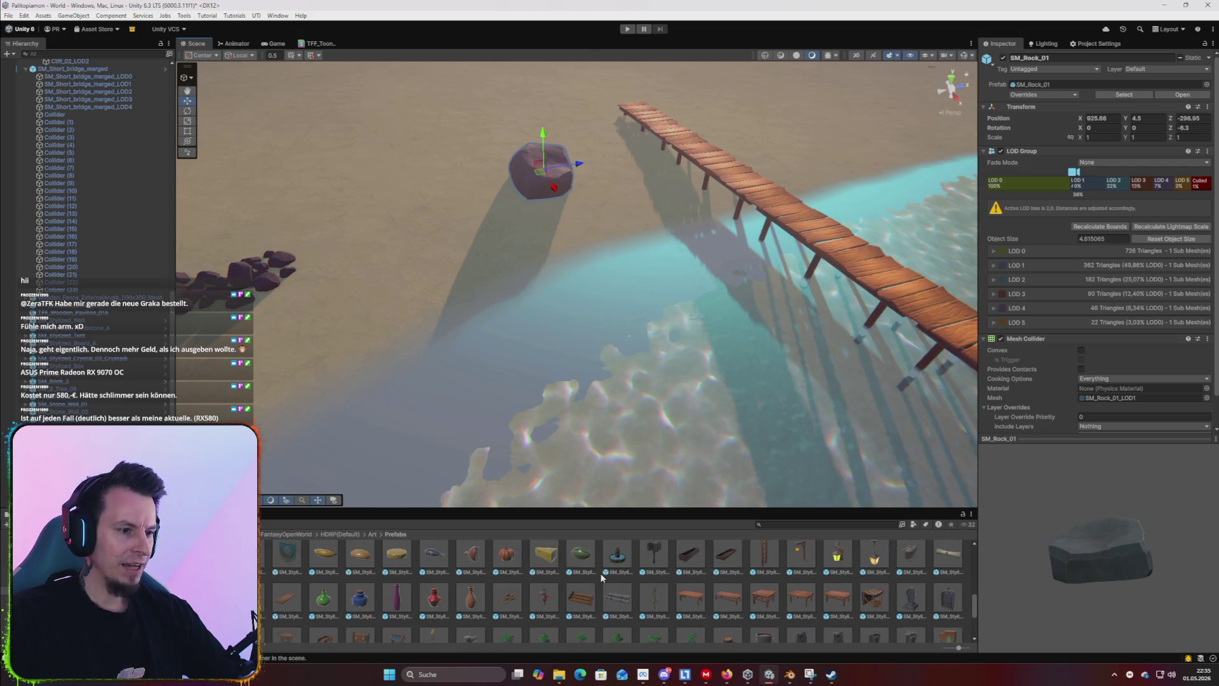
scroll(600, 573, up, 3)
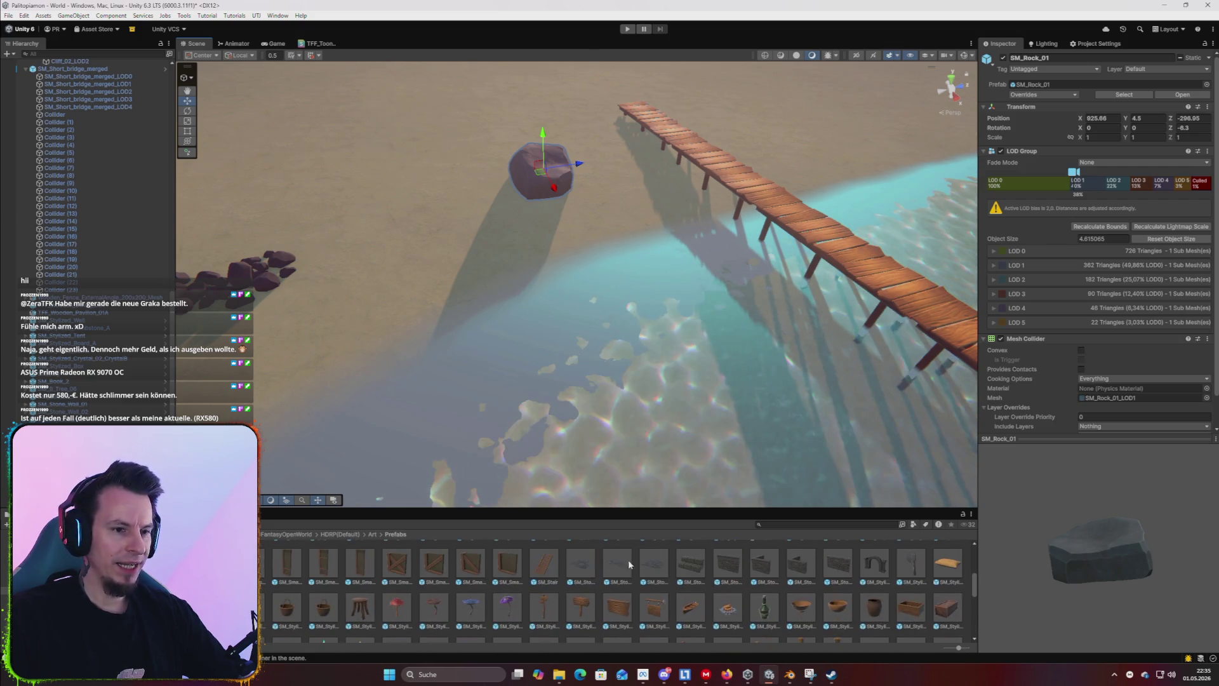
click(825, 523)
Search the Project for 'pal' and place an SWS_DemoPalmTree on the sand inland from the pier.
text(pa)
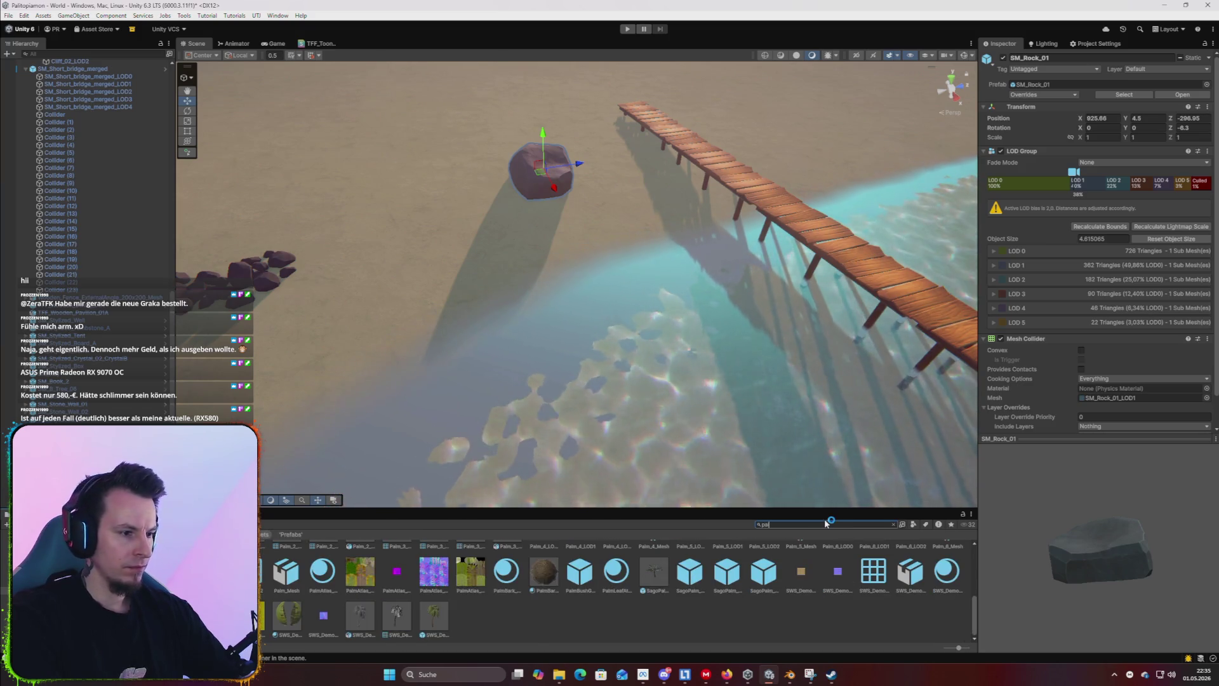
text(l)
mouse_move(434, 615)
mouse_down()
mouse_move(501, 219)
mouse_move(716, 322)
mouse_up()
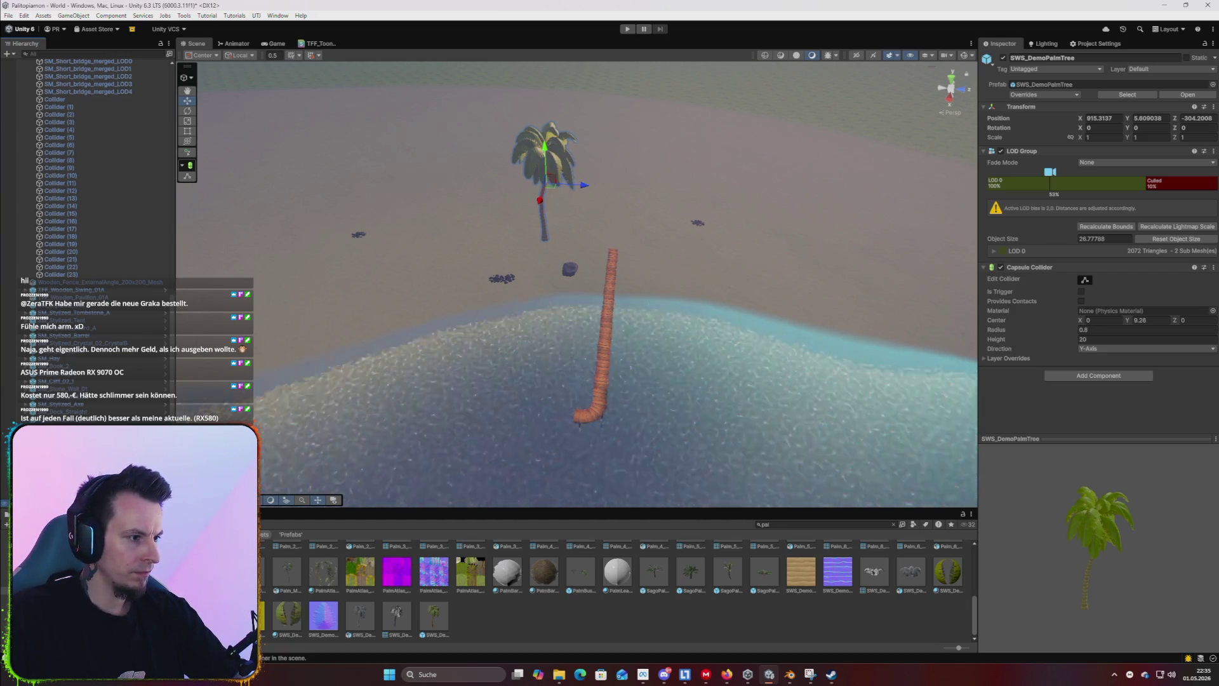
key(f)
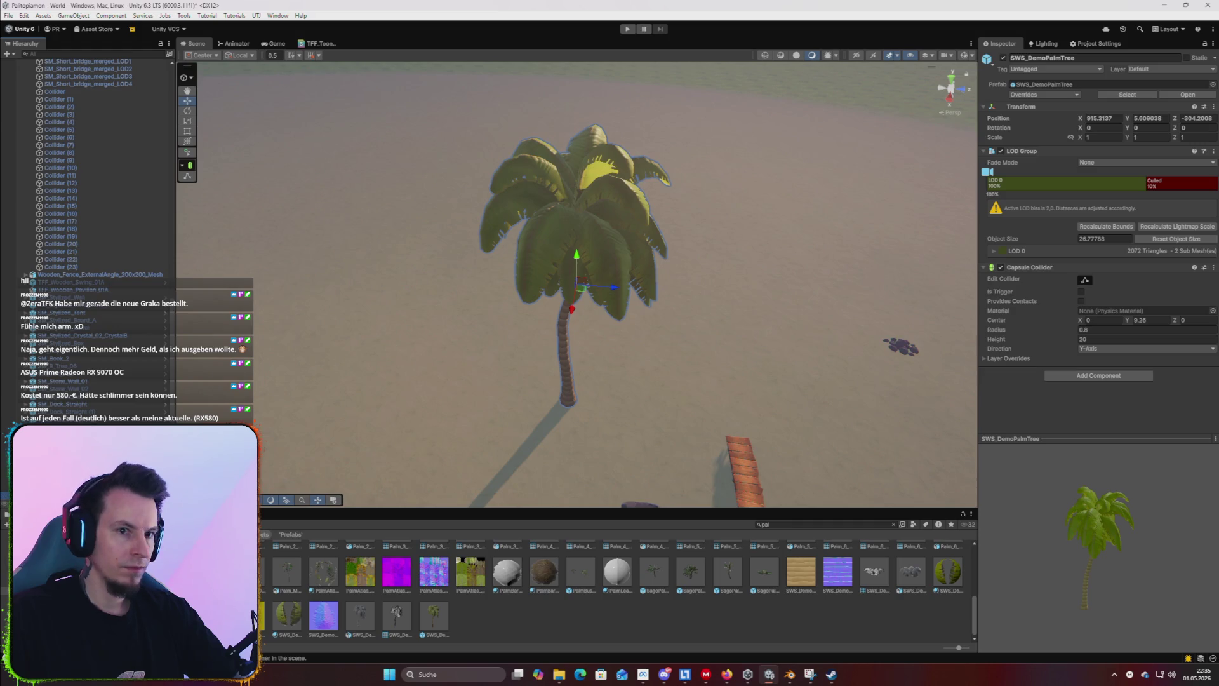
click(574, 209)
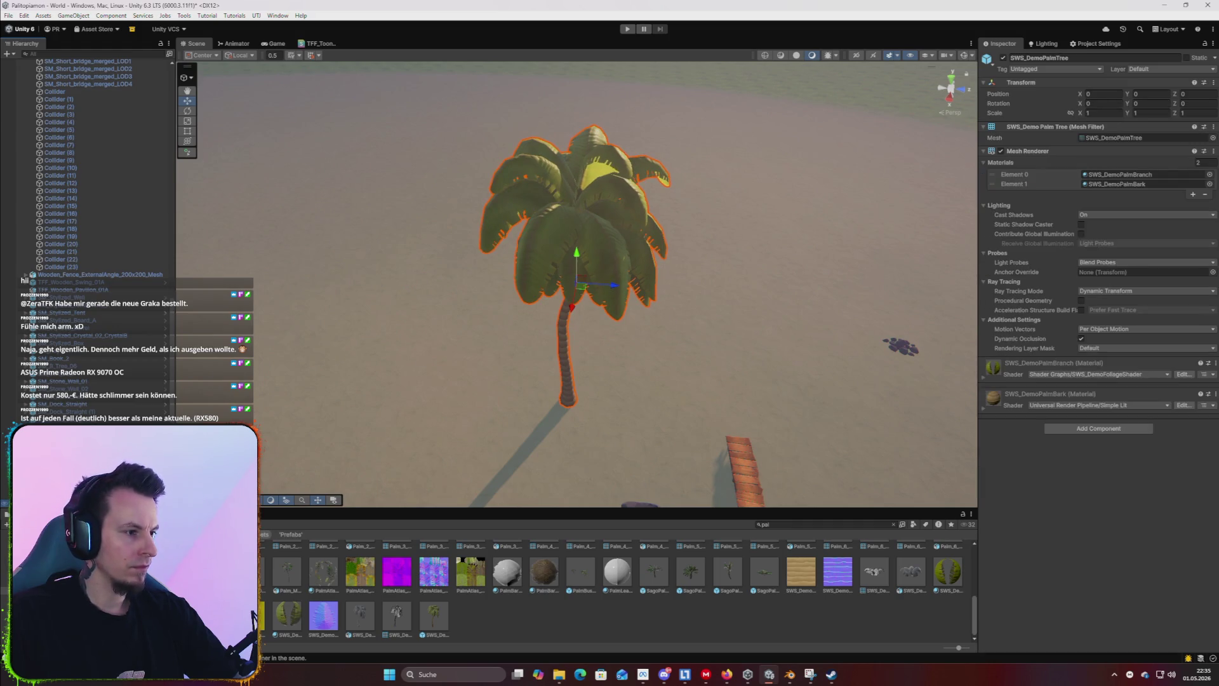
click(434, 614)
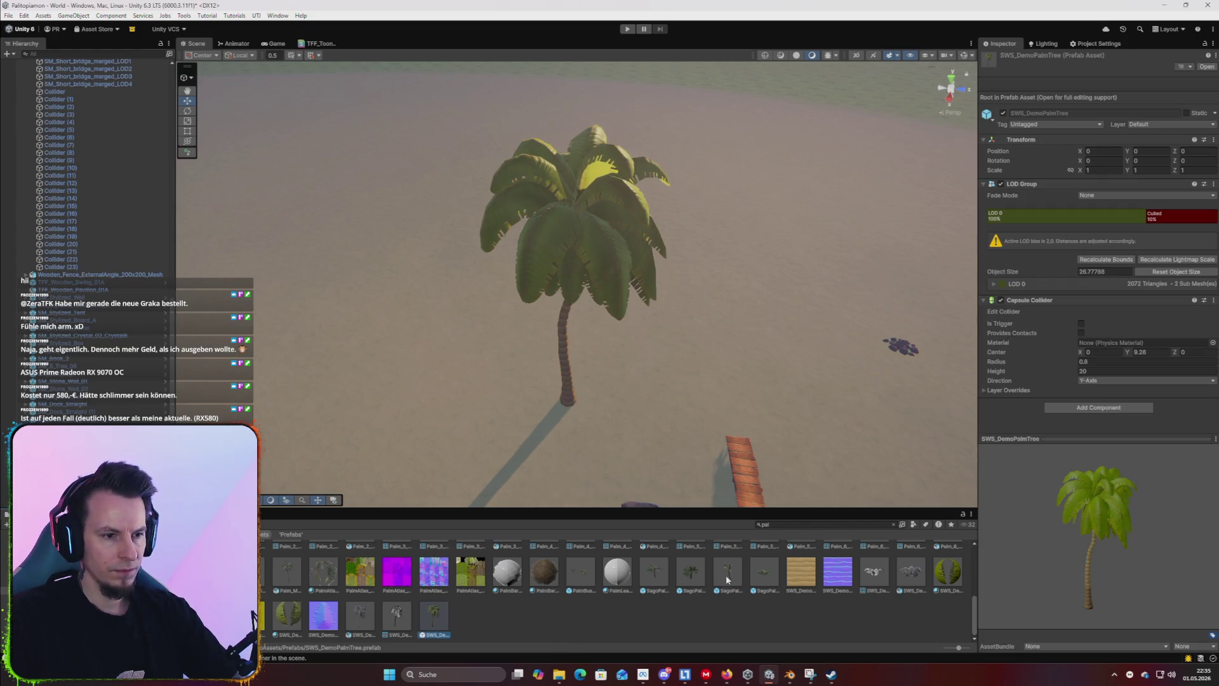
Try out the SagoPalm_03 and SagoPalm_01 prefabs, delete them, then select the island terrain.
click(728, 575)
mouse_move(733, 577)
mouse_down()
mouse_move(685, 330)
mouse_move(667, 341)
mouse_up()
drag(654, 574, 716, 353)
mouse_move(768, 402)
mouse_down()
mouse_move(707, 338)
mouse_move(703, 349)
mouse_move(599, 354)
mouse_up()
key(Delete)
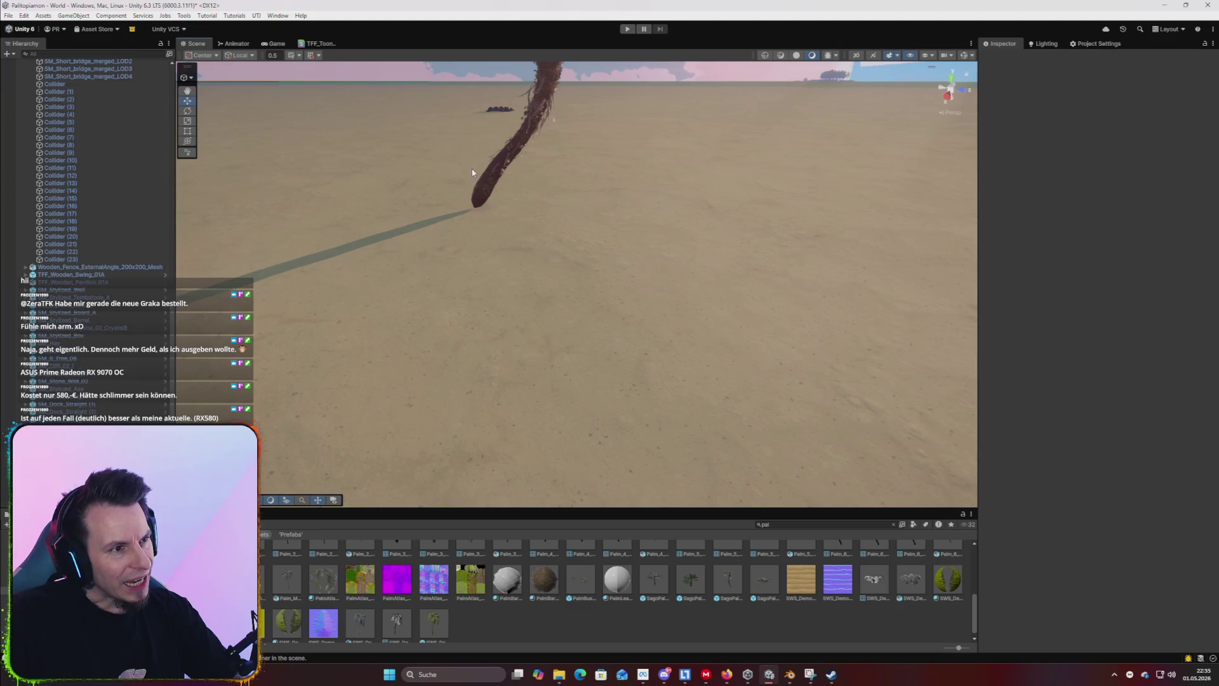
mouse_move(486, 173)
mouse_down()
mouse_move(579, 260)
mouse_move(577, 191)
mouse_move(373, 150)
mouse_move(382, 204)
mouse_move(422, 258)
mouse_move(626, 337)
mouse_move(642, 323)
mouse_up()
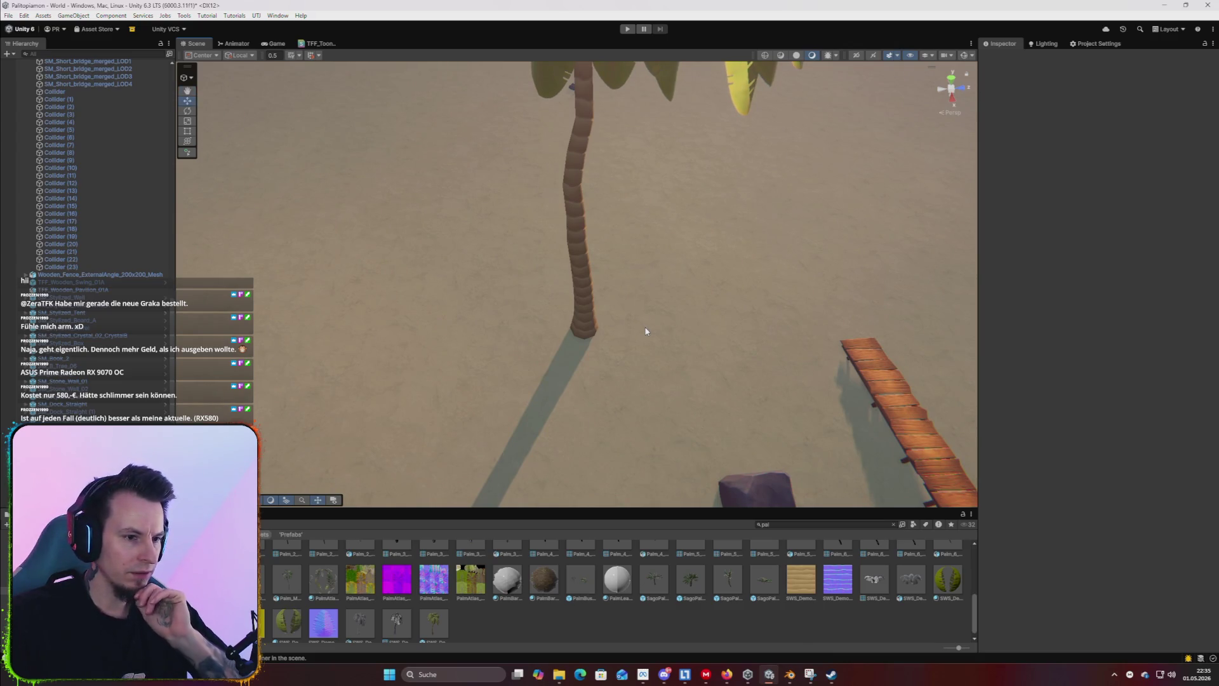
mouse_move(603, 354)
mouse_down()
mouse_move(588, 363)
mouse_move(648, 277)
mouse_move(642, 310)
mouse_up()
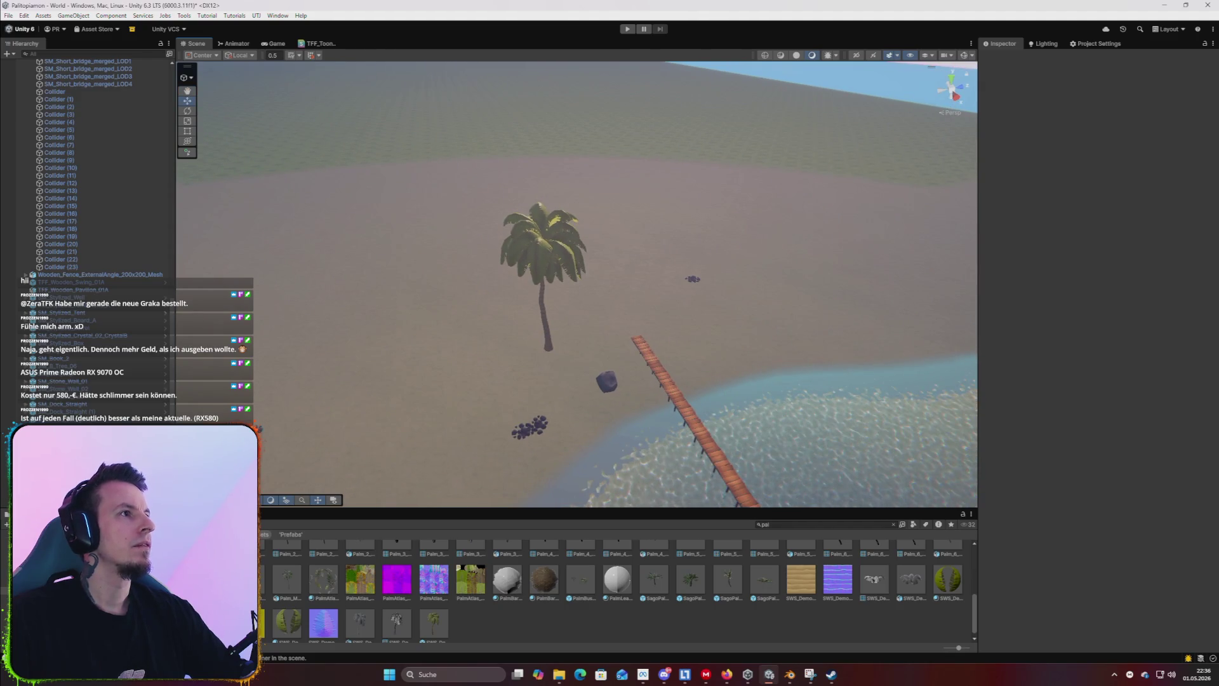
key(alt+Tab)
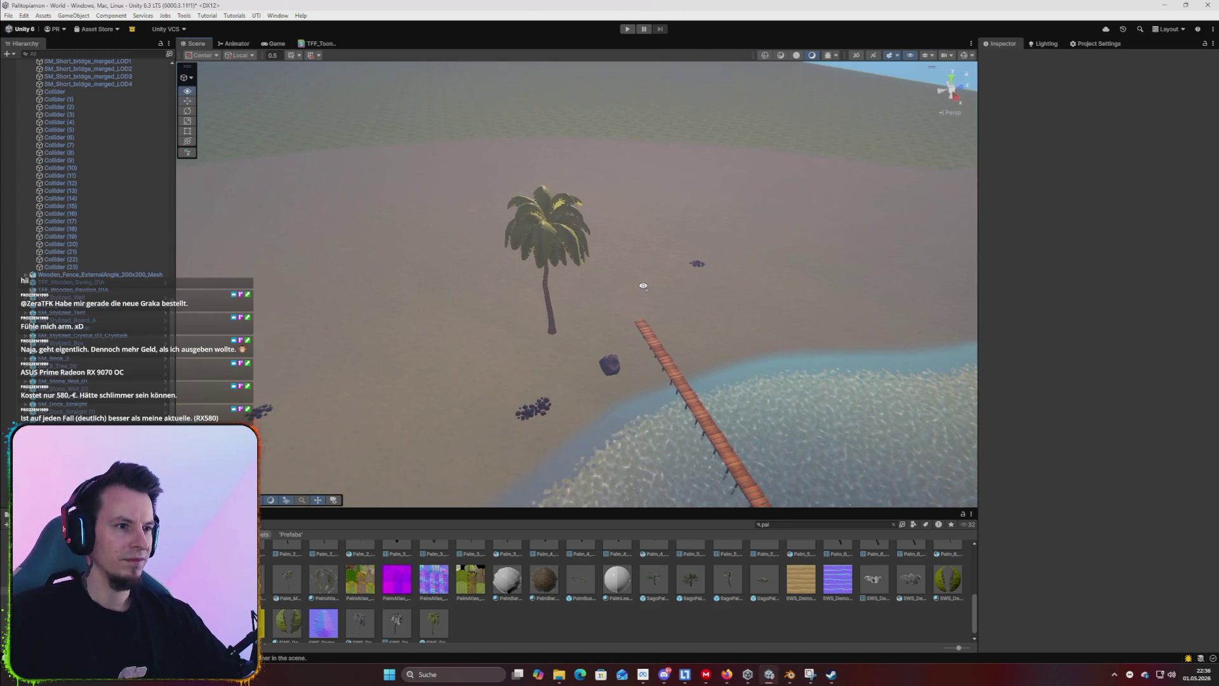
click(558, 330)
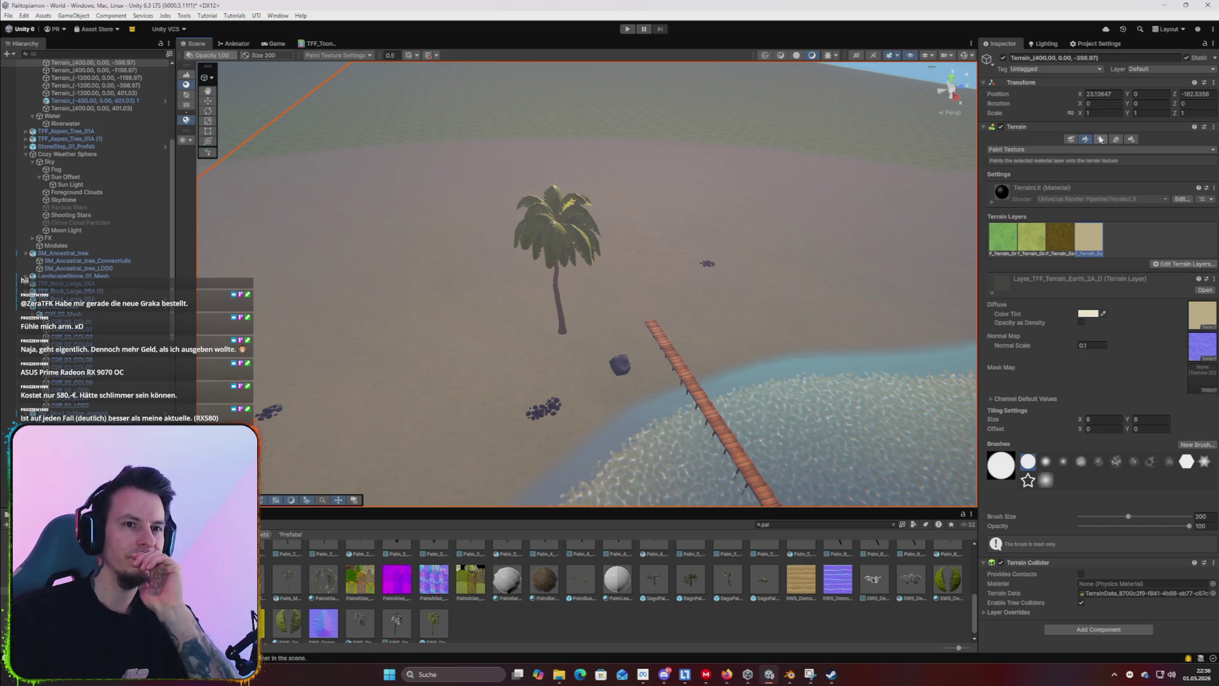
In Paint Trees, begin adding a new tree type and locate the SWS_DemoPalmTree prefab.
click(1101, 139)
click(1175, 277)
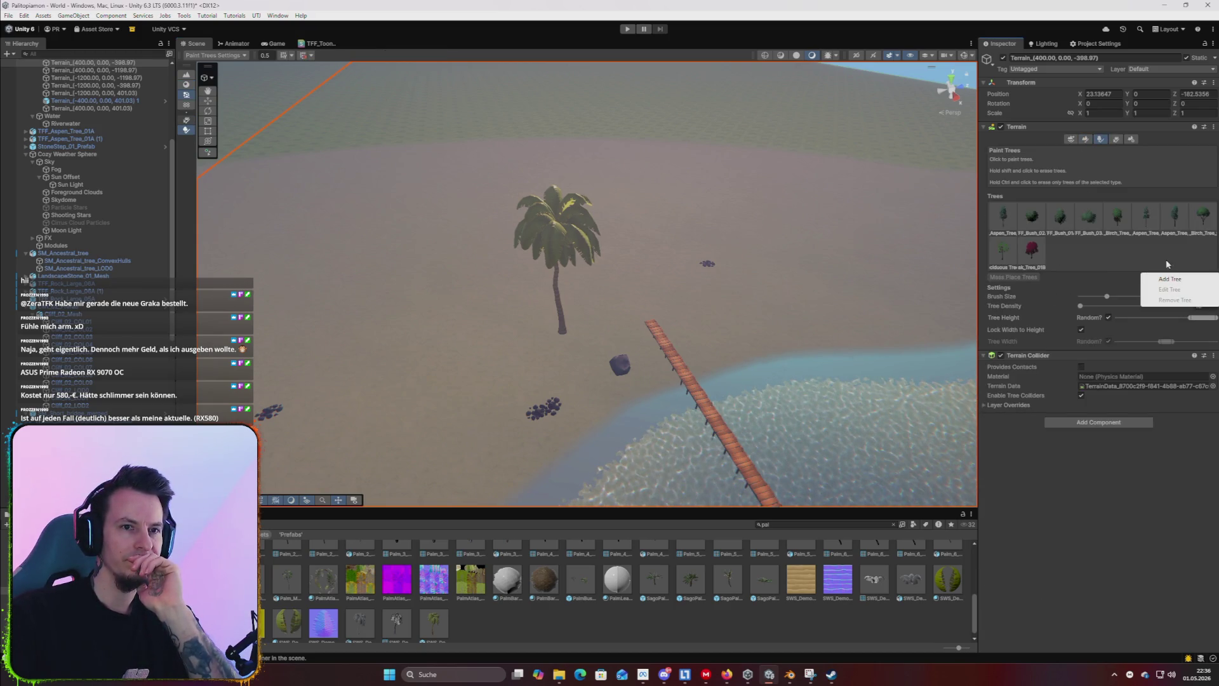
click(1170, 280)
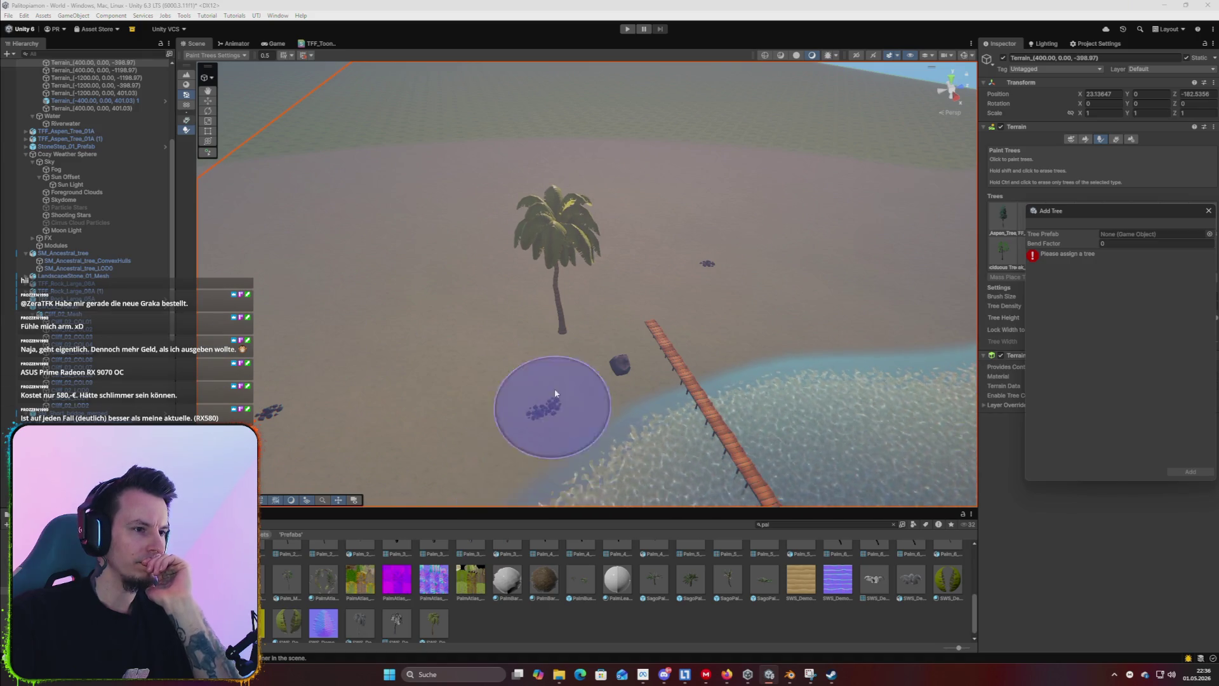
scroll(89, 177, down, 5)
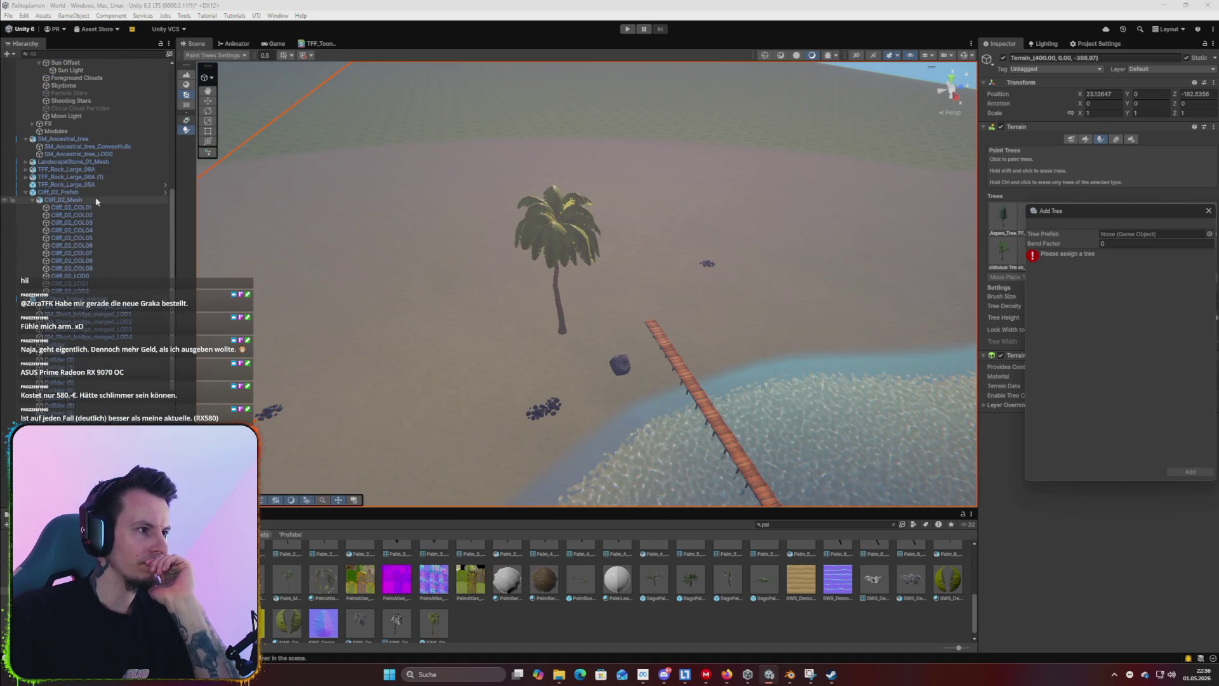
click(67, 170)
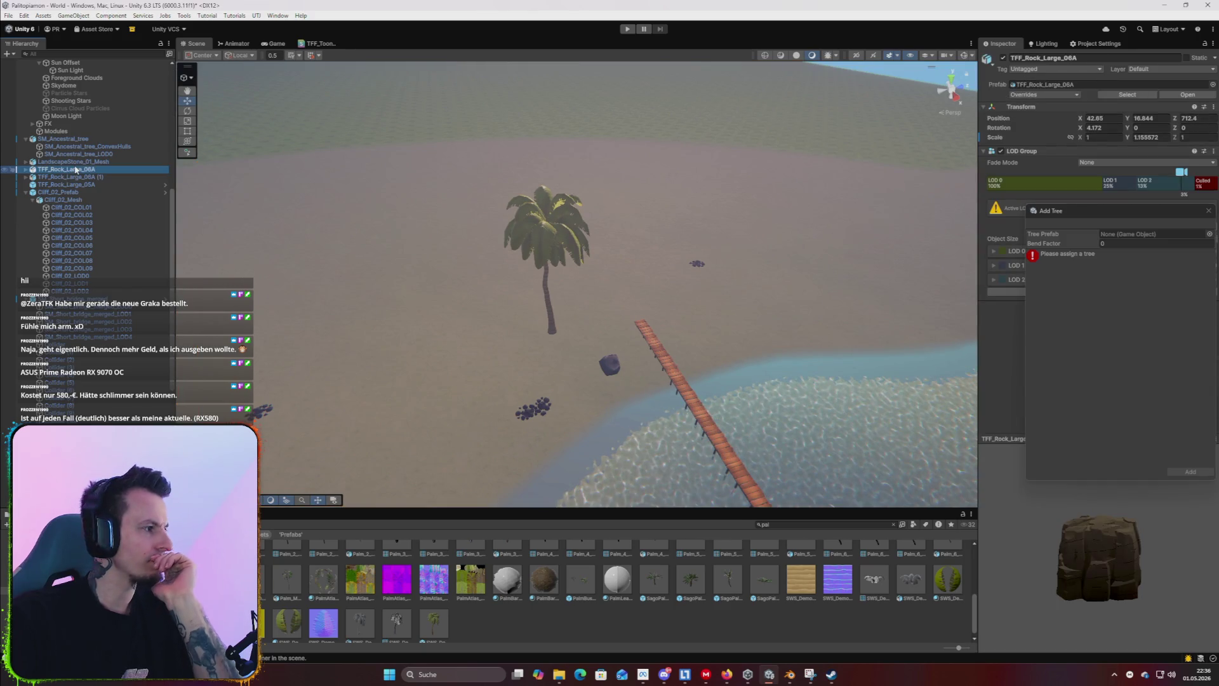
click(548, 258)
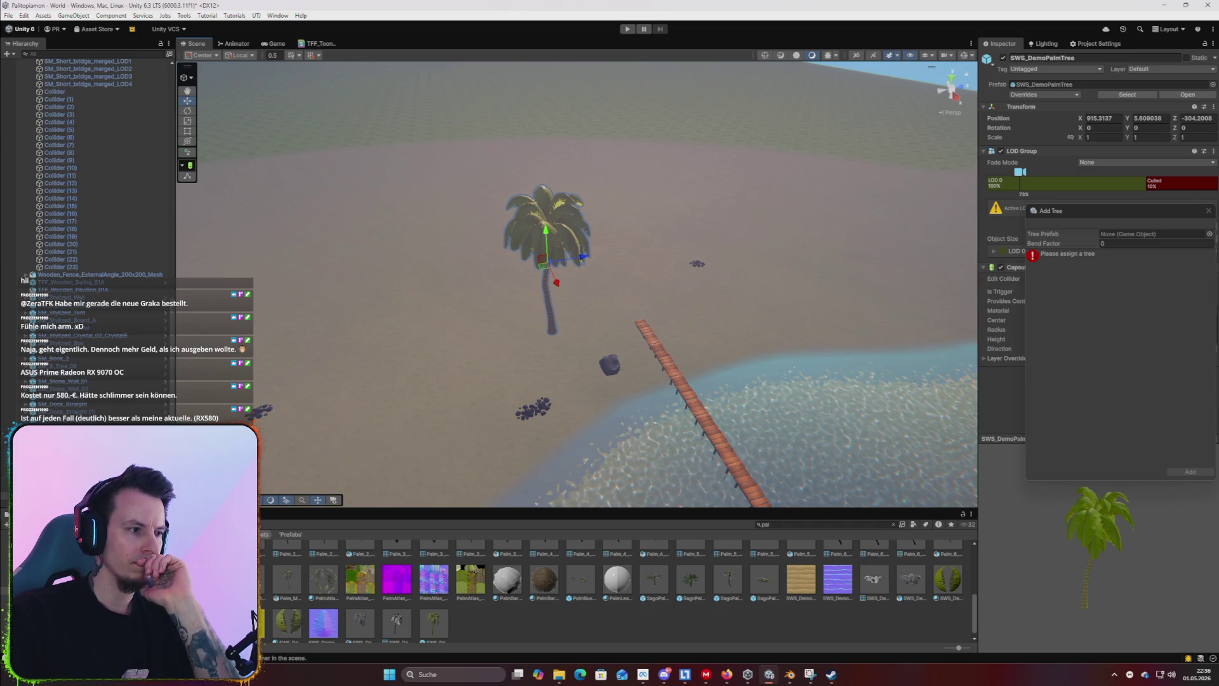
scroll(666, 640, down, 1)
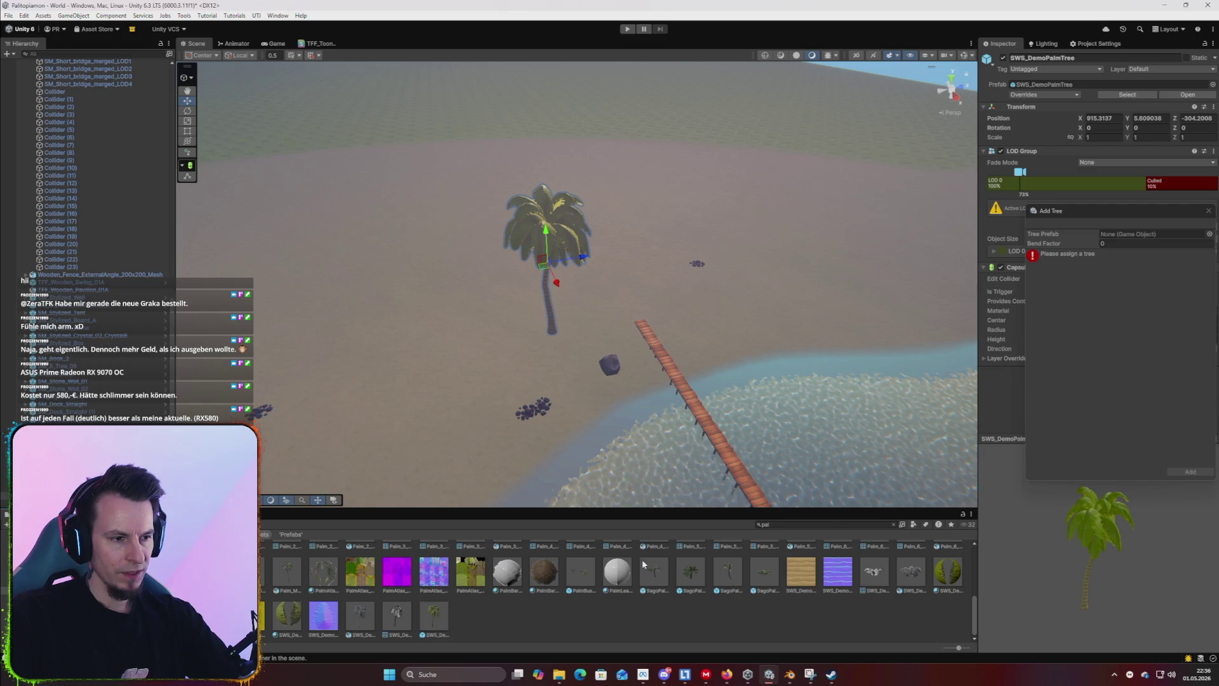
click(434, 614)
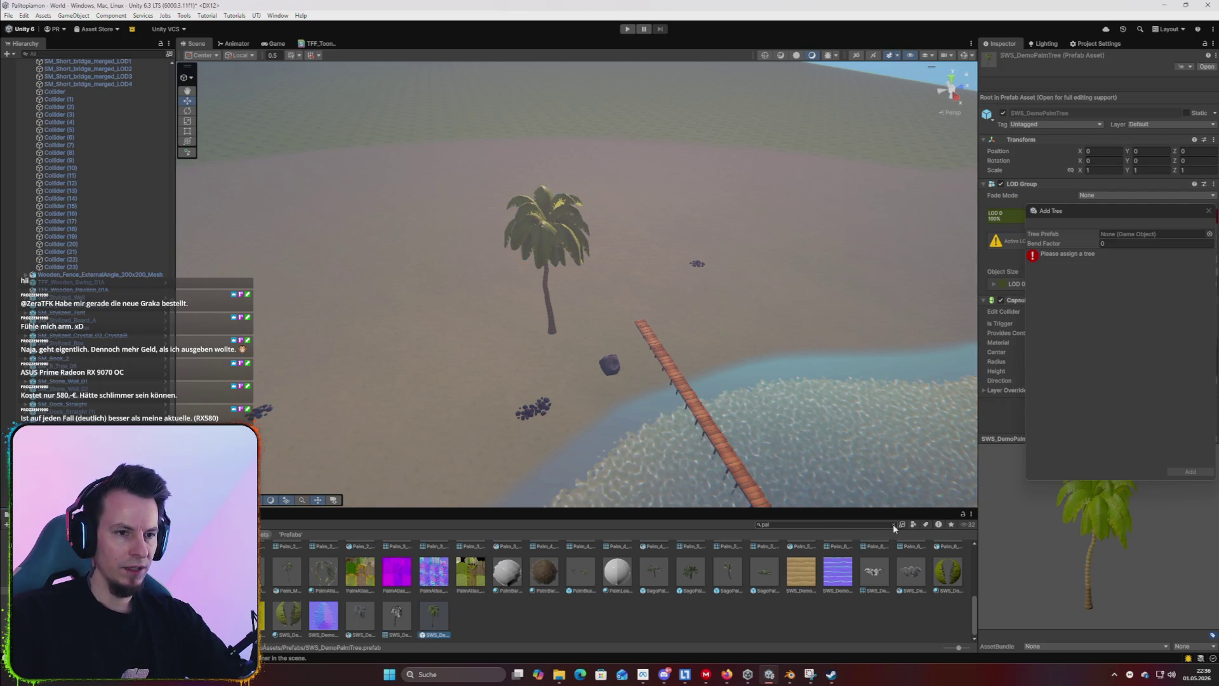
key(Escape)
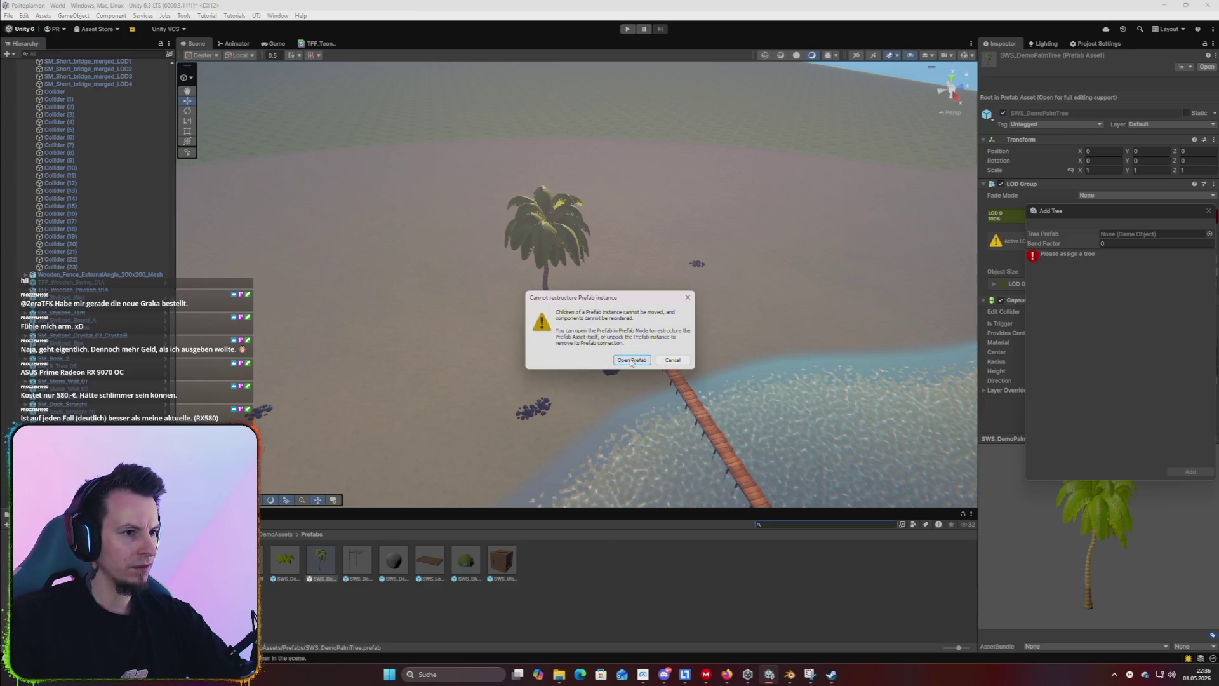
click(673, 360)
Unpack the palm instance, save it as prefab SWS_DemoPalmTree 1, and add it to the tree list.
right_click(68, 80)
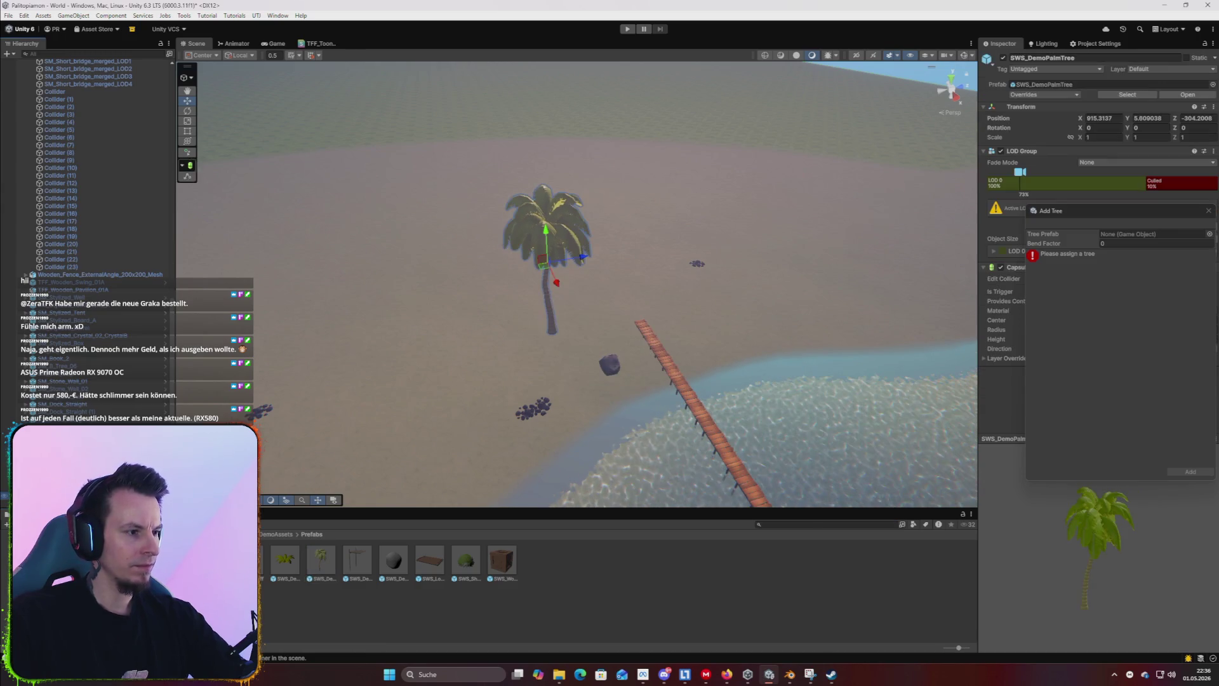
mouse_move(170, 244)
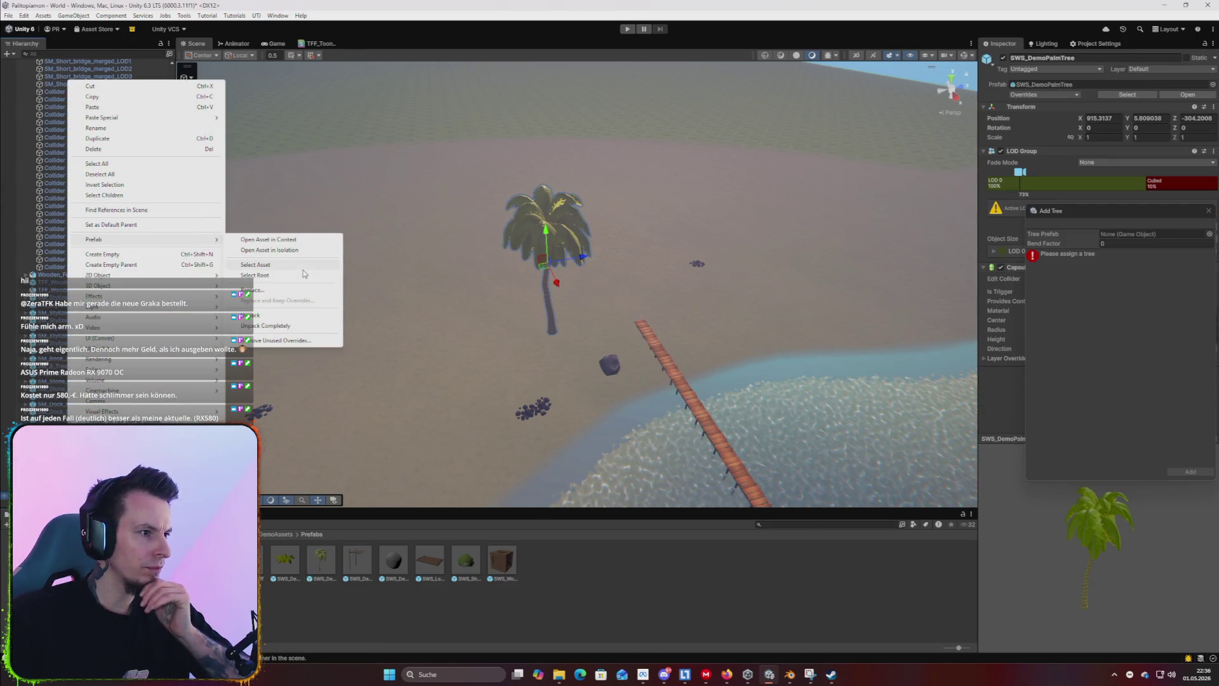
click(298, 325)
mouse_move(629, 451)
mouse_down()
mouse_move(691, 577)
mouse_move(680, 578)
mouse_up()
click(353, 562)
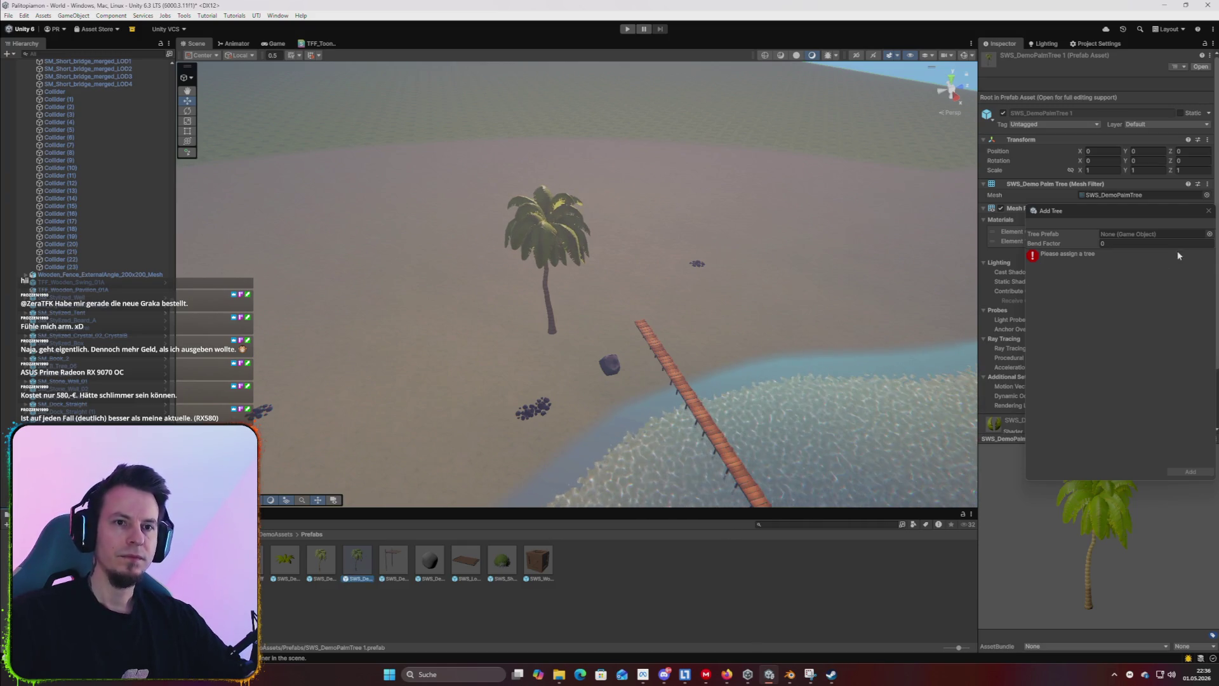
mouse_move(815, 444)
mouse_down()
mouse_move(1122, 320)
mouse_move(1152, 234)
mouse_up()
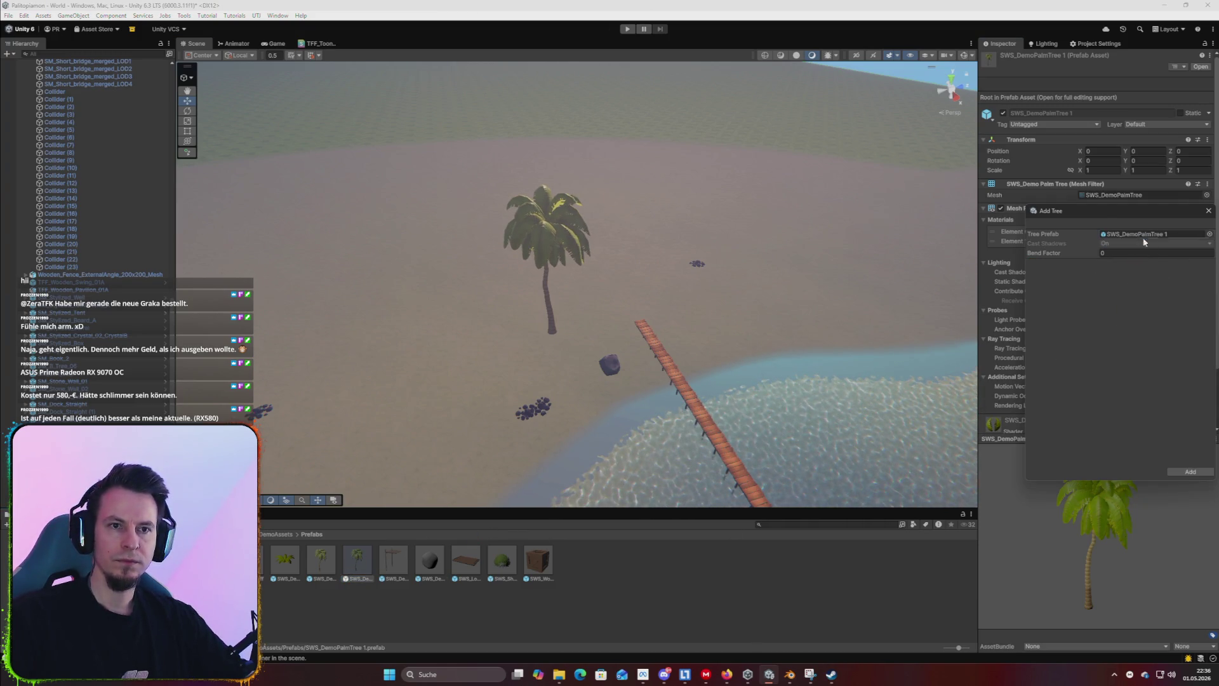
click(1194, 471)
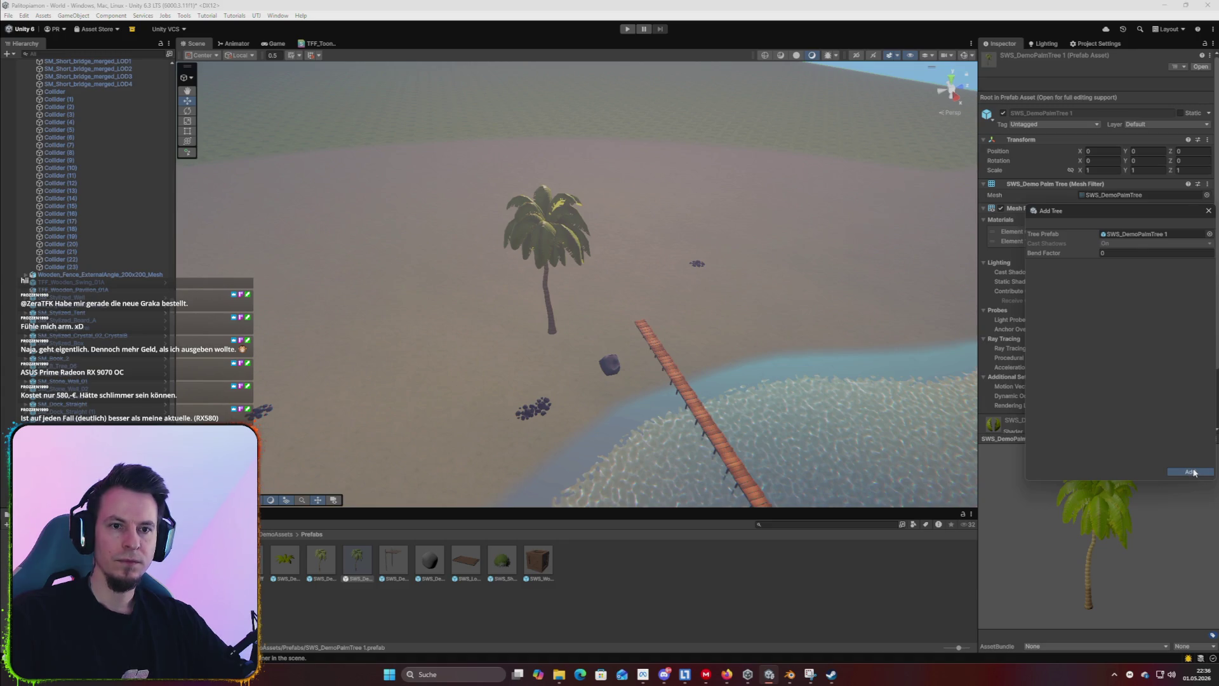
click(536, 317)
click(1068, 253)
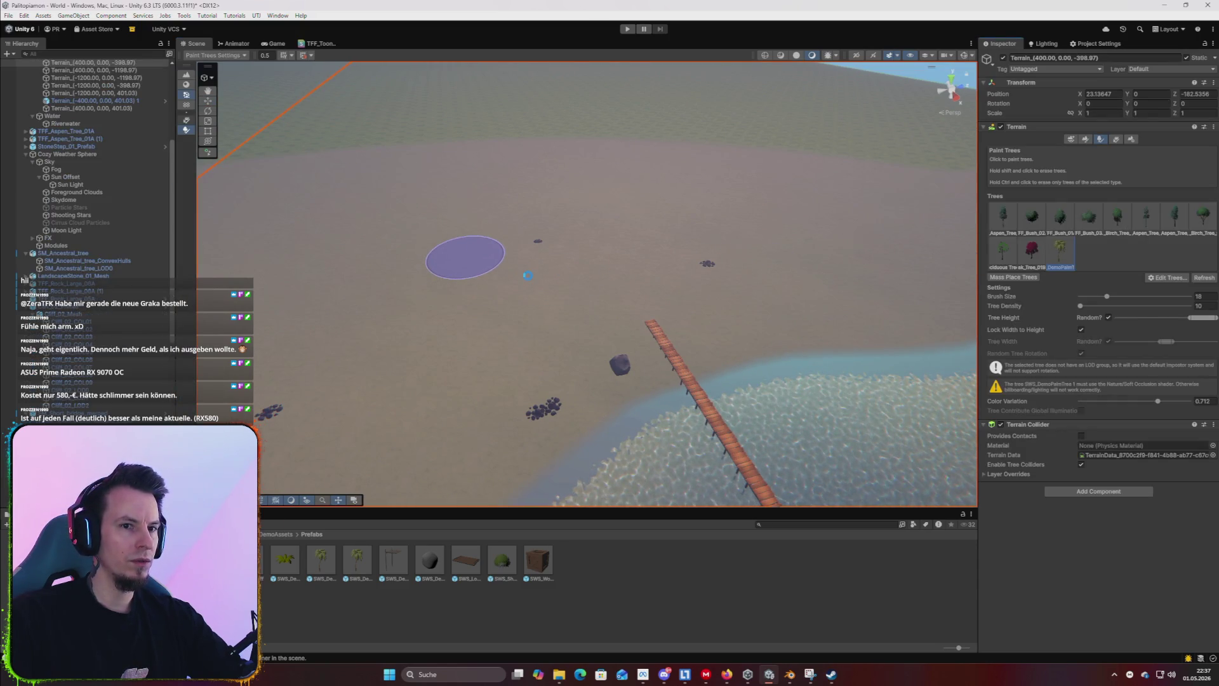
Test-paint a palm, lower the random tree height range, and switch to the neighbouring terrain tile.
click(463, 257)
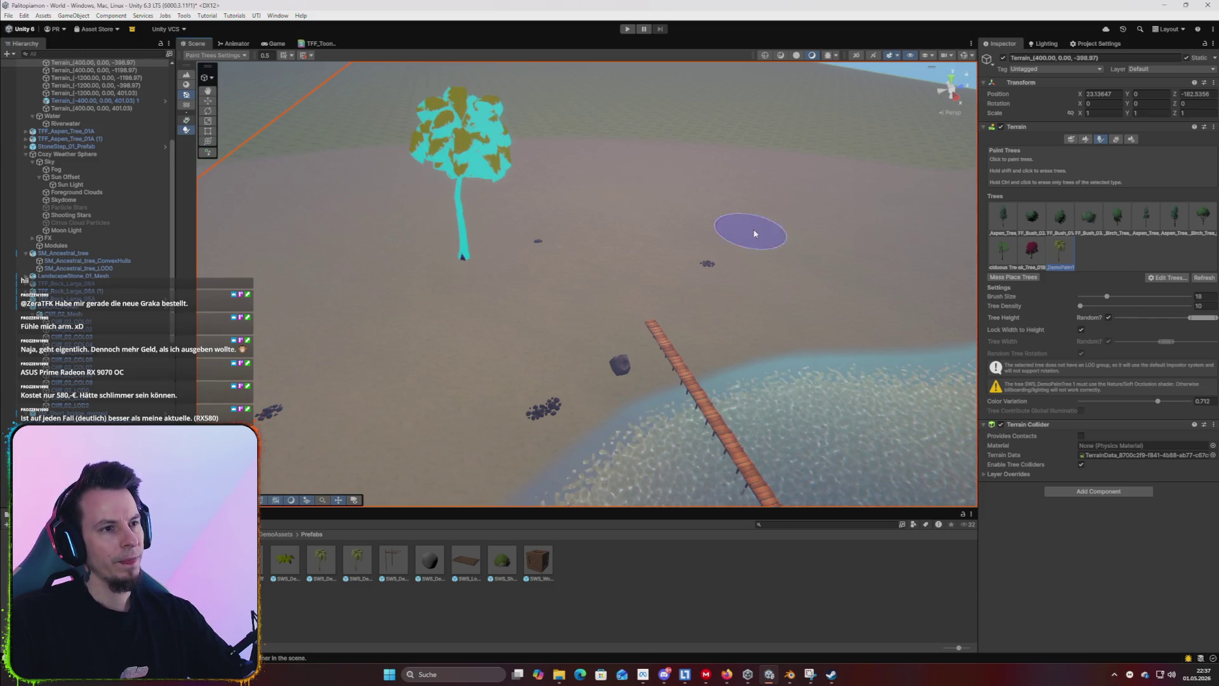
drag(740, 225, 731, 221)
key(ctrl+z)
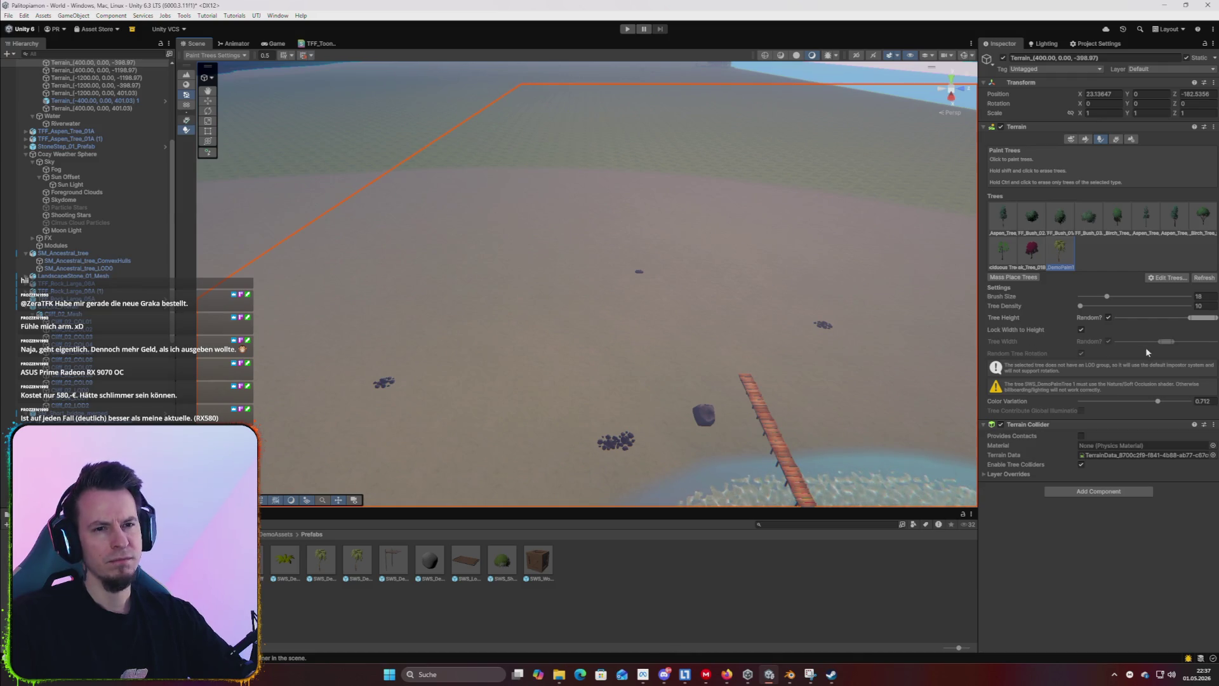
drag(1189, 319, 1197, 326)
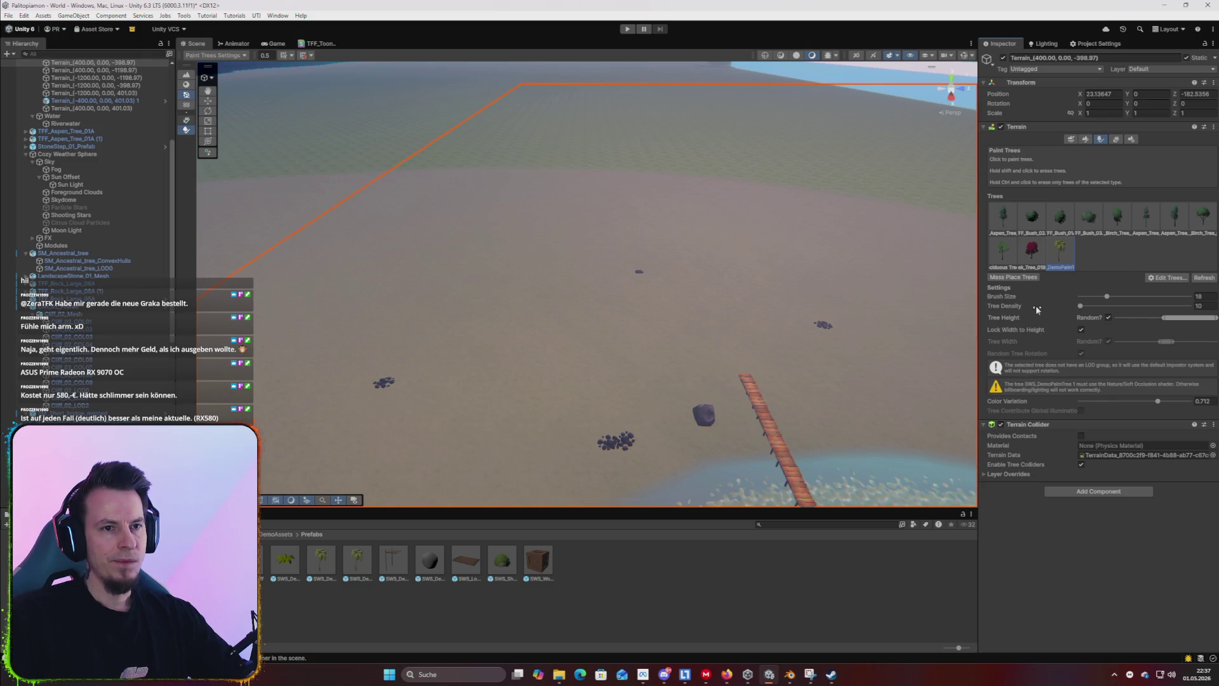
click(653, 272)
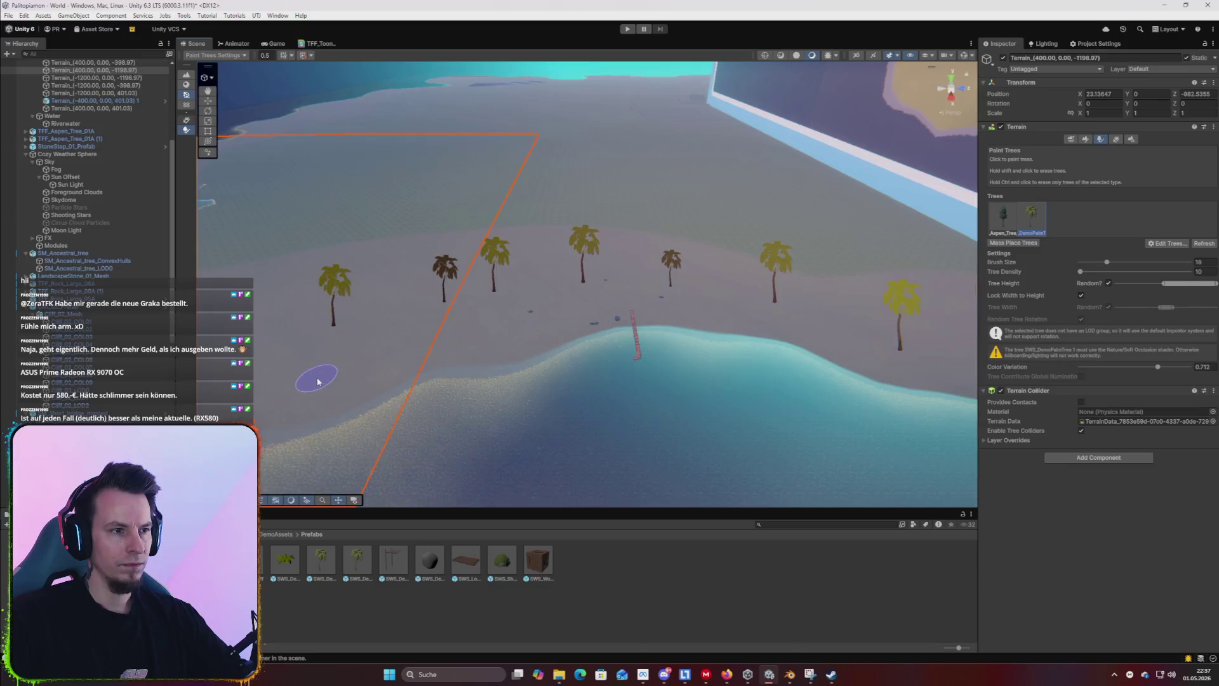
key(ctrl+z)
Enlarge the brush, paint palm rows along the beach, undo strays, and fly through to inspect.
drag(1113, 260, 1102, 273)
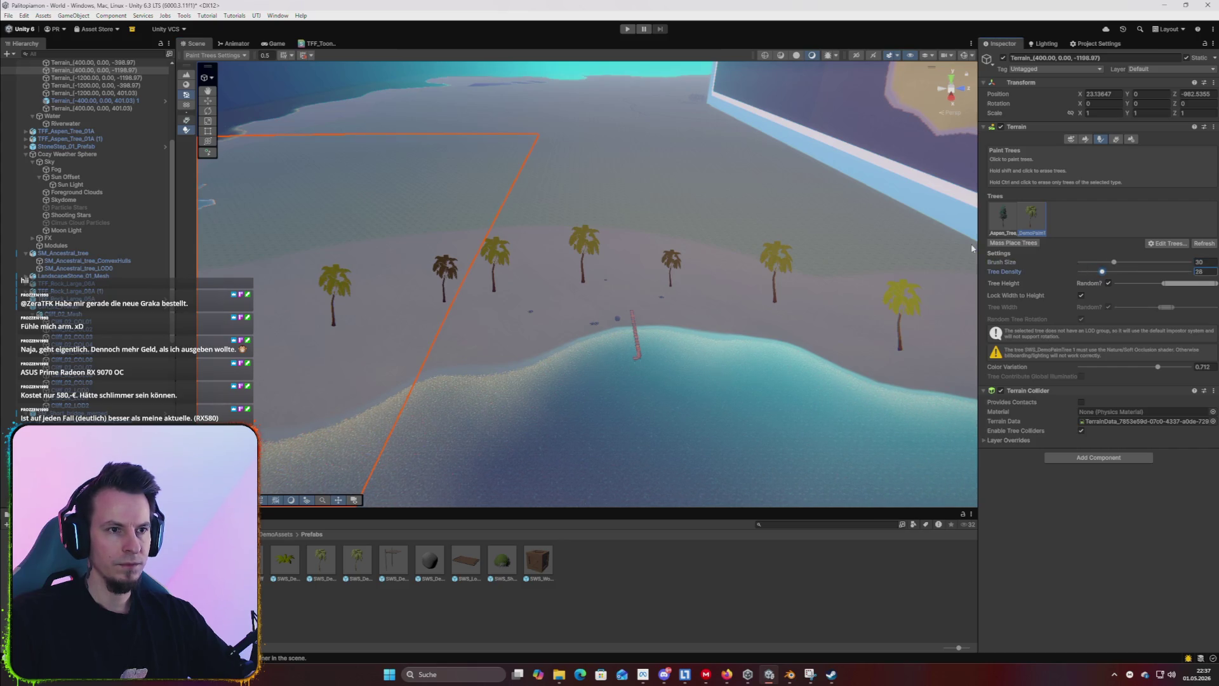
mouse_move(908, 283)
mouse_down()
mouse_move(407, 241)
mouse_move(946, 286)
mouse_move(327, 283)
mouse_move(661, 308)
mouse_move(762, 417)
mouse_move(775, 376)
mouse_move(744, 343)
mouse_move(631, 346)
mouse_move(558, 212)
mouse_up()
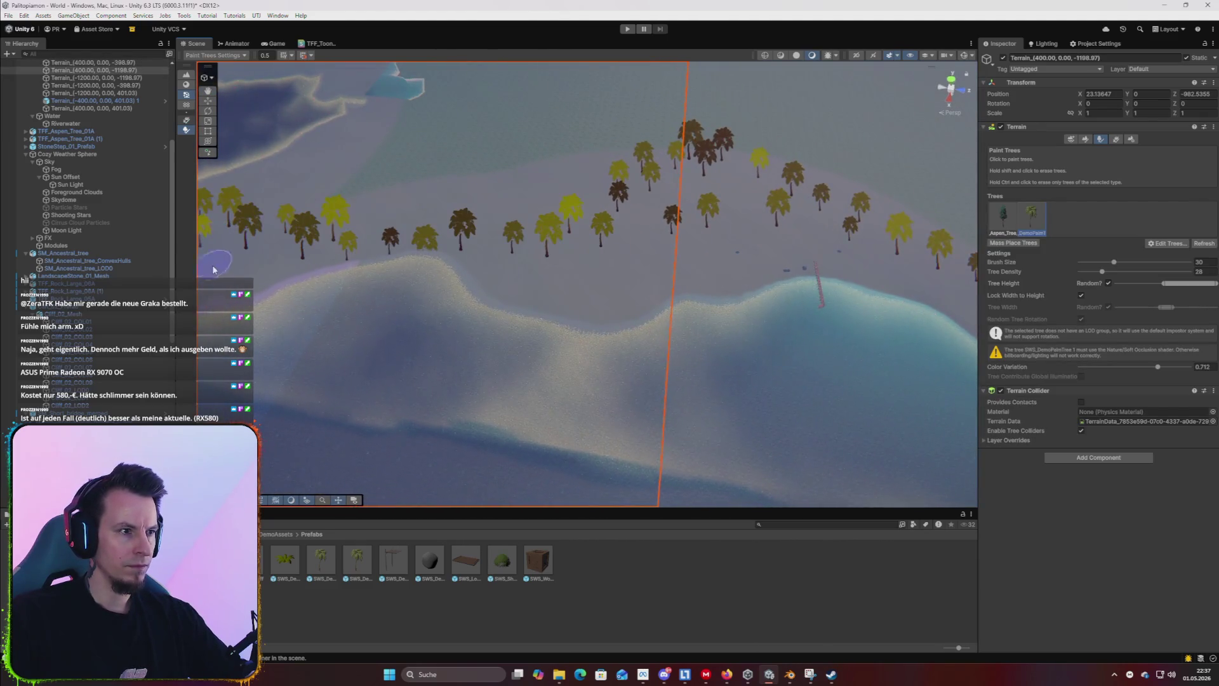
key(ctrl+z)
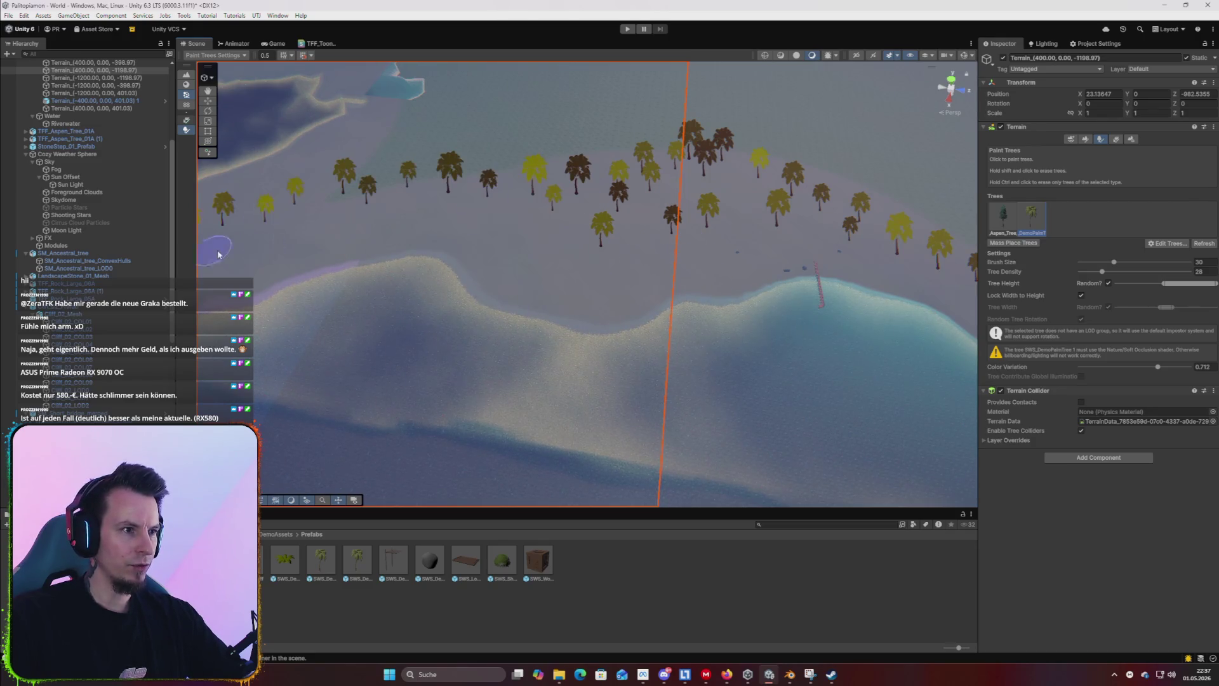
mouse_move(406, 273)
mouse_down()
mouse_move(604, 280)
mouse_move(555, 318)
mouse_move(666, 299)
mouse_move(764, 236)
mouse_move(713, 180)
mouse_up()
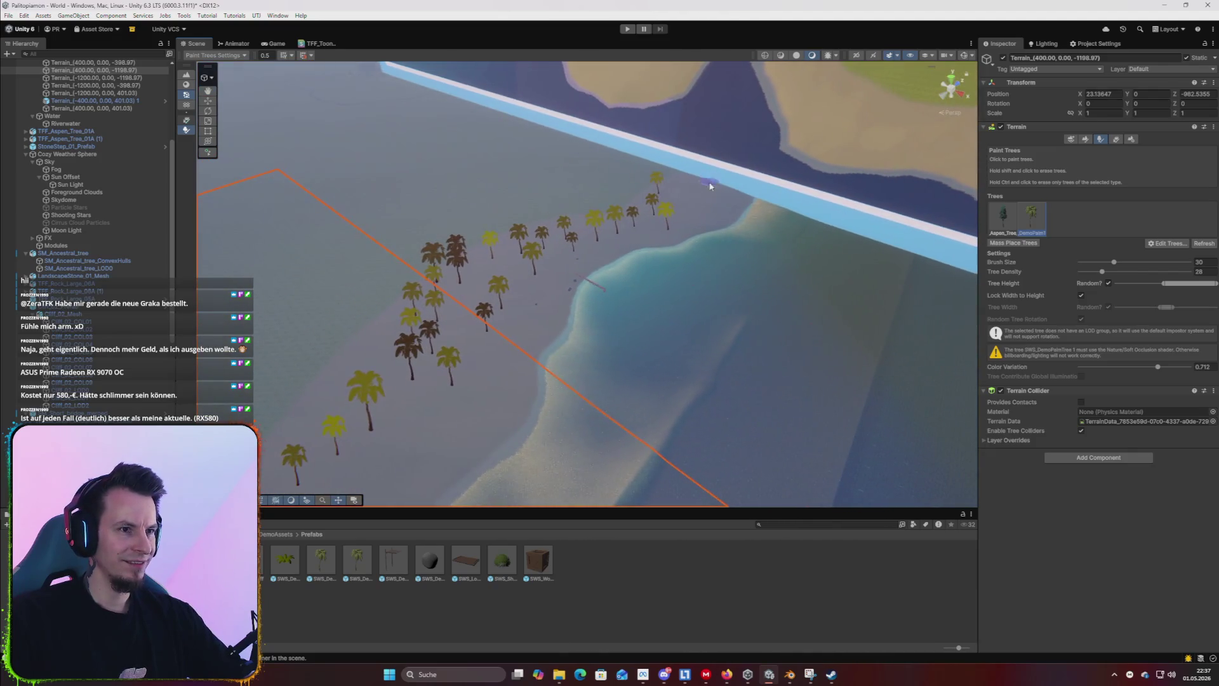
drag(567, 249, 607, 239)
key(w)
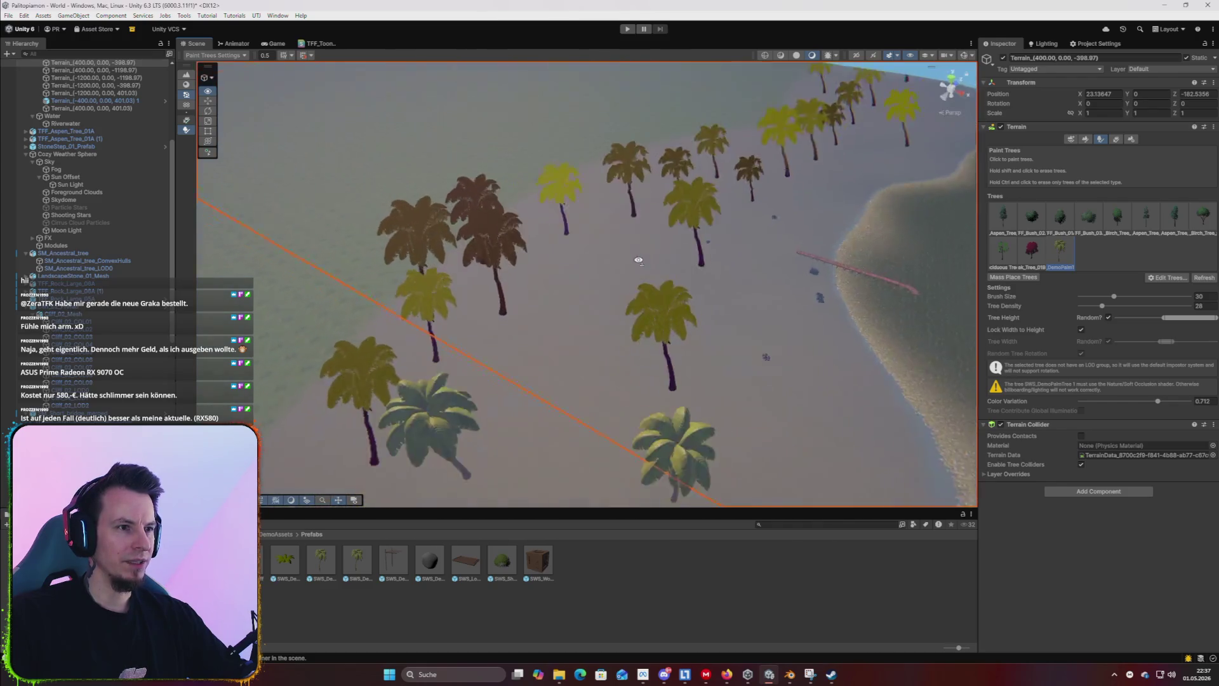
key(s)
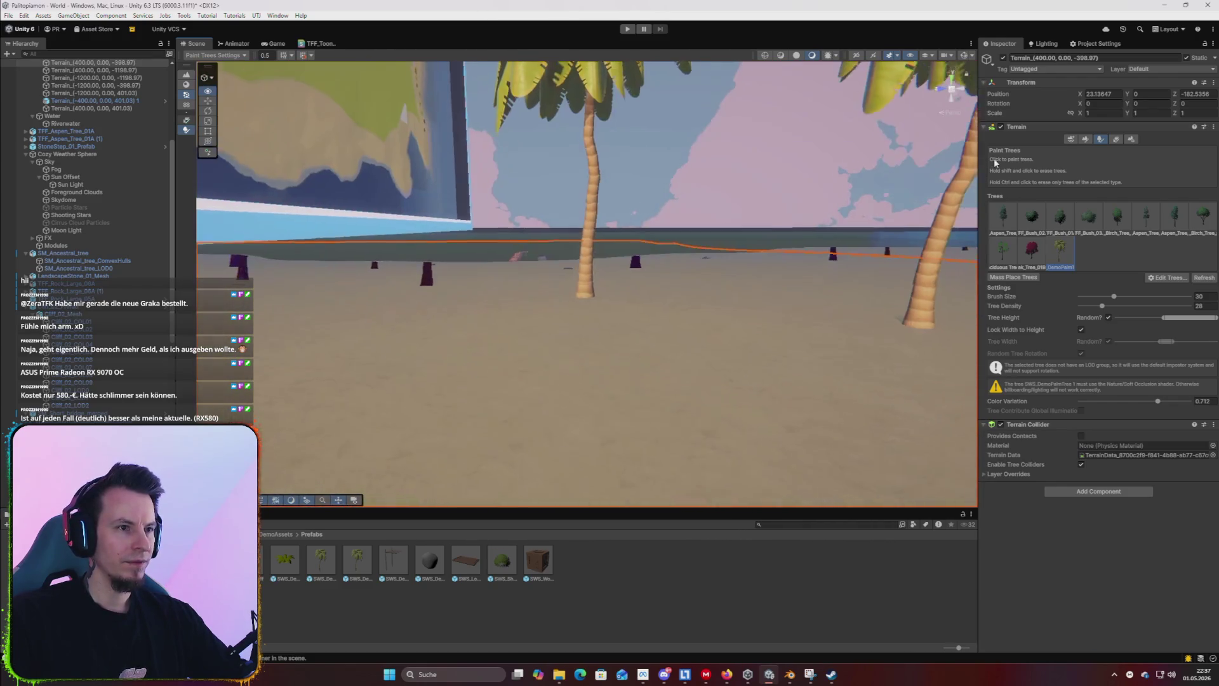
click(75, 78)
key(Left)
key(Left)
key(Left)
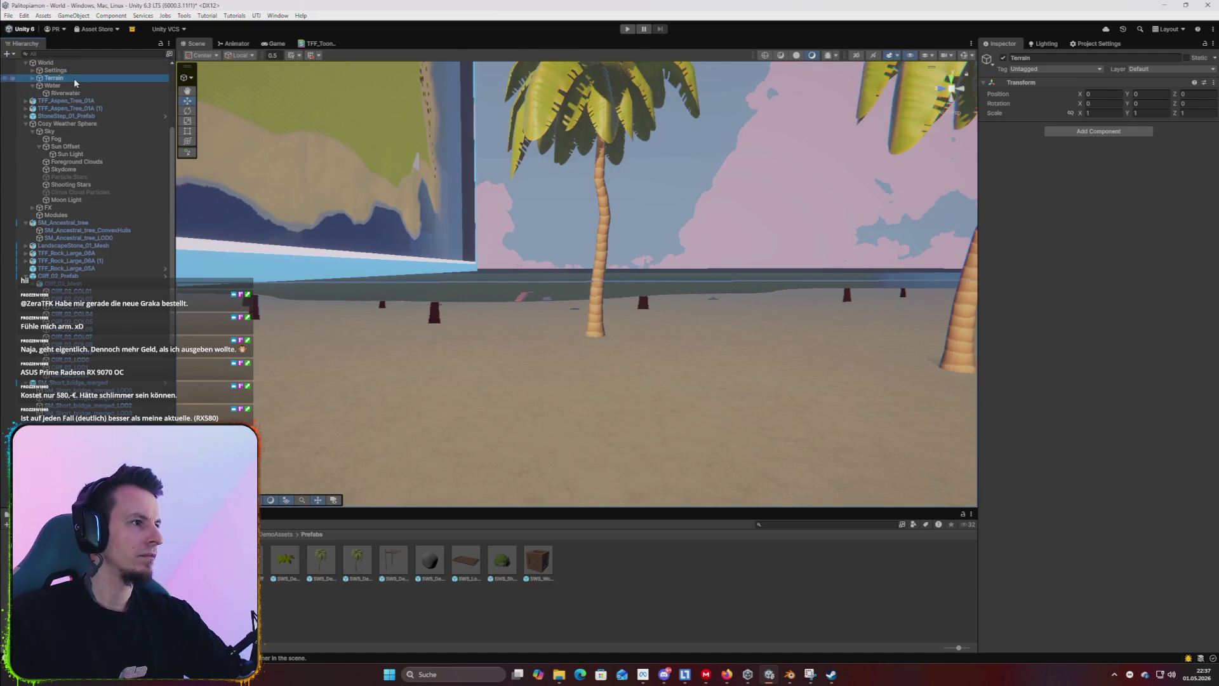
Collapse the World and other expanded Hierarchy groups and jump back to the top of the list.
key(Left)
key(Down)
key(Down)
key(Down)
key(Left)
key(Down)
key(Left)
key(Down)
key(Down)
key(Down)
key(Down)
key(Down)
key(Left)
key(Down)
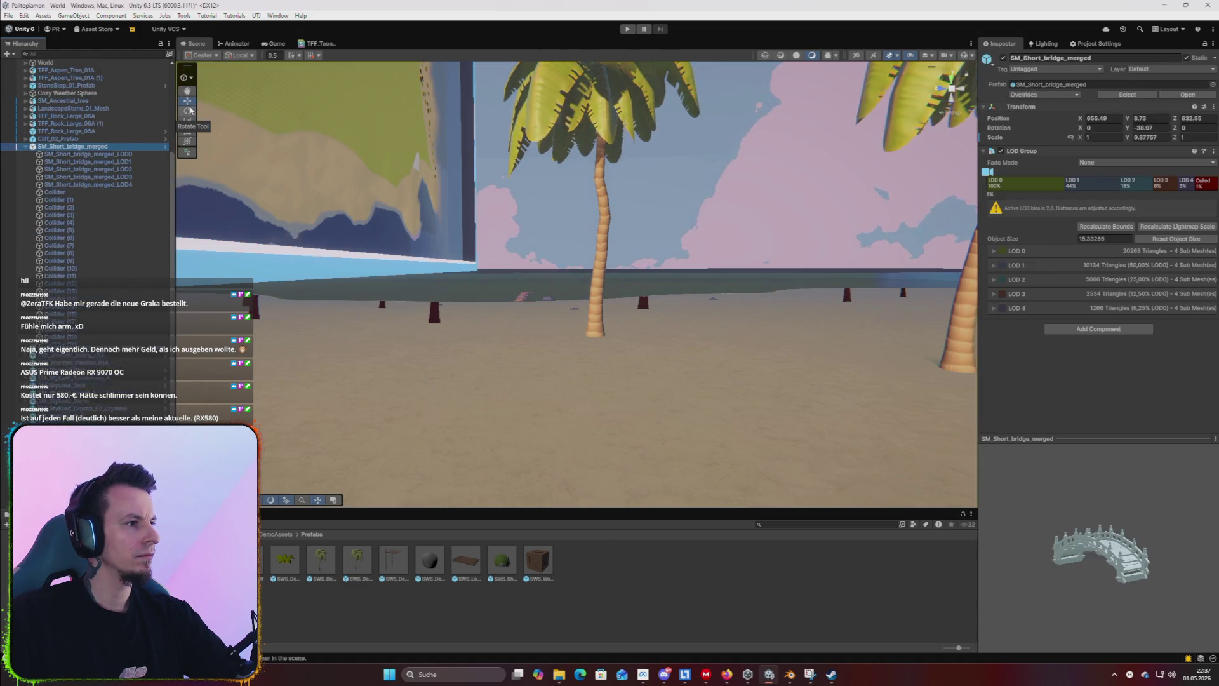
key(Left)
key(Home)
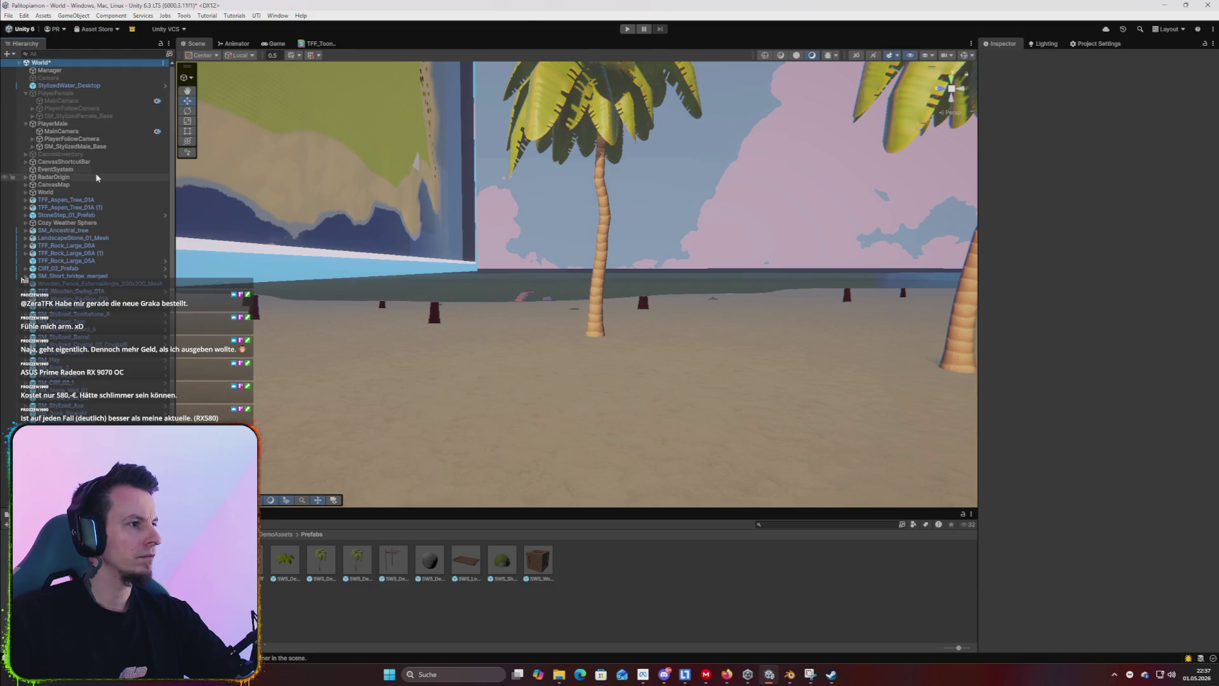
Select the PlayerMale character in the Hierarchy.
click(63, 161)
click(61, 131)
click(52, 123)
mouse_move(575, 304)
mouse_down()
mouse_move(590, 297)
mouse_move(558, 370)
mouse_move(597, 269)
mouse_up()
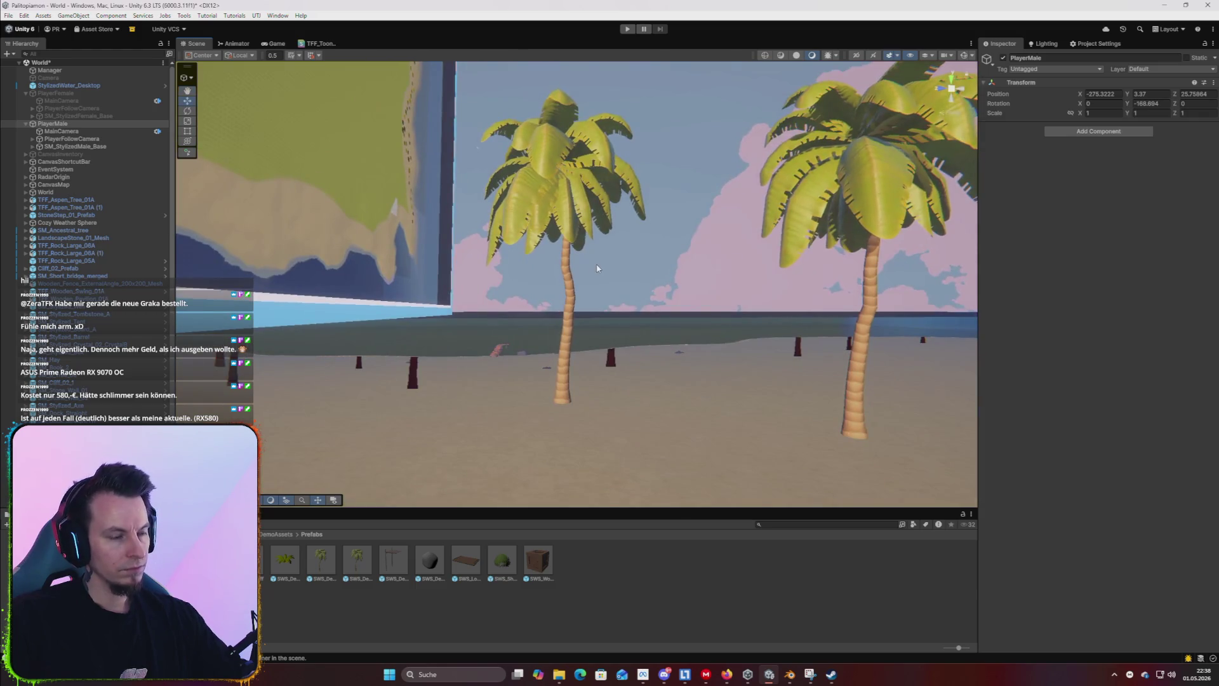
Frame PlayerMale, enter Play mode, close the map, run across the palm beach, then stop playing.
key(f)
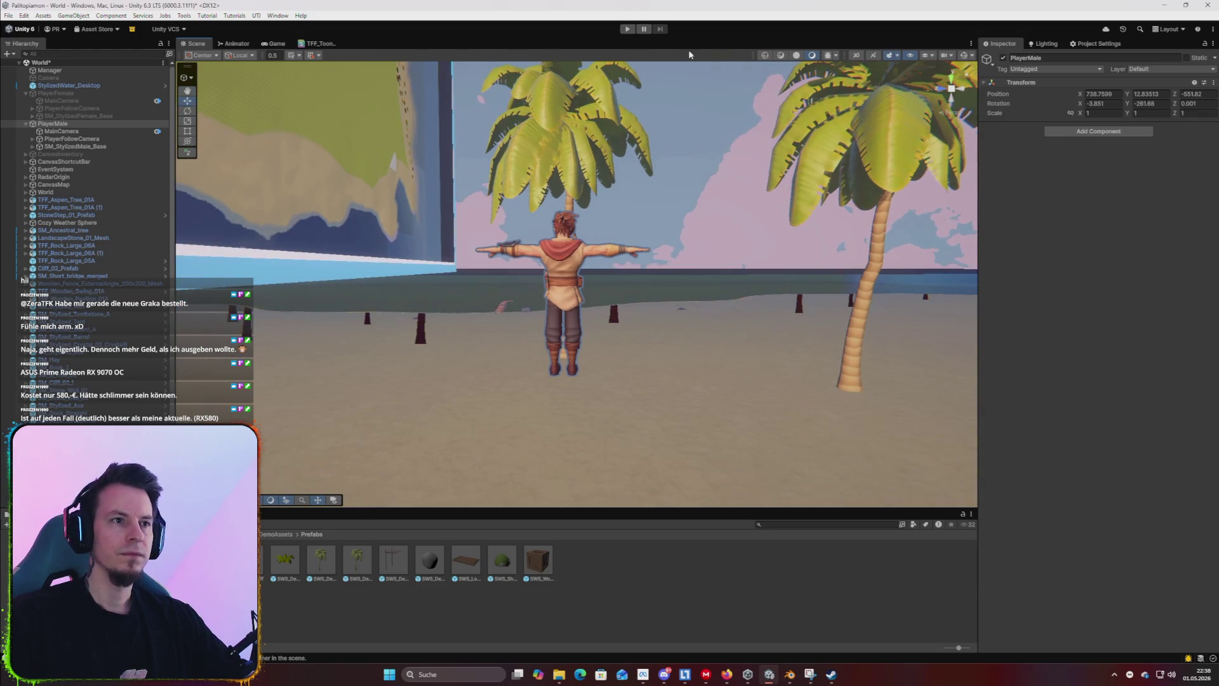
click(628, 29)
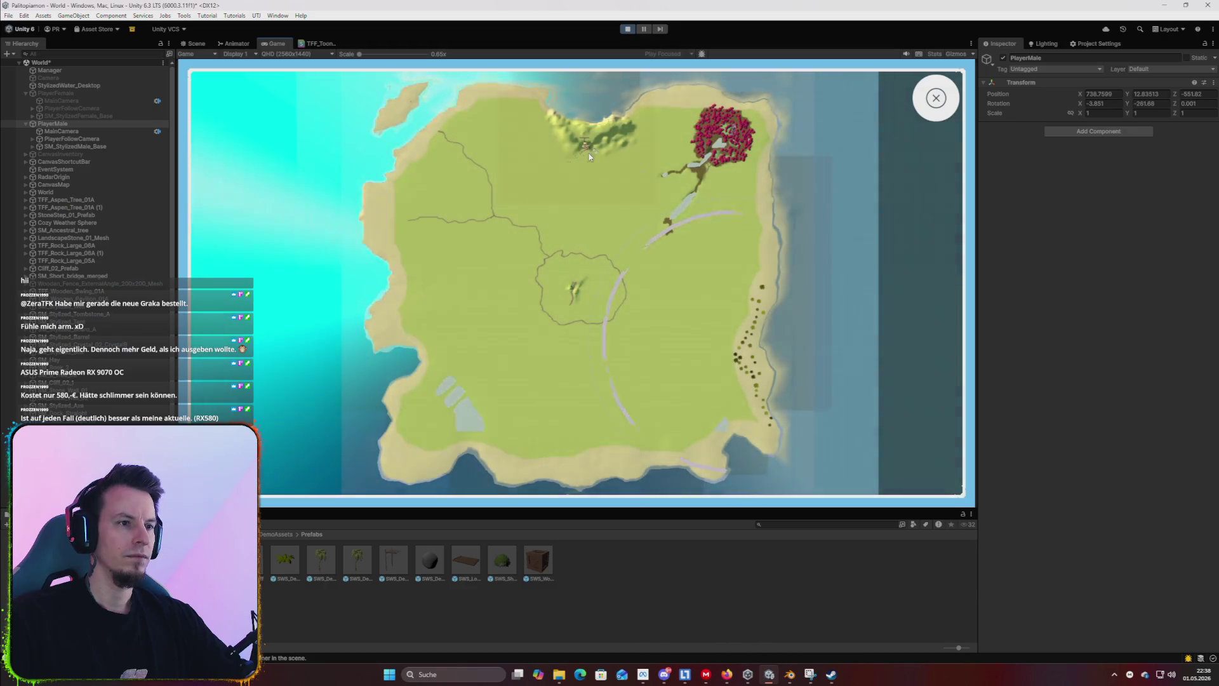
key(m)
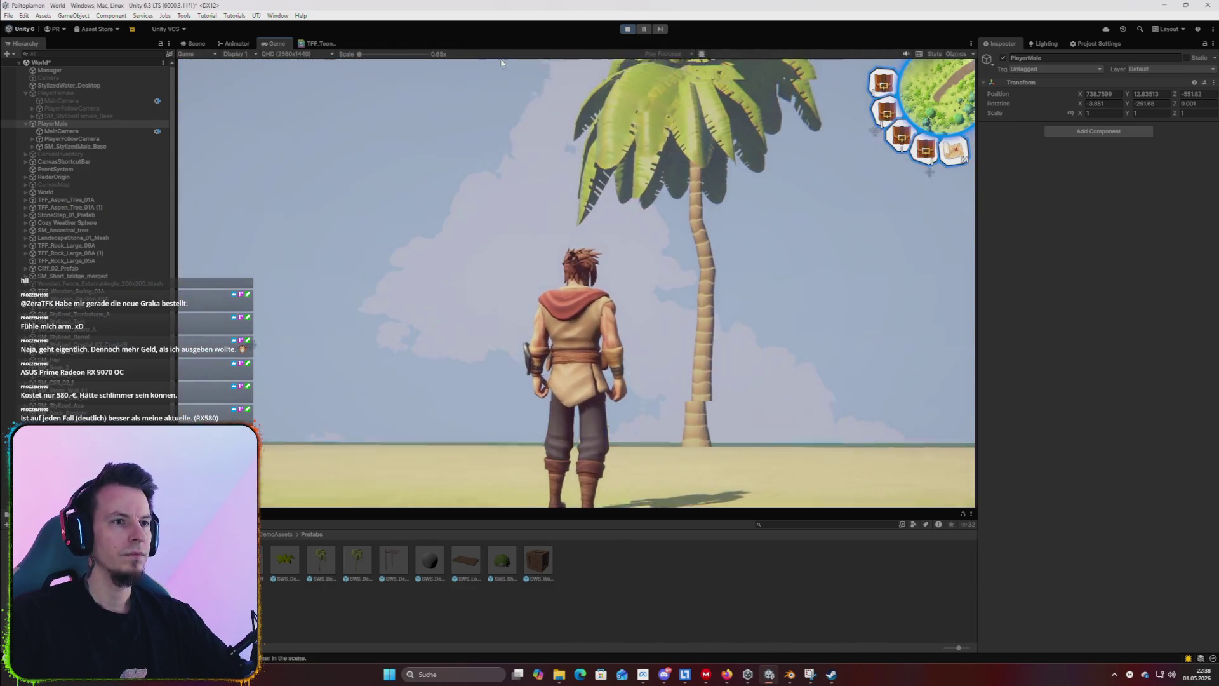
key(a)
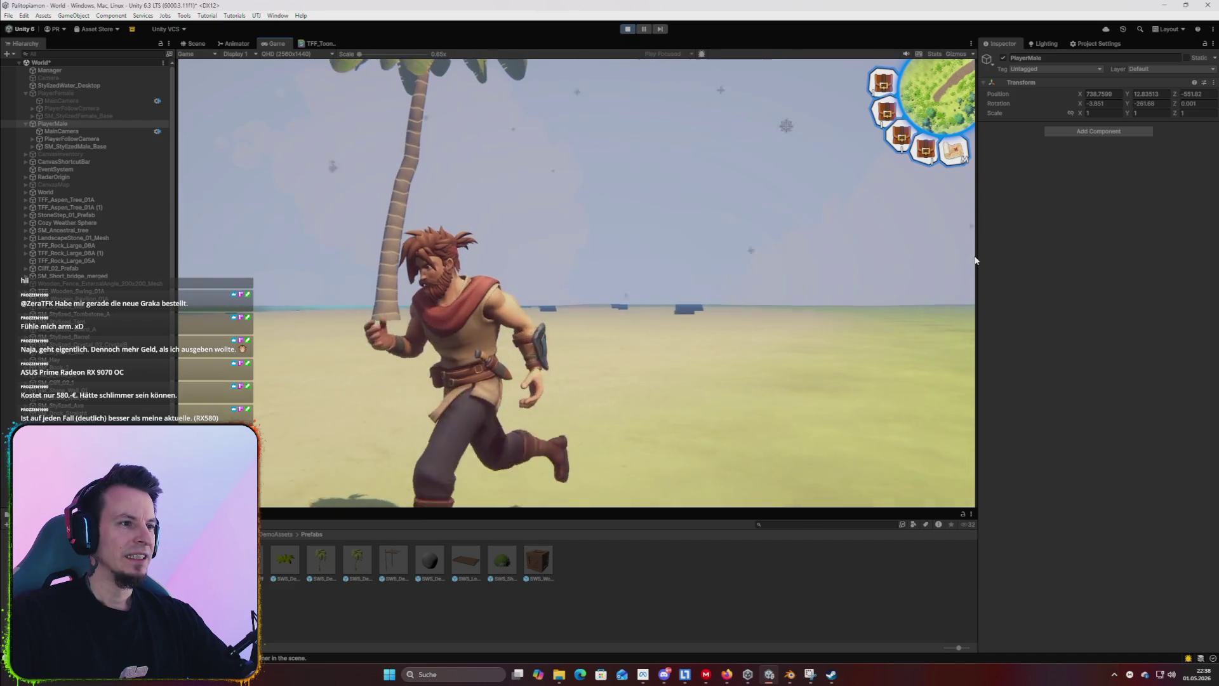
key(w)
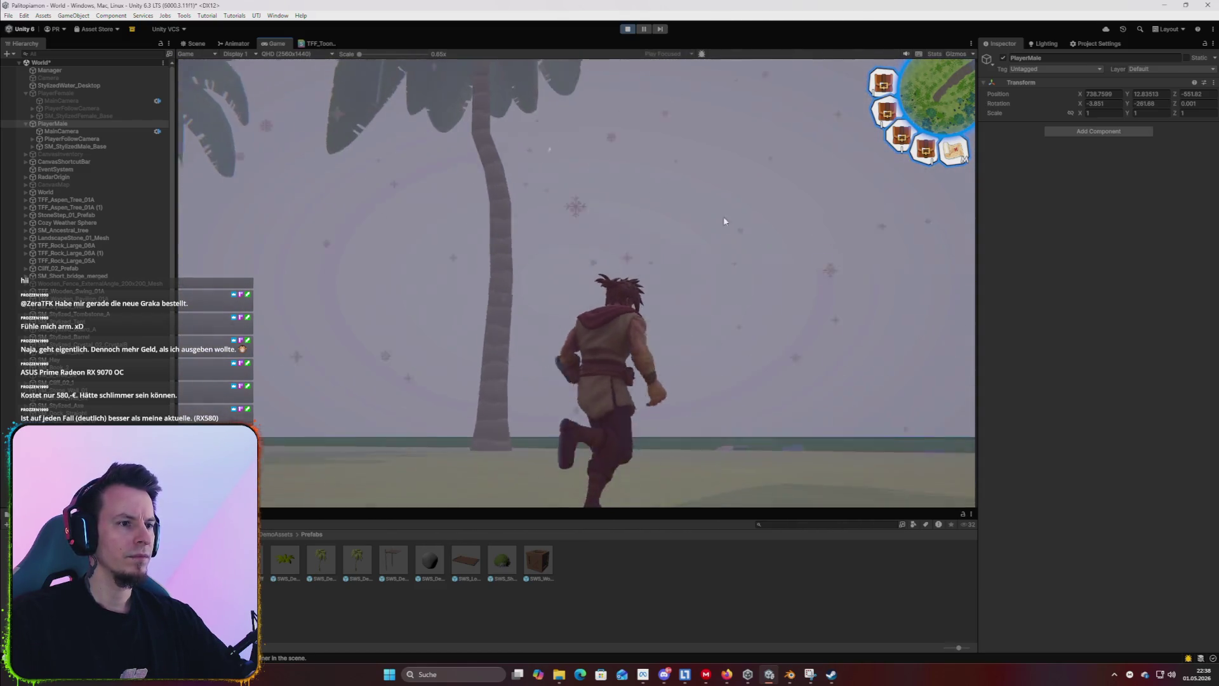
key(super)
click(631, 32)
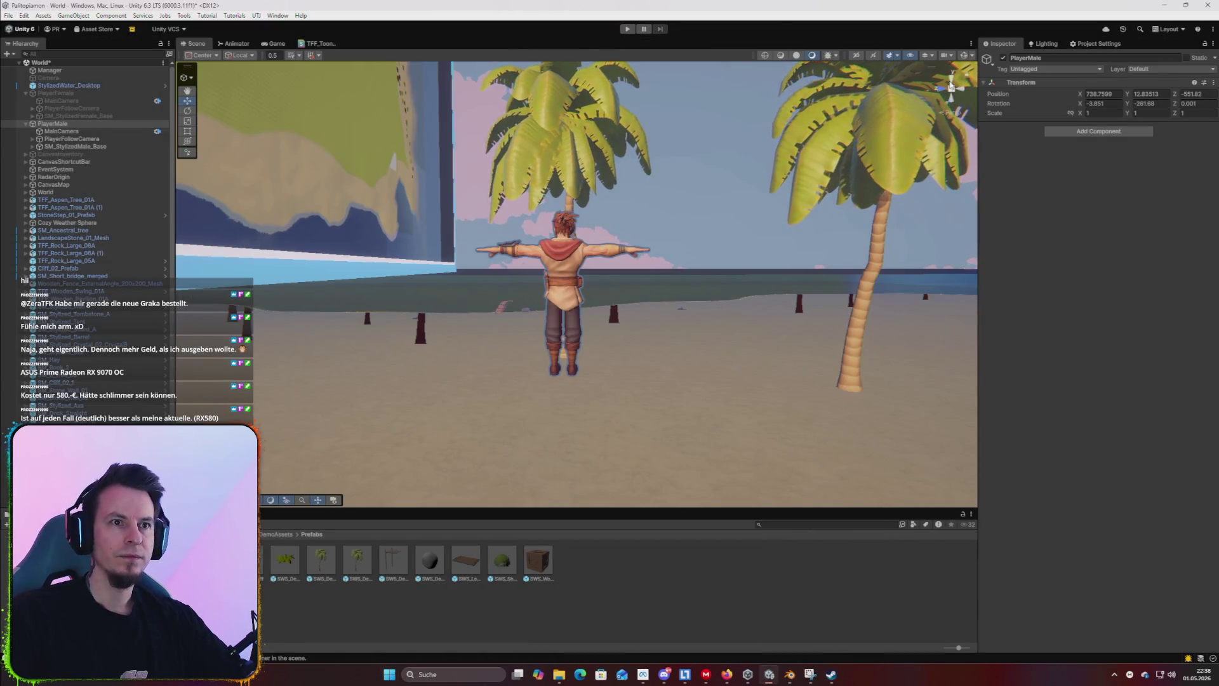
View the island from directly above and select the Terrain_(400.00, 0.00, -398.97) east coast tile.
click(950, 84)
scroll(638, 303, down, 6)
mouse_move(674, 309)
mouse_down()
mouse_move(517, 332)
mouse_move(454, 326)
mouse_move(468, 326)
mouse_up()
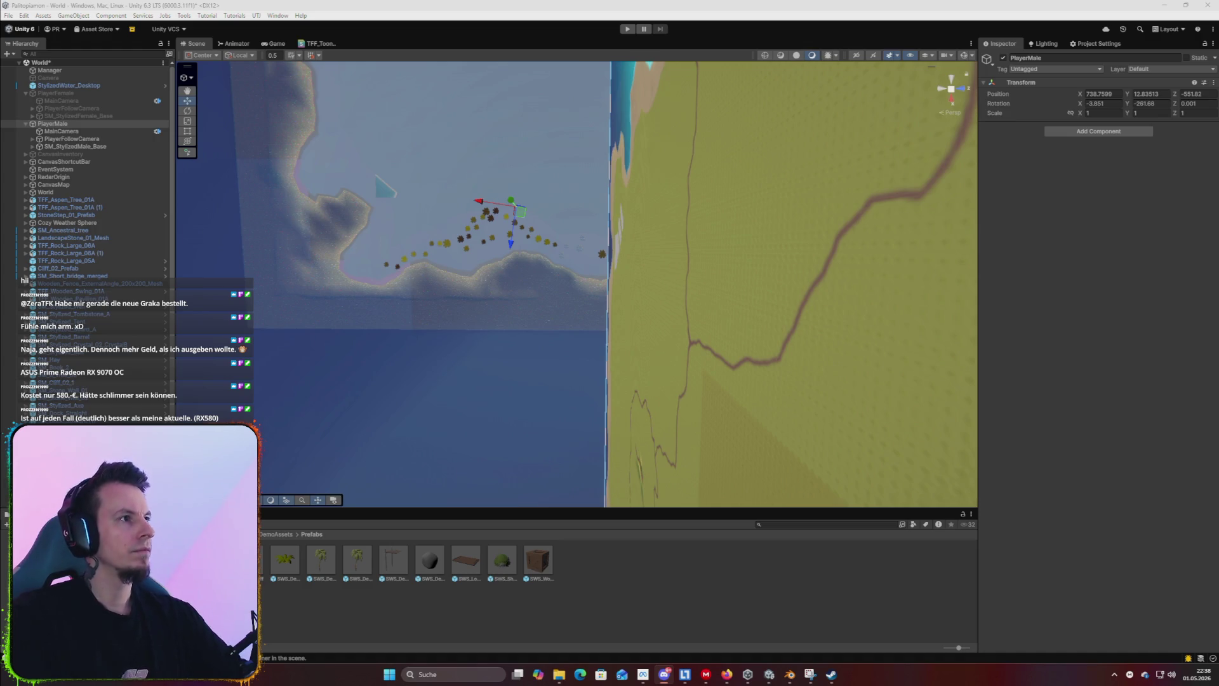
key(Right)
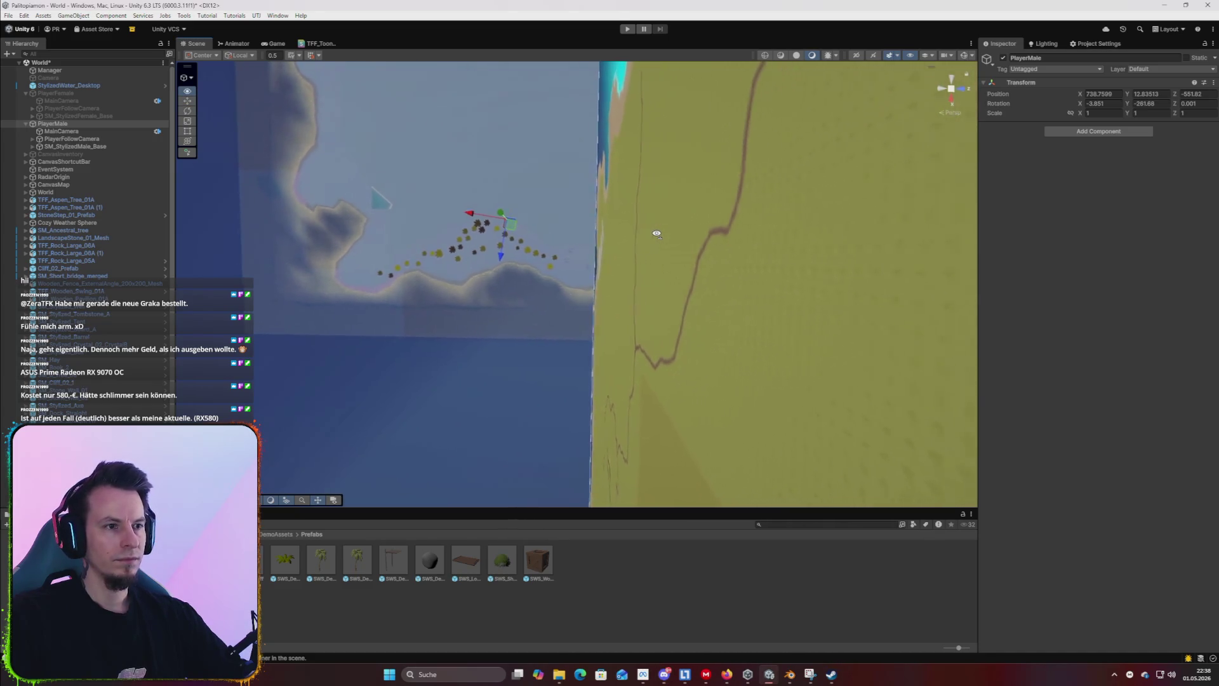
click(709, 226)
click(953, 81)
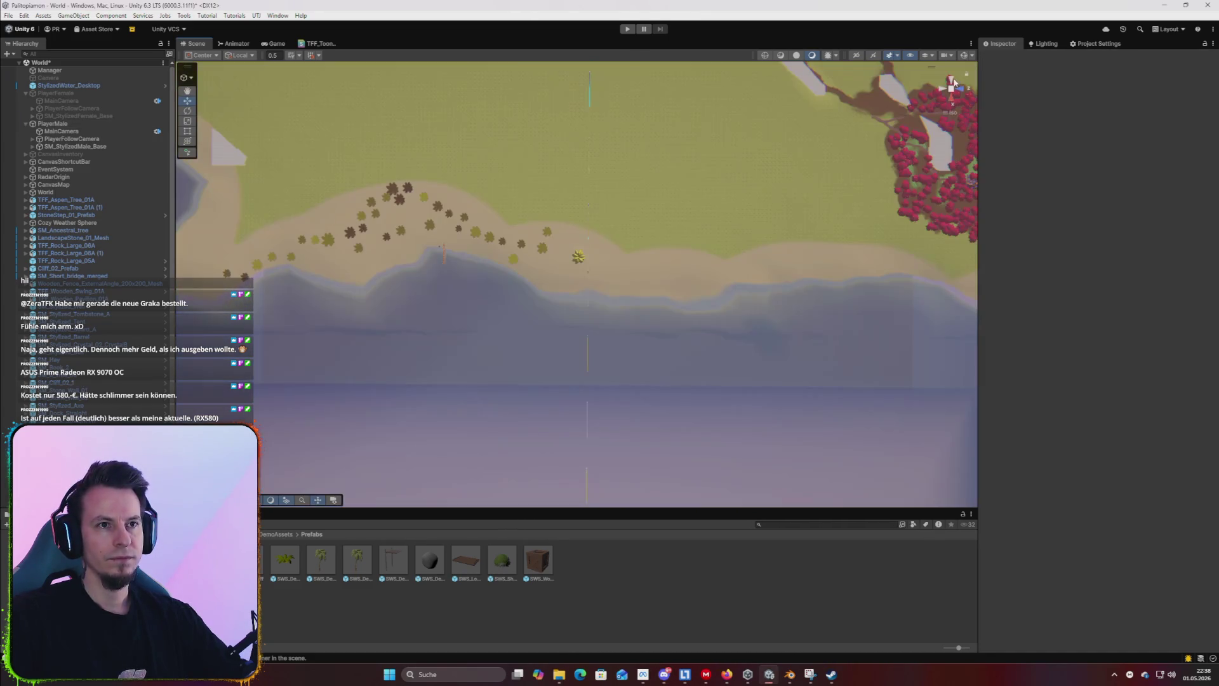
click(959, 93)
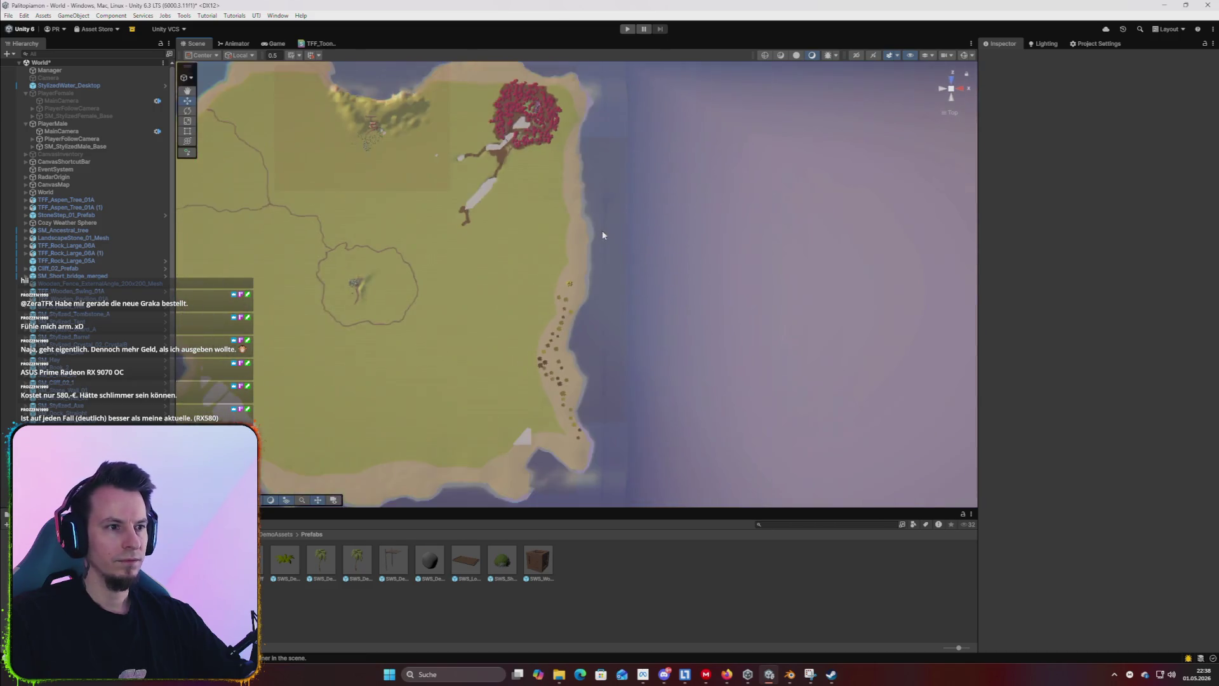
scroll(508, 286, down, 3)
scroll(444, 254, up, 6)
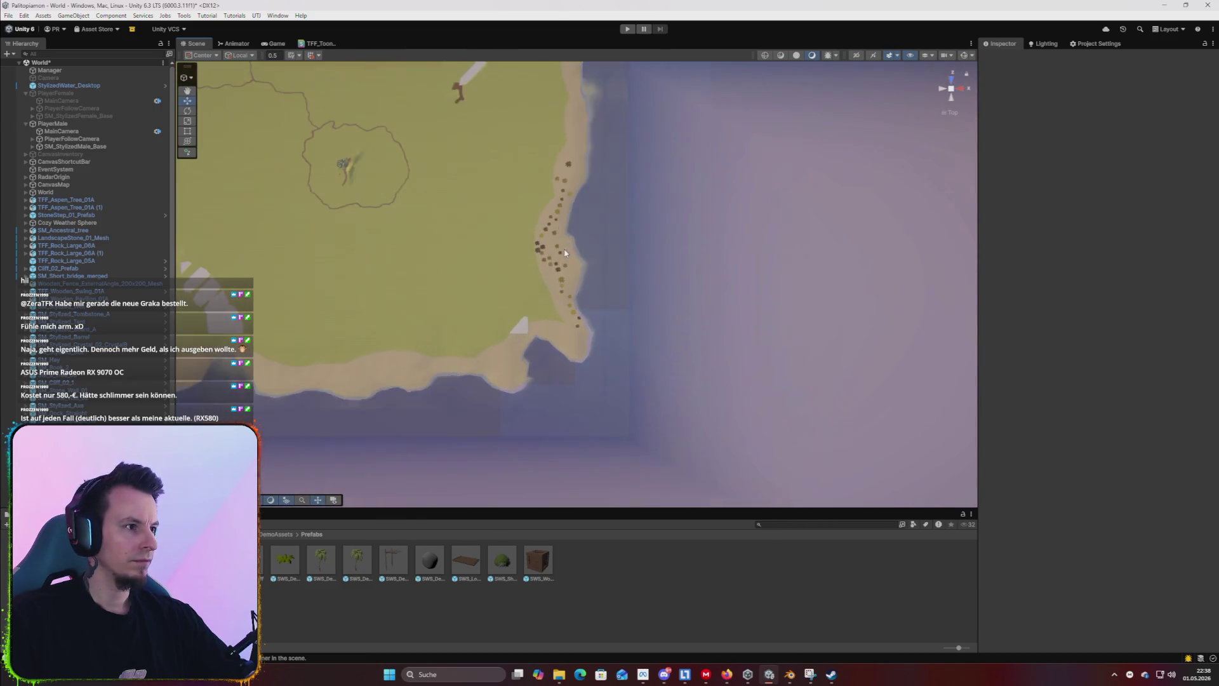
click(425, 234)
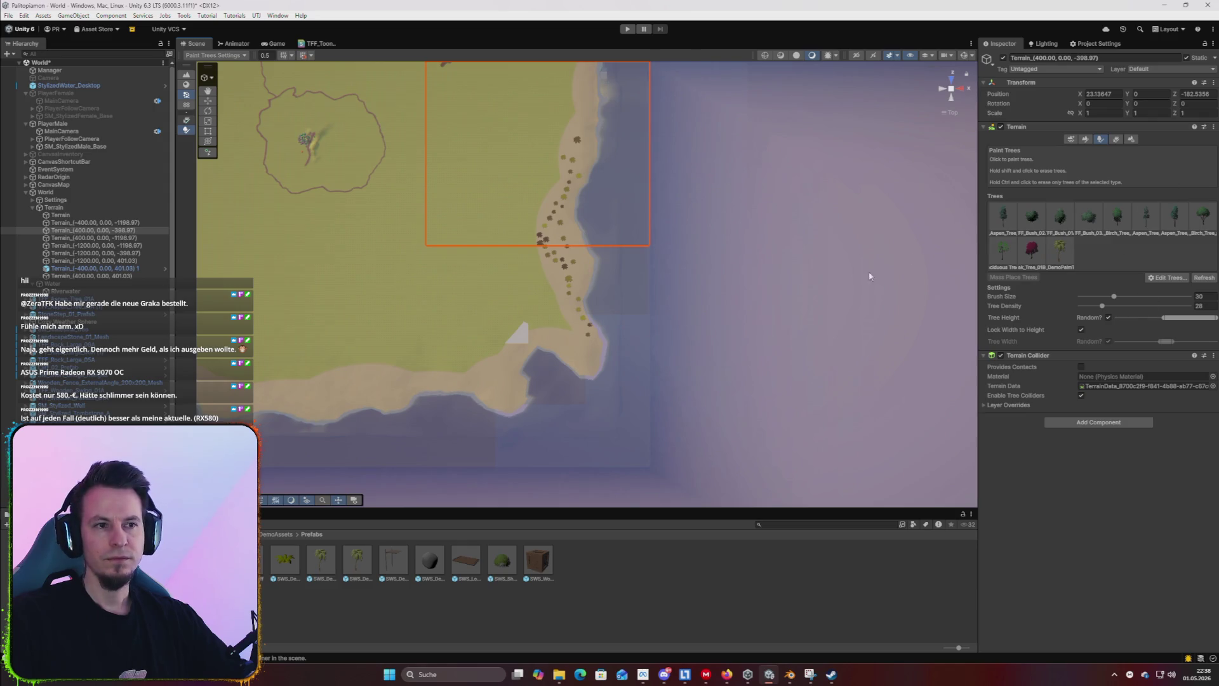
Pan along the coast and select the lower and upper terrain tiles in turn.
key(Right)
key(Up)
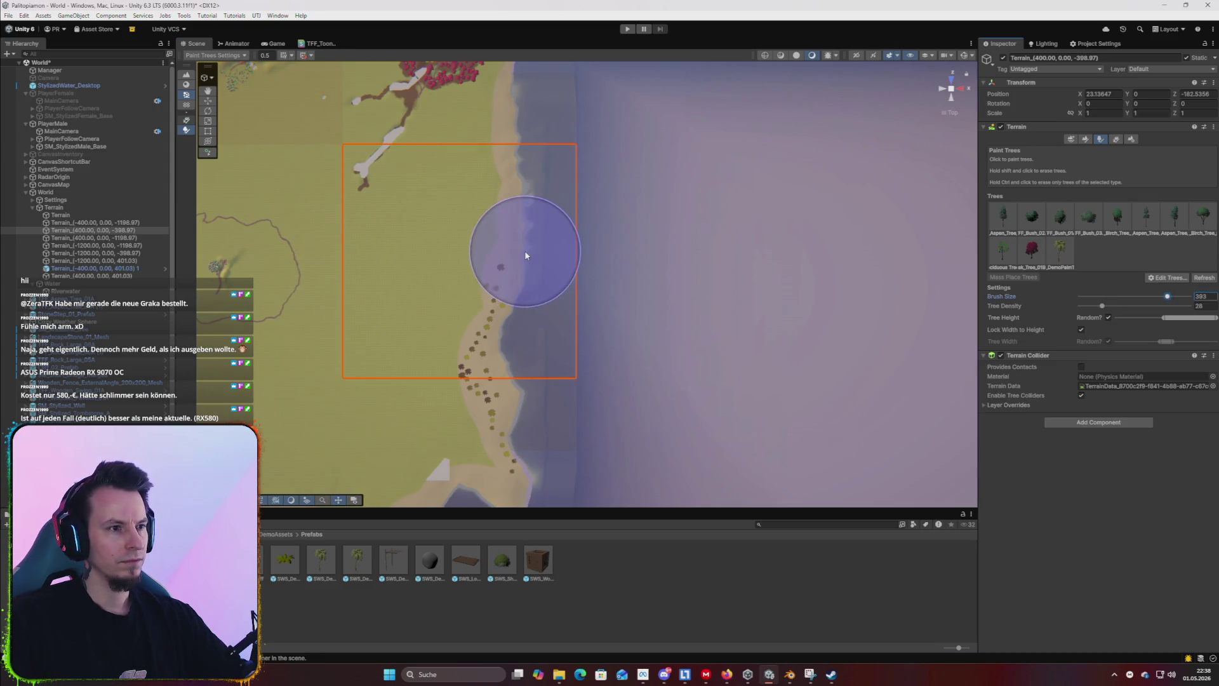
click(499, 436)
mouse_move(467, 342)
mouse_down()
mouse_move(455, 192)
mouse_move(459, 227)
mouse_up()
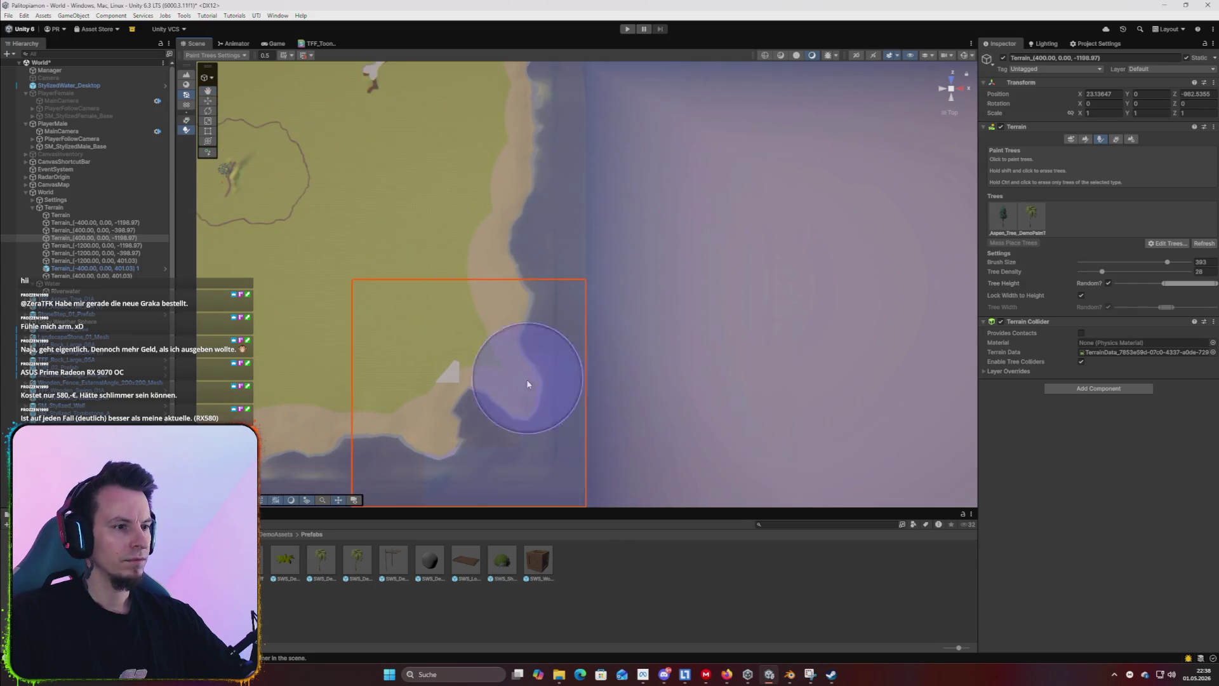
click(551, 153)
mouse_move(555, 190)
mouse_down()
mouse_move(562, 264)
mouse_move(531, 231)
mouse_up()
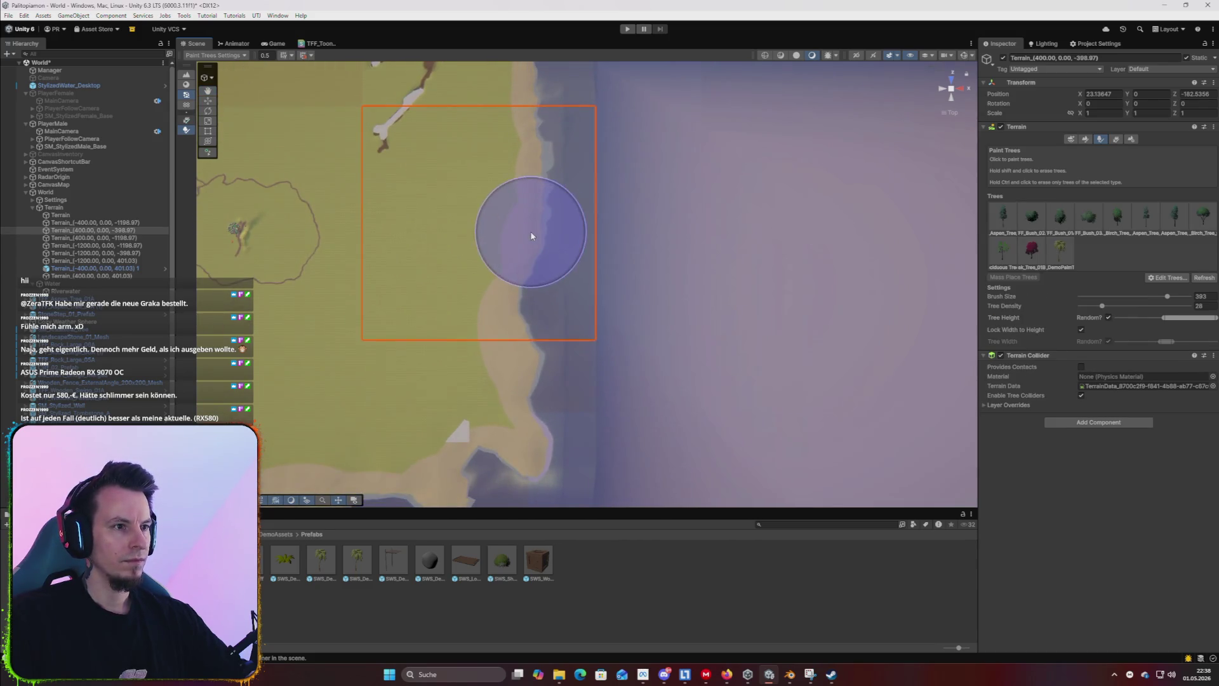
scroll(673, 230, up, 6)
scroll(593, 204, up, 2)
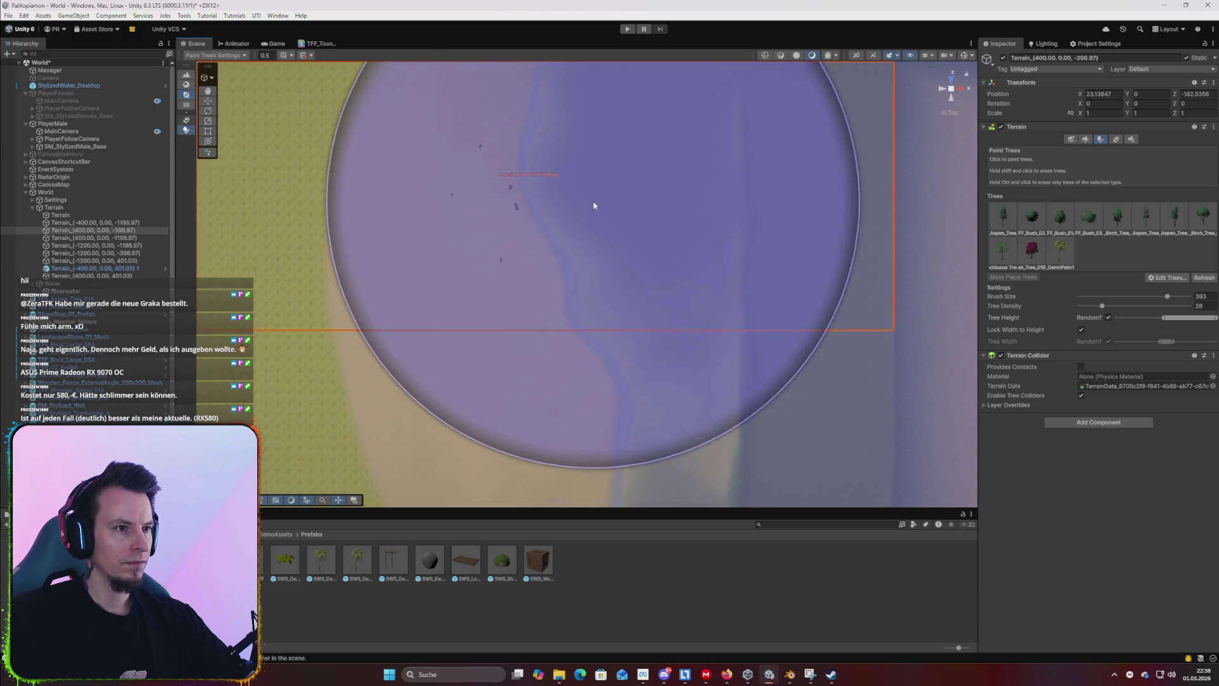
Choose the DemoPalmTree, paint palms across the lower tile's beach, then select the upper tile.
click(1060, 251)
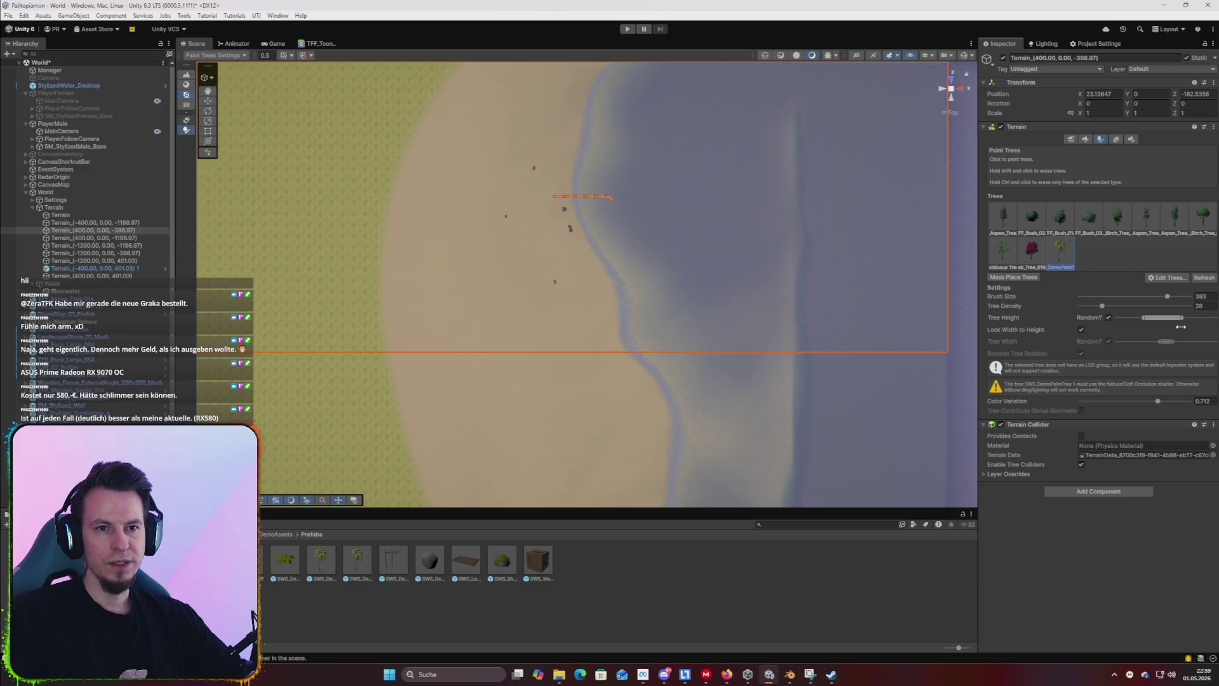
scroll(607, 259, down, 4)
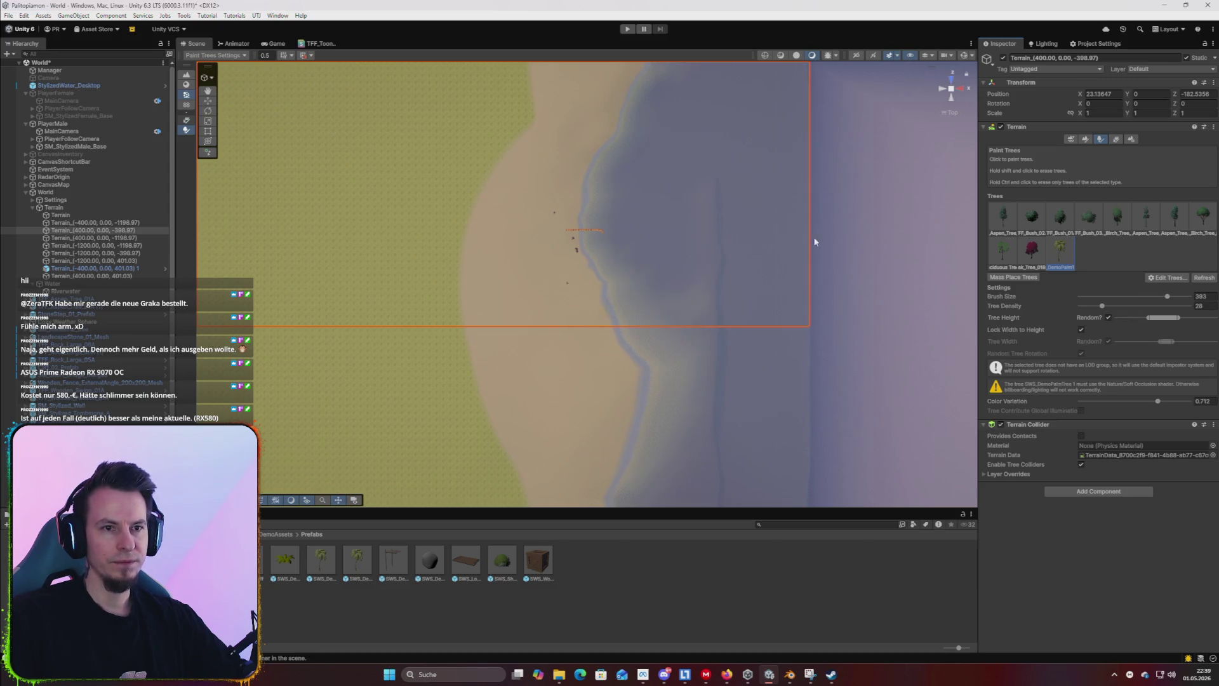
mouse_move(582, 174)
mouse_down()
mouse_move(615, 204)
mouse_move(631, 139)
mouse_move(697, 398)
mouse_up()
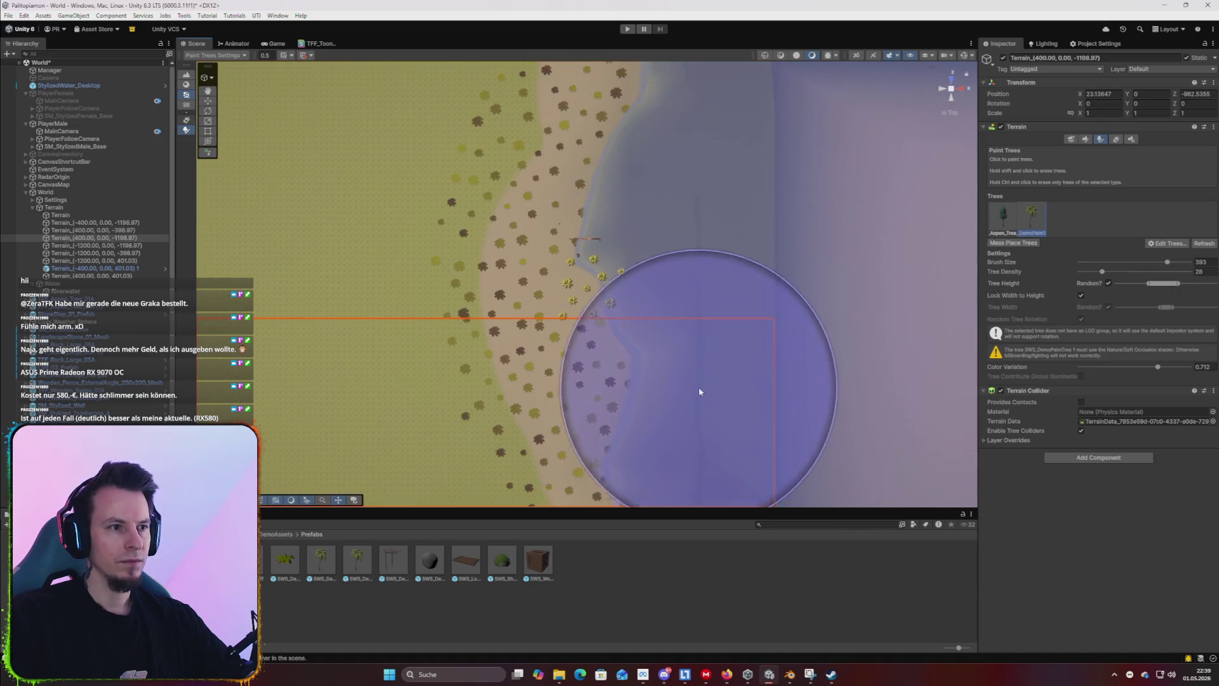
click(772, 269)
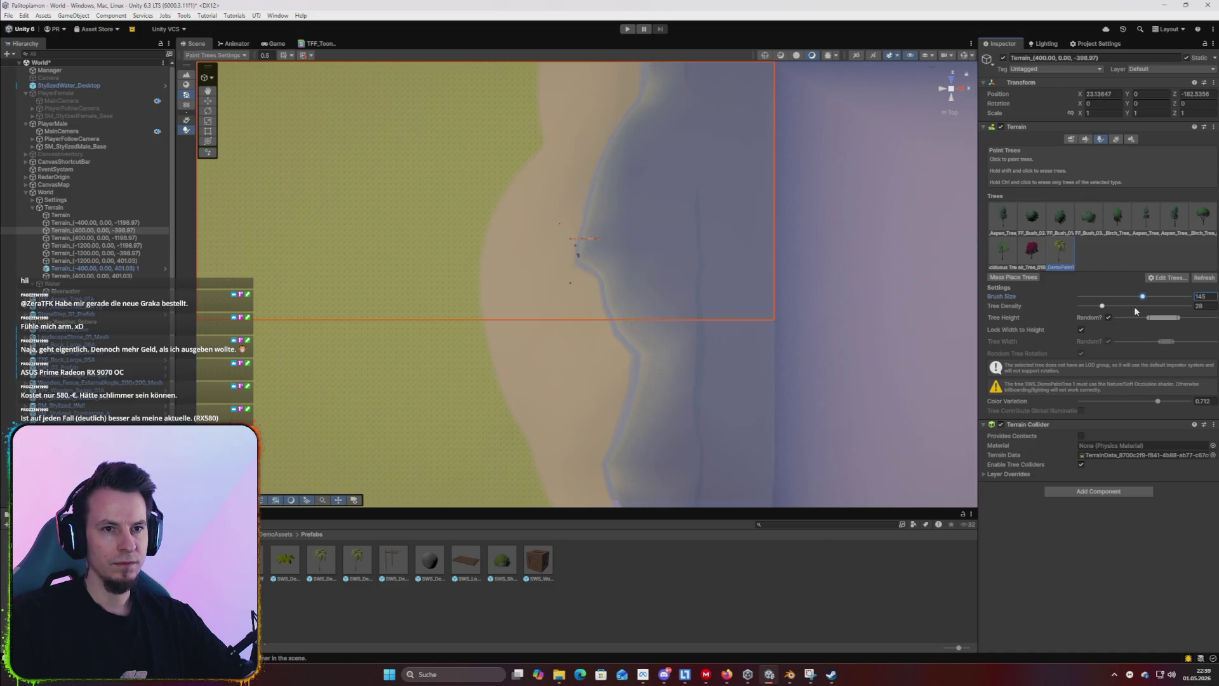
Paint a strip of palm trees down the beach and erase the extras near the bottom.
drag(580, 108, 602, 461)
scroll(629, 354, down, 2)
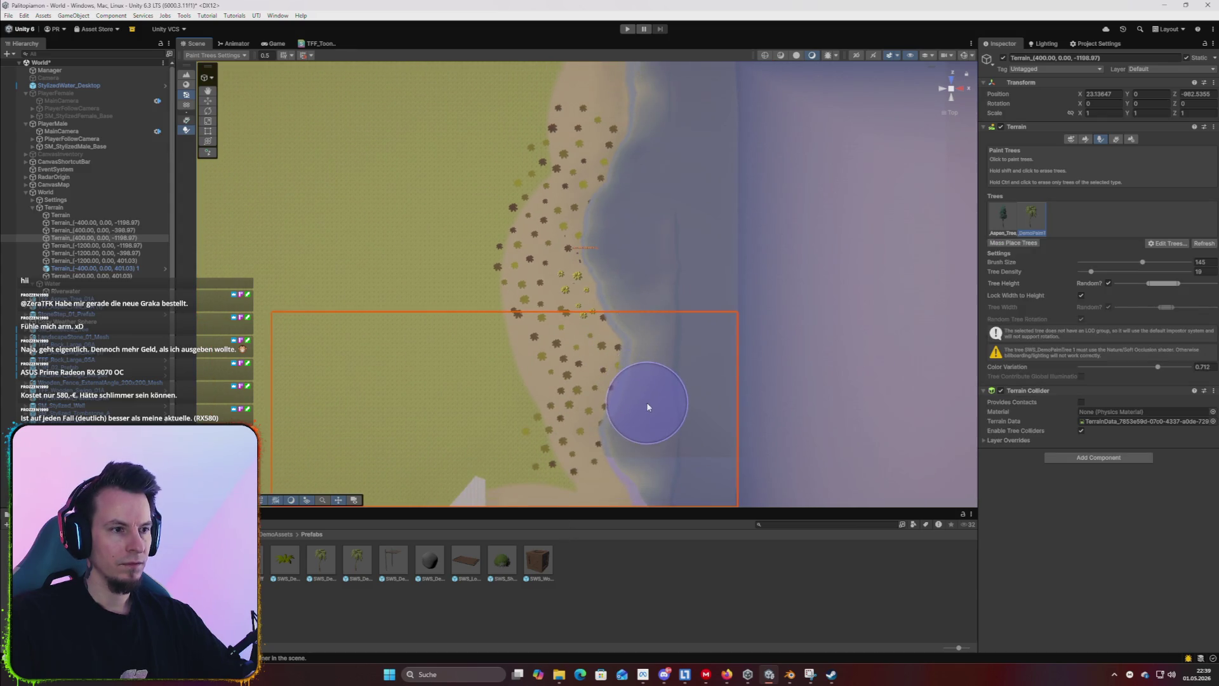
drag(536, 476, 565, 473)
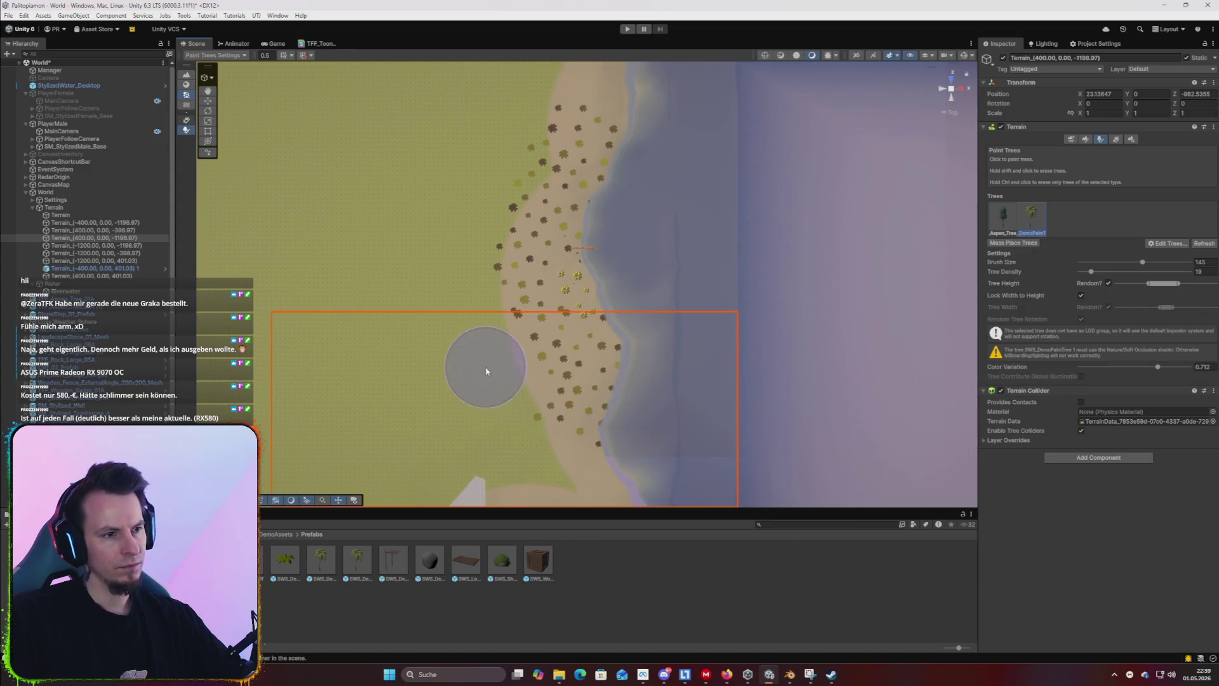
Switch between the upper and lower terrain tiles and orbit the view across the beach.
click(484, 158)
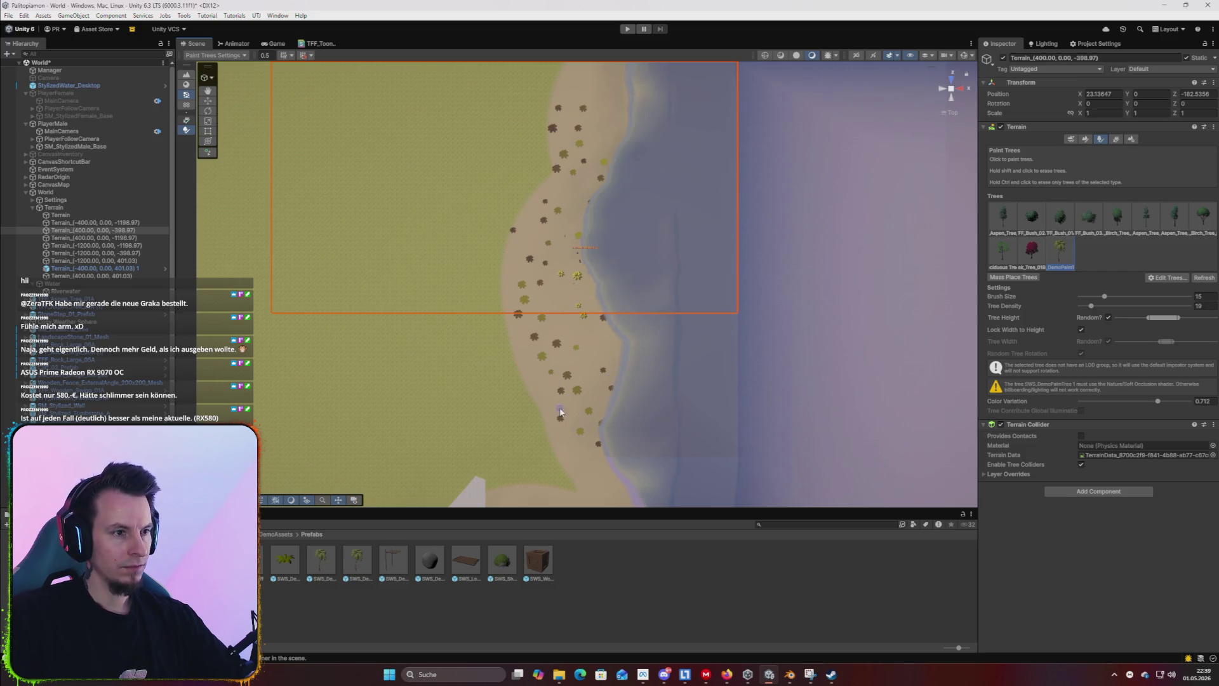
click(675, 334)
scroll(629, 273, up, 10)
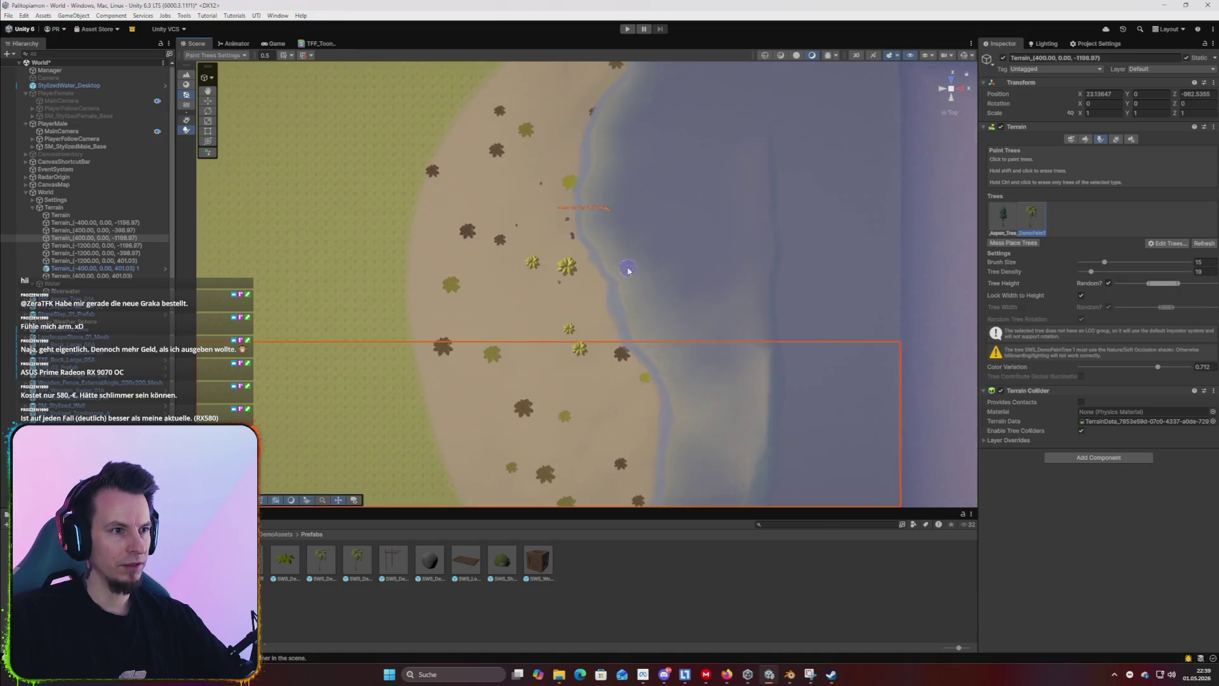
drag(619, 225, 375, 255)
scroll(500, 381, down, 5)
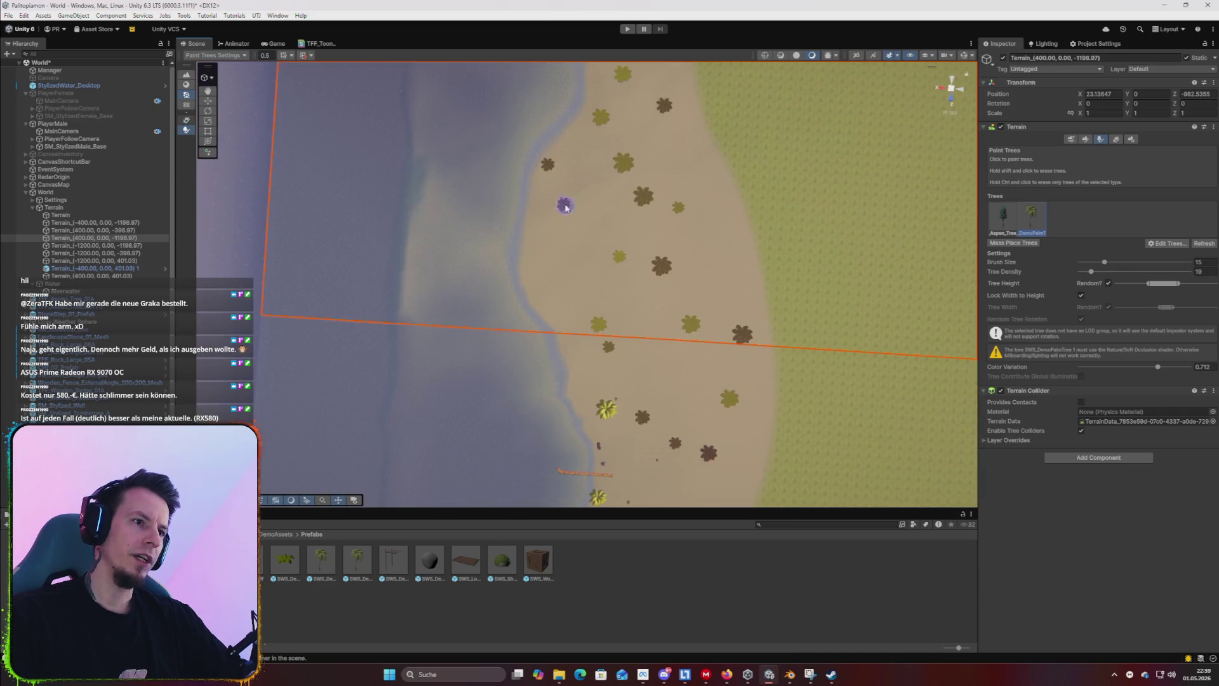
drag(567, 192, 593, 145)
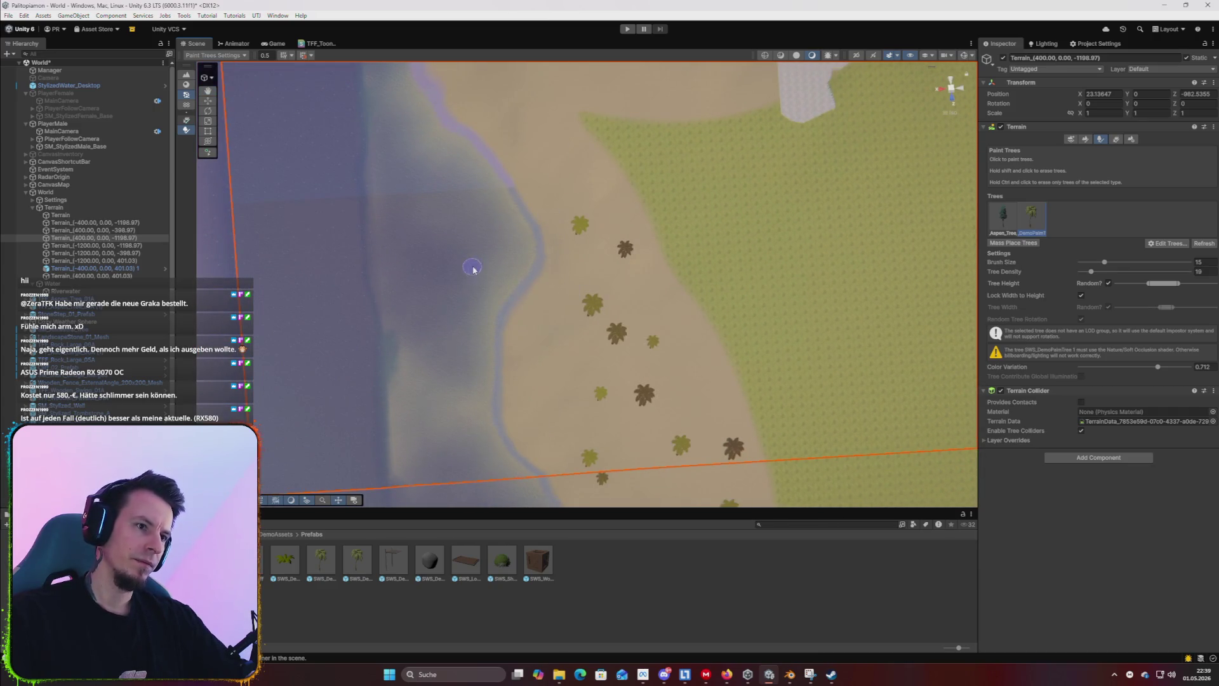
drag(472, 270, 478, 289)
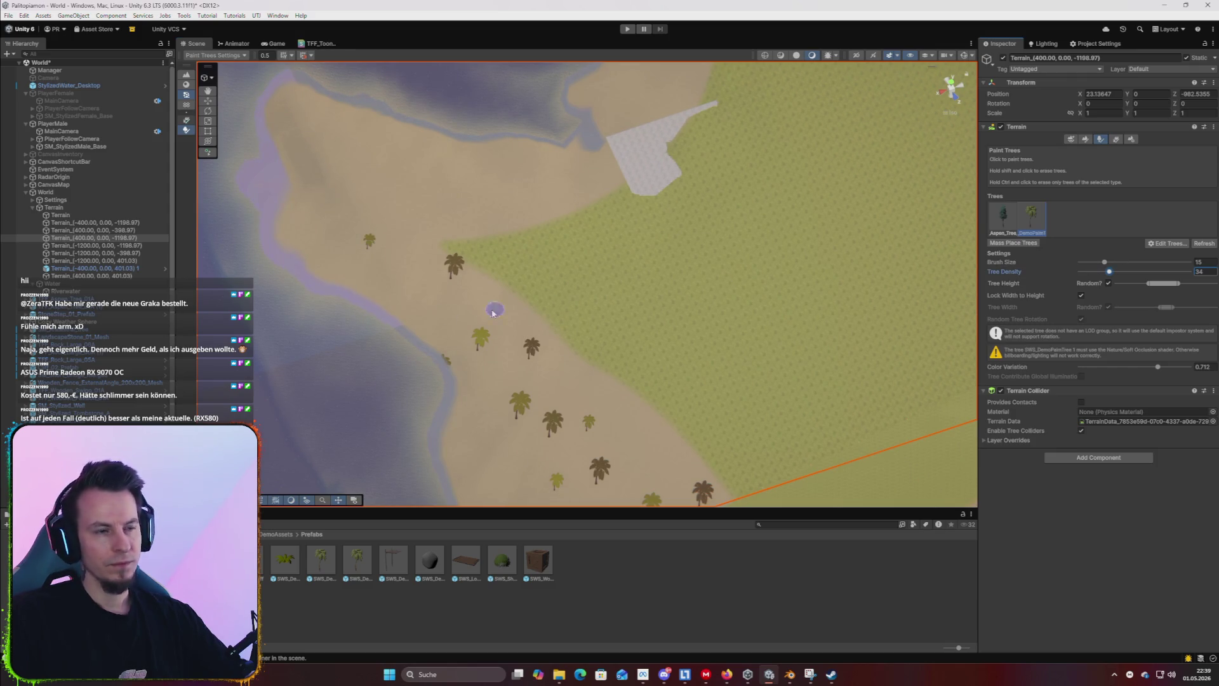
mouse_move(456, 312)
mouse_down()
mouse_move(400, 318)
mouse_move(485, 300)
mouse_up()
mouse_move(575, 336)
mouse_down()
mouse_move(558, 346)
mouse_move(572, 313)
mouse_up()
Stop tree painting, then frame the upper terrain tile and orbit toward the shoreline.
key(w)
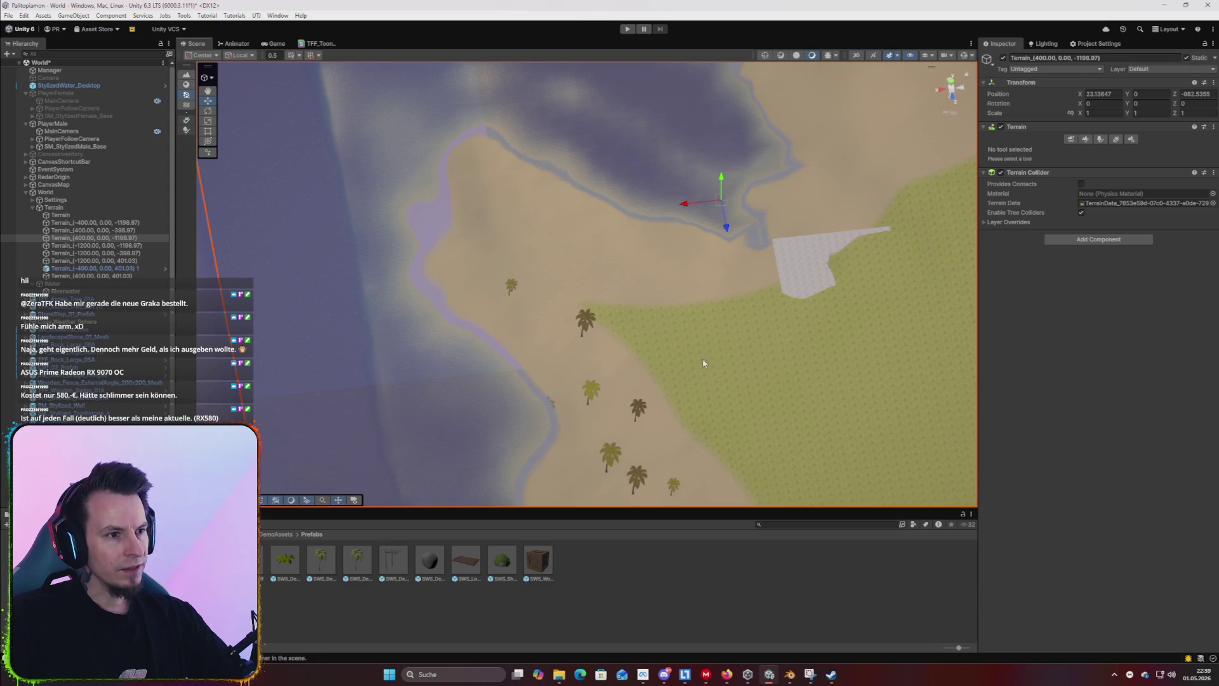
drag(694, 367, 770, 341)
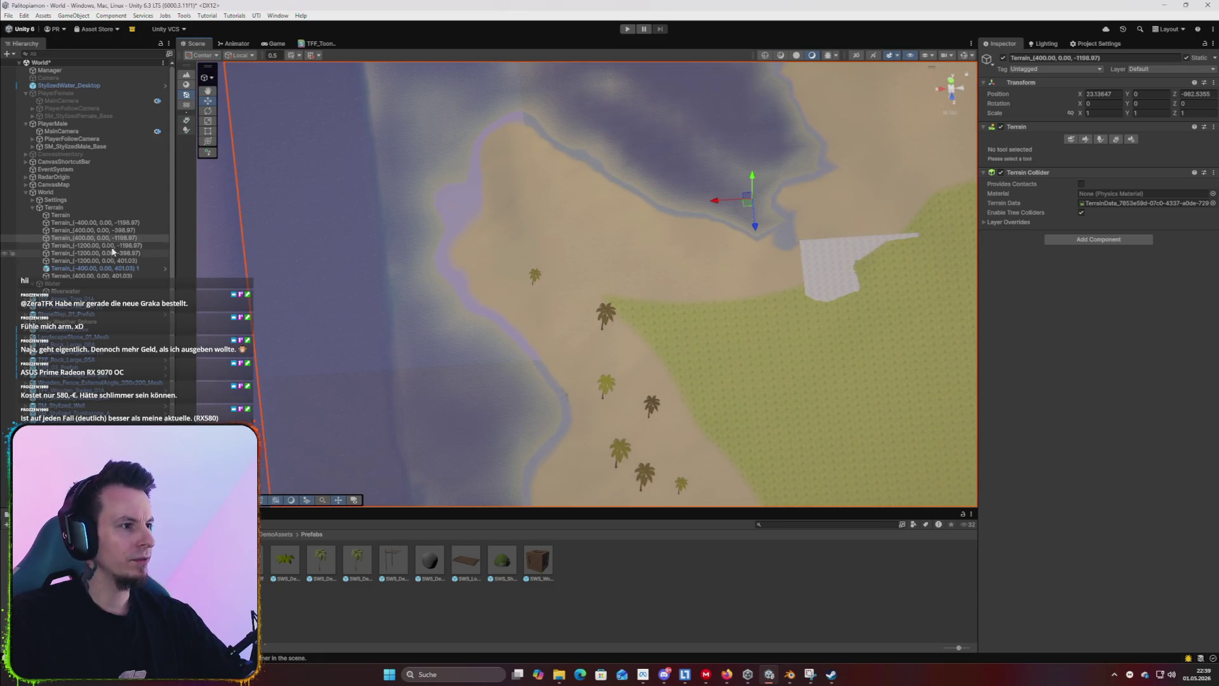
double_click(95, 230)
mouse_move(794, 184)
mouse_down()
mouse_move(866, 164)
mouse_move(1048, 63)
mouse_up()
mouse_move(950, 91)
mouse_down()
mouse_move(860, 322)
mouse_move(558, 239)
mouse_move(571, 212)
mouse_move(631, 204)
mouse_move(656, 215)
mouse_move(661, 237)
mouse_move(699, 247)
mouse_move(593, 247)
mouse_move(660, 224)
mouse_move(684, 187)
mouse_move(833, 253)
mouse_move(574, 332)
mouse_up()
Inspect StylizedWater, Foreground Clouds and Skydome, then resume Paint Trees on the beach terrain.
click(687, 276)
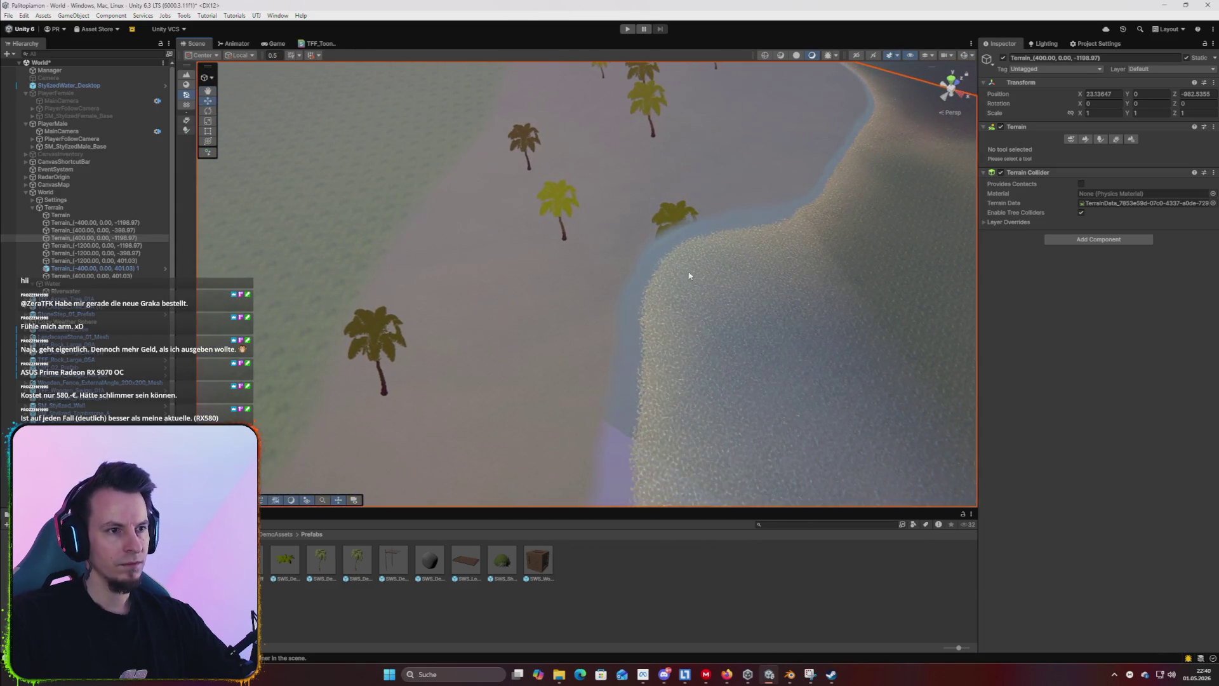
scroll(687, 275, up, 10)
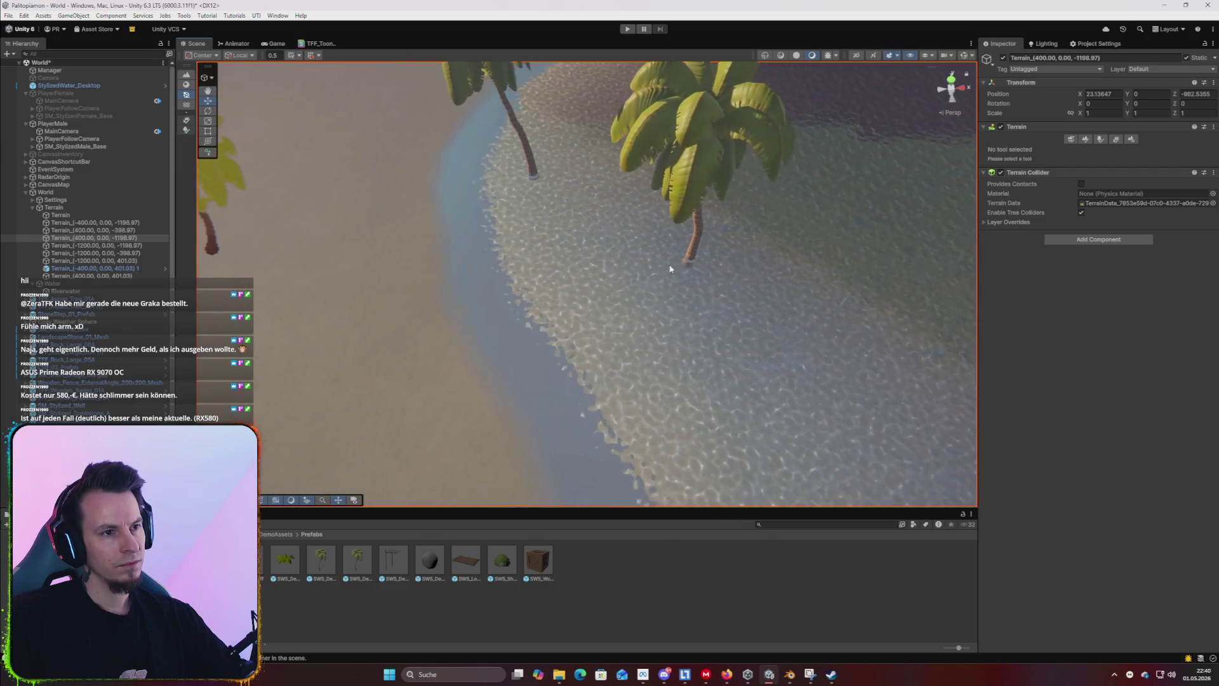
click(674, 262)
key(f)
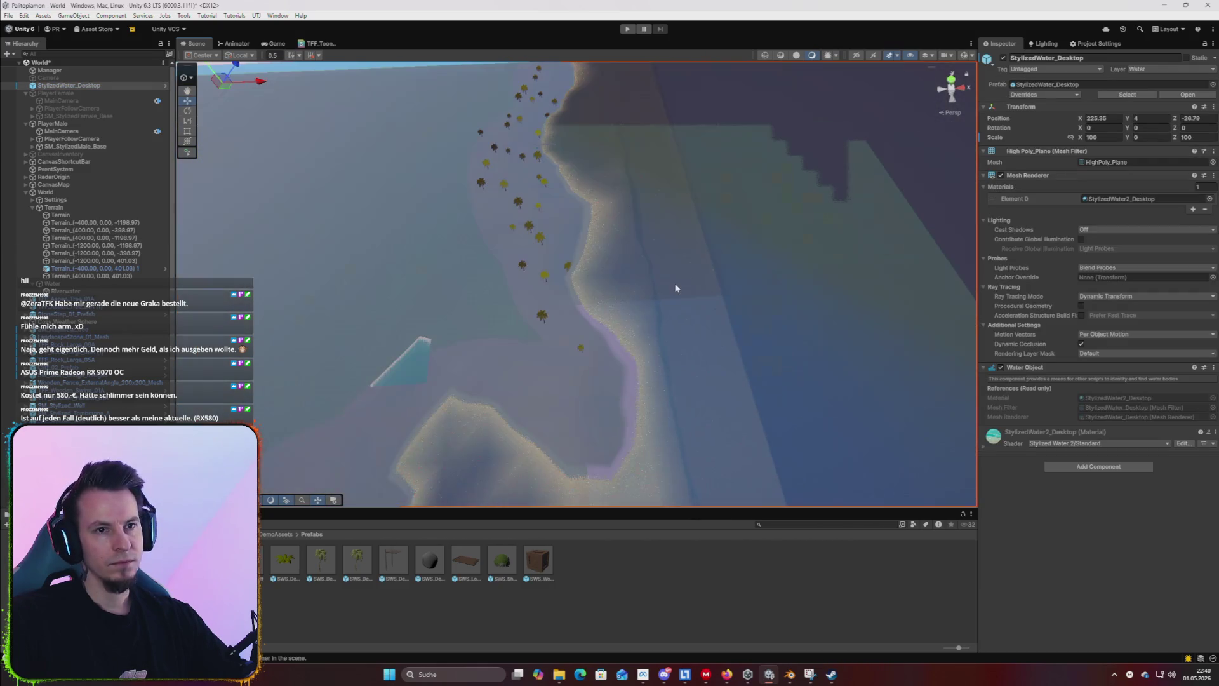
scroll(503, 286, up, 10)
click(412, 324)
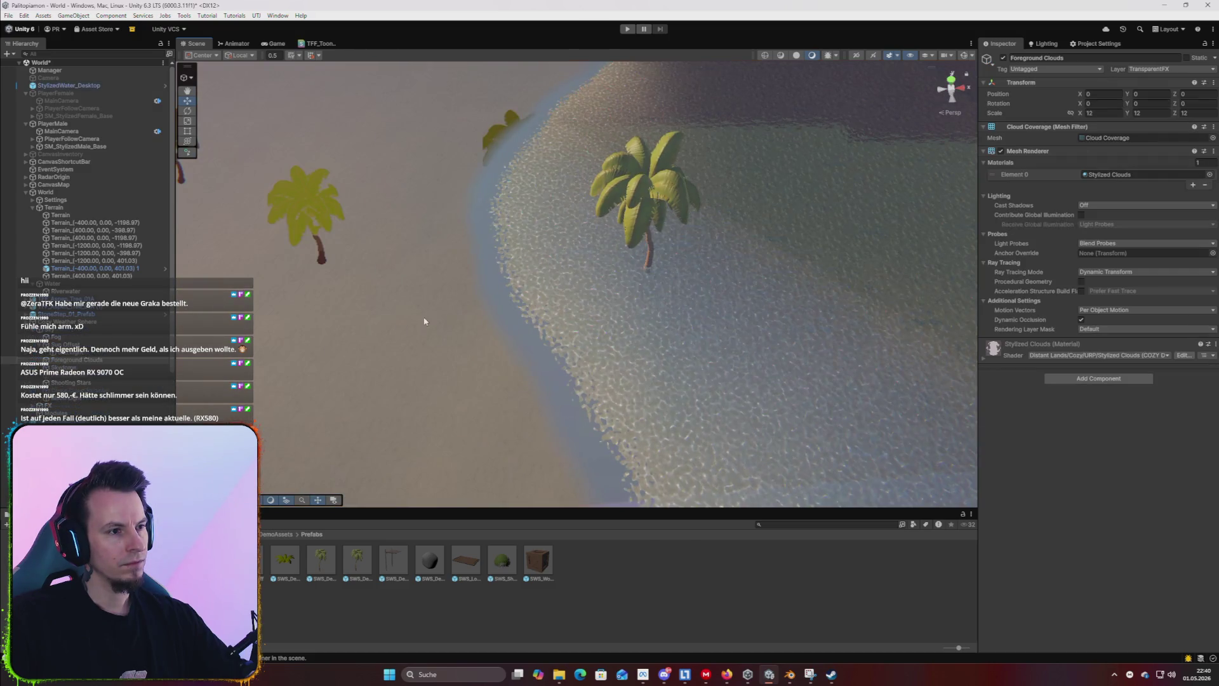
click(337, 276)
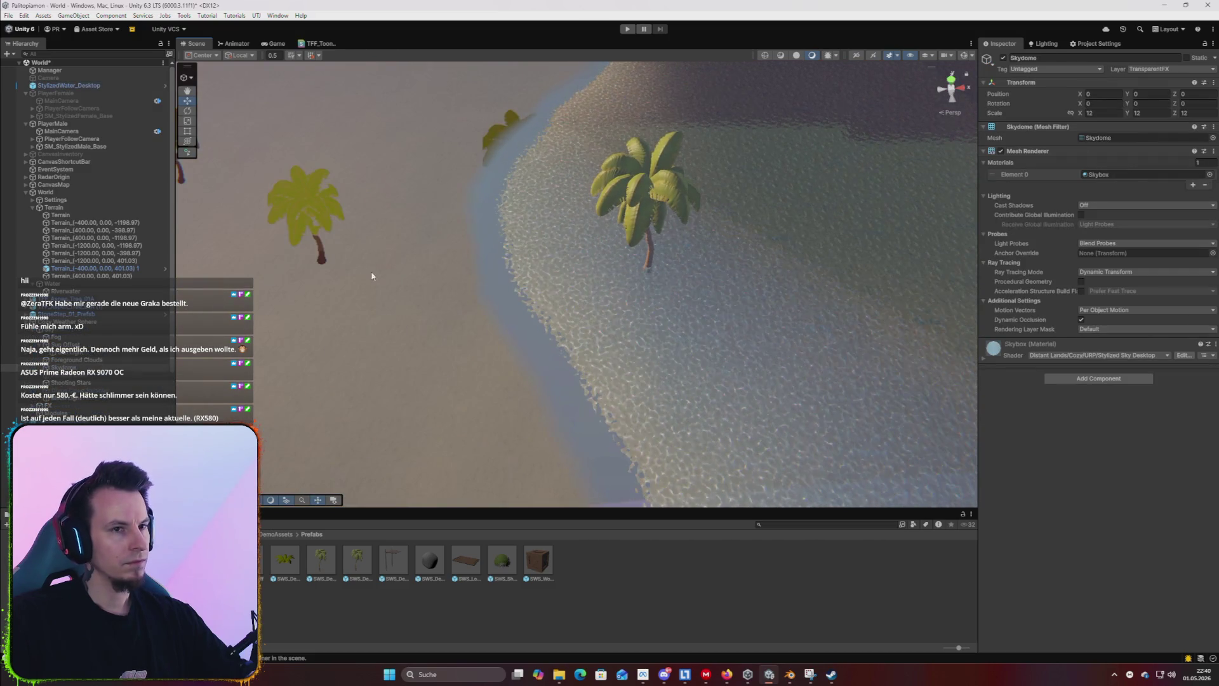
click(397, 343)
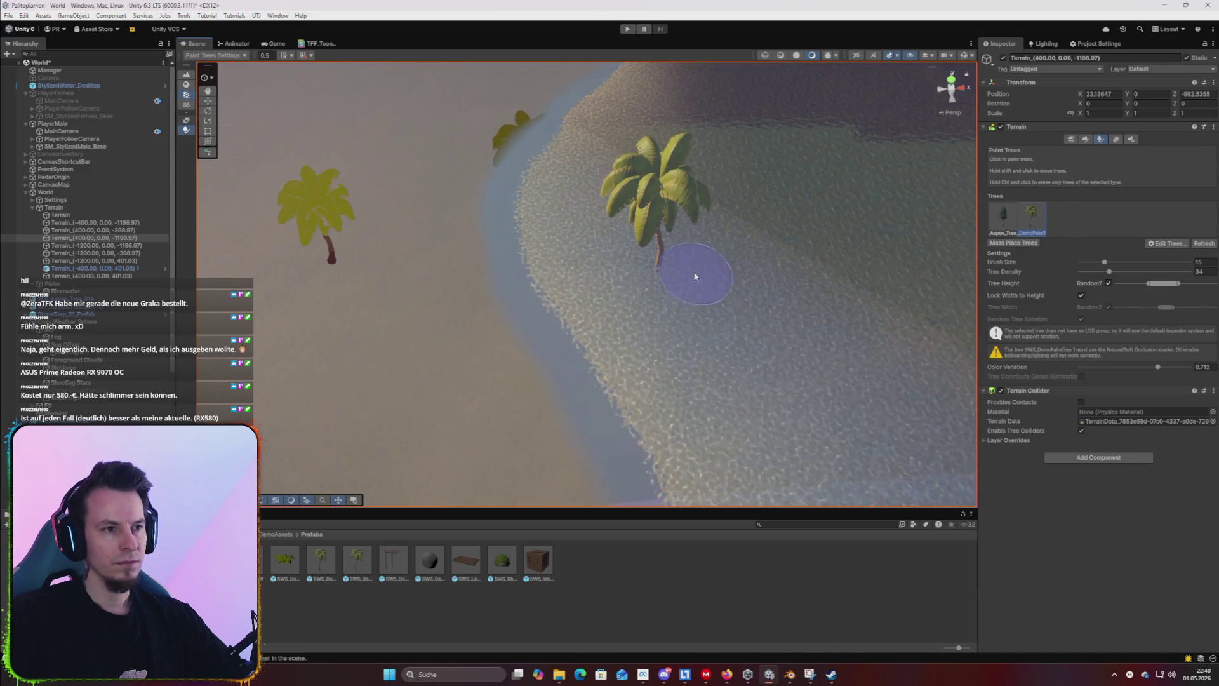
Undo the stray palm near the shore and orbit in to view the beach palms.
key(ctrl+z)
mouse_move(629, 278)
mouse_down()
mouse_move(716, 270)
mouse_move(677, 316)
mouse_move(713, 254)
mouse_move(808, 155)
mouse_move(864, 195)
mouse_move(631, 174)
mouse_move(503, 191)
mouse_move(518, 176)
mouse_move(604, 177)
mouse_move(565, 207)
mouse_move(729, 203)
mouse_up()
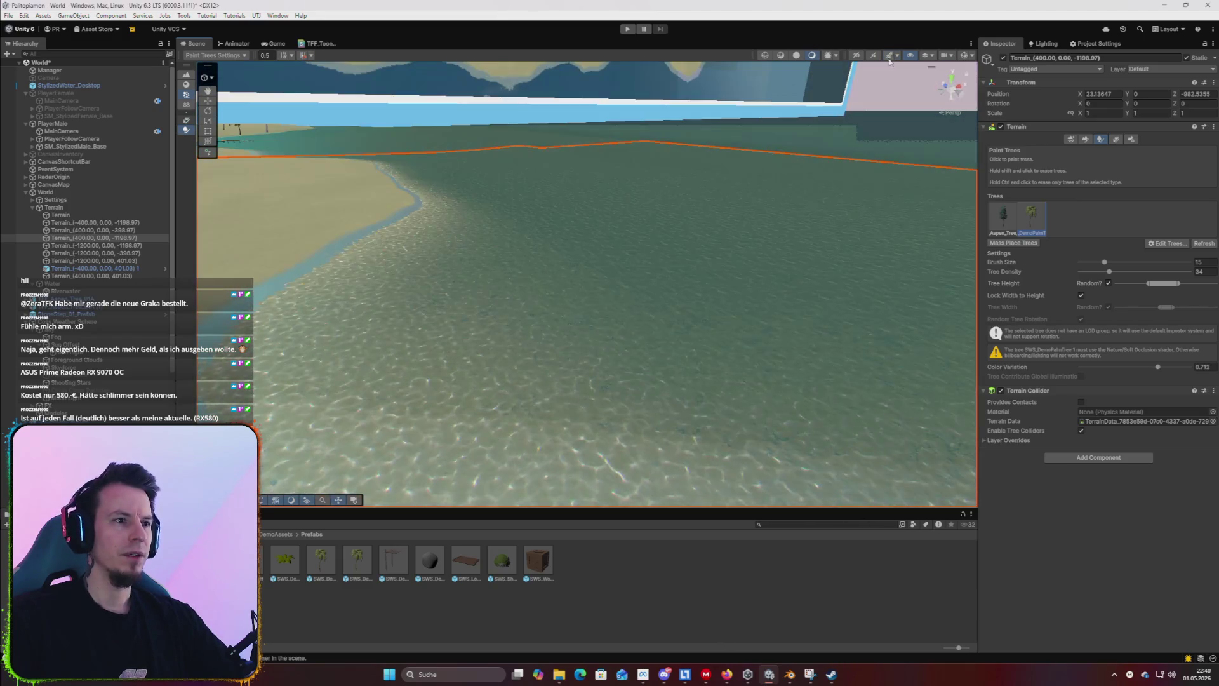
mouse_move(571, 159)
mouse_down()
mouse_move(546, 146)
mouse_move(928, 214)
mouse_up()
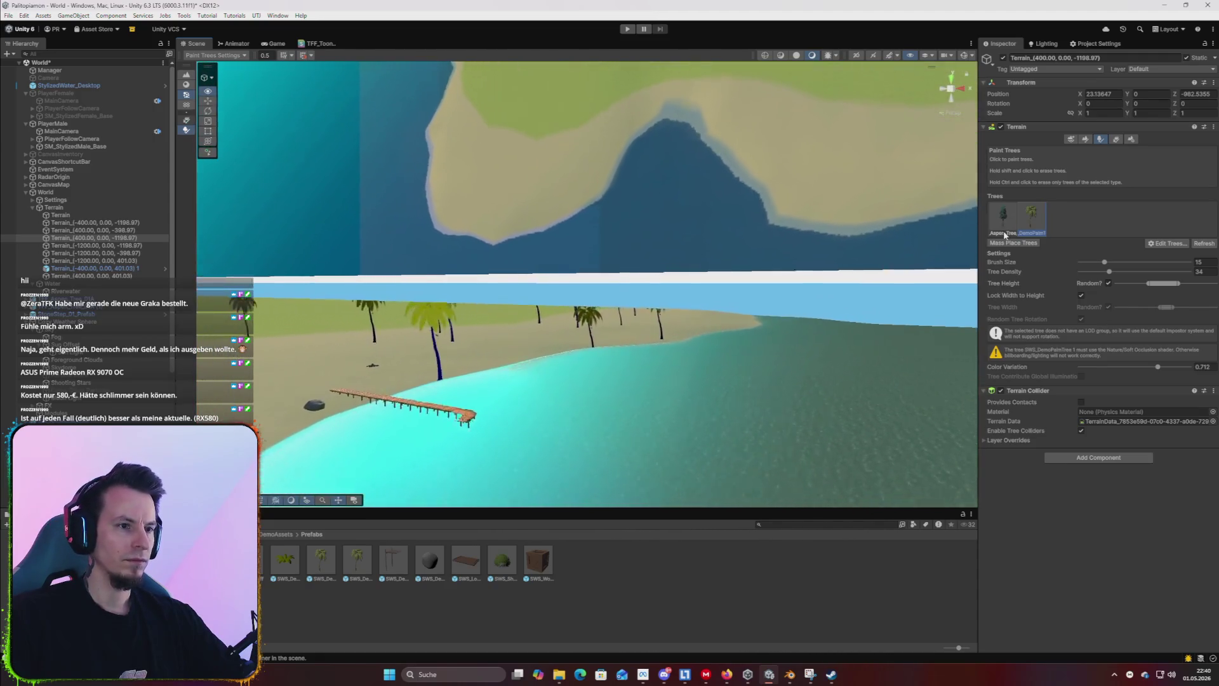
Switch to the Terrain_(400.00, 0.00, -398.97) tile and orbit over its shoreline and grass.
click(625, 266)
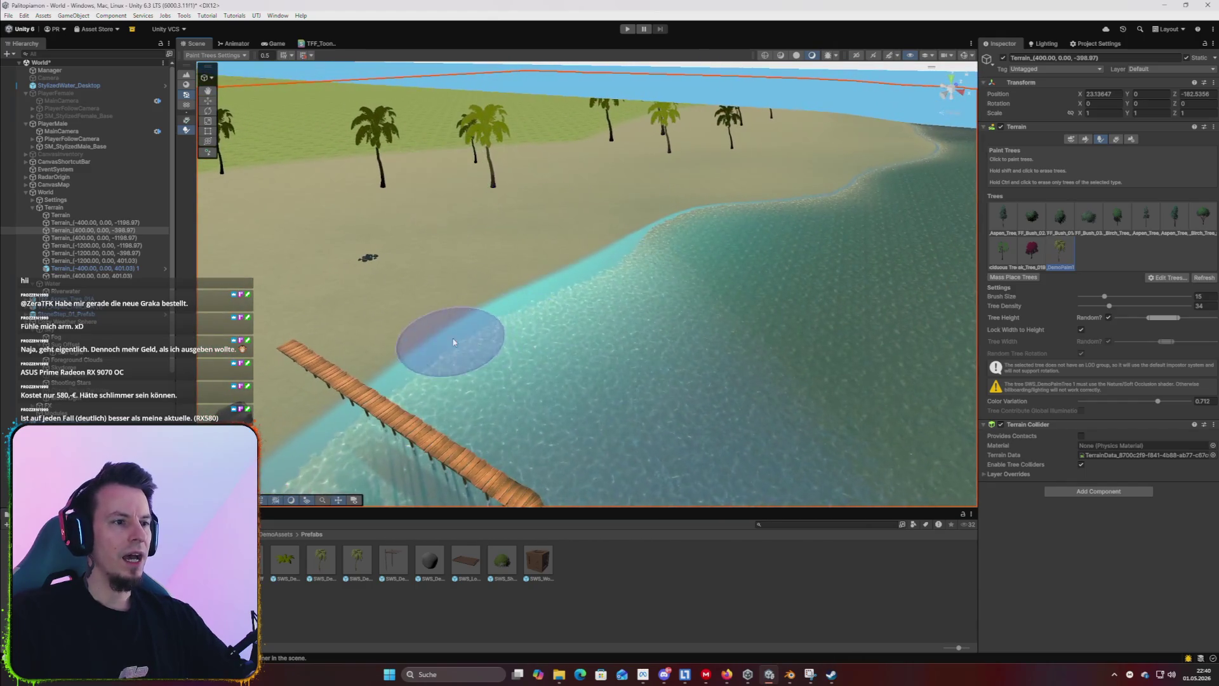
drag(804, 263, 367, 296)
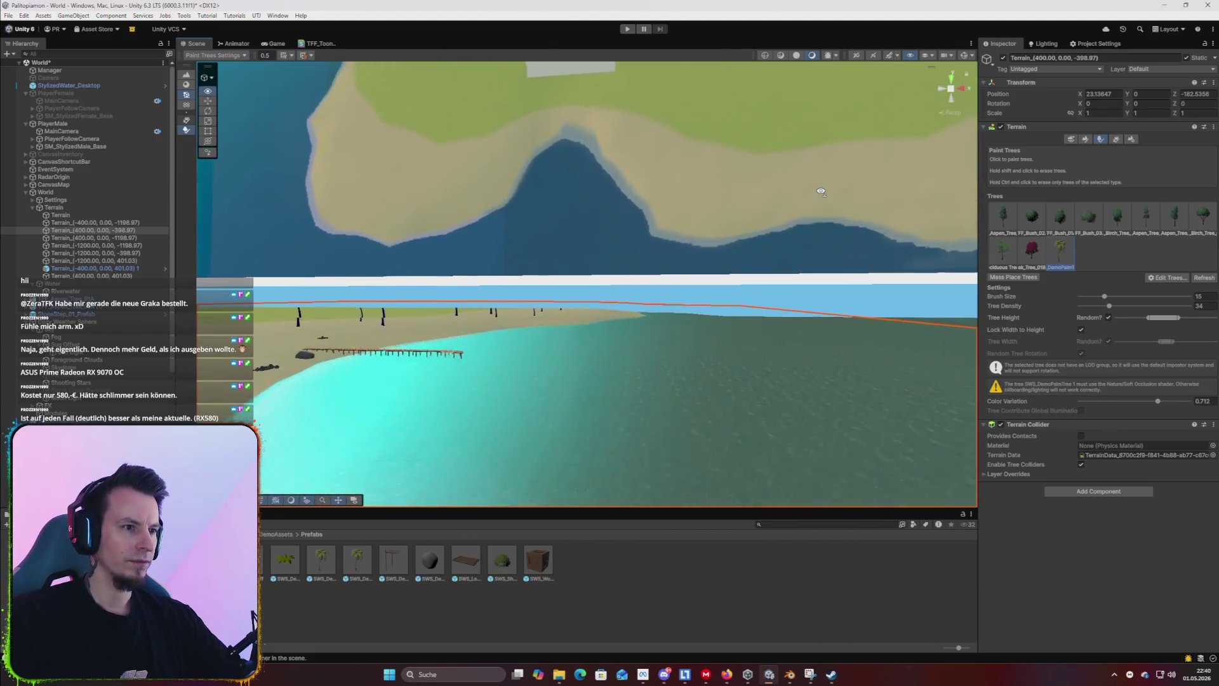
mouse_move(789, 208)
mouse_down()
mouse_move(794, 196)
mouse_move(561, 232)
mouse_up()
drag(738, 268, 435, 276)
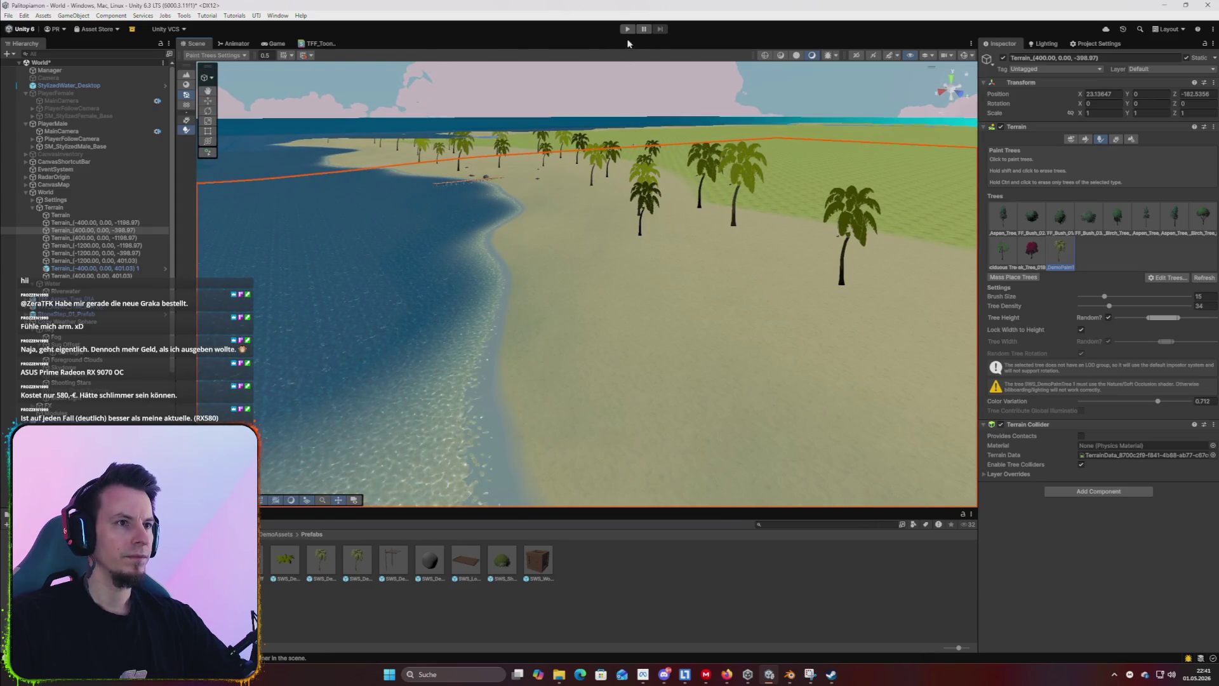
Enter play mode and run the character forward across the sand.
click(627, 29)
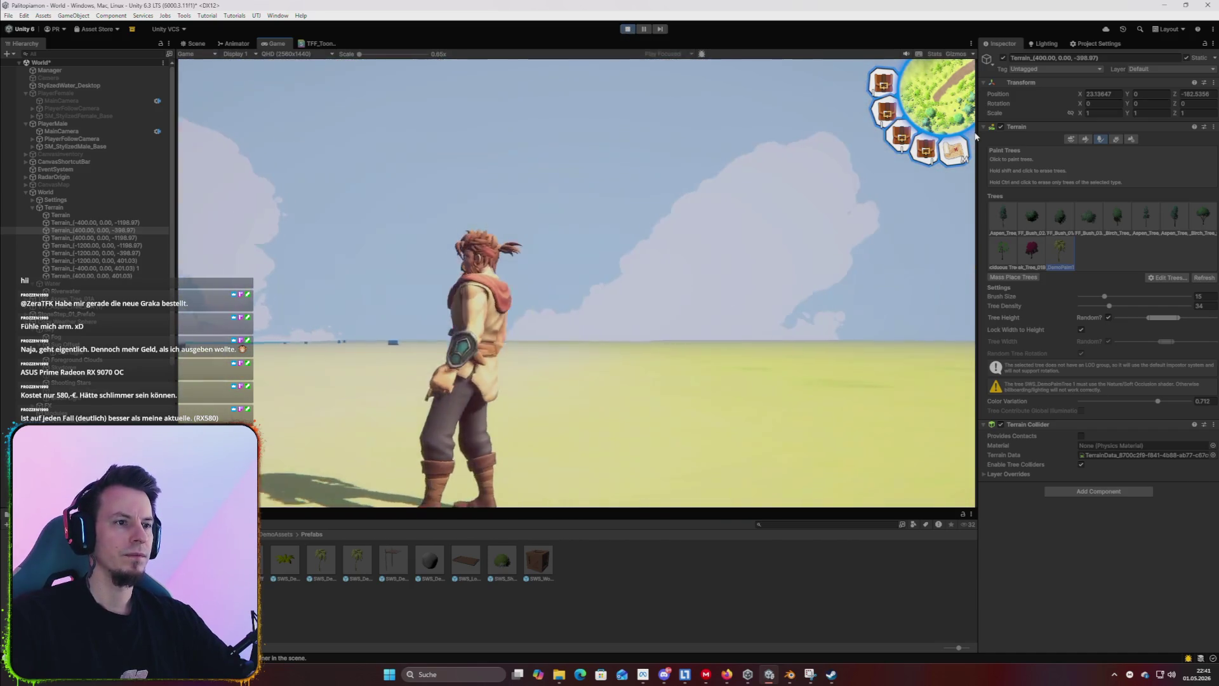
key(w)
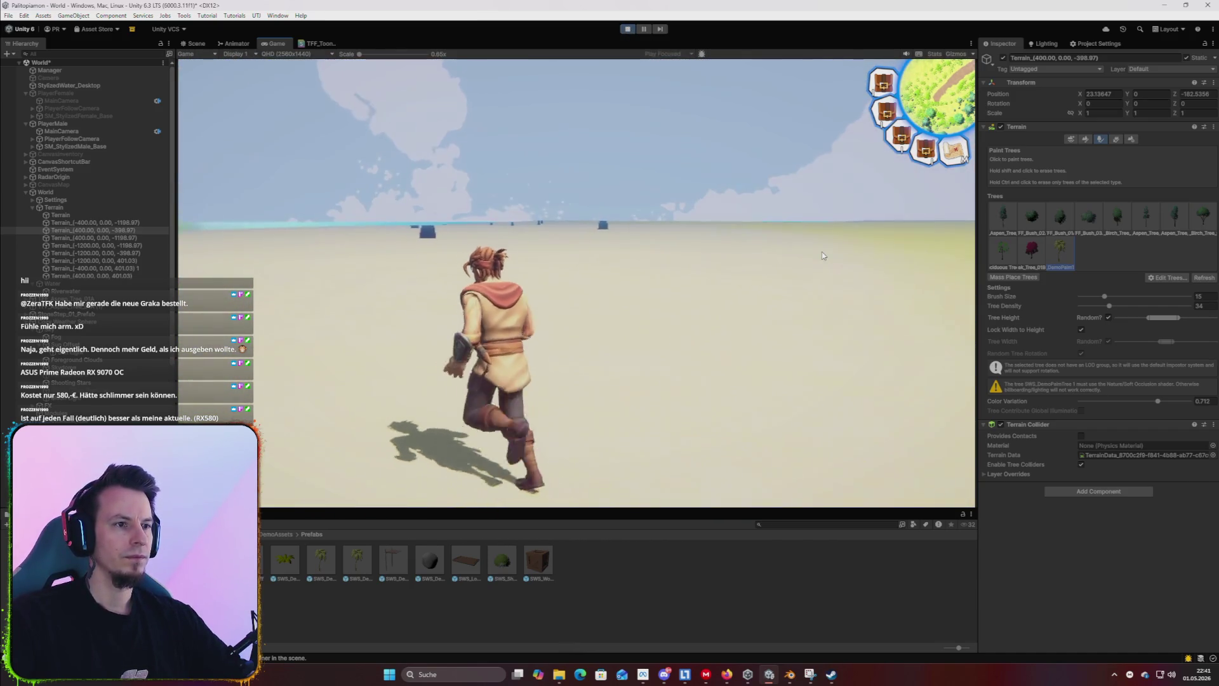
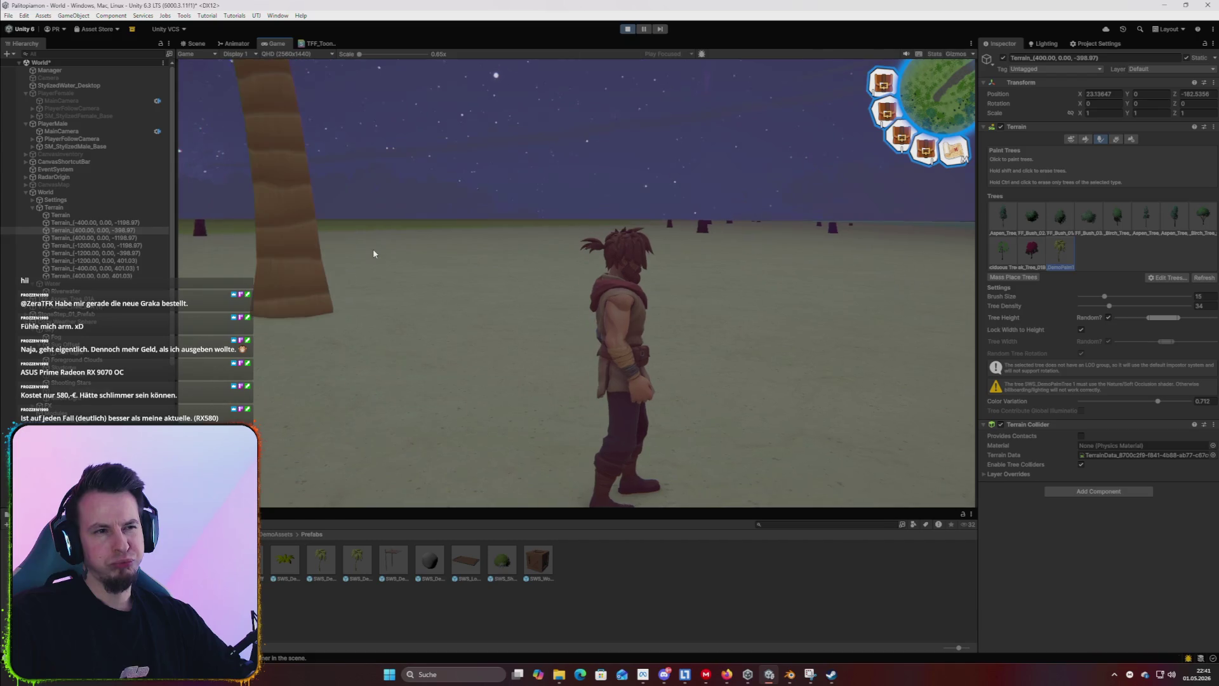
Select the SWS_DemoPalmTree 1 prefab in Prefabs to view its palm branch and bark materials.
key(super)
key(super)
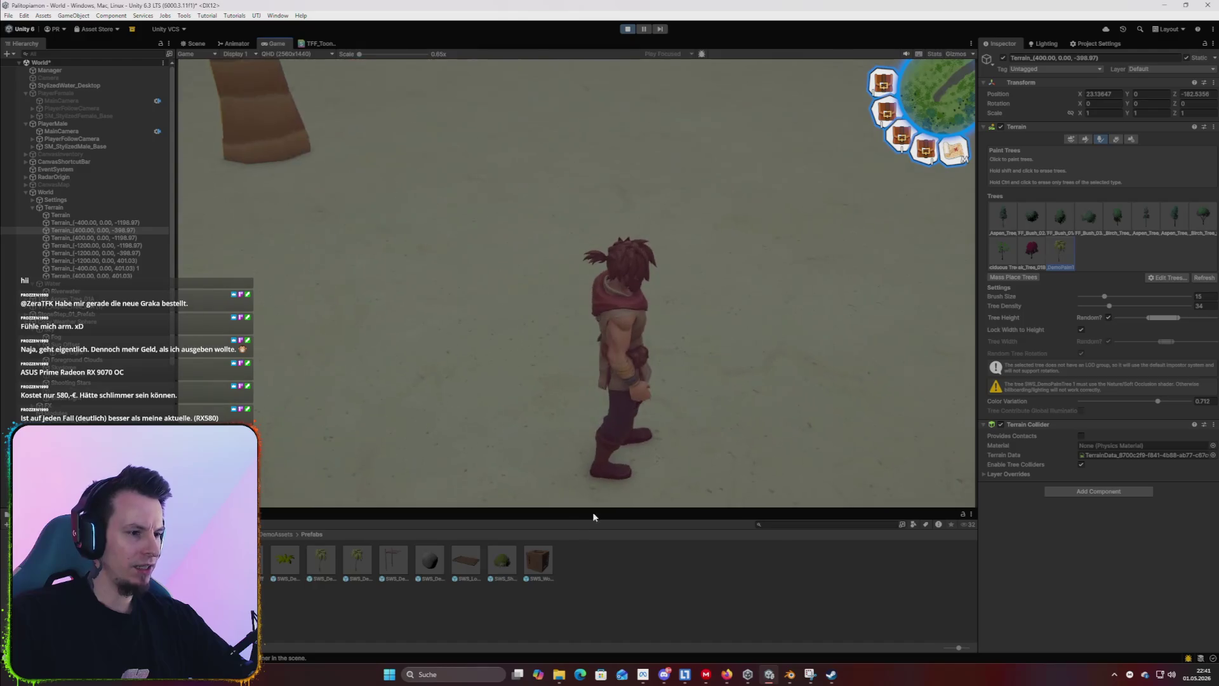
key(super)
key(super)
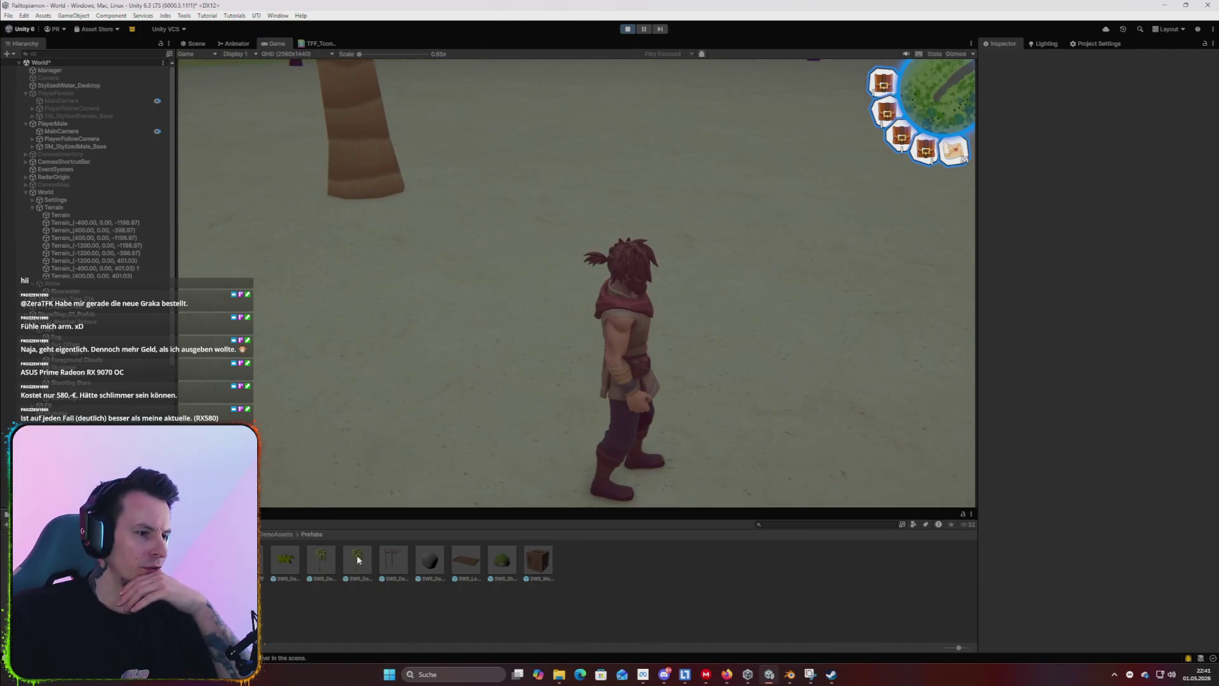
click(349, 557)
scroll(1092, 311, down, 3)
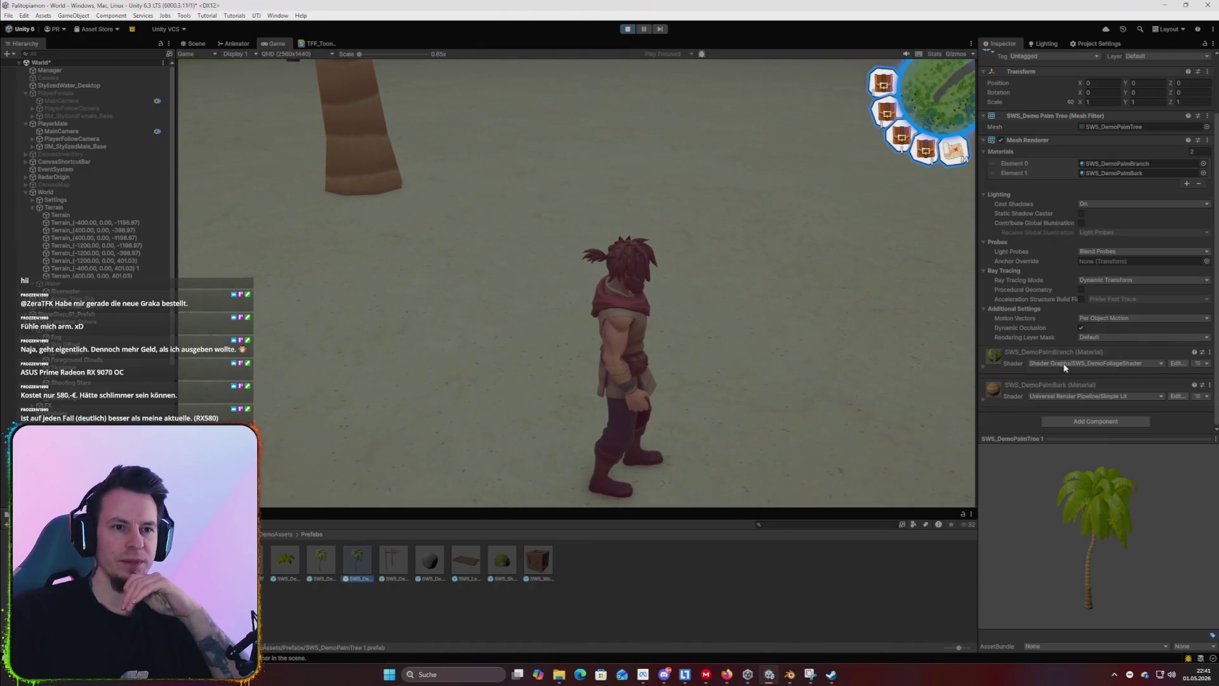
Expand the SWS_DemoPalmBark material's settings and its Advanced Options.
click(983, 402)
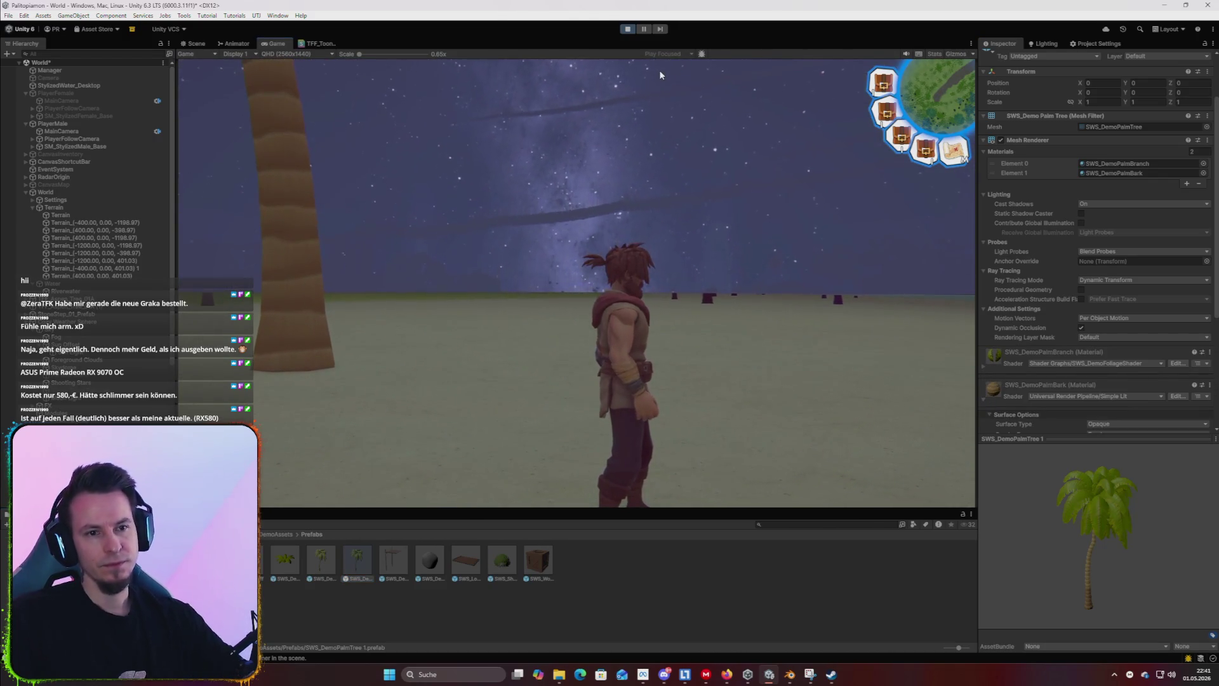
key(super)
scroll(1122, 313, down, 8)
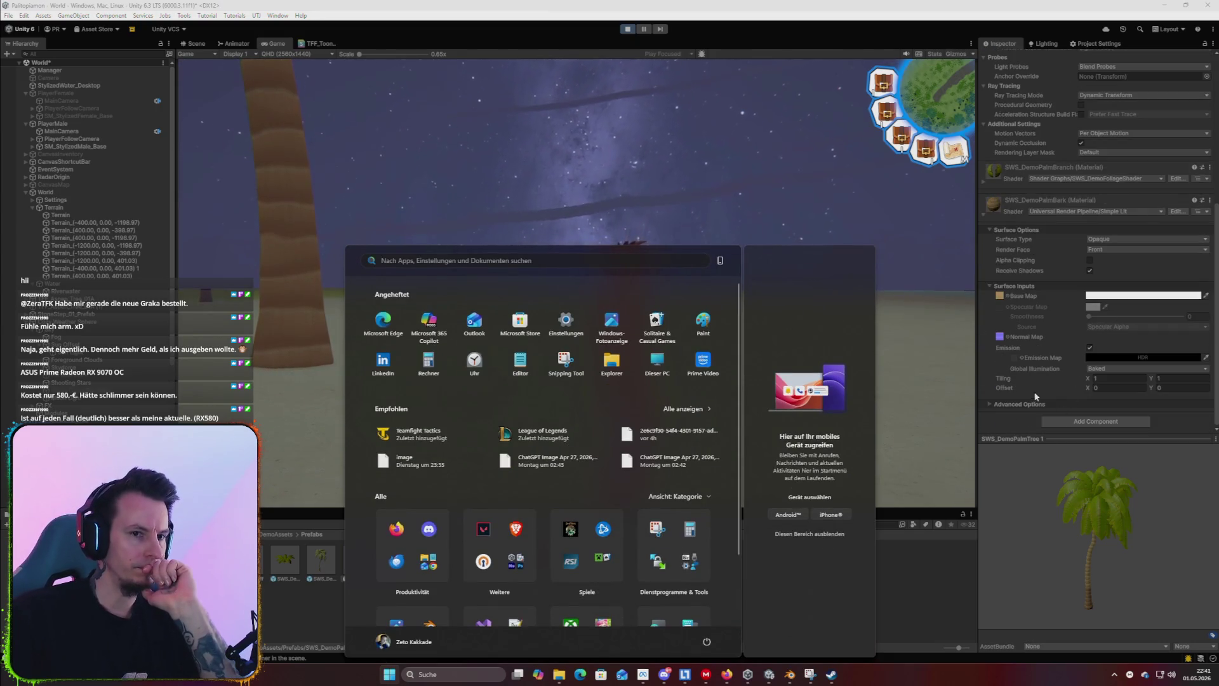
click(988, 404)
scroll(1022, 388, down, 3)
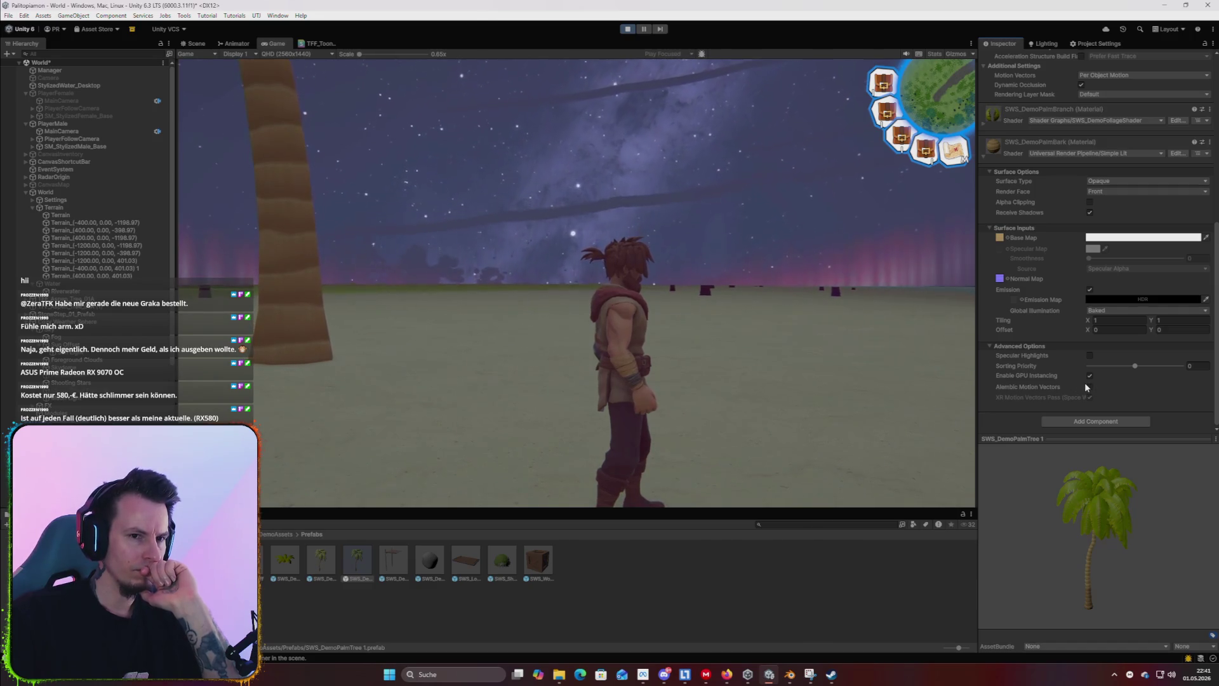
scroll(1077, 375, up, 5)
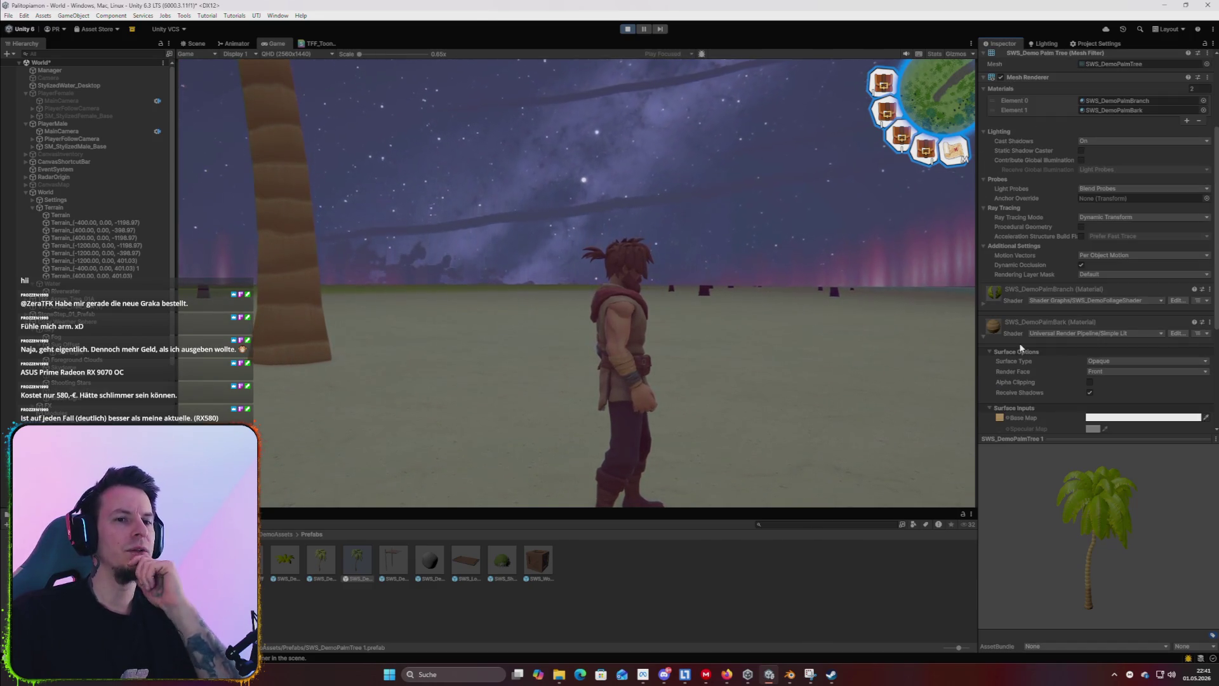
scroll(1020, 348, down, 2)
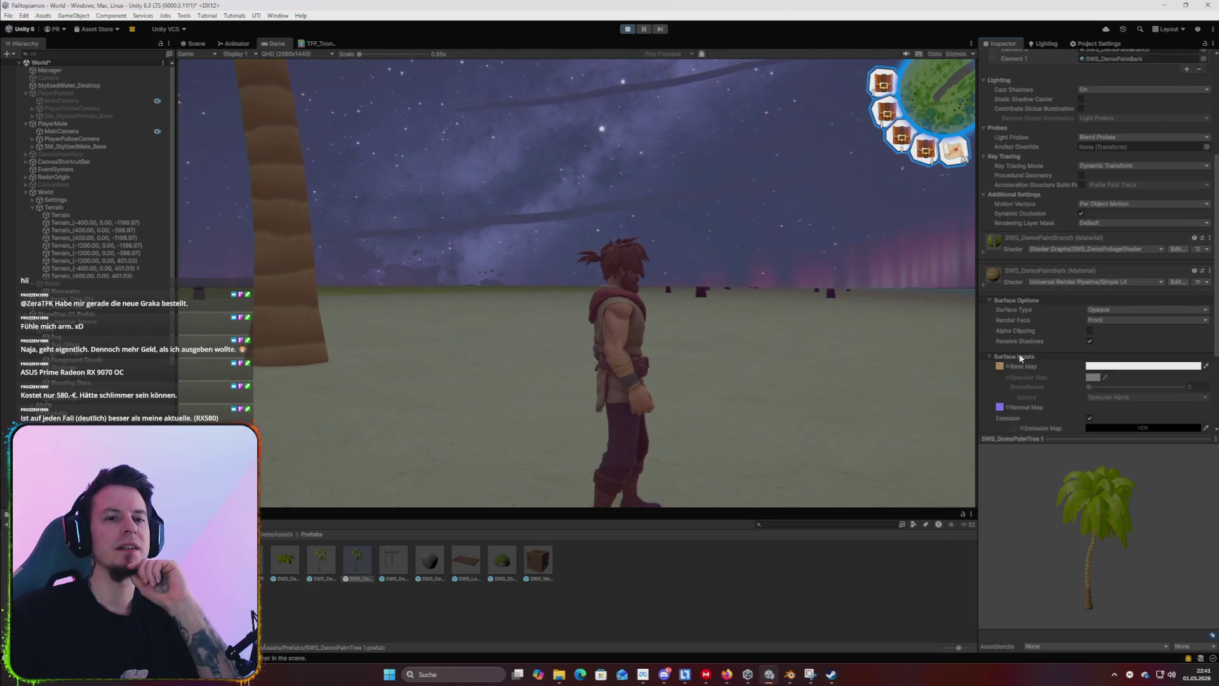
Try Render Face set to Both on the bark material, then revert it to Front.
click(1102, 321)
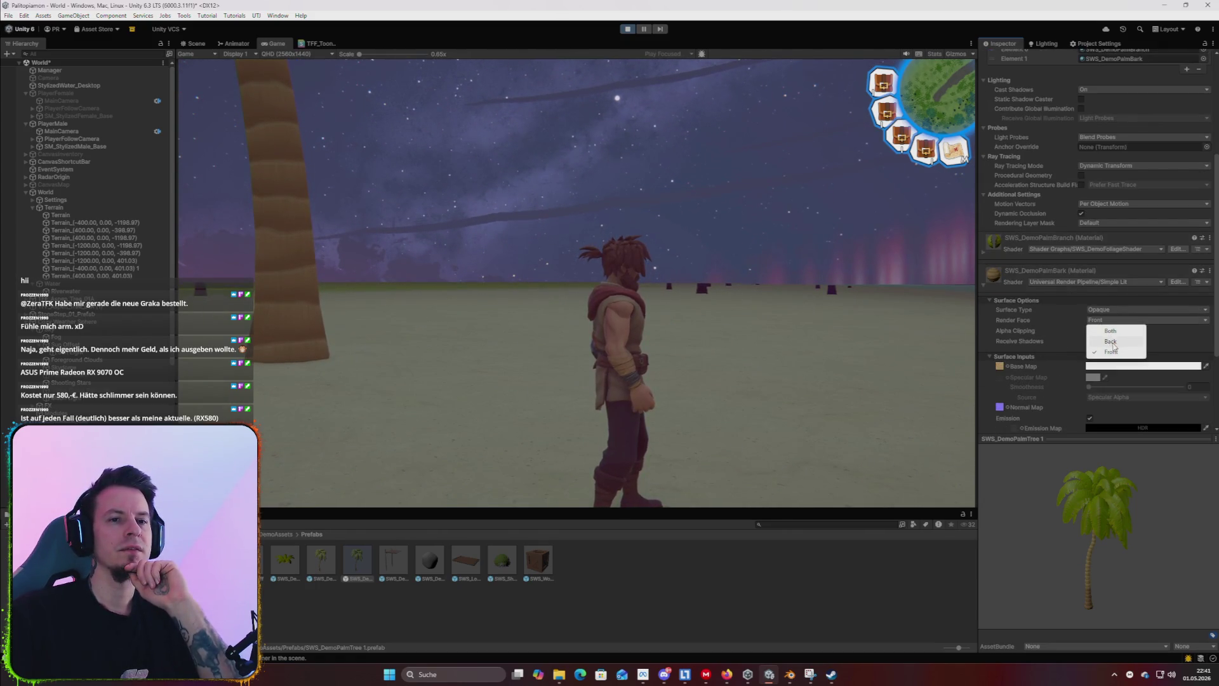
click(1112, 347)
click(1106, 322)
click(1109, 331)
click(1099, 320)
click(1108, 348)
scroll(1019, 326, down, 4)
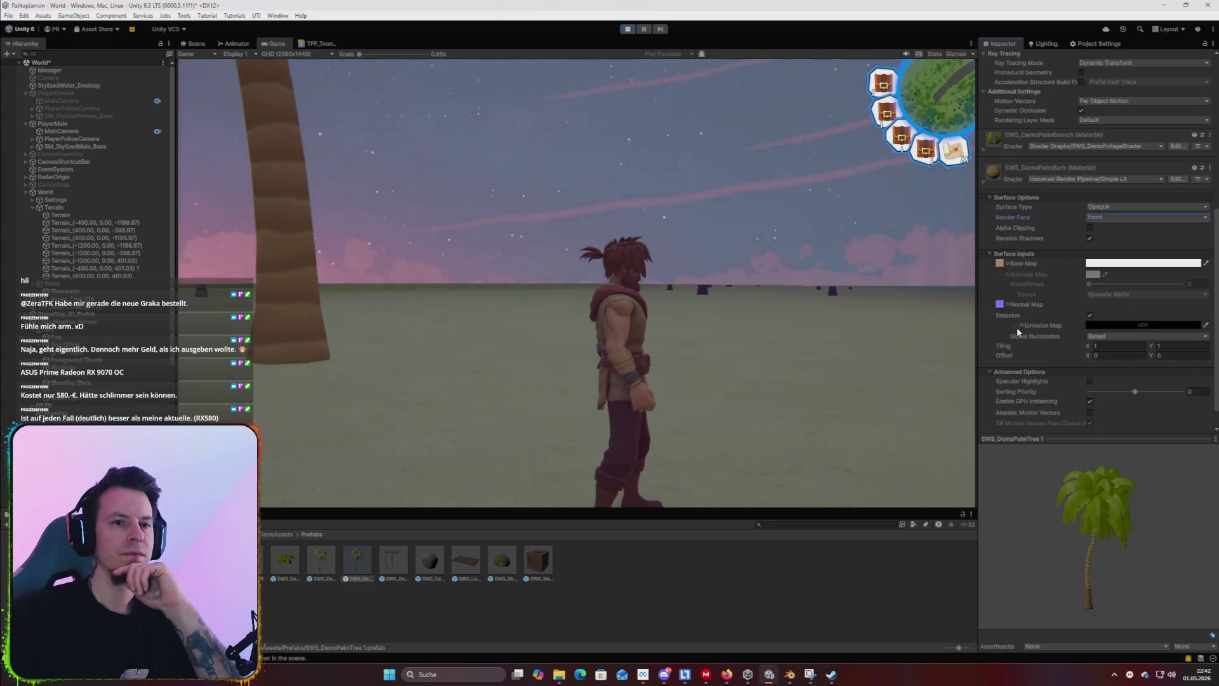
scroll(1017, 328, down, 1)
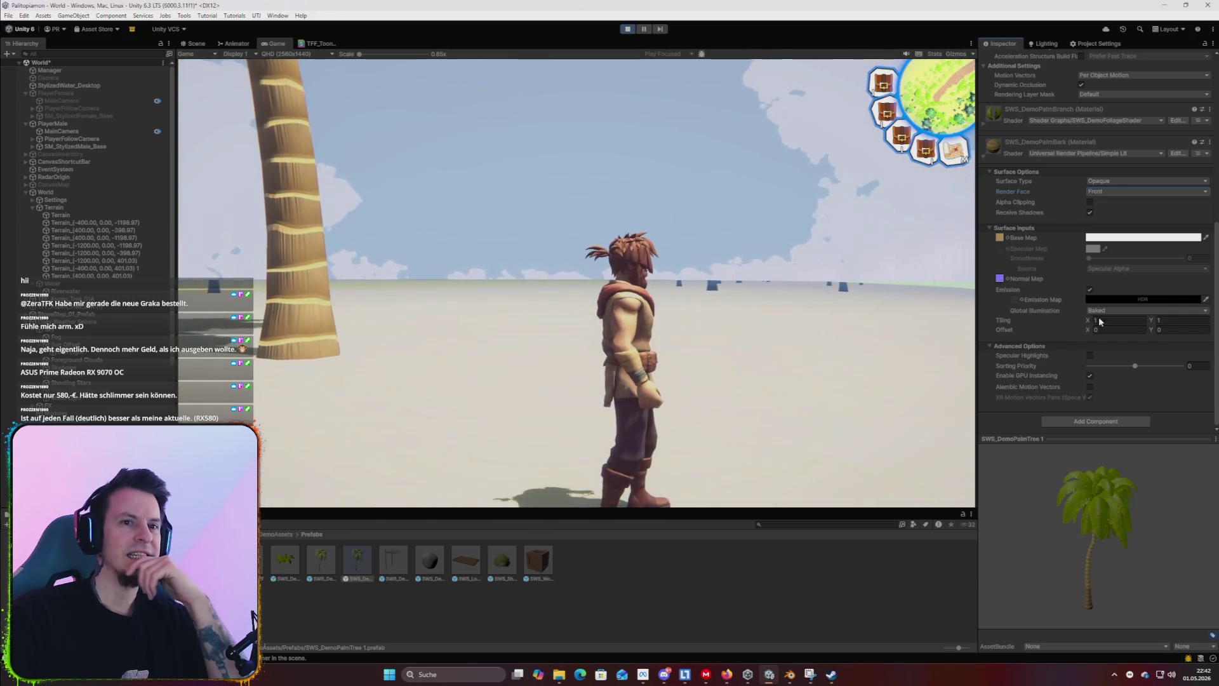
Switch SWS_DemoPalmBark's shader from Simple Lit to Universal Render Pipeline/Lit, searching 'lit'.
click(1139, 154)
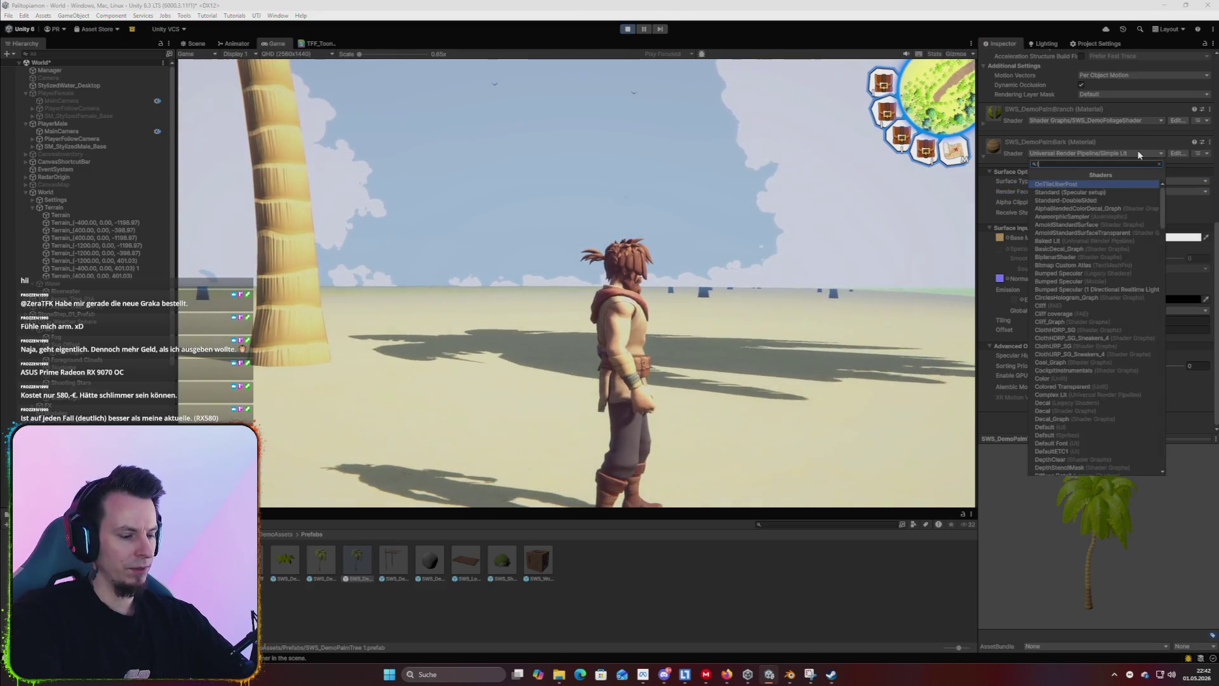
text(lit)
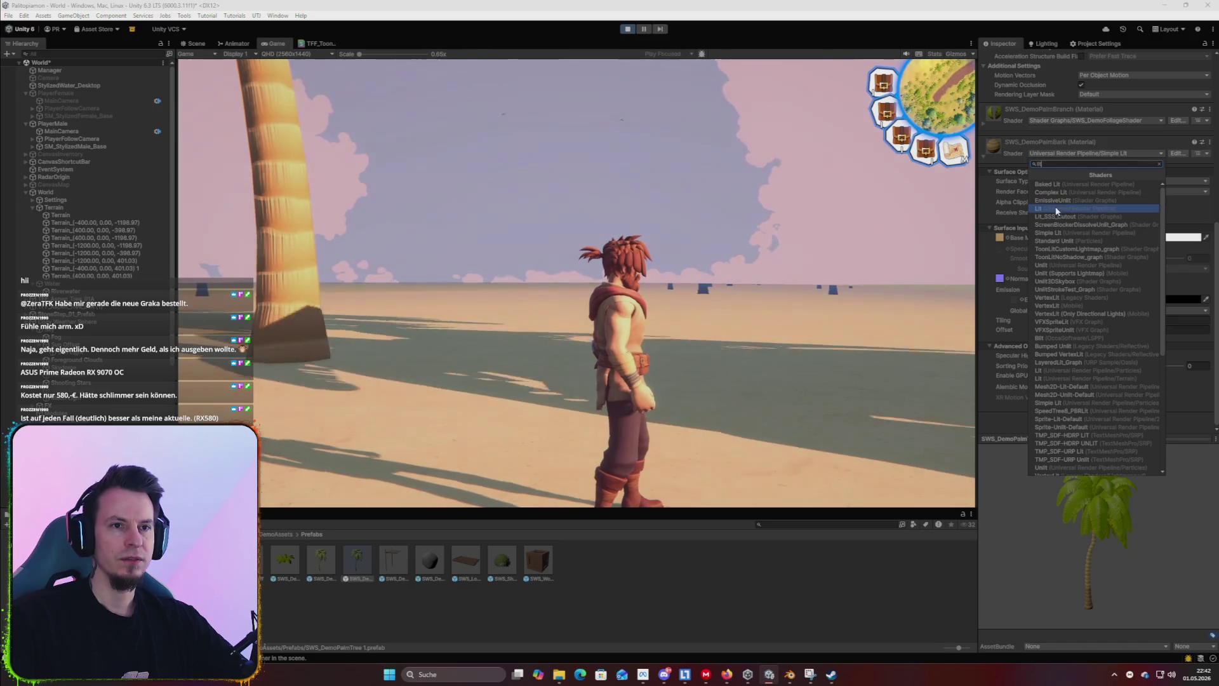
click(1055, 208)
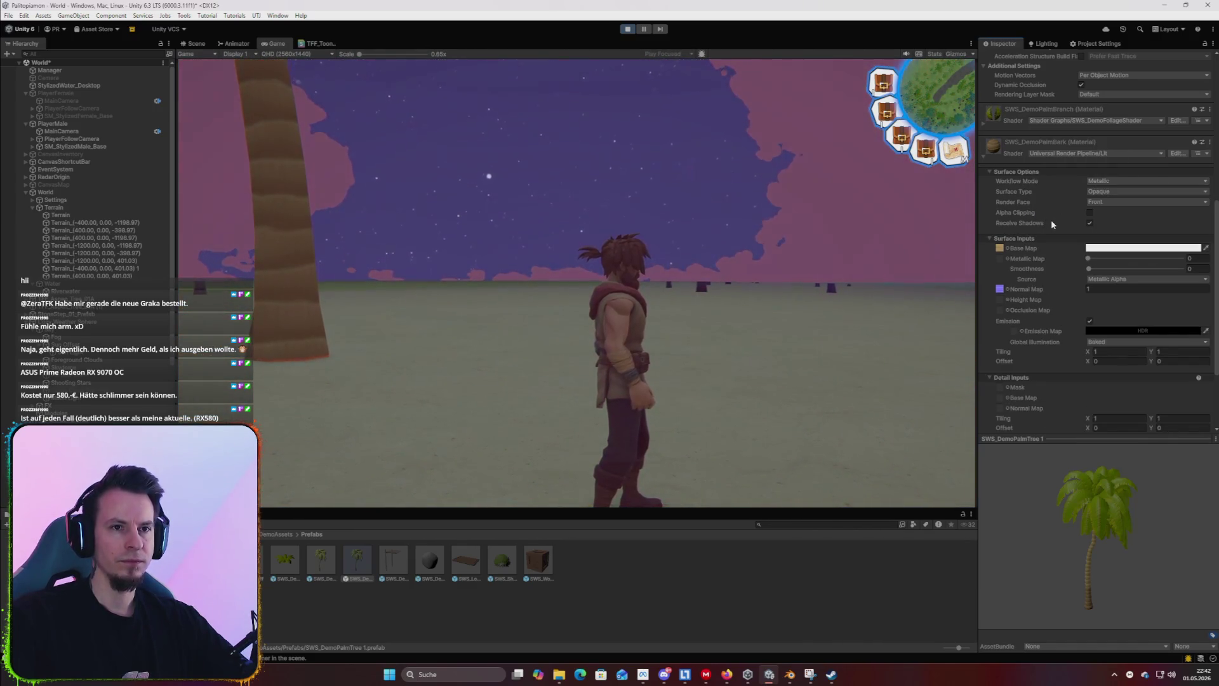
scroll(1050, 220, down, 3)
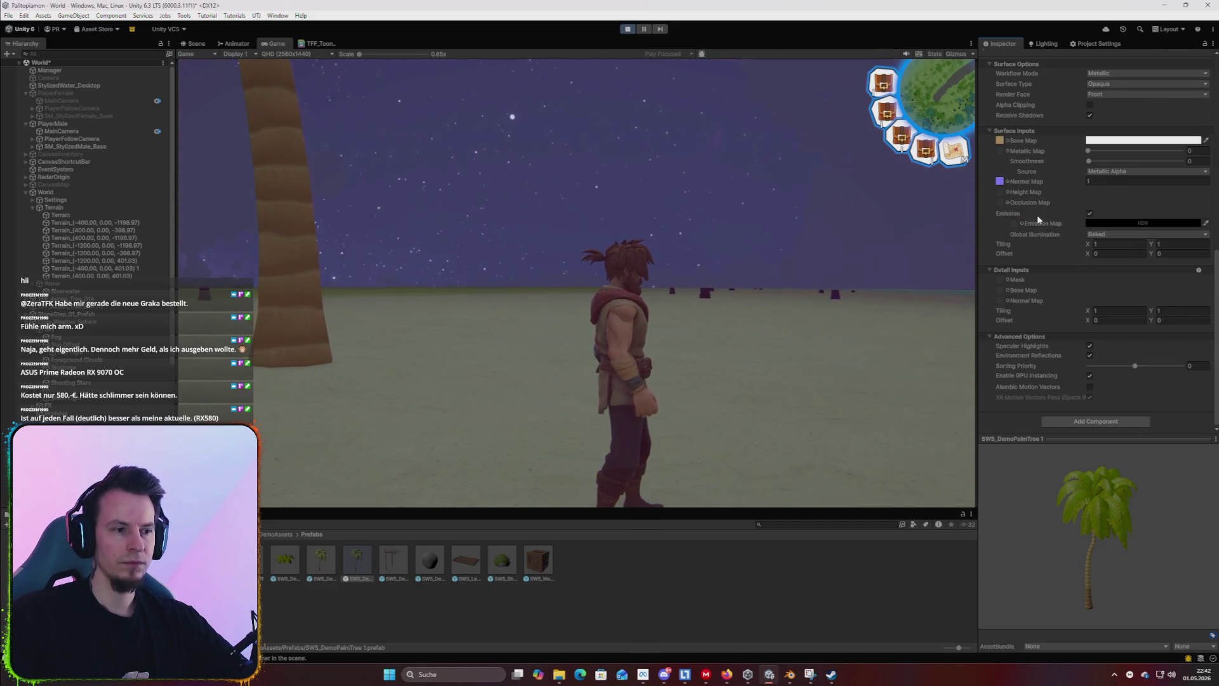
scroll(1035, 219, up, 6)
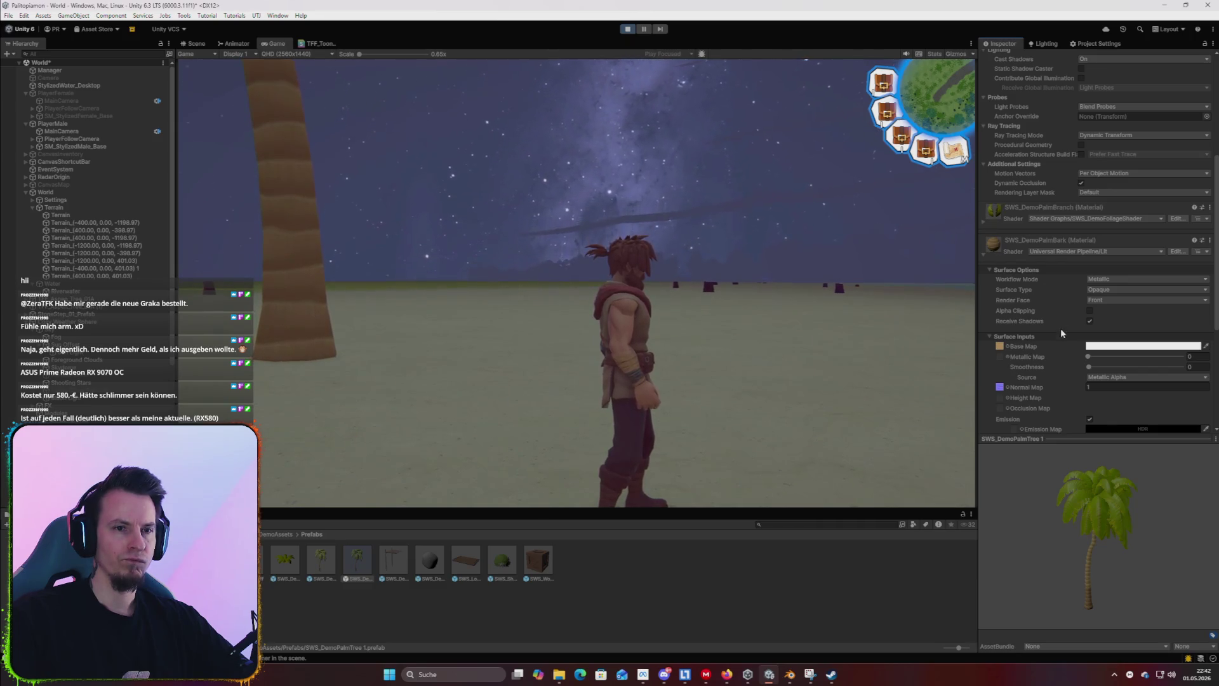
scroll(1057, 325, down, 3)
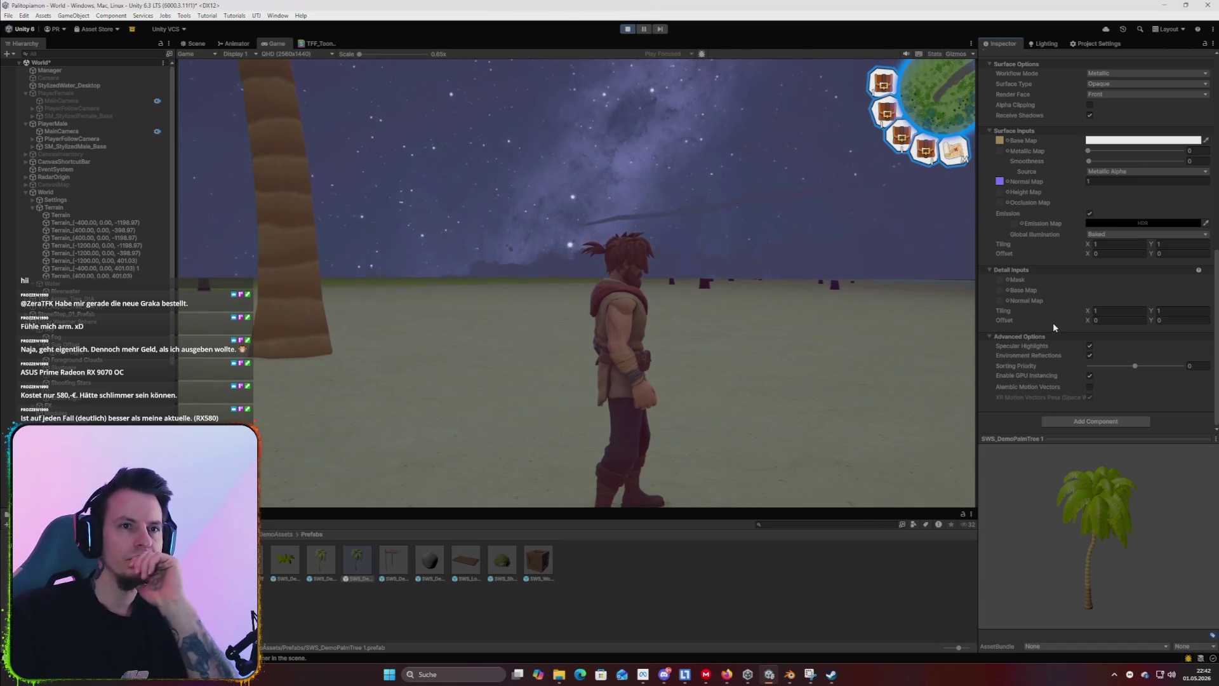
scroll(1012, 282, up, 1)
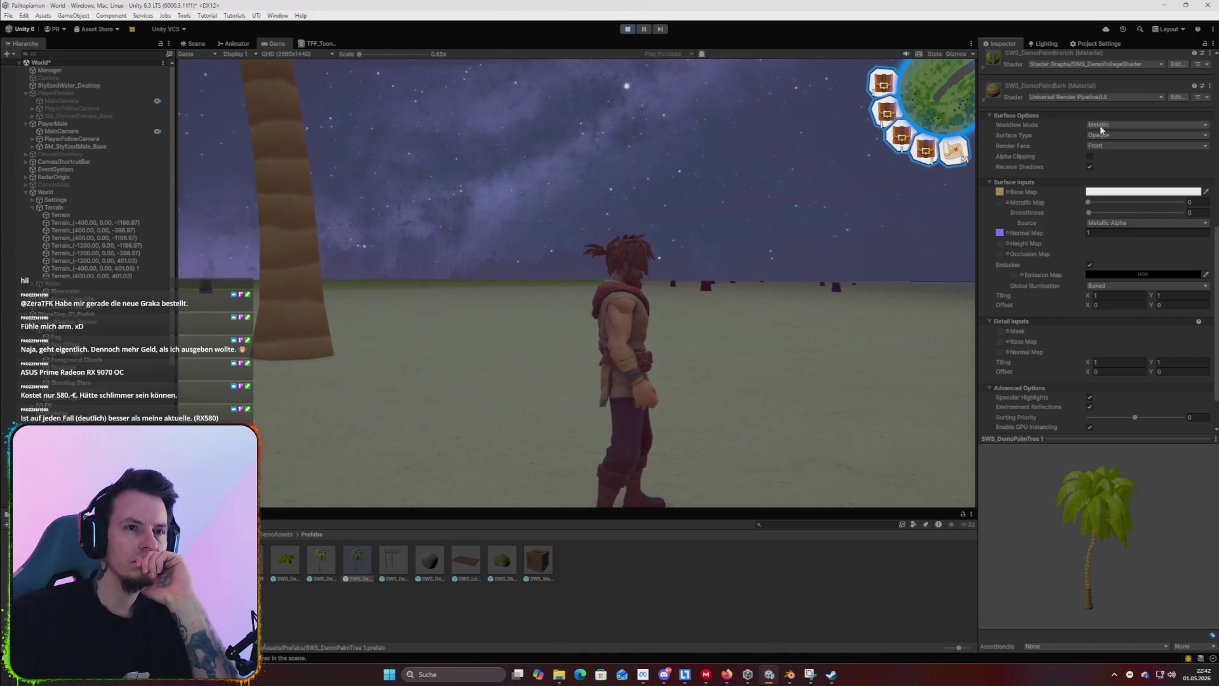
Keep the bark material at Metallic workflow and Opaque surface, then view the Quality settings.
click(1101, 126)
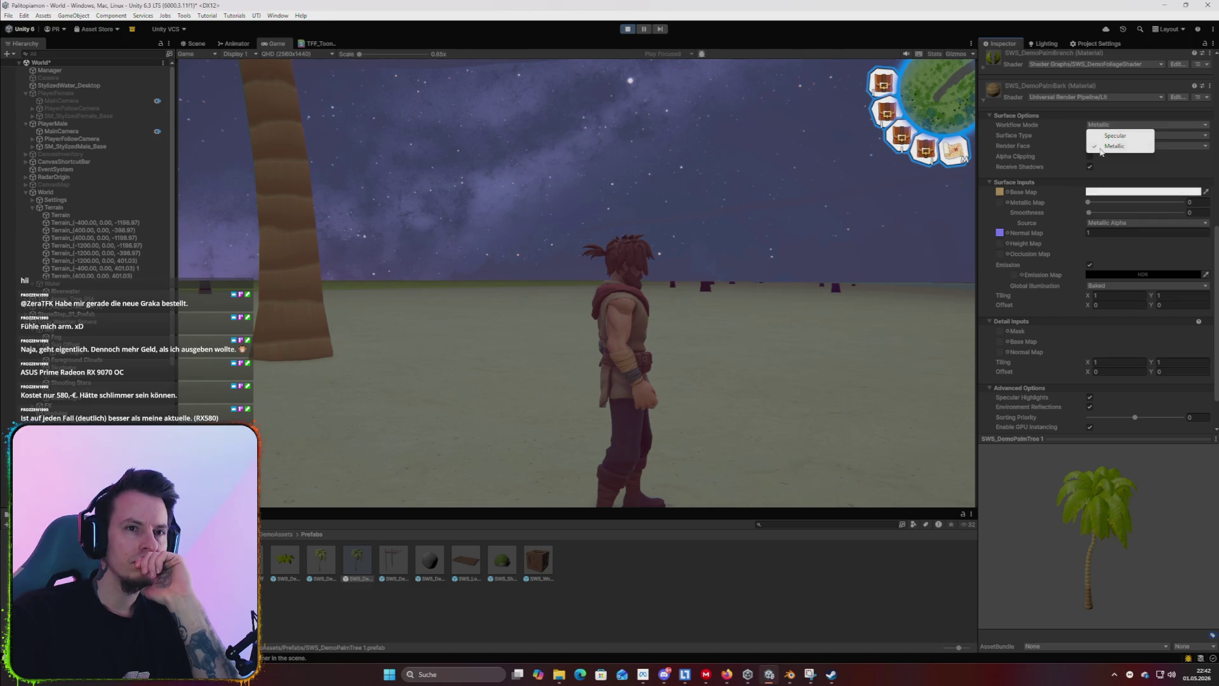
click(1106, 131)
click(1115, 149)
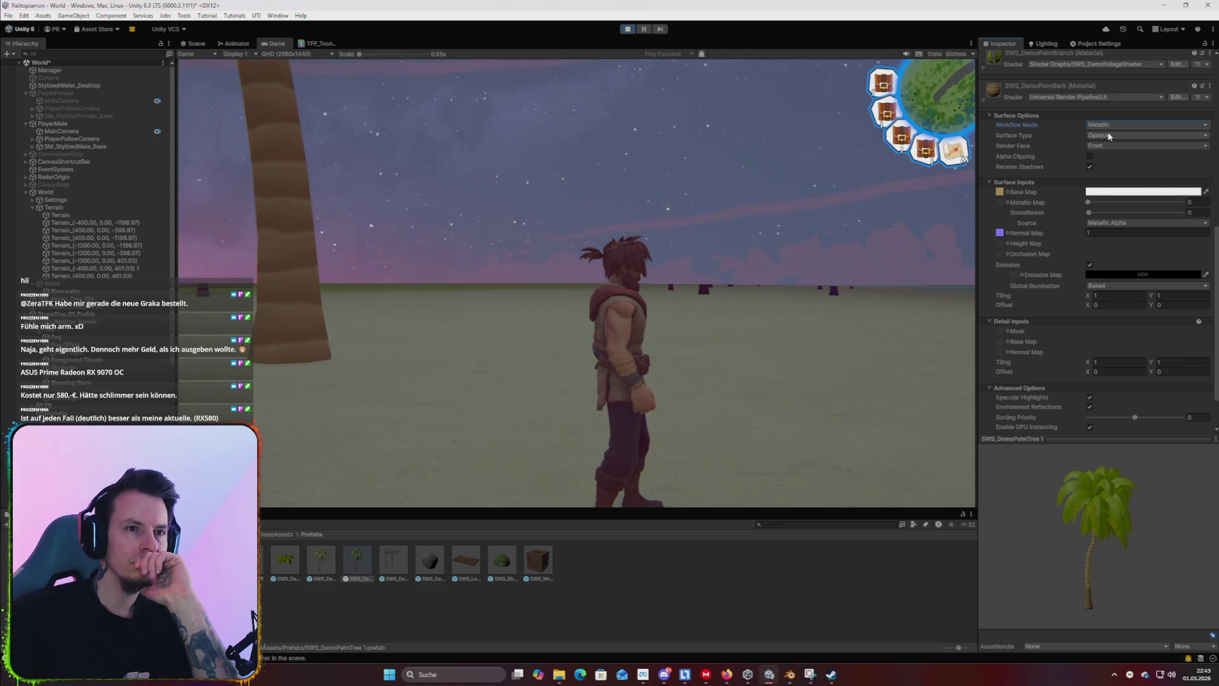
click(1109, 135)
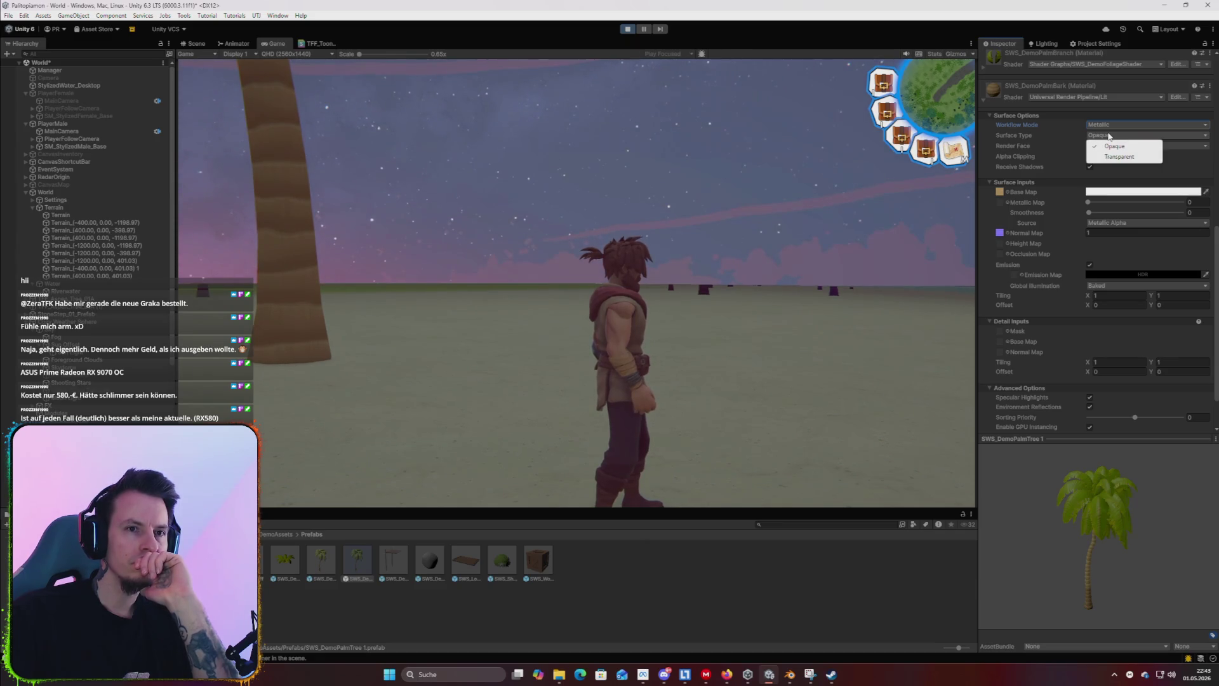
click(1057, 114)
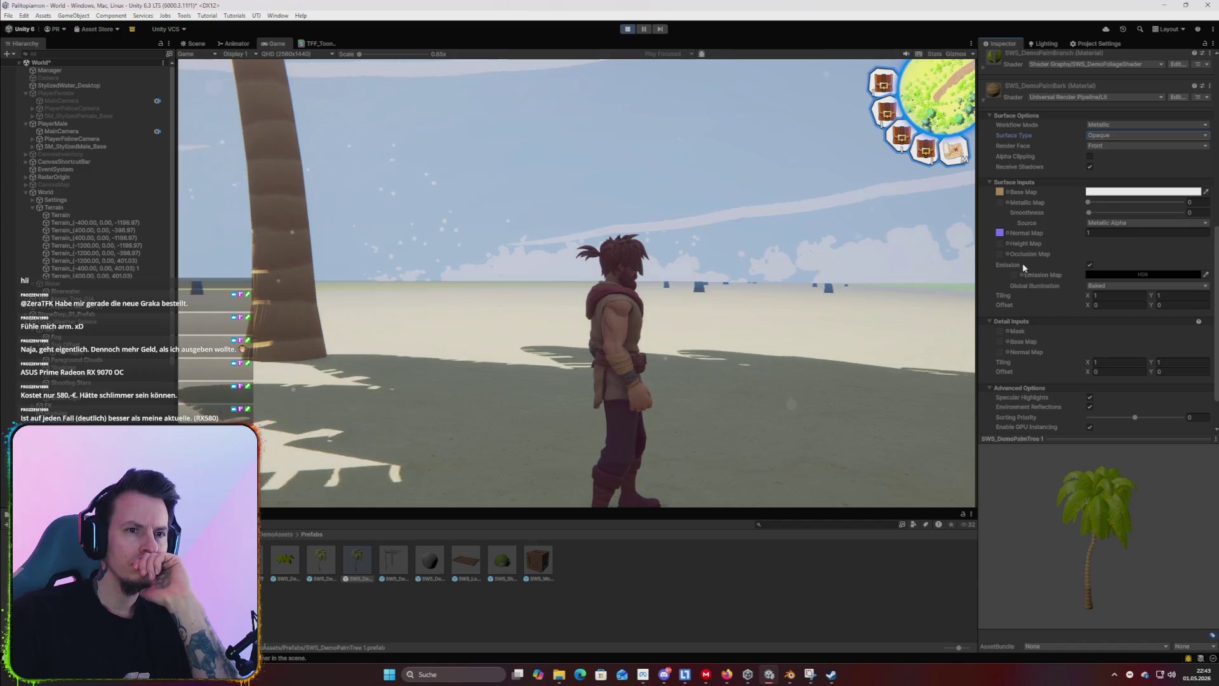
scroll(1062, 274, down, 3)
click(1098, 44)
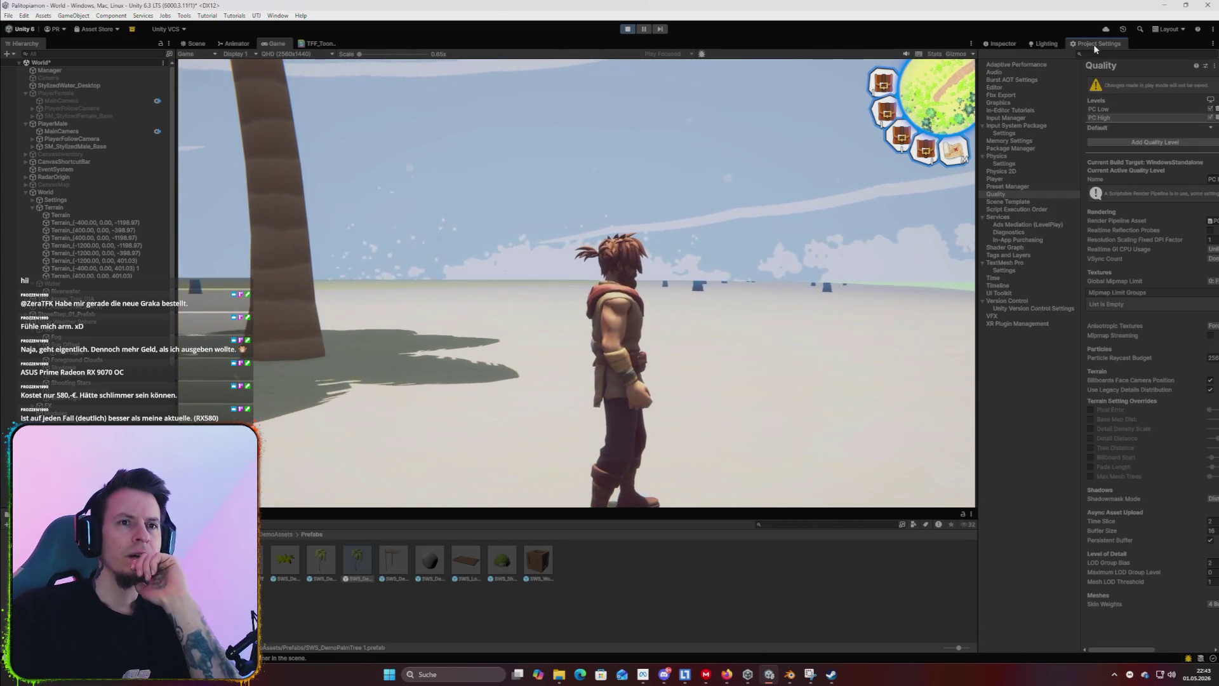
Glance at the Lighting and Quality settings, then return to the bark material in the Inspector.
click(1054, 44)
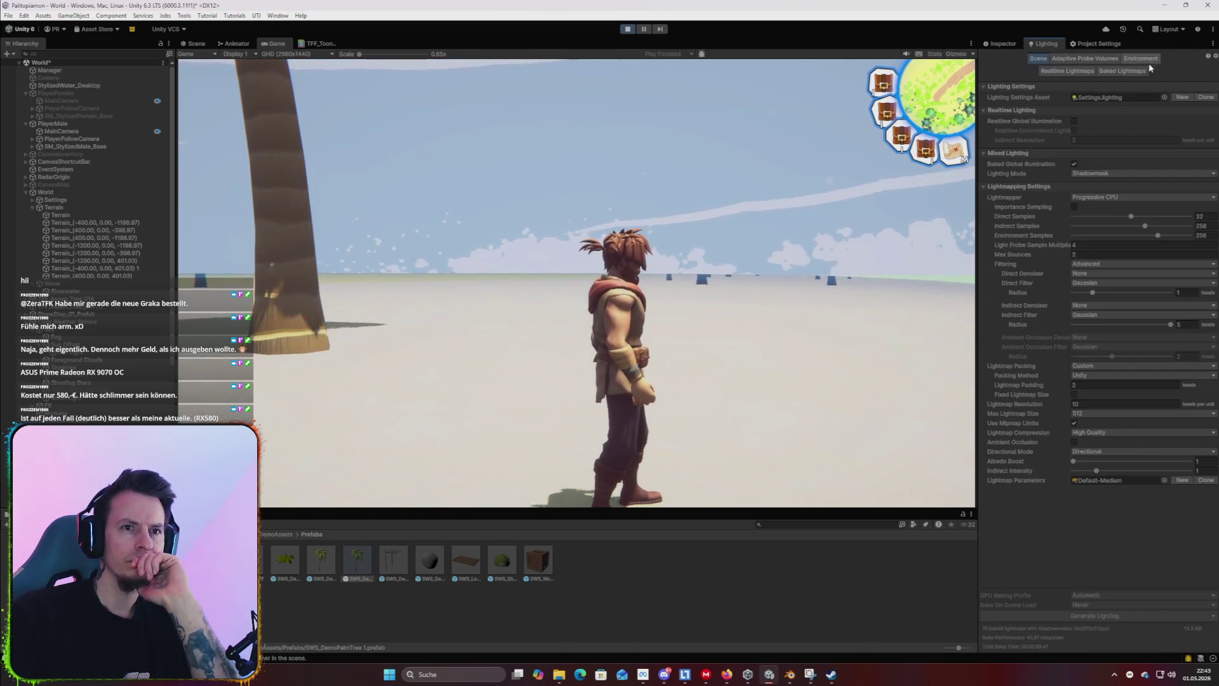
click(1090, 44)
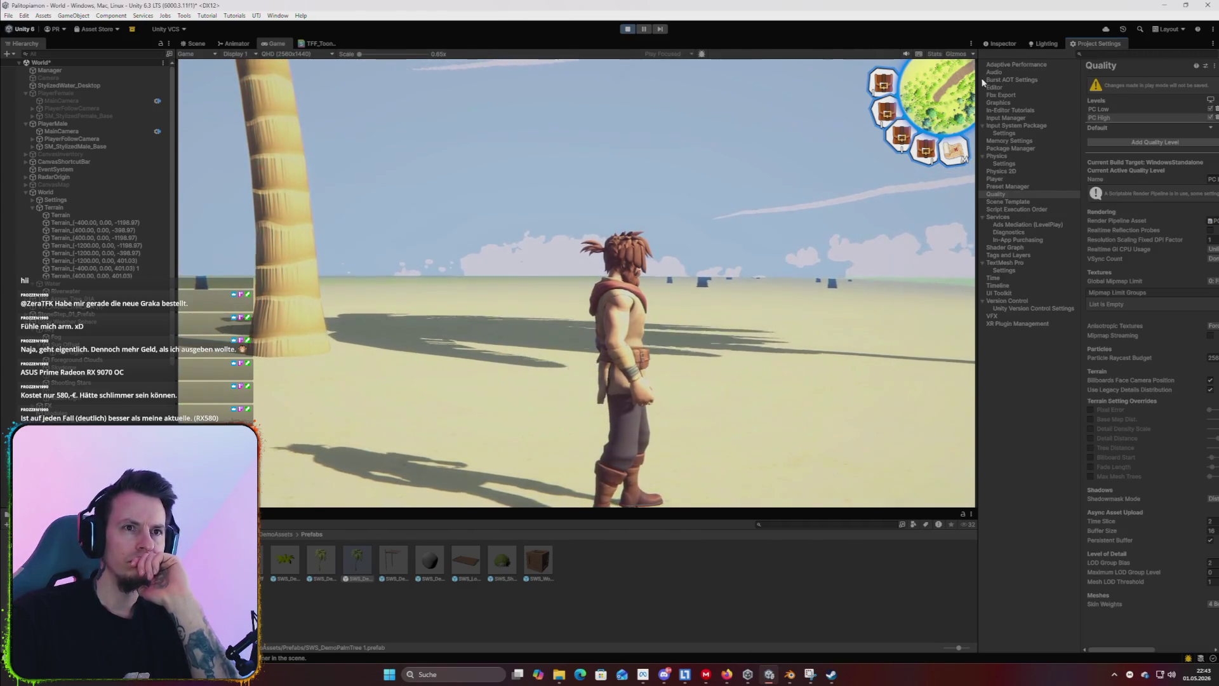
click(1000, 43)
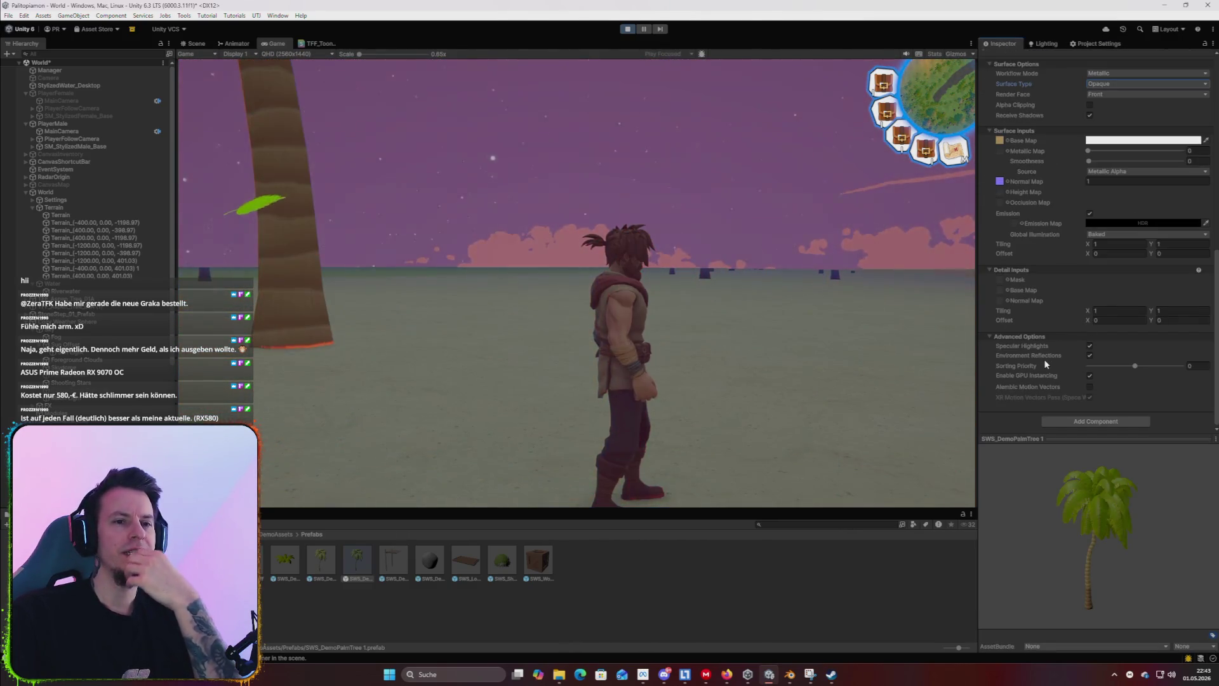
mouse_move(1113, 367)
mouse_down()
mouse_move(1177, 372)
mouse_move(1128, 379)
mouse_up()
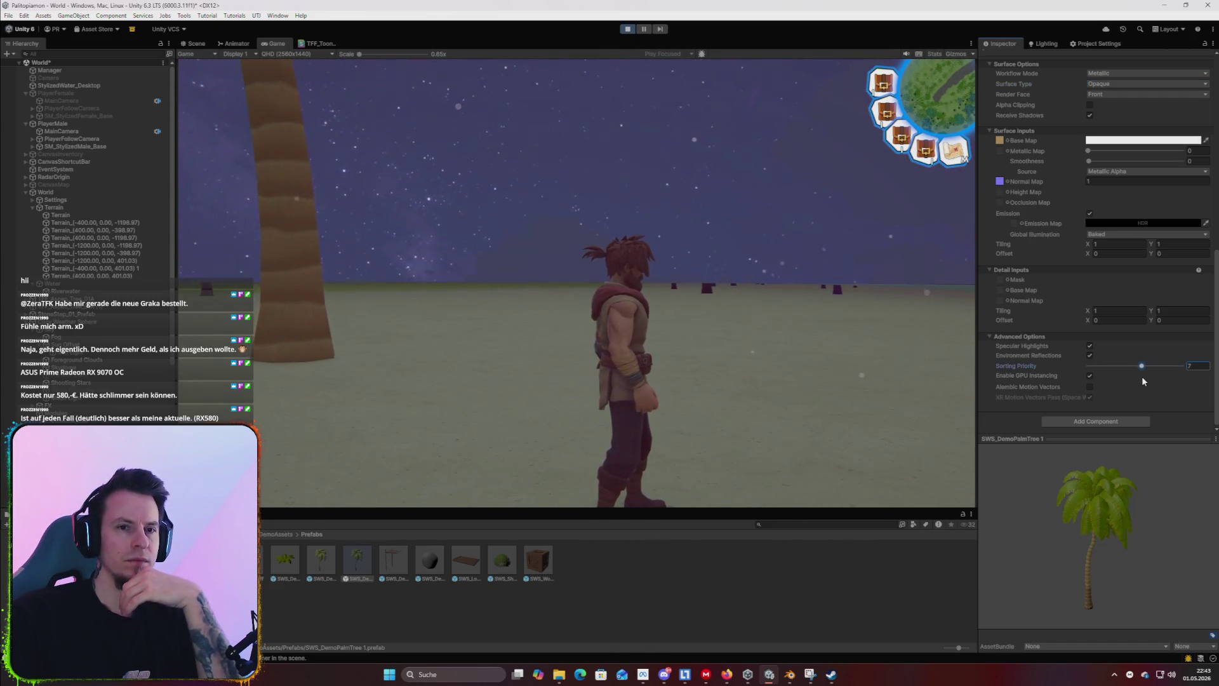
drag(1136, 382, 1135, 382)
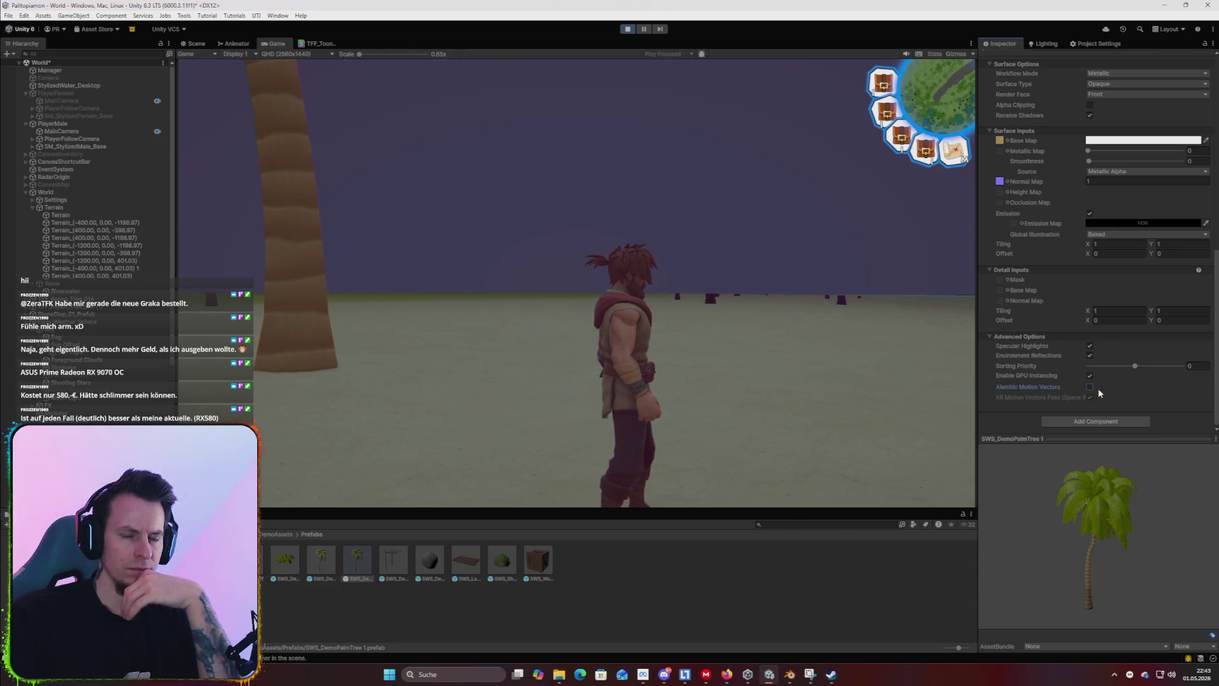
scroll(1009, 343, up, 5)
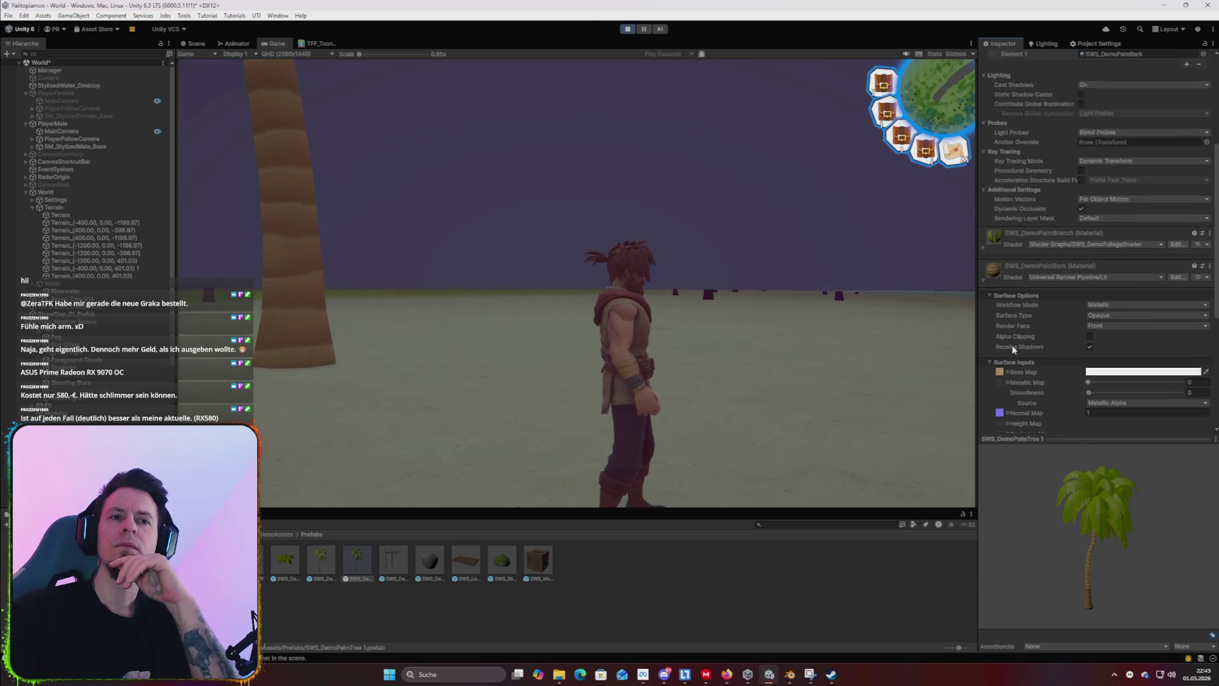
scroll(1020, 292, up, 3)
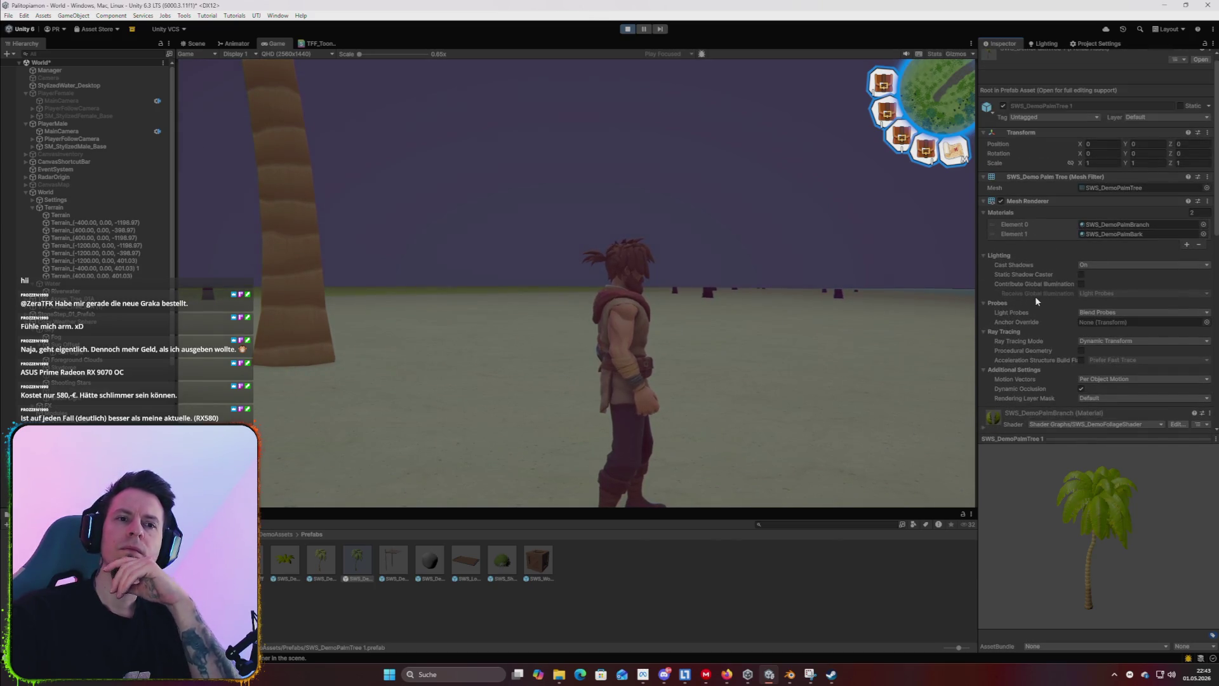
Toggle the palm's Contribute Global Illumination on and back off, then view the beach in Scene.
click(1081, 283)
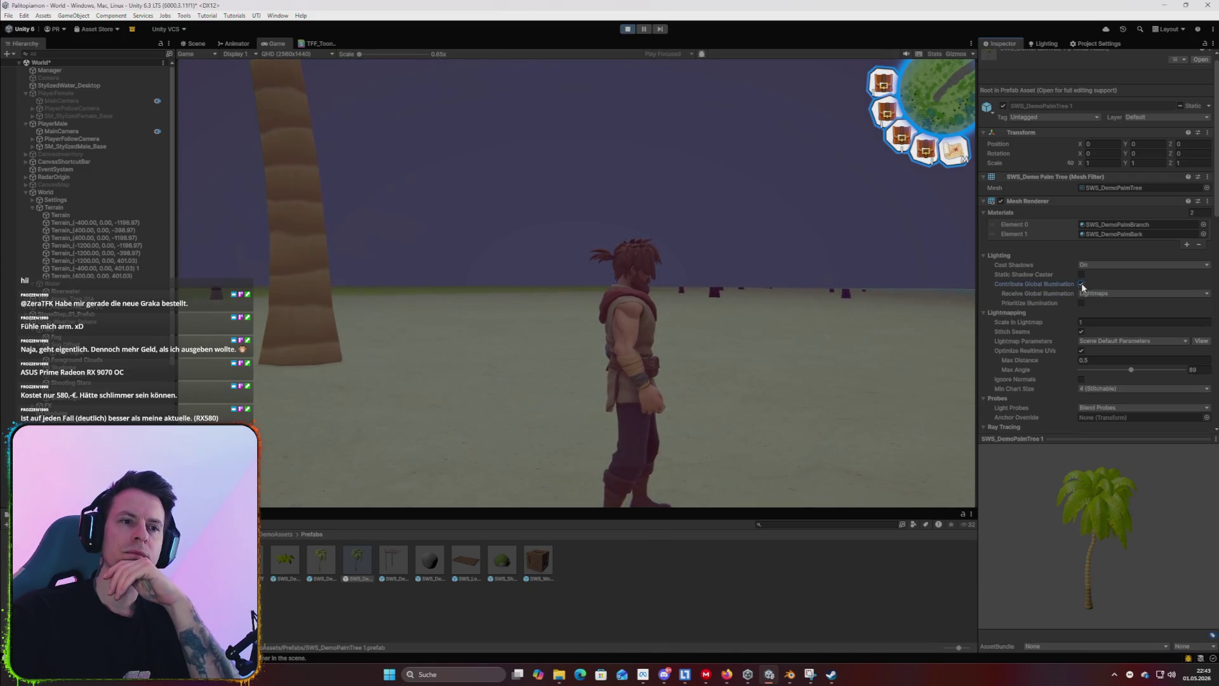
click(1081, 284)
click(701, 279)
key(w)
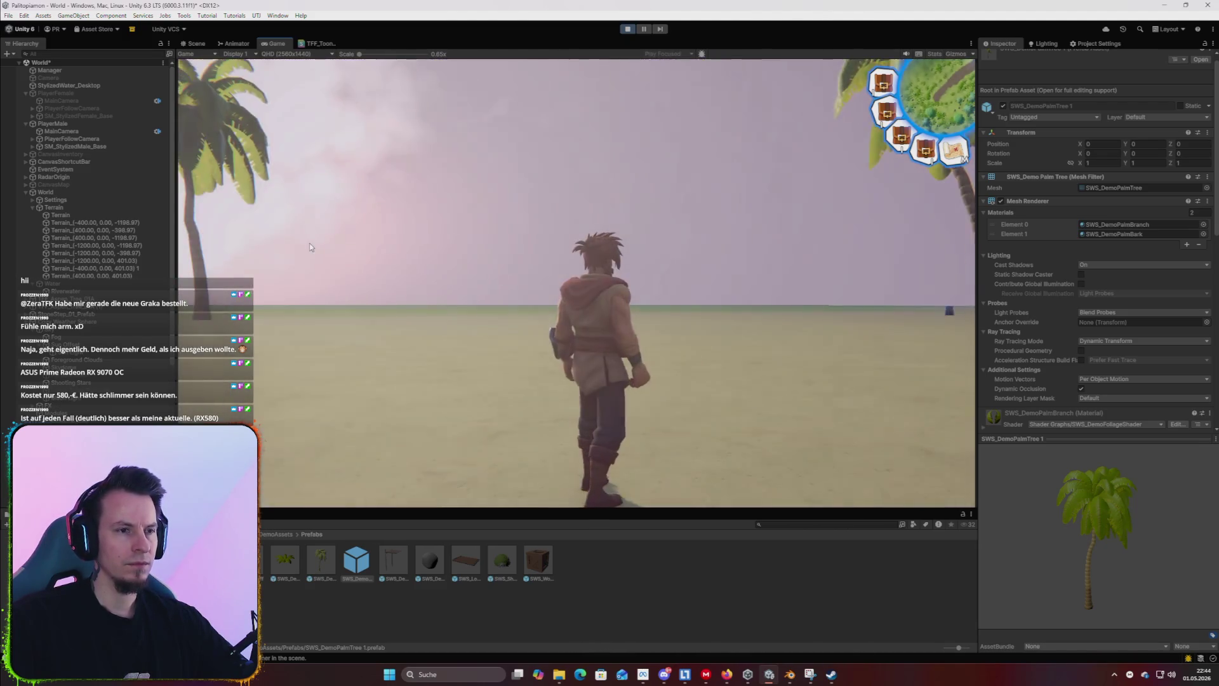
key(super)
click(209, 44)
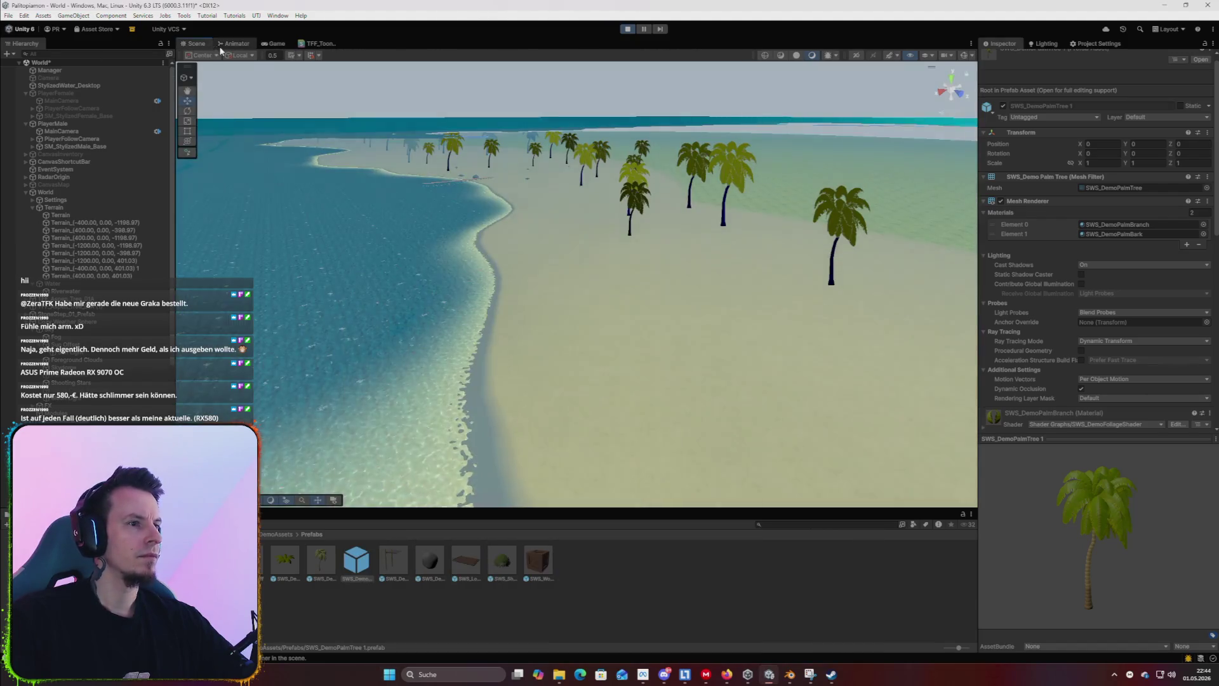
Fly to the leafless trunks, select their terrain tile, and reselect the SWS_DemoPalmTree 1 prefab.
mouse_move(606, 304)
mouse_down()
mouse_move(679, 263)
mouse_move(672, 291)
mouse_move(913, 285)
mouse_up()
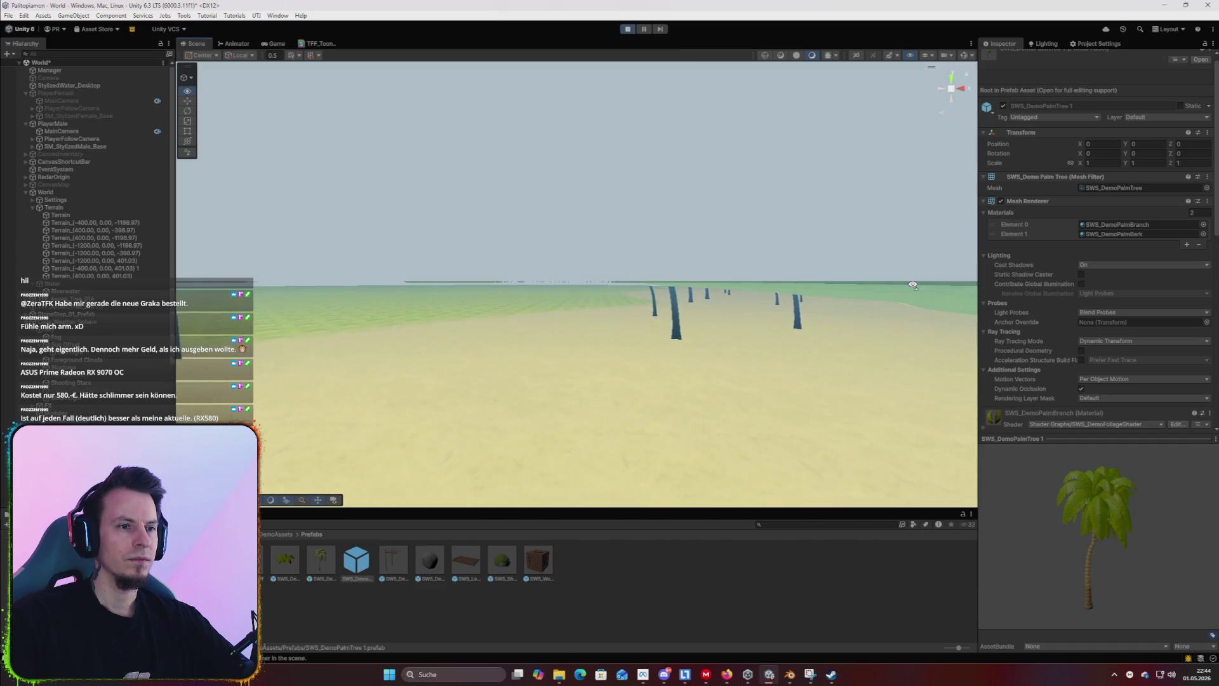
click(675, 336)
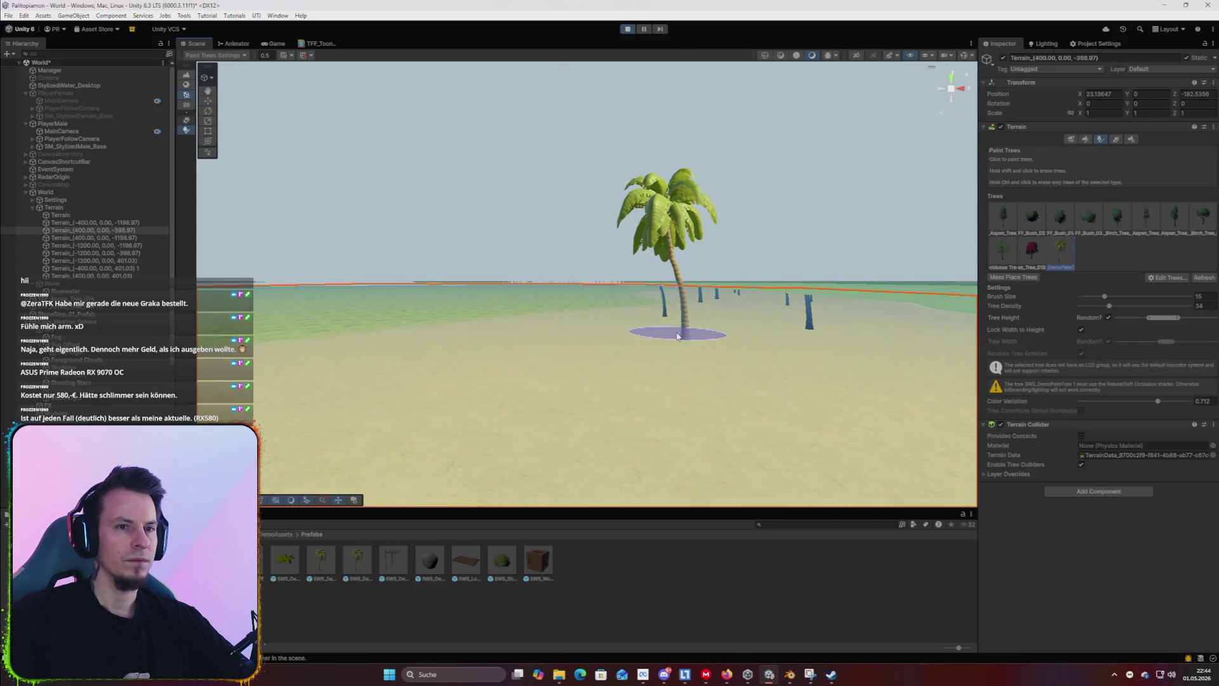
click(357, 560)
scroll(1010, 315, down, 10)
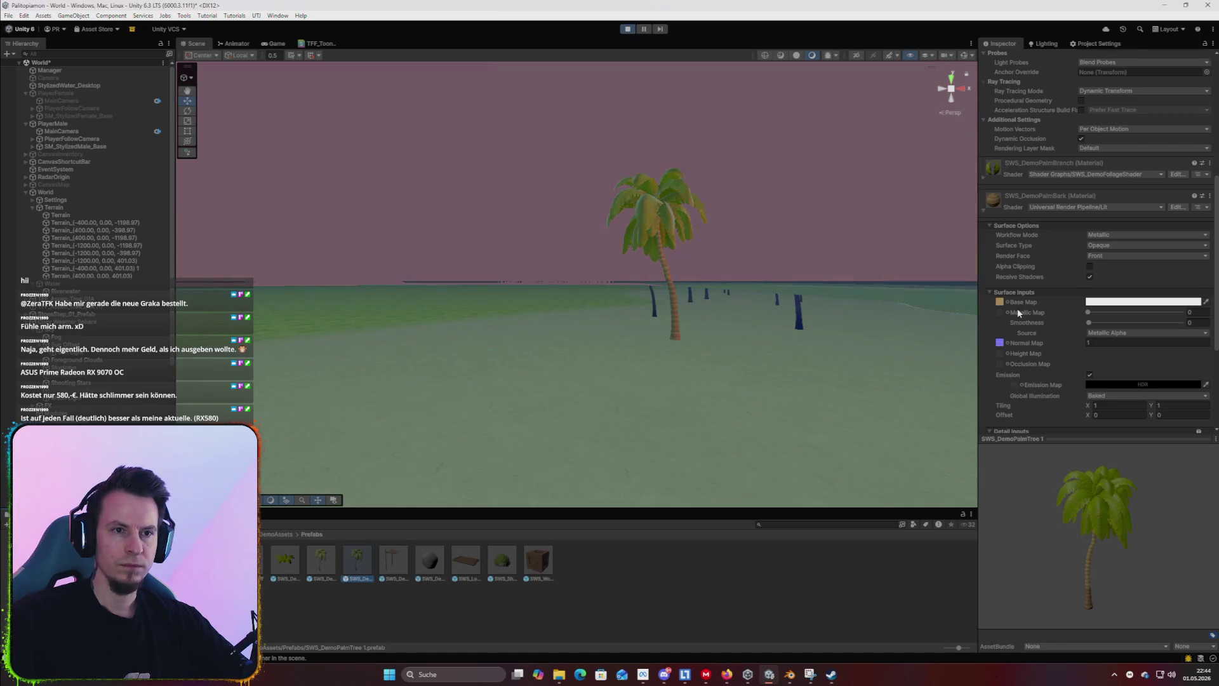
scroll(1018, 313, down, 5)
scroll(1018, 313, up, 20)
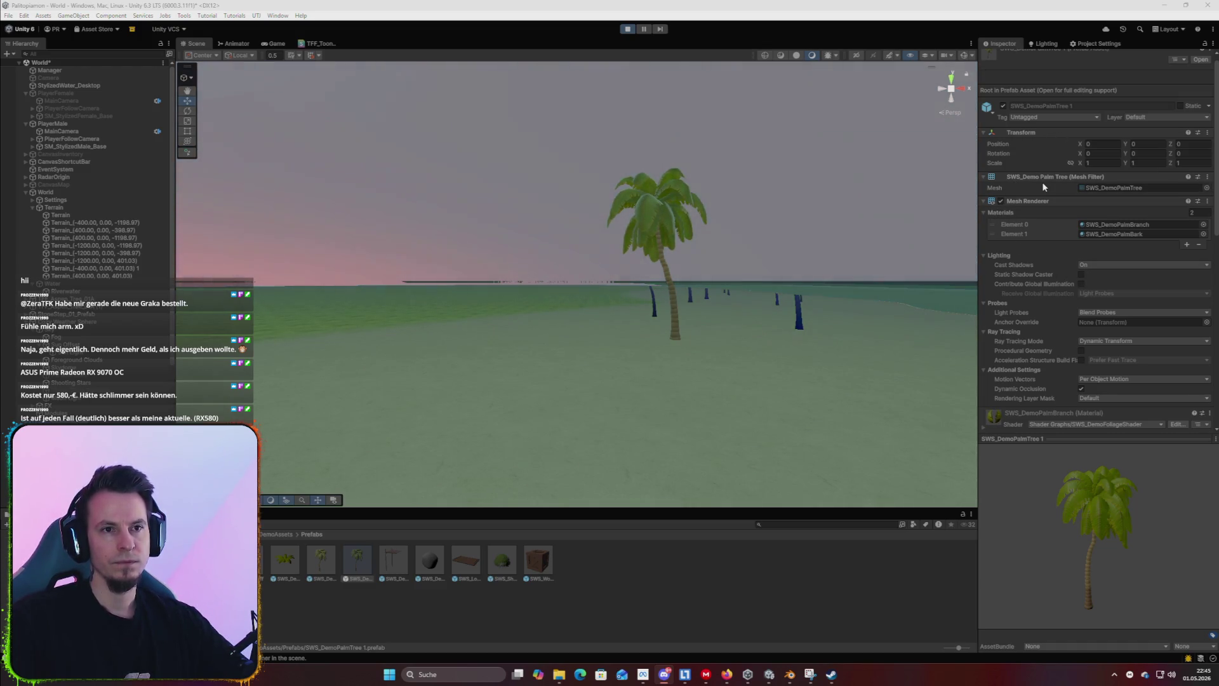
scroll(1043, 184, down, 3)
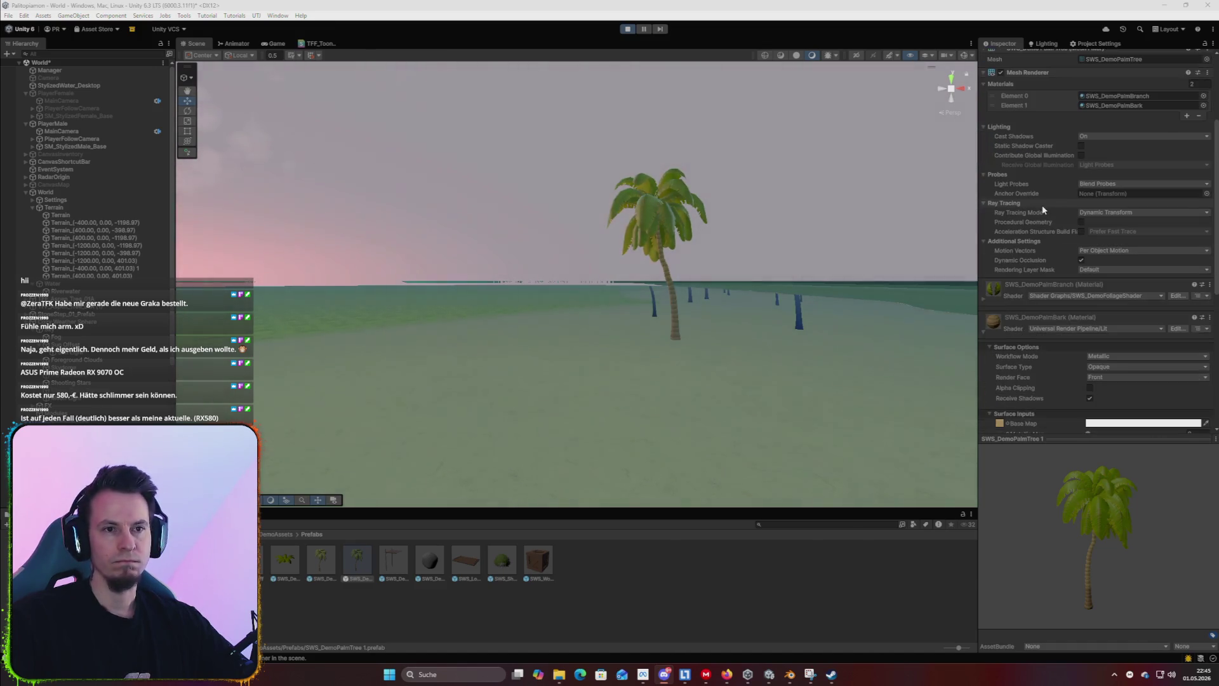
drag(889, 356, 886, 355)
Select the beach terrain tile and paint the chosen palm tree onto the sand.
click(887, 355)
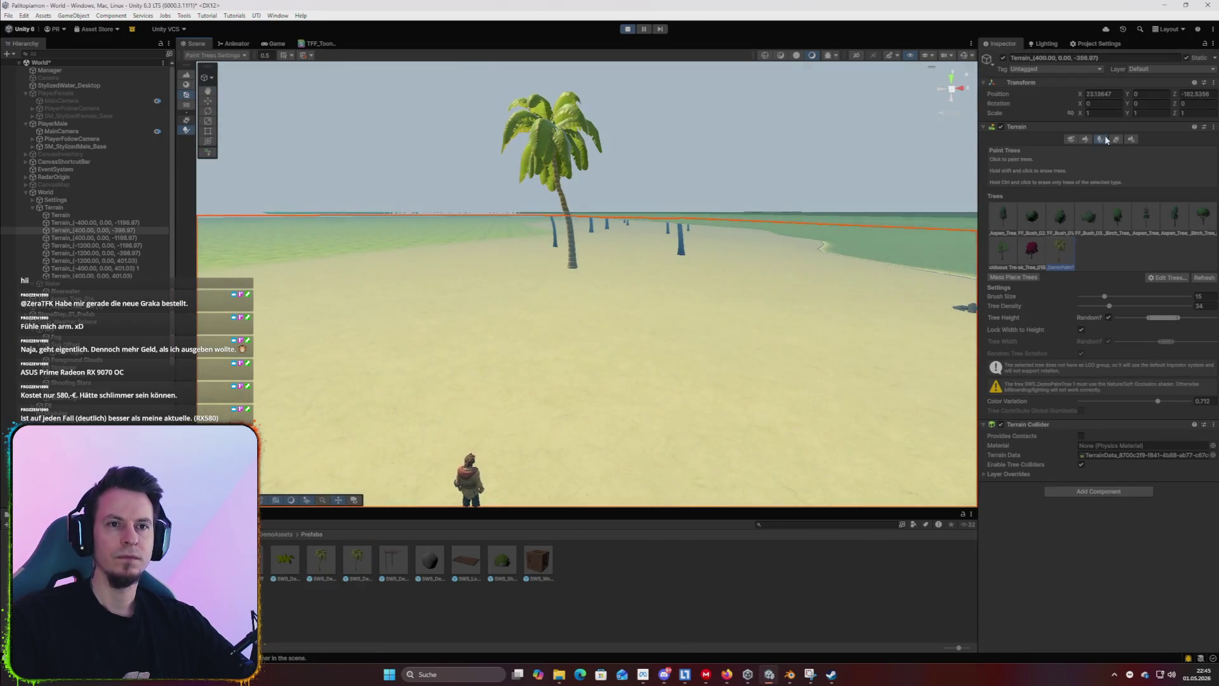
click(1002, 218)
mouse_move(775, 307)
mouse_down()
mouse_move(745, 260)
mouse_move(626, 340)
mouse_up()
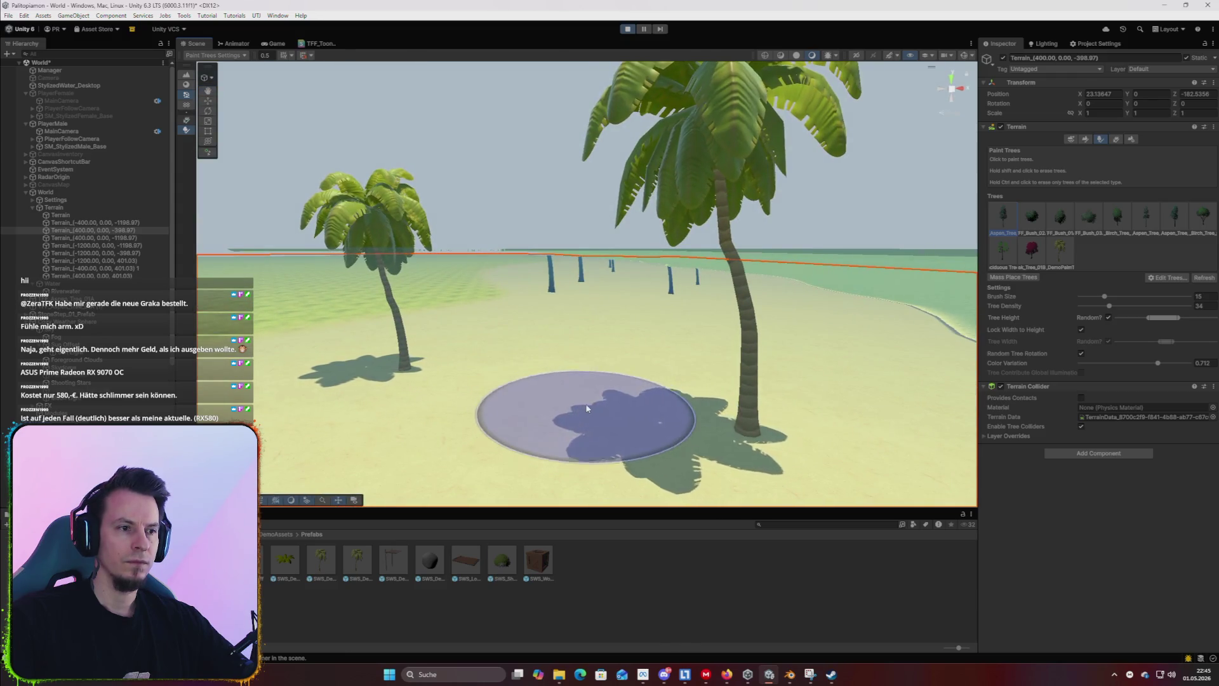
click(585, 410)
mouse_move(584, 410)
mouse_down()
mouse_move(730, 401)
mouse_move(708, 448)
mouse_move(718, 429)
mouse_up()
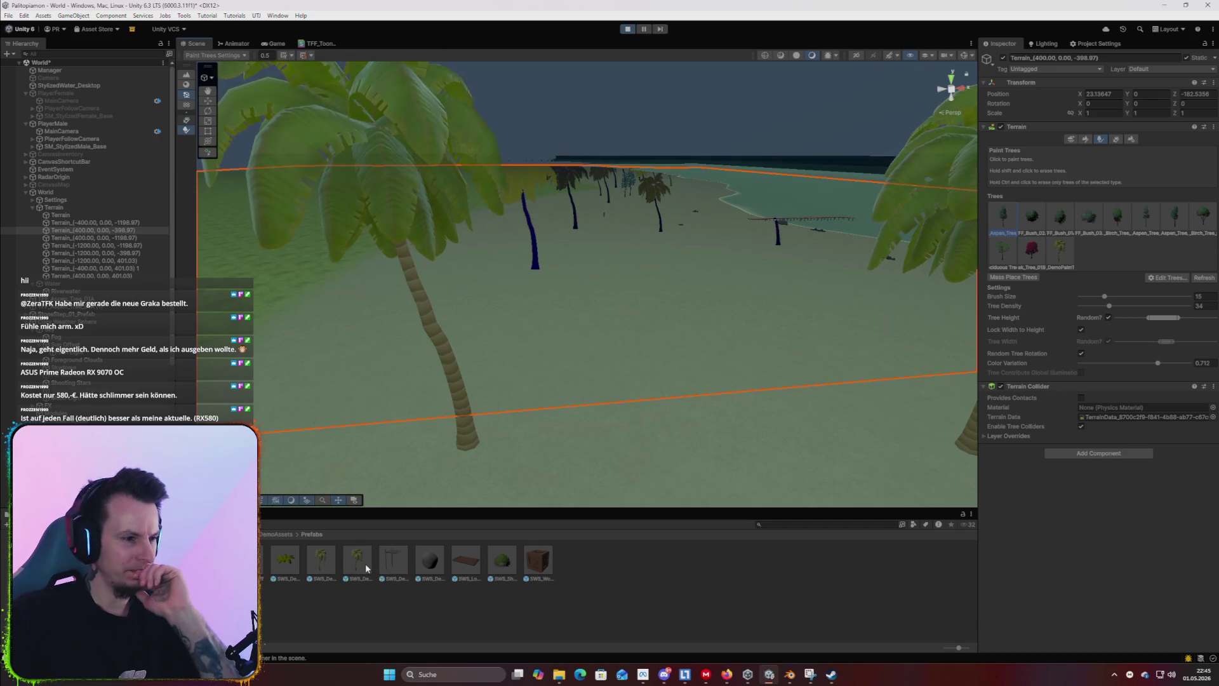
Re-apply SWS_DemoPalmTree 1 to the terrain tile's tree entry via Edit Tree, then stop play mode.
click(361, 562)
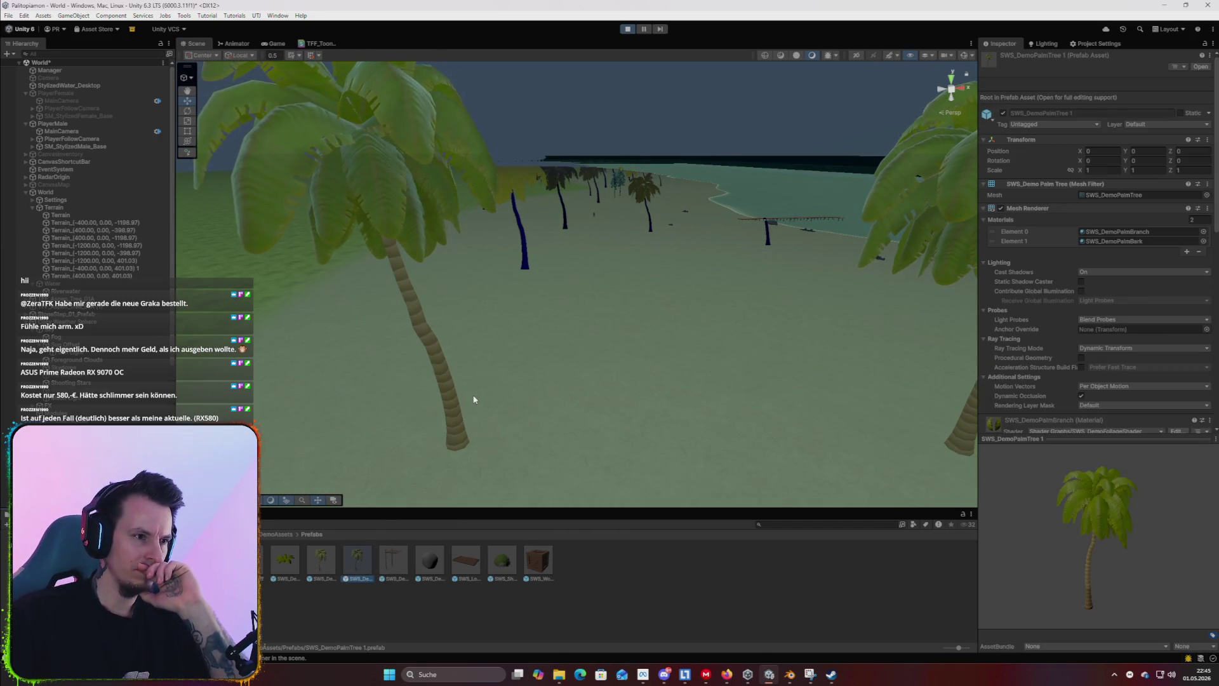
drag(588, 373, 580, 382)
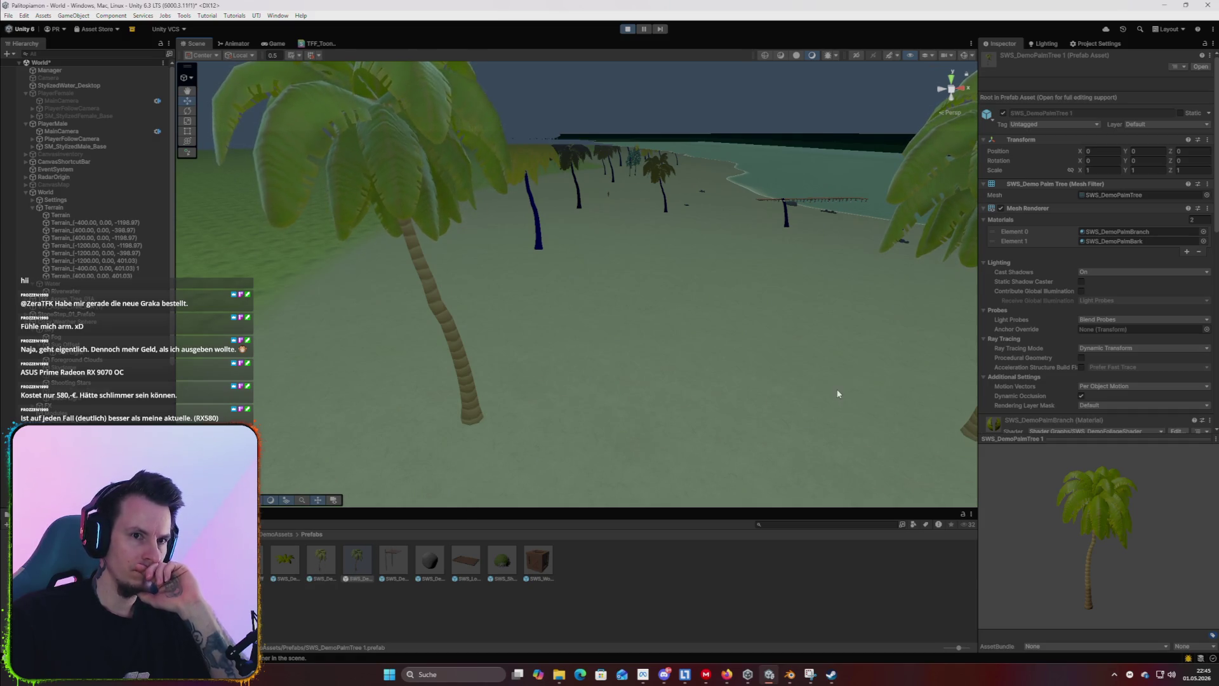
click(658, 387)
double_click(1033, 230)
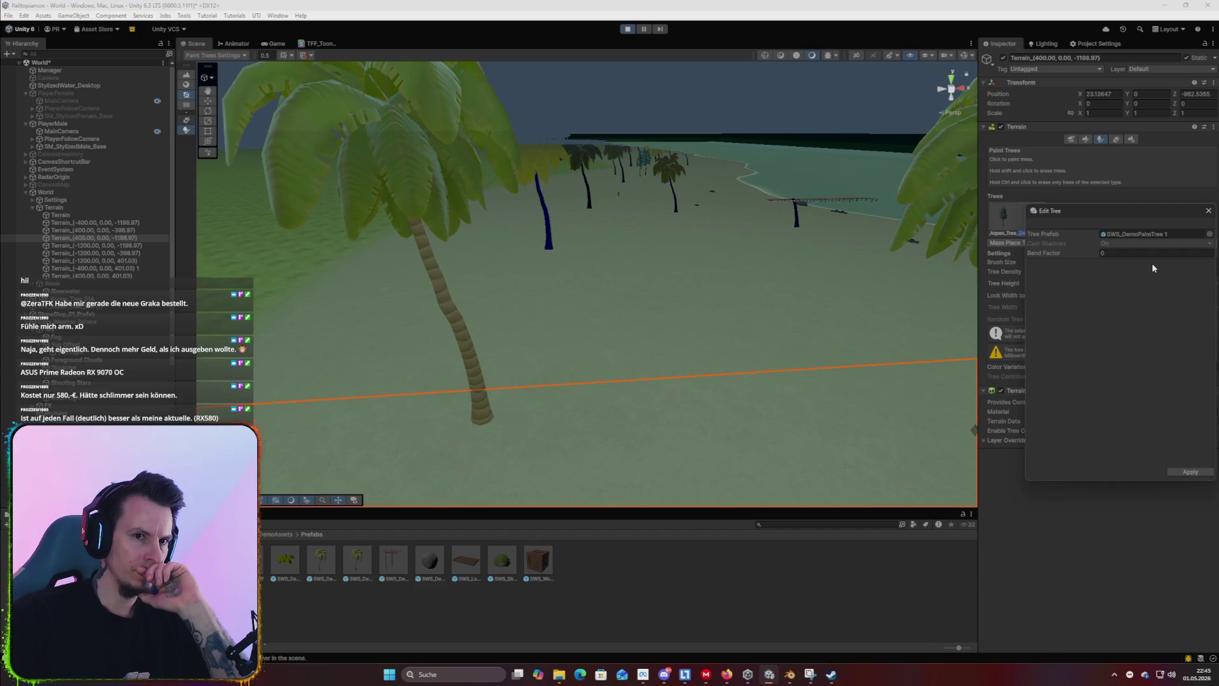
click(1187, 473)
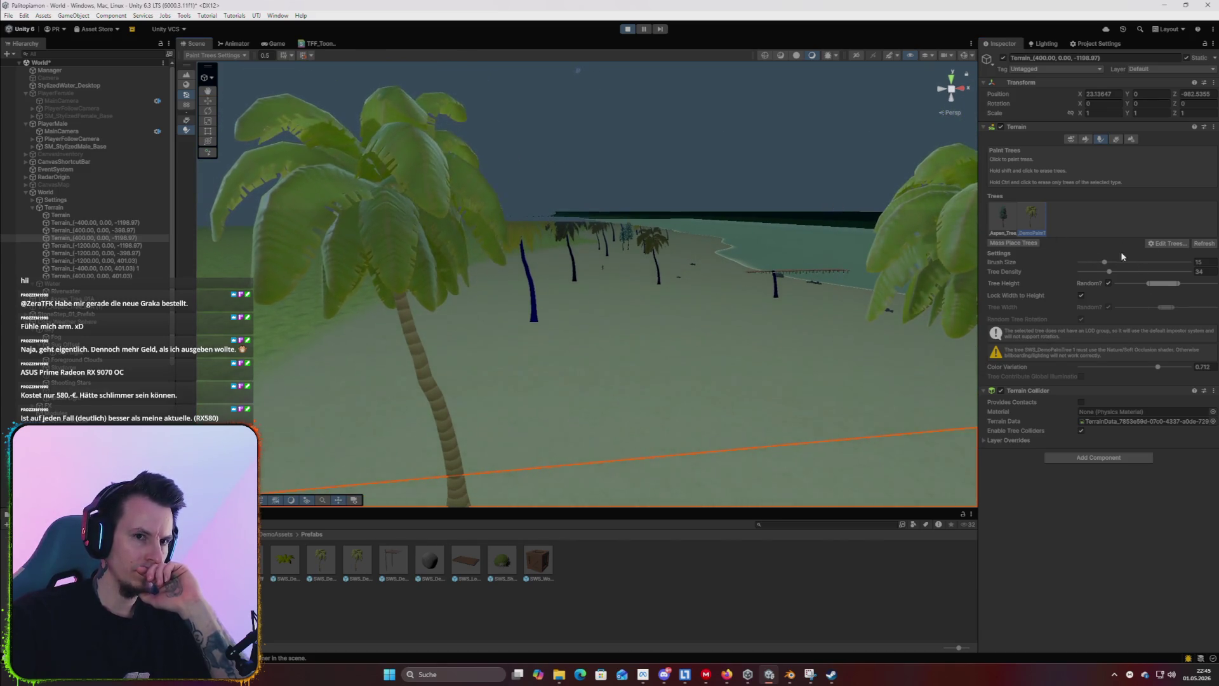
click(626, 29)
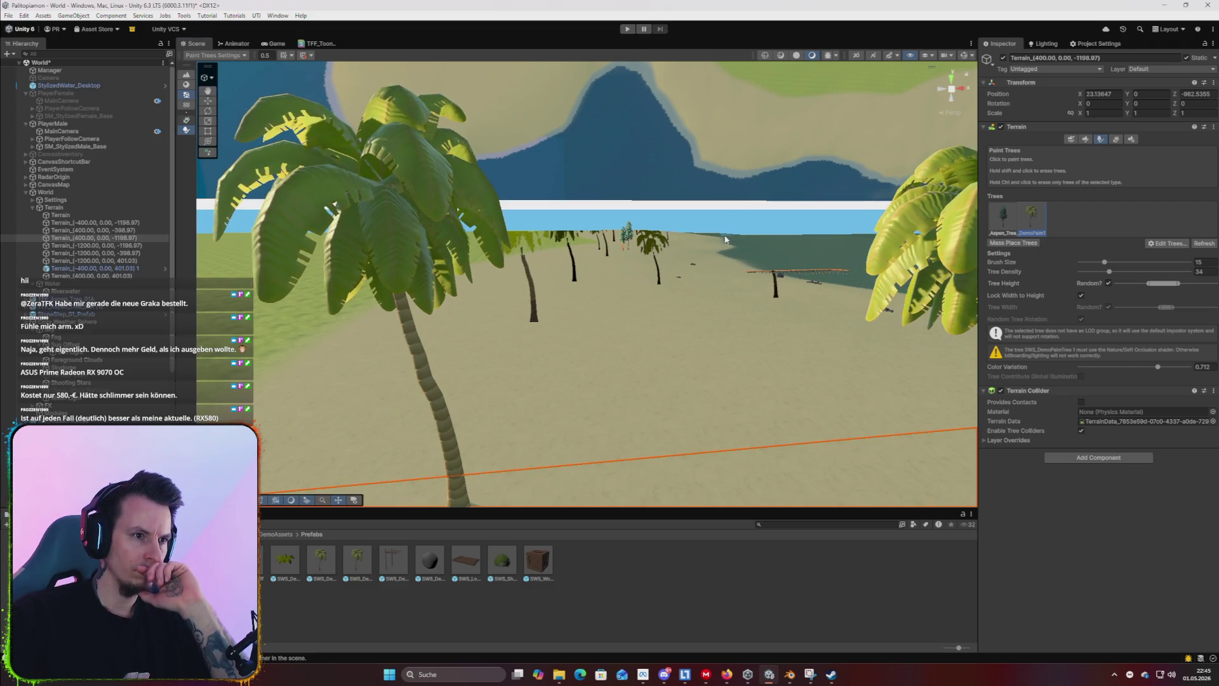
Open the TFF_Aspen_Tree_01A import settings from the aspen tree entry, then close Edit Tree.
mouse_move(717, 248)
mouse_down()
mouse_move(721, 264)
mouse_move(809, 279)
mouse_up()
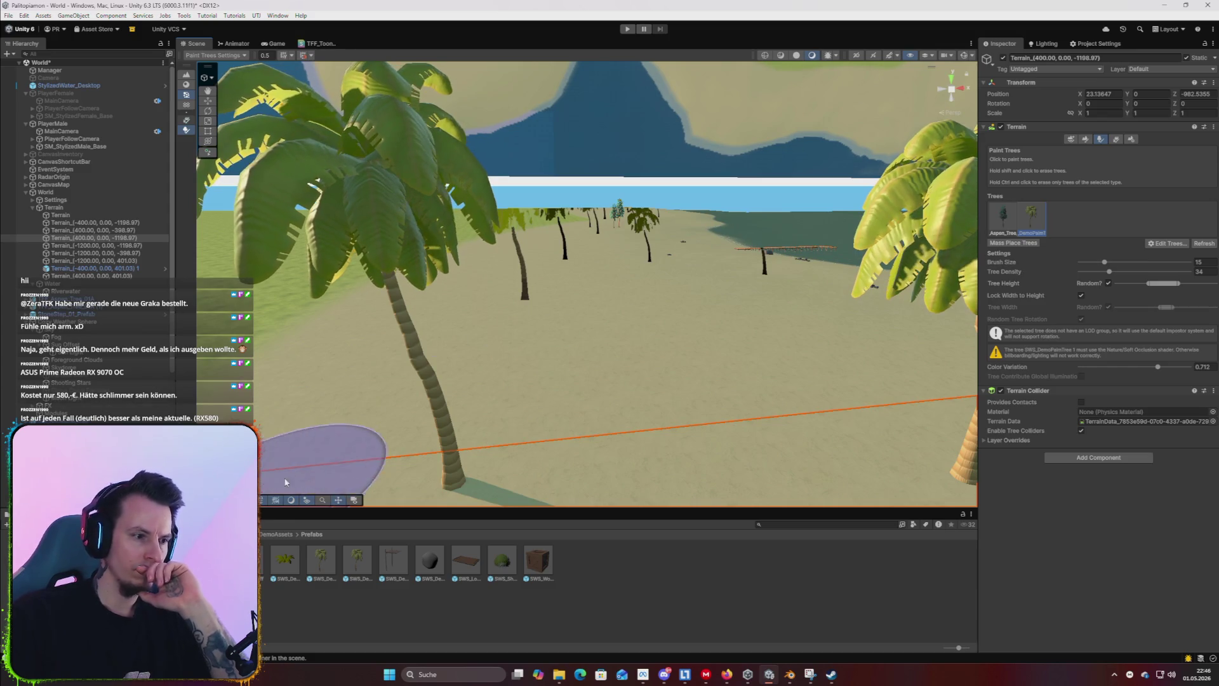
double_click(998, 219)
click(1137, 234)
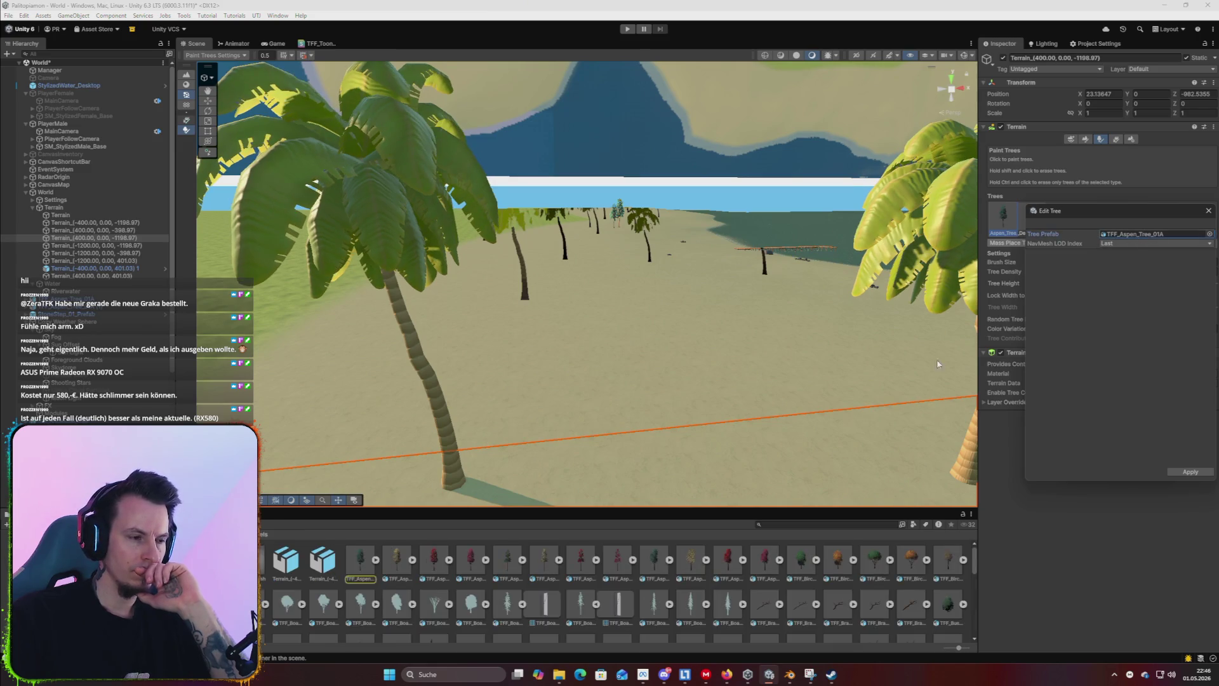
double_click(1187, 234)
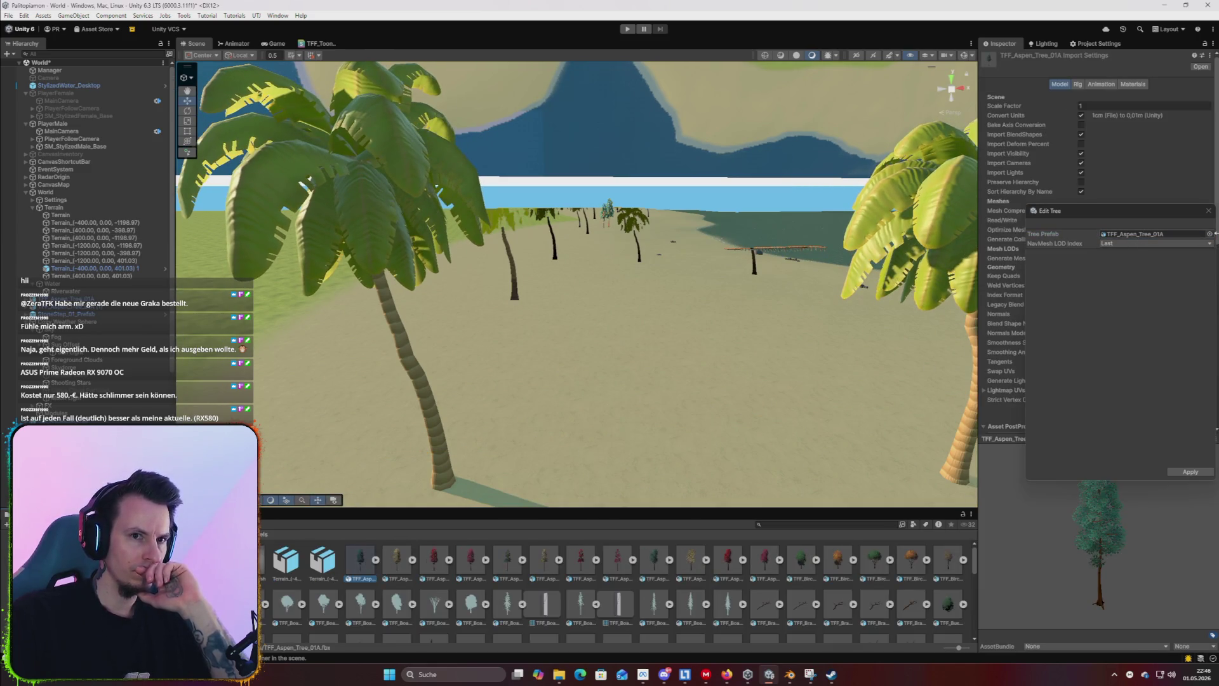
click(1208, 210)
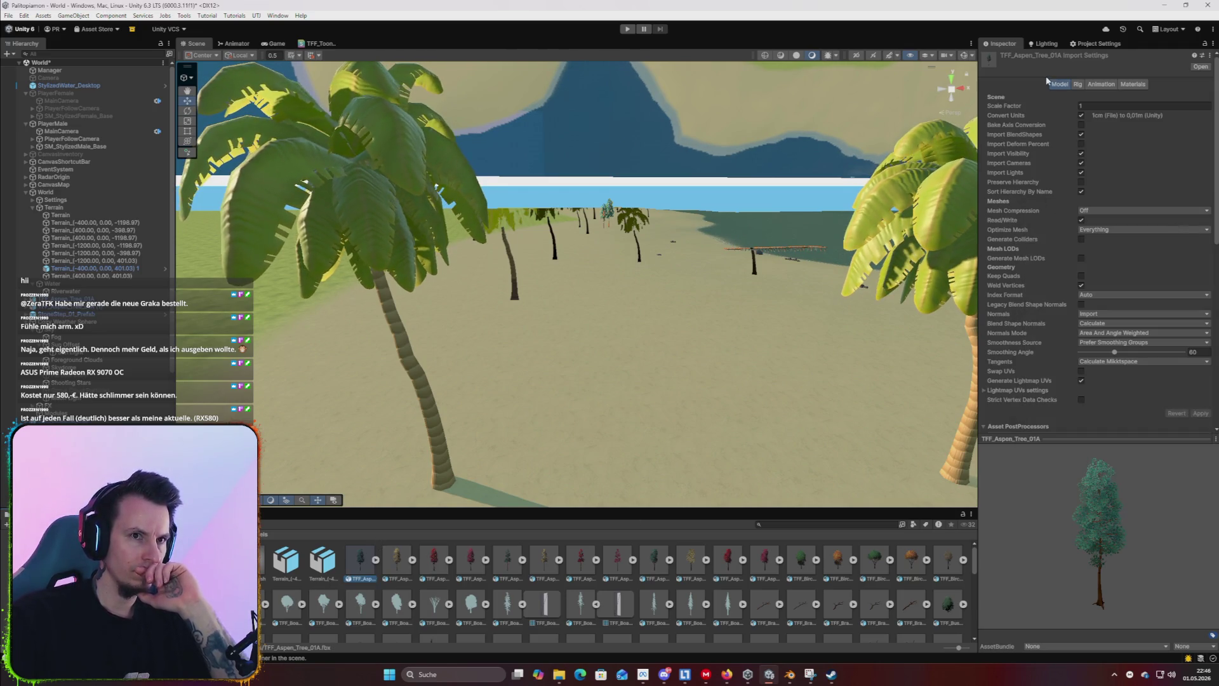
scroll(1035, 222, down, 5)
scroll(1031, 239, up, 4)
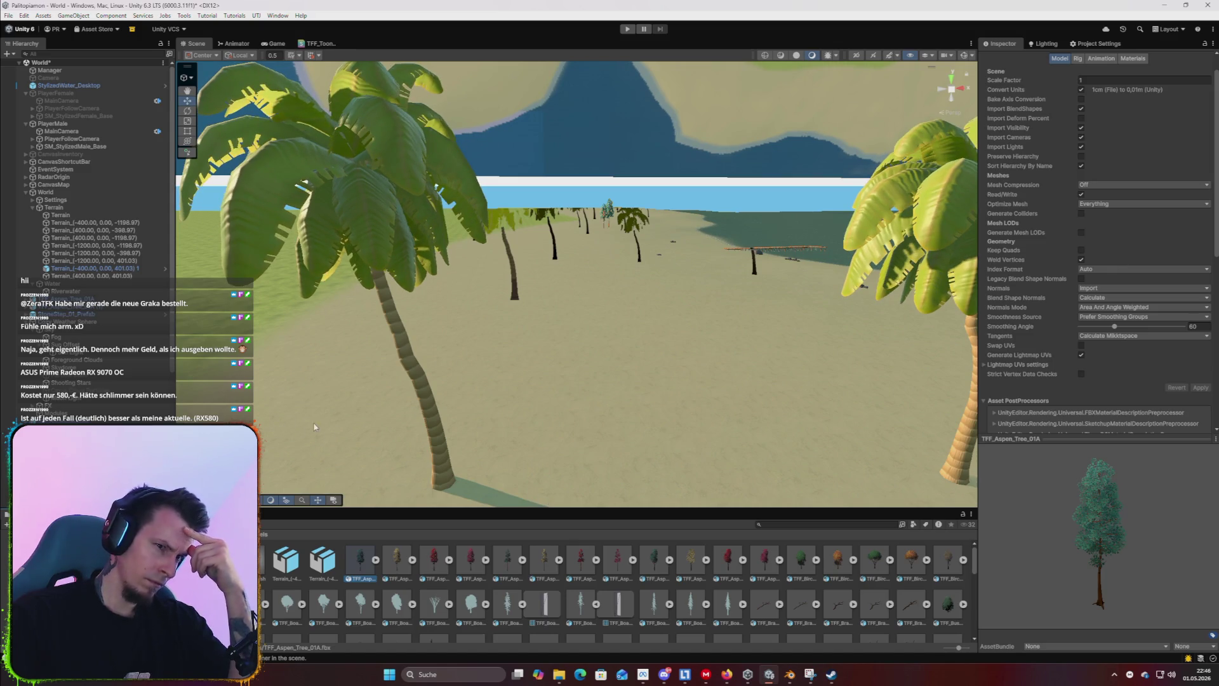
click(591, 338)
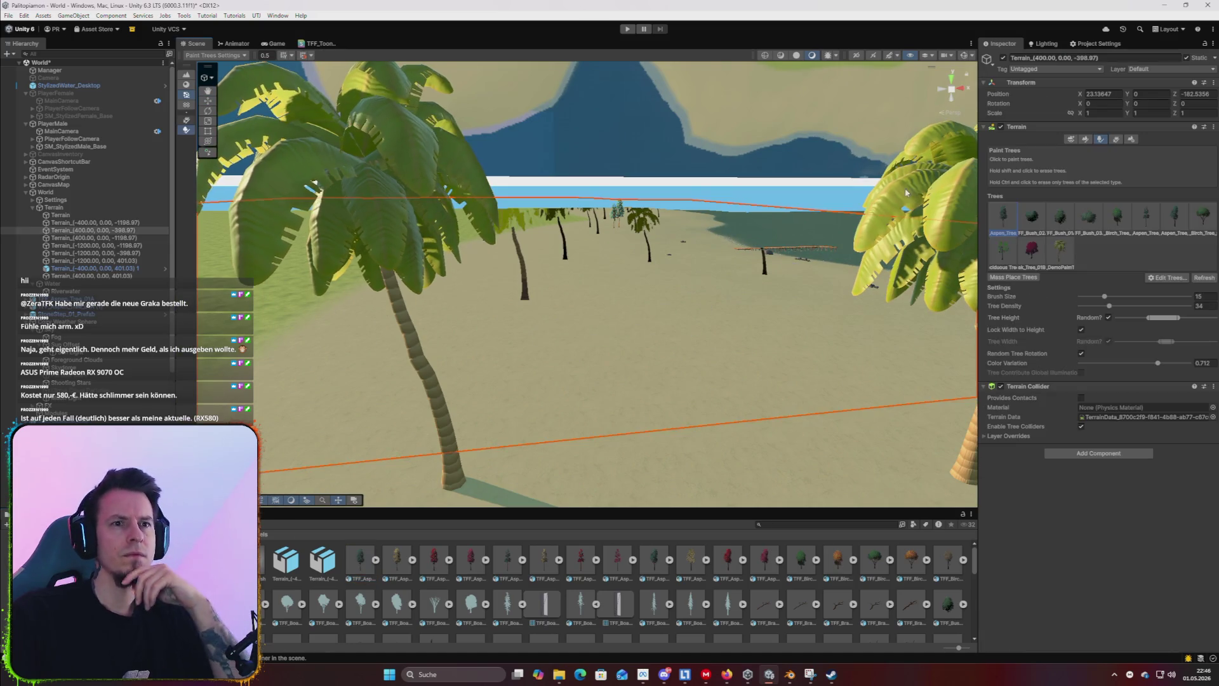
double_click(1003, 219)
click(1136, 234)
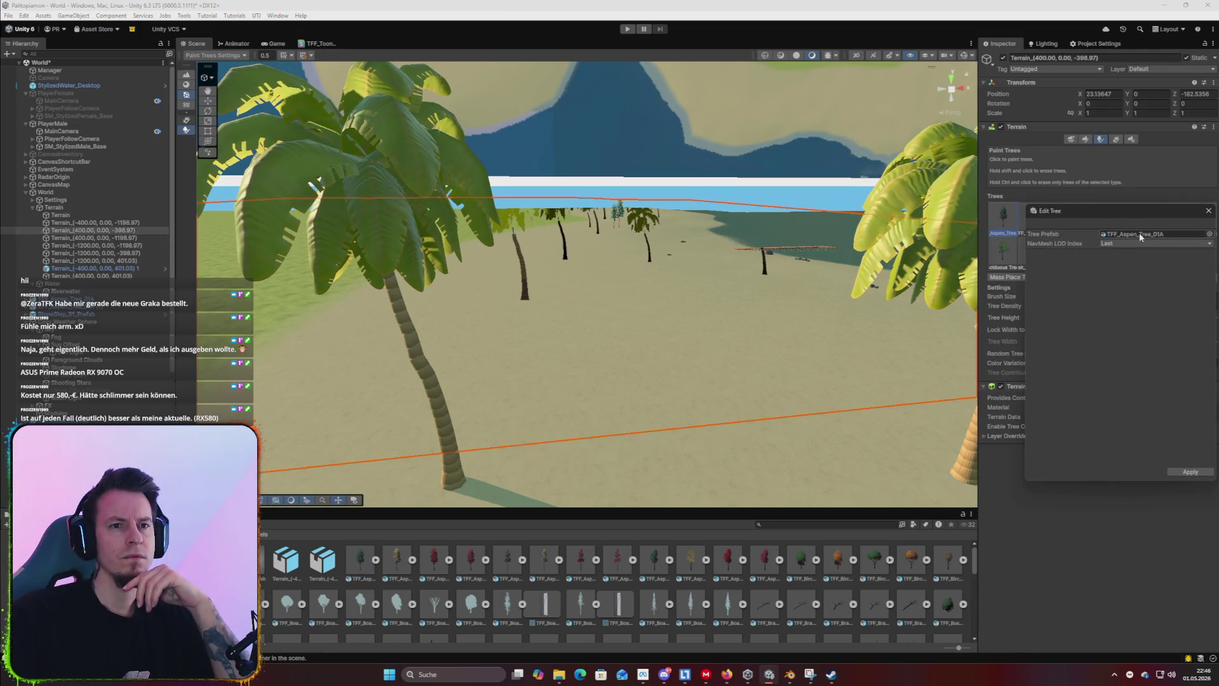
click(371, 579)
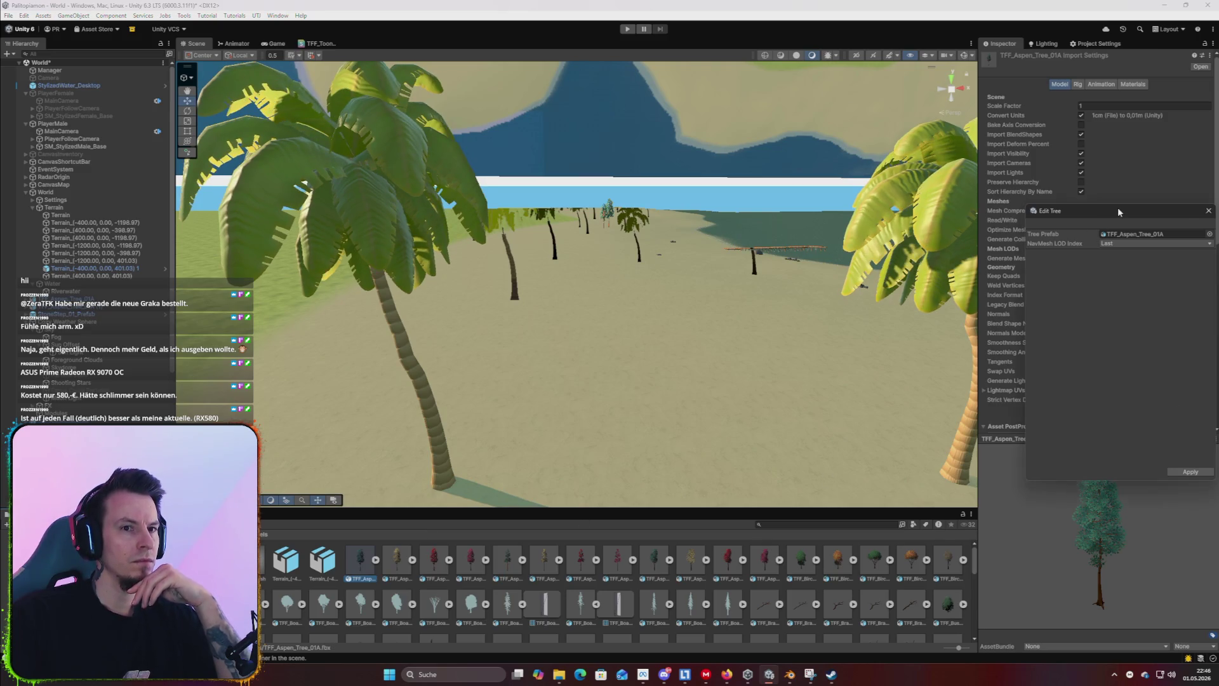
drag(1116, 214, 836, 239)
click(621, 382)
drag(621, 382, 621, 382)
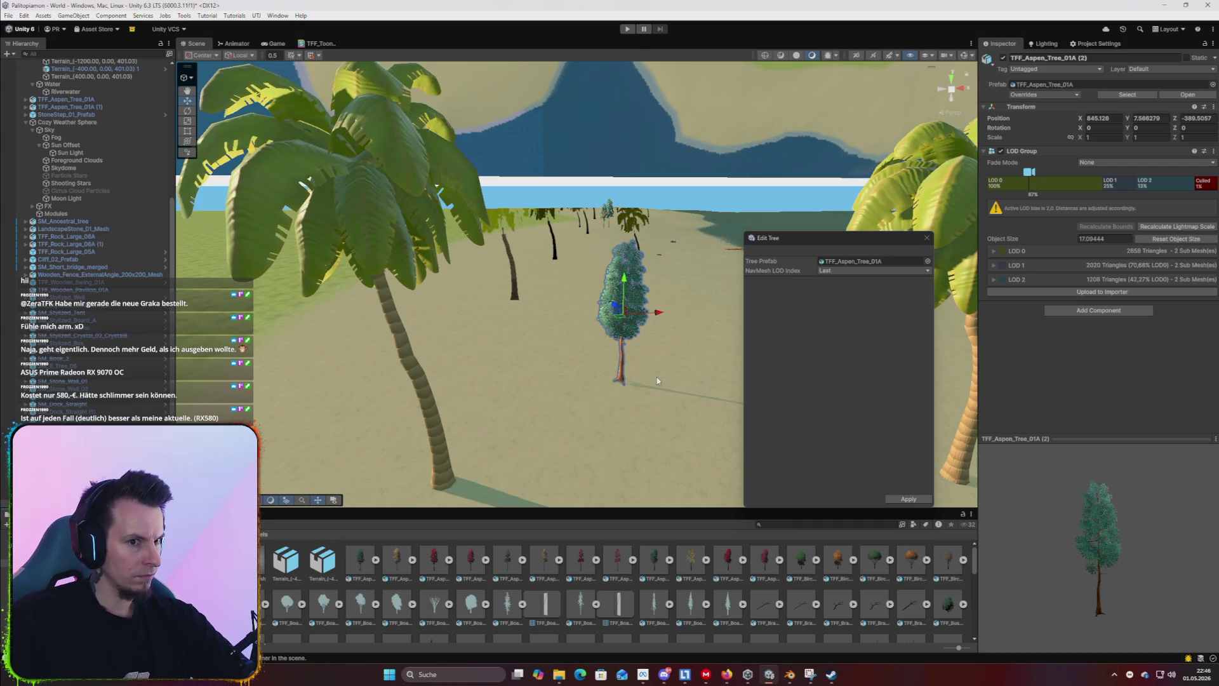
key(Delete)
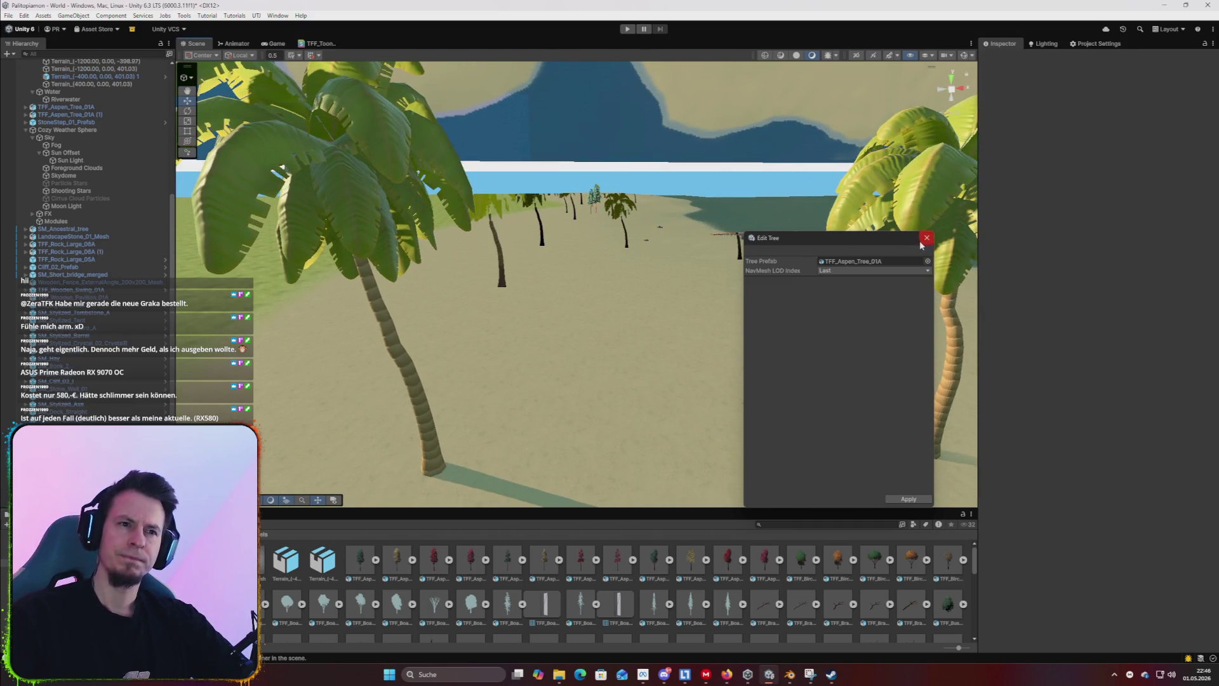
click(927, 238)
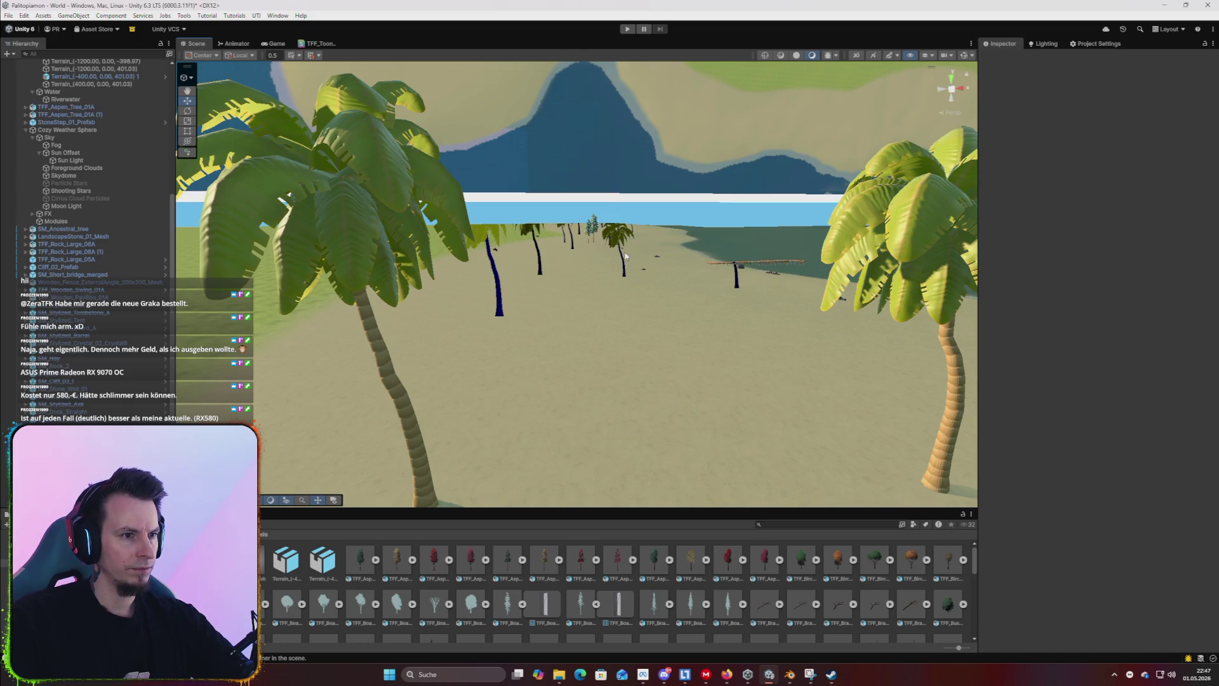
Disable the CanvasMap object so its map overlay stops covering the beach.
mouse_move(551, 266)
mouse_down()
mouse_move(716, 163)
mouse_move(672, 185)
mouse_up()
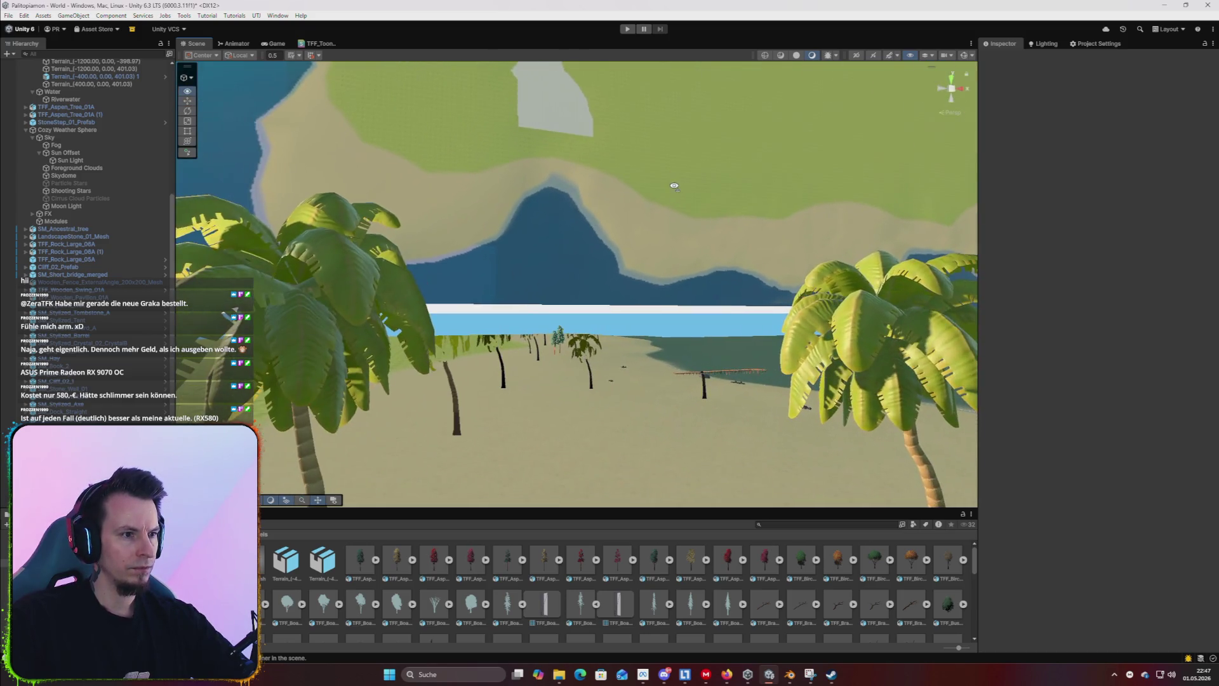
click(631, 331)
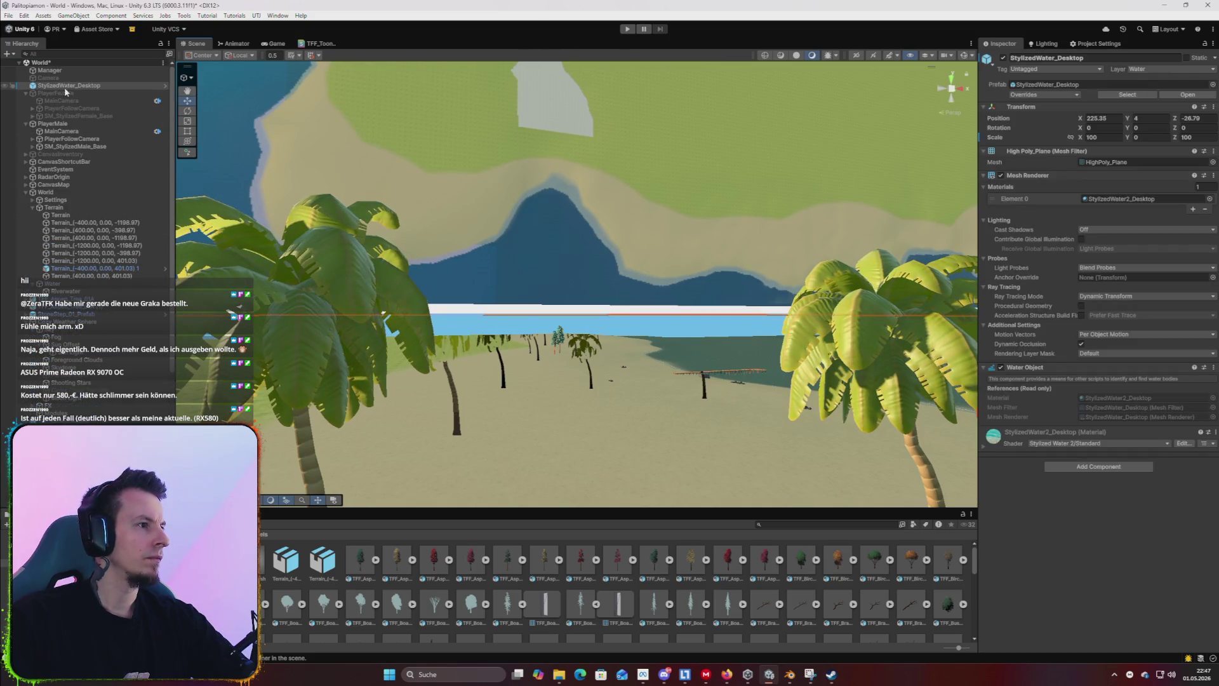
click(552, 222)
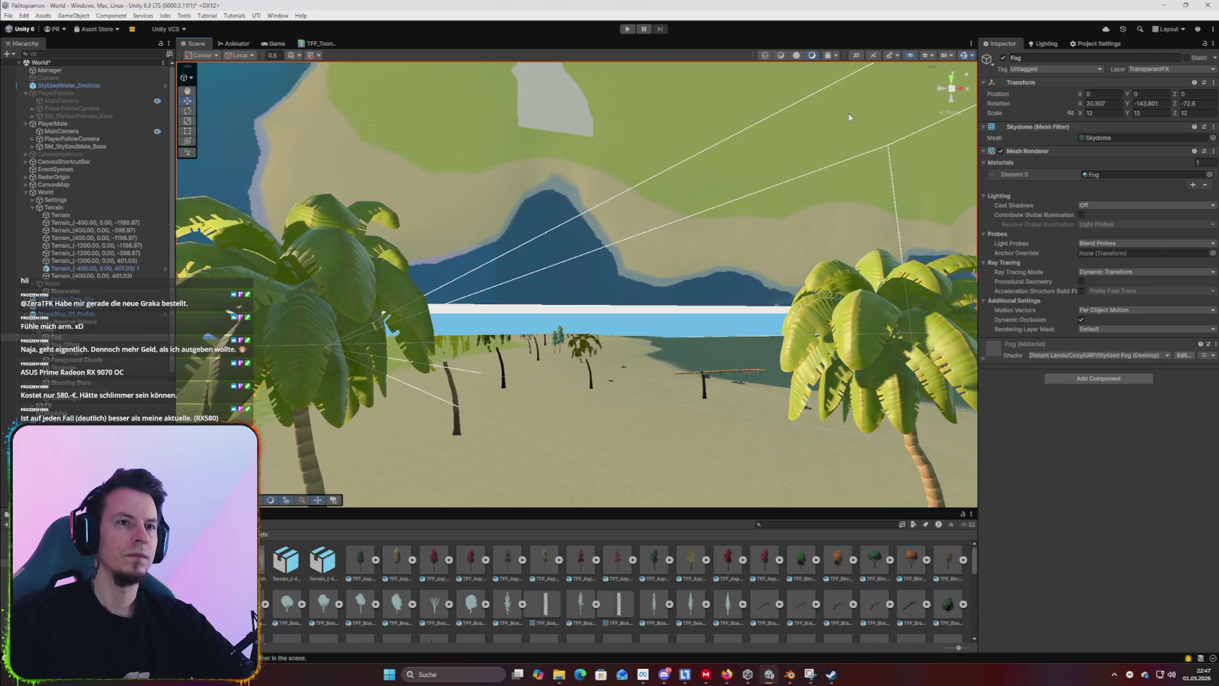
click(778, 143)
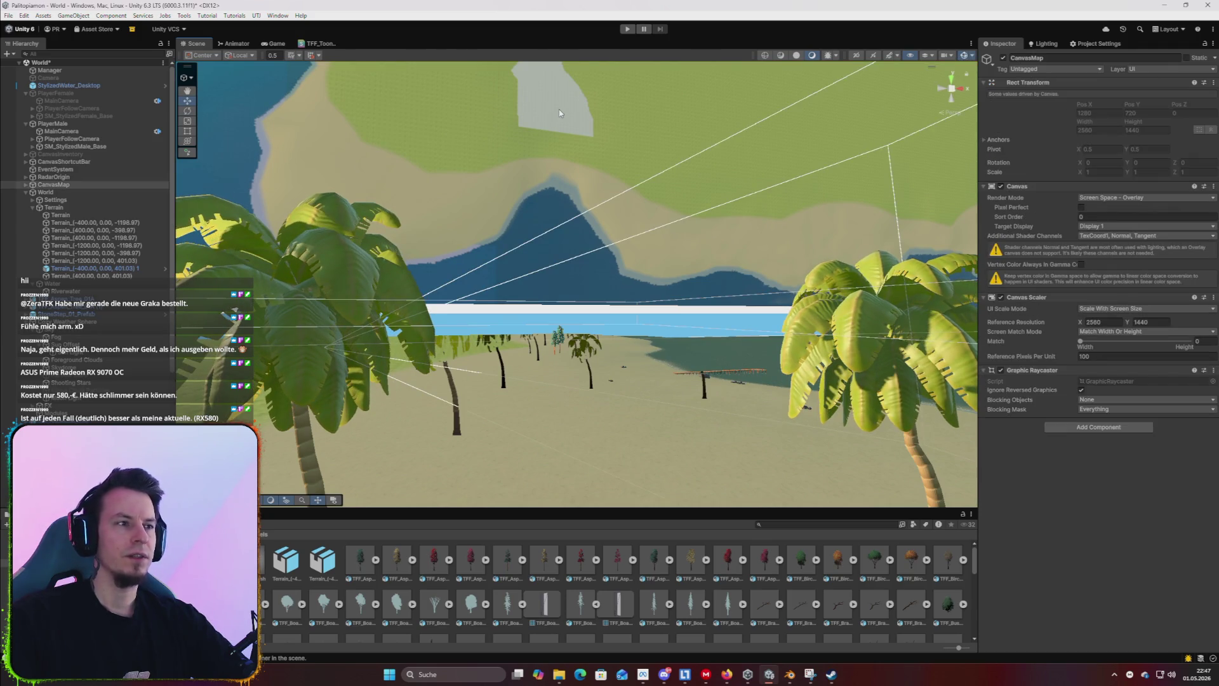
click(70, 184)
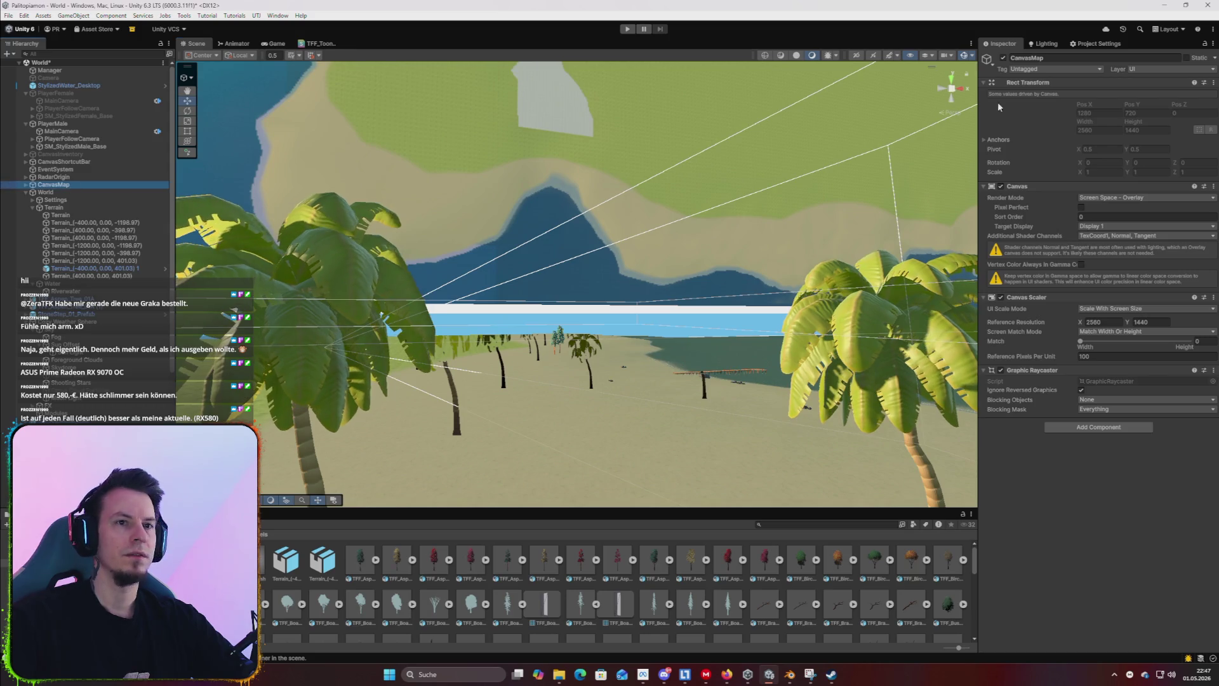
click(1003, 58)
Fly the Scene camera forward along the beach and select the Terrain tile.
scroll(696, 243, up, 5)
right_click(691, 289)
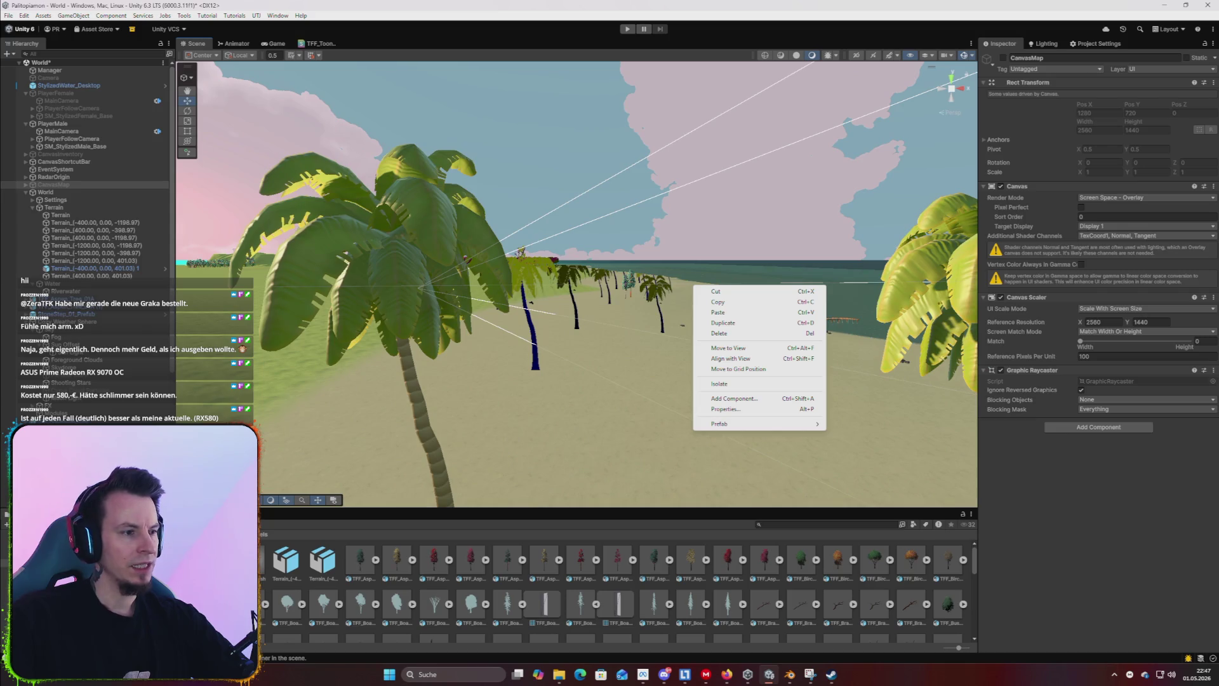
right_click(634, 466)
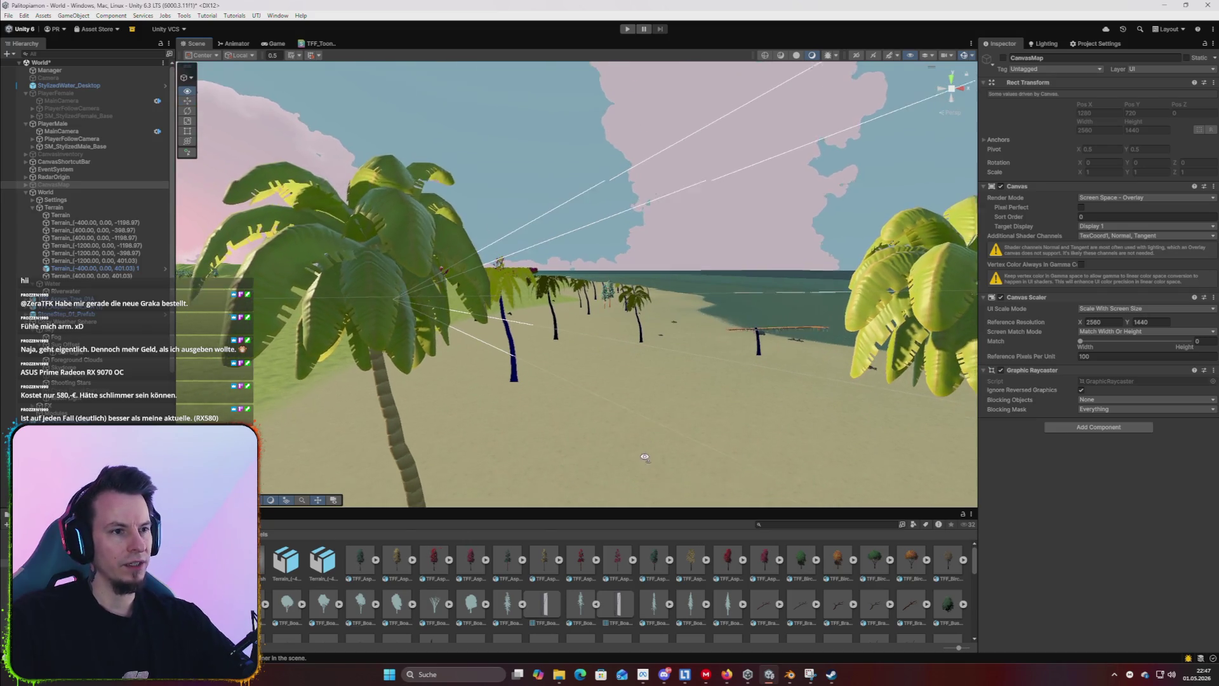
key(w)
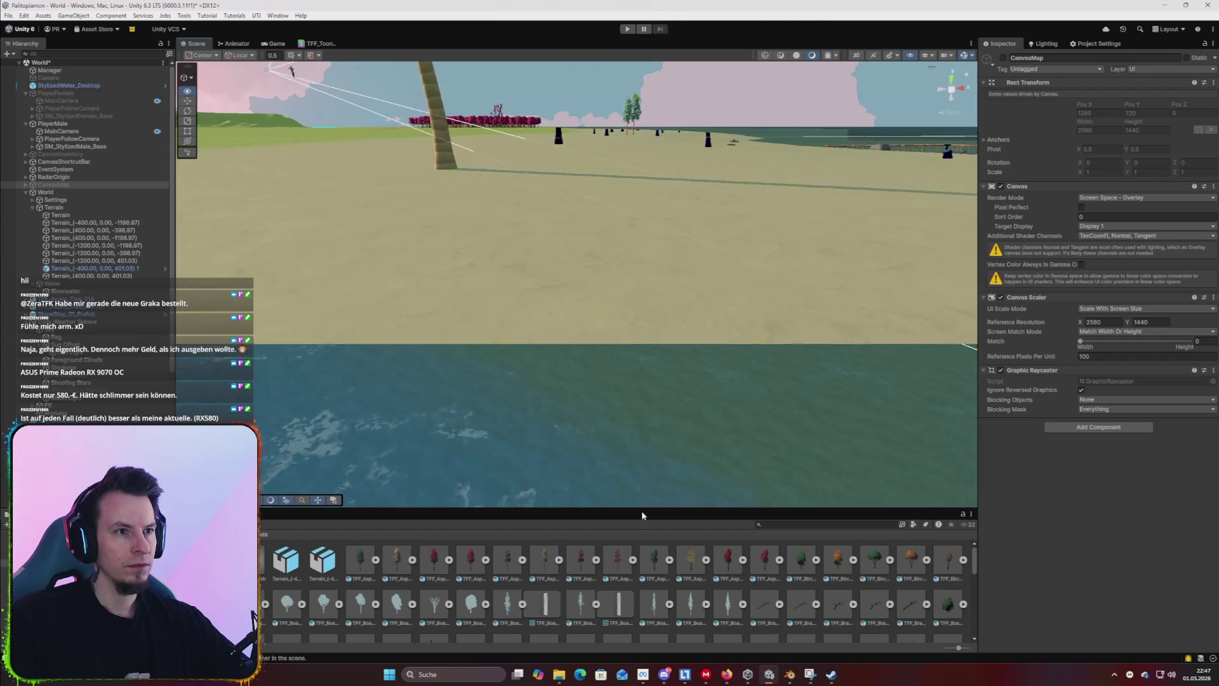
key(w)
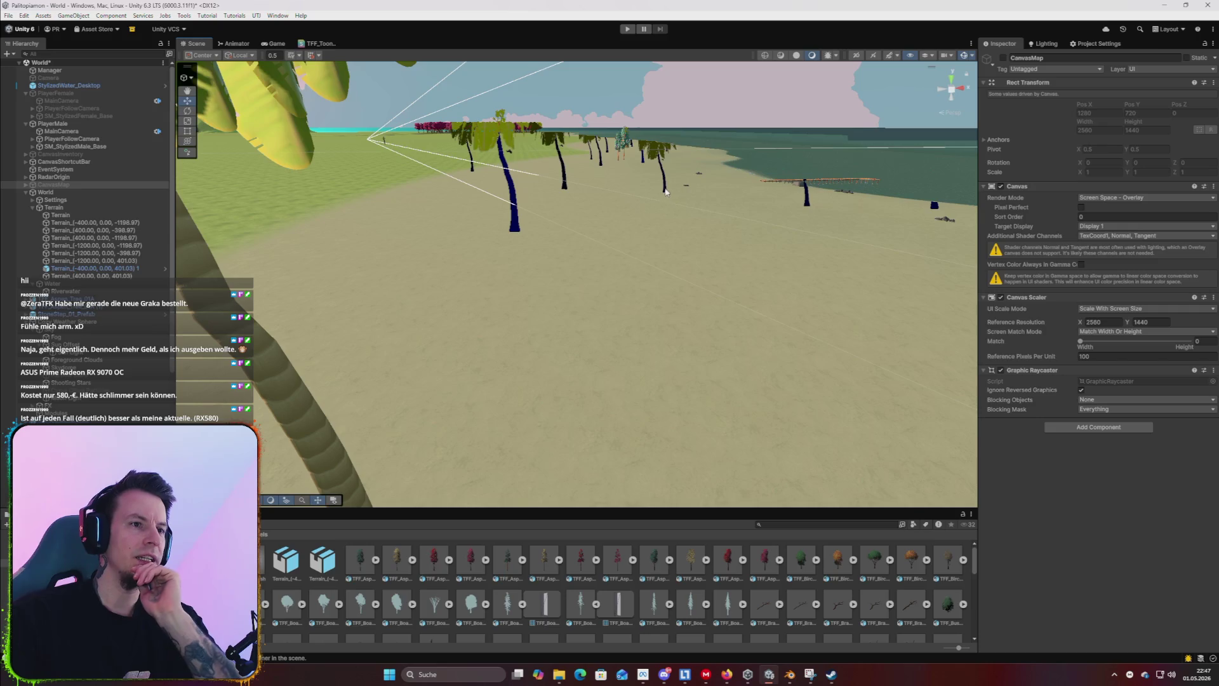
click(498, 233)
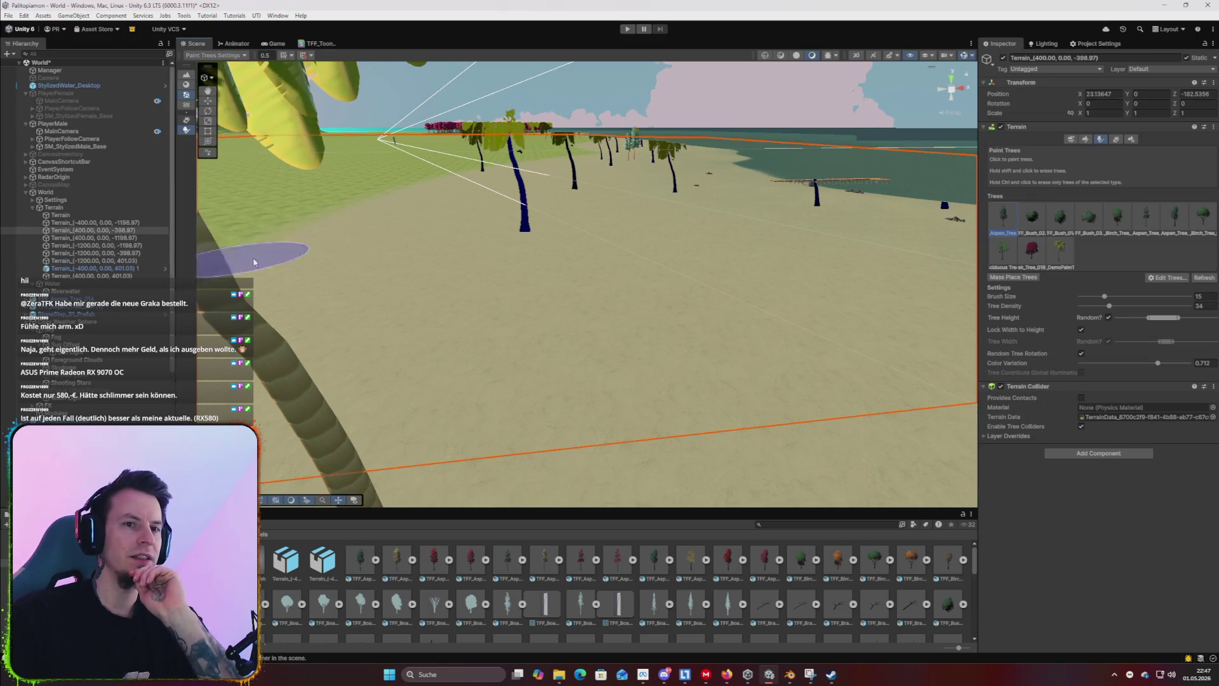
Locate and select the SWS_DemoPalmTree 1 prefab from the Paint Trees palm entry.
click(1058, 254)
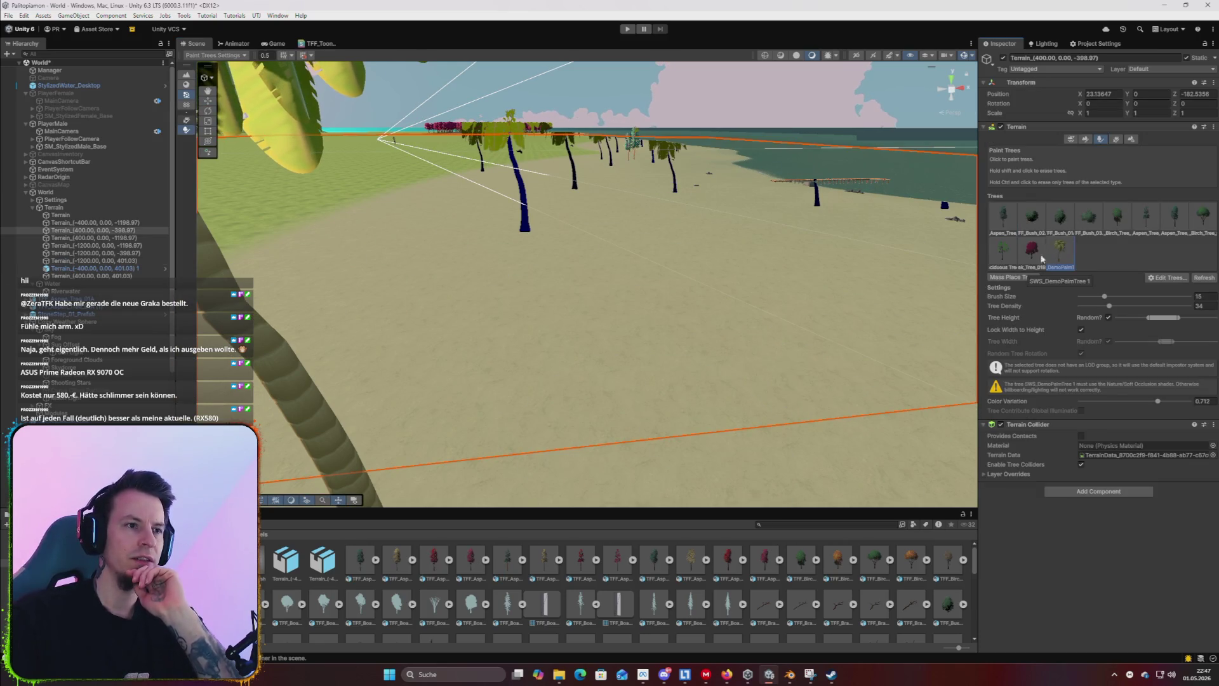
double_click(1059, 249)
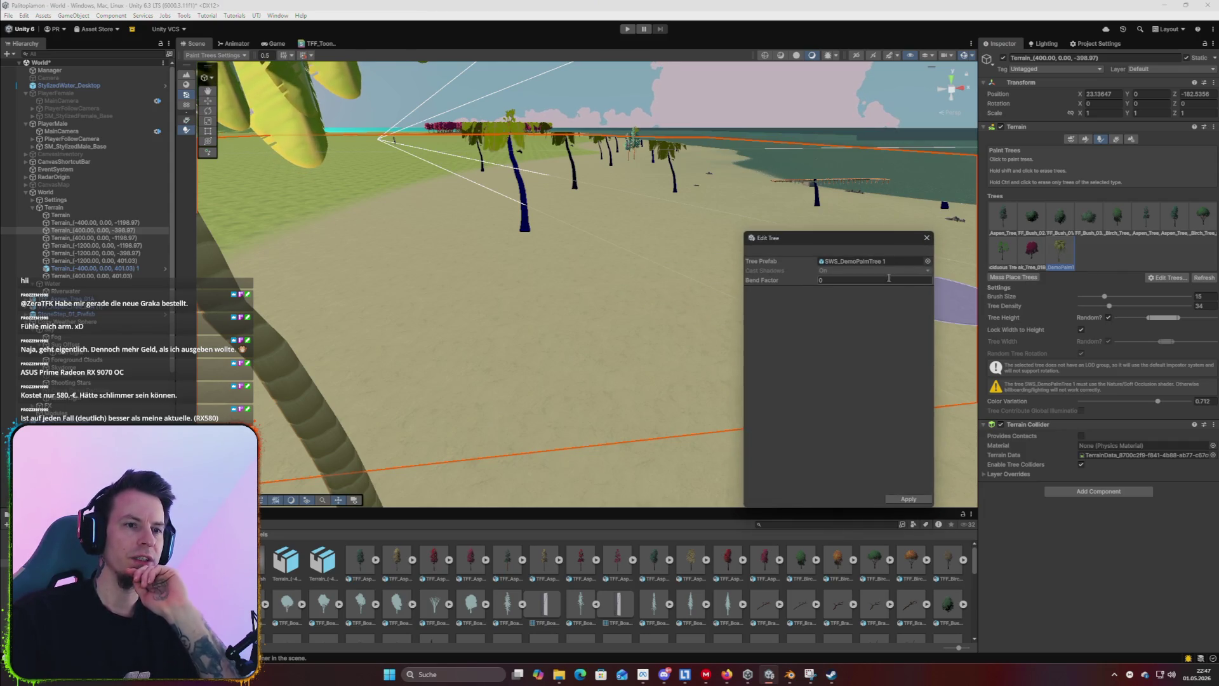
click(870, 266)
click(920, 244)
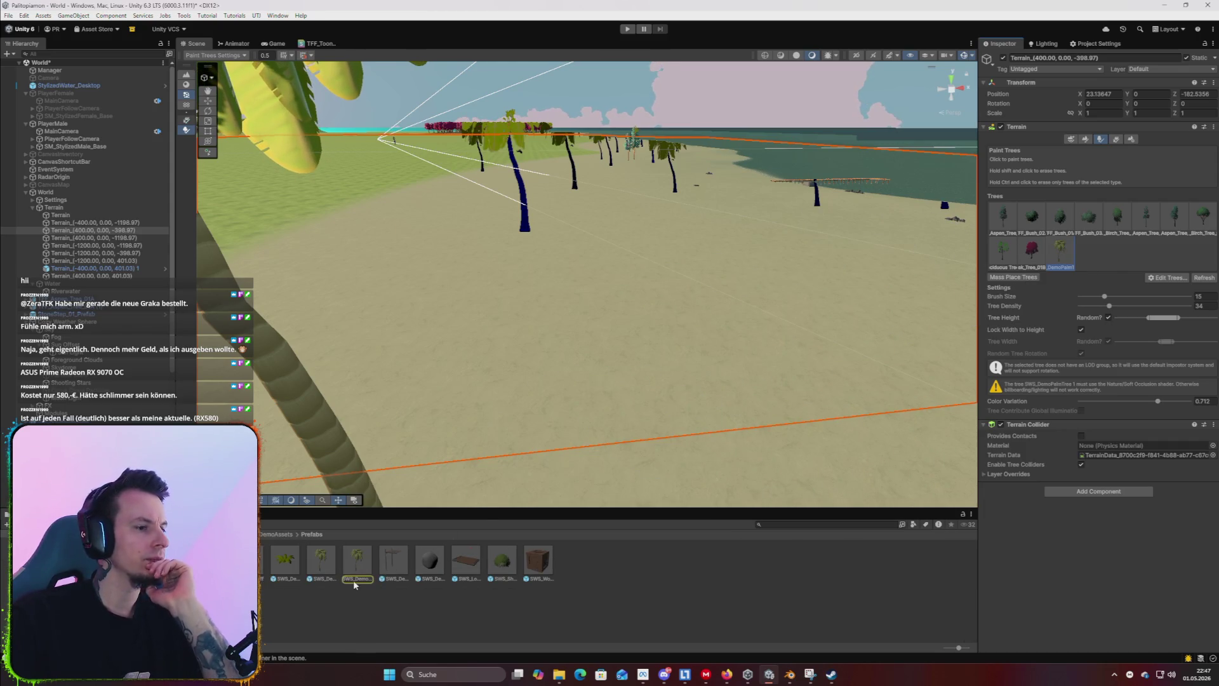
click(357, 560)
scroll(1090, 368, down, 5)
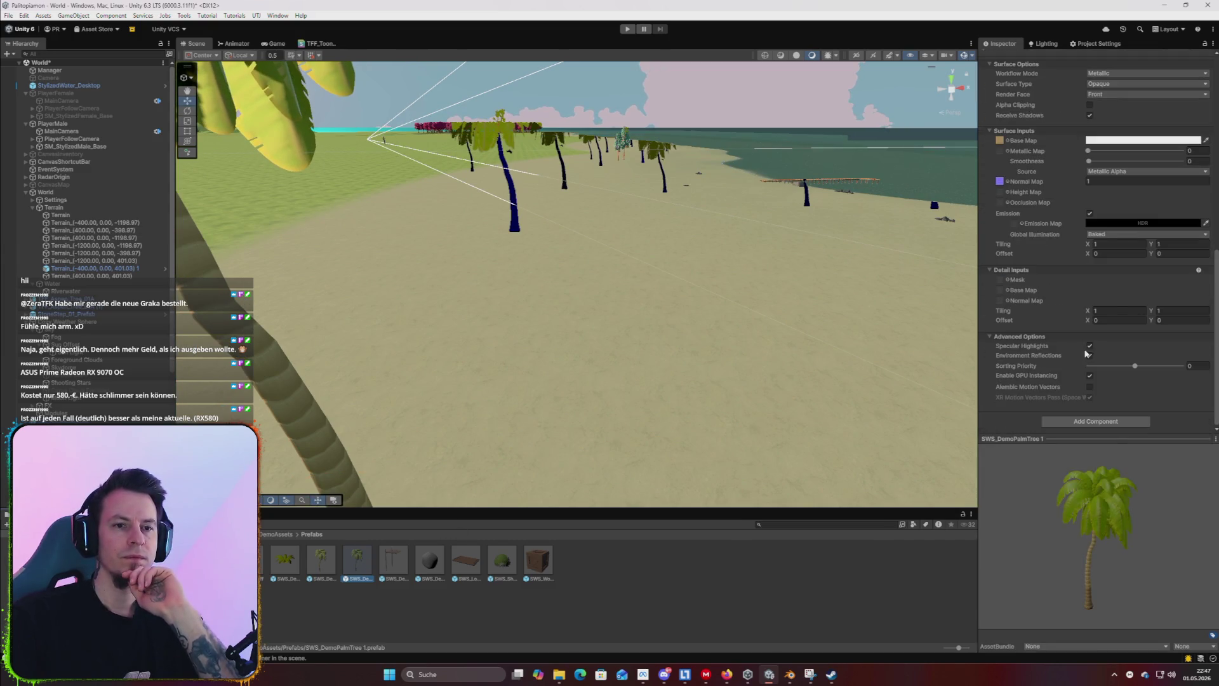
Widen the Inspector and toggle Enable GPU Instancing on the palm bark material.
mouse_move(980, 348)
mouse_down()
mouse_move(895, 336)
mouse_move(880, 318)
mouse_up()
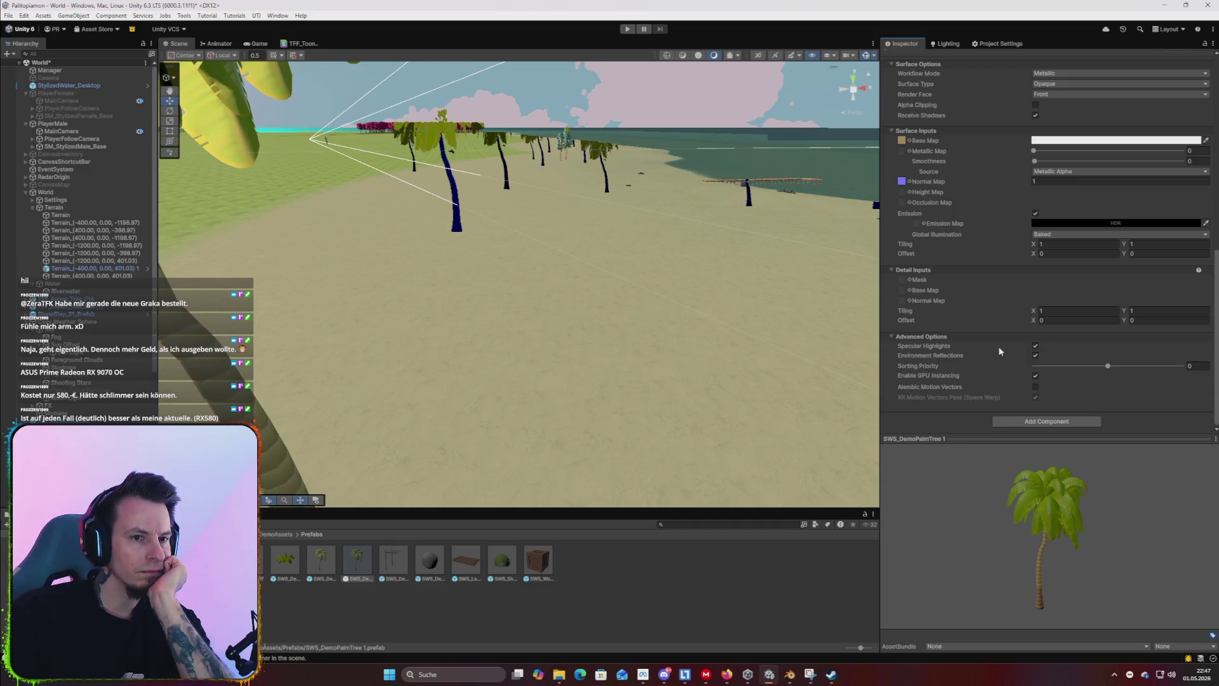
click(1036, 376)
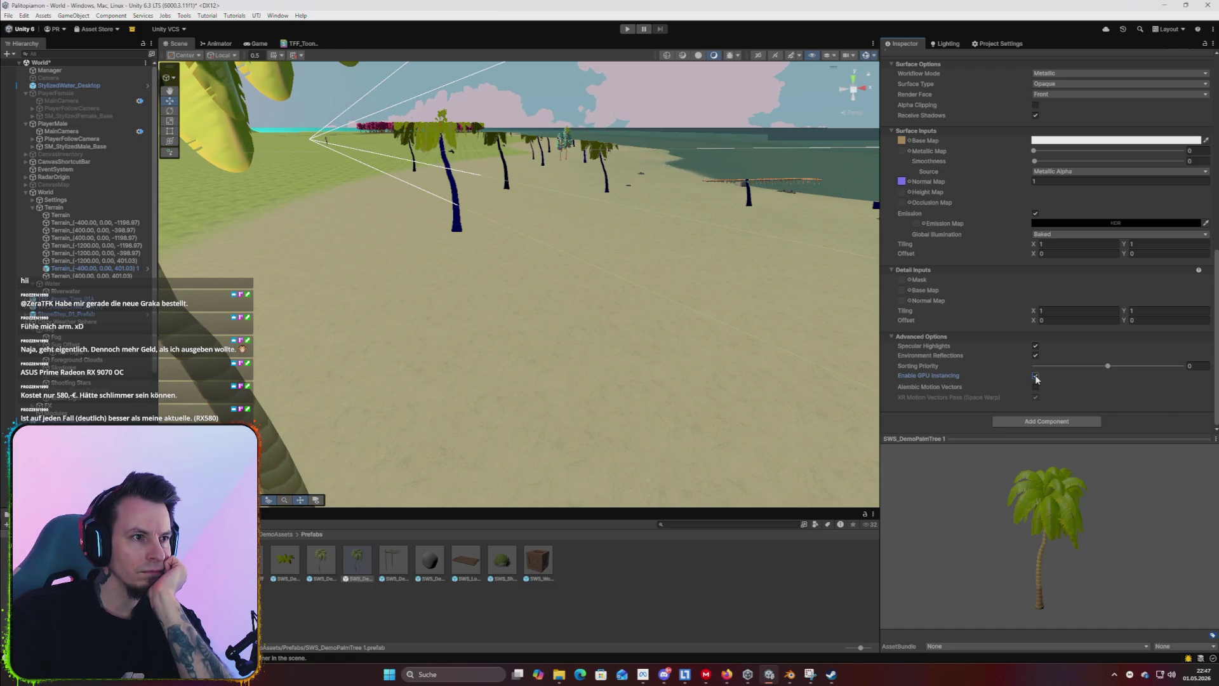
drag(762, 286, 829, 257)
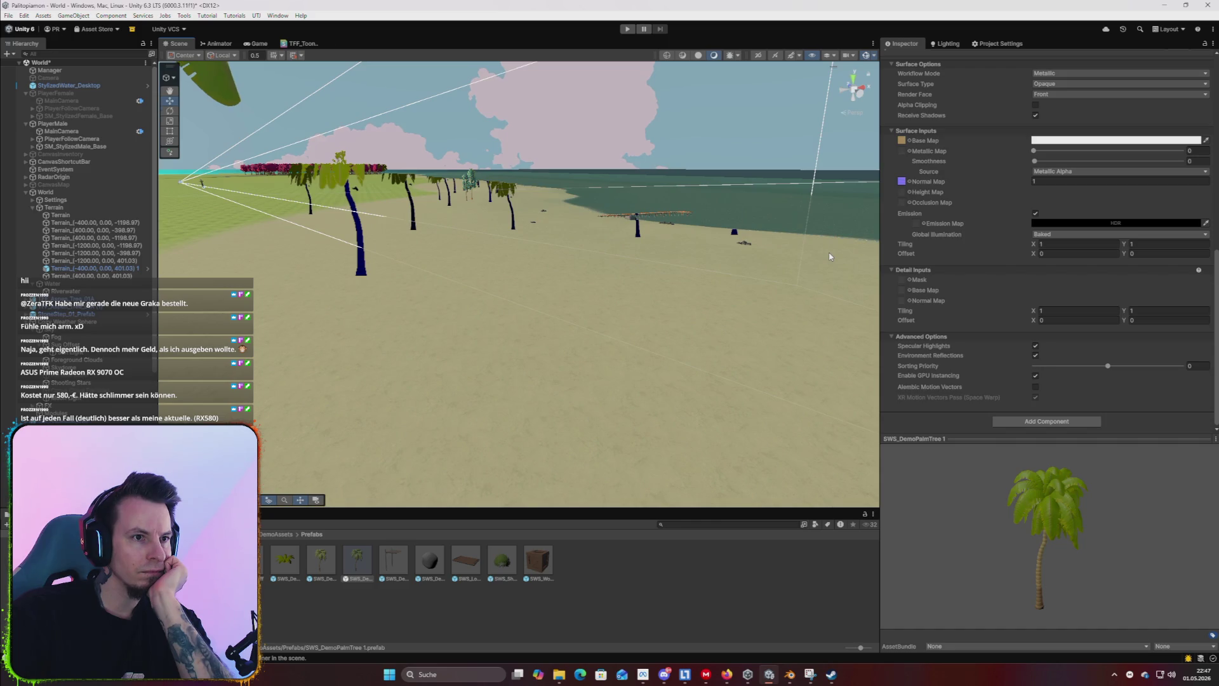
click(744, 200)
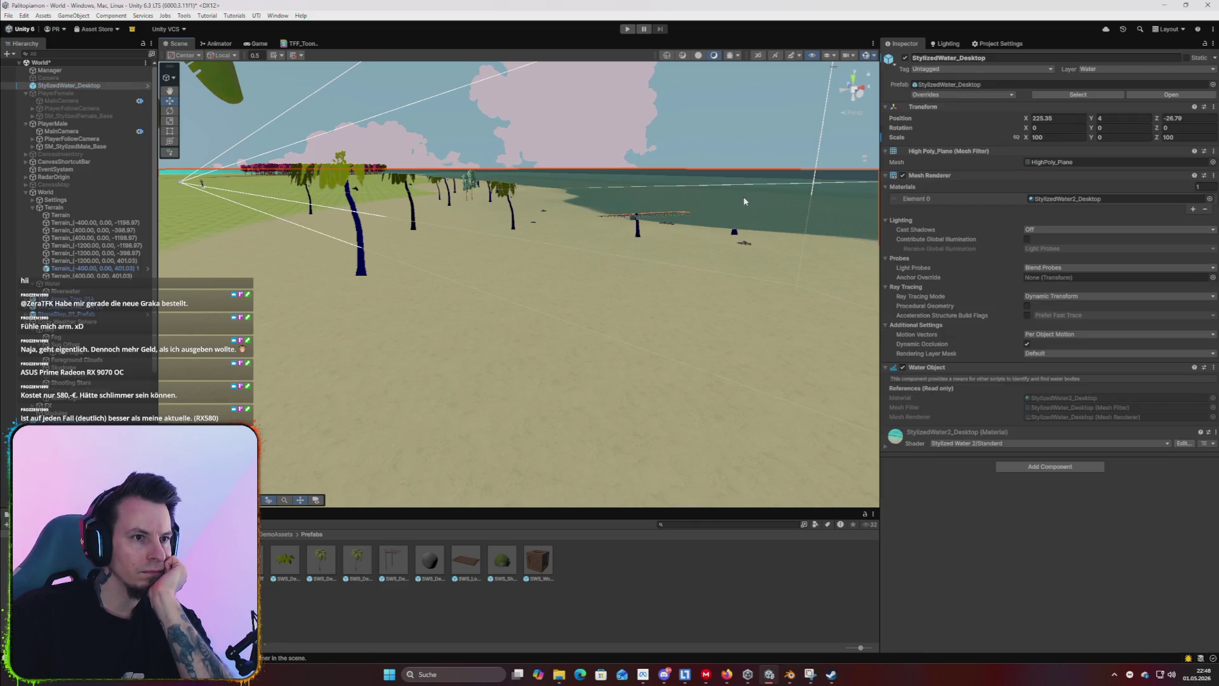
click(887, 448)
click(887, 450)
click(887, 449)
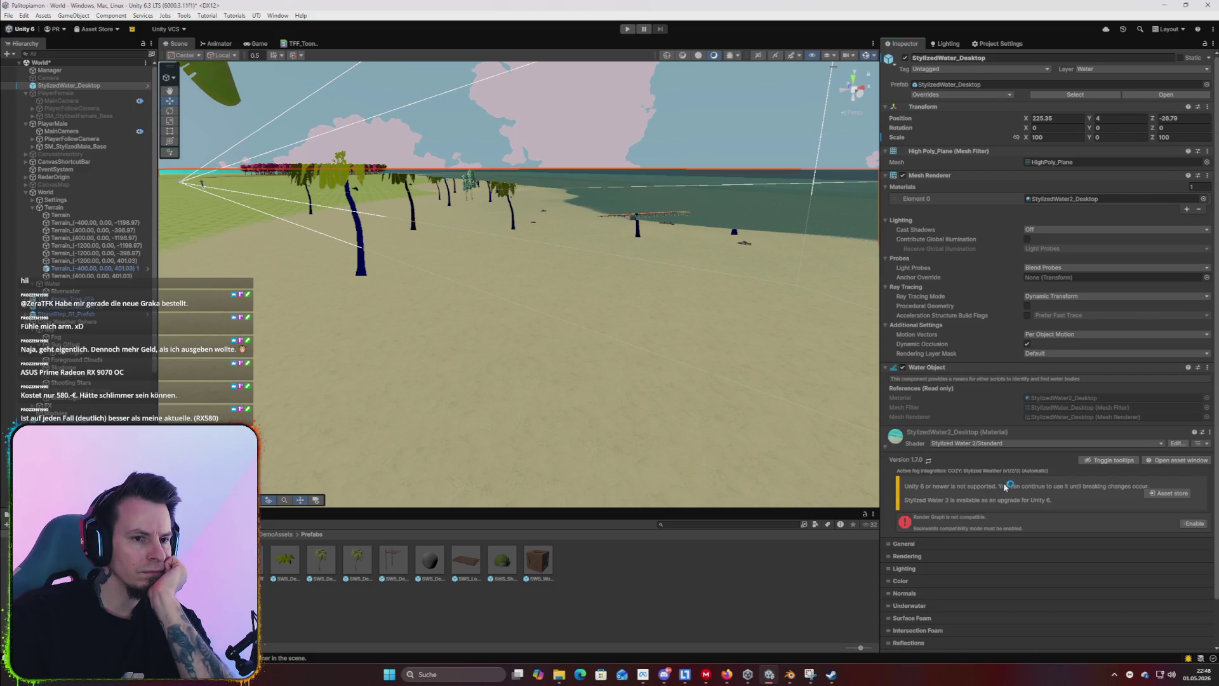
click(1195, 523)
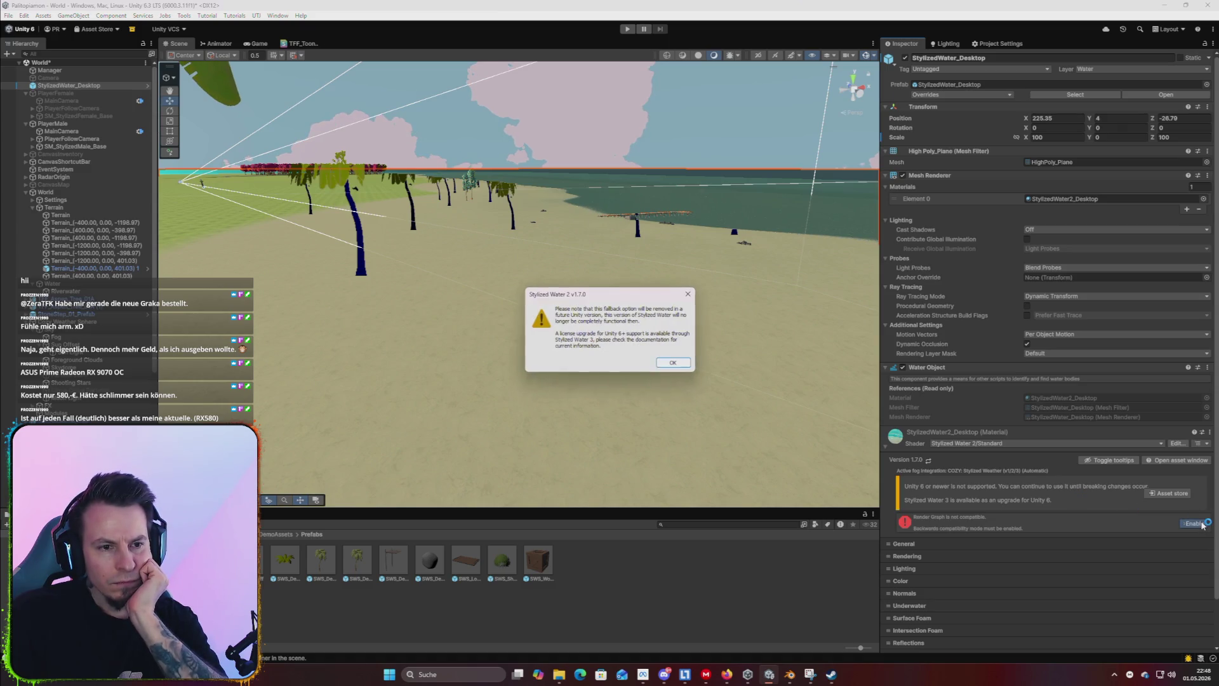
click(671, 362)
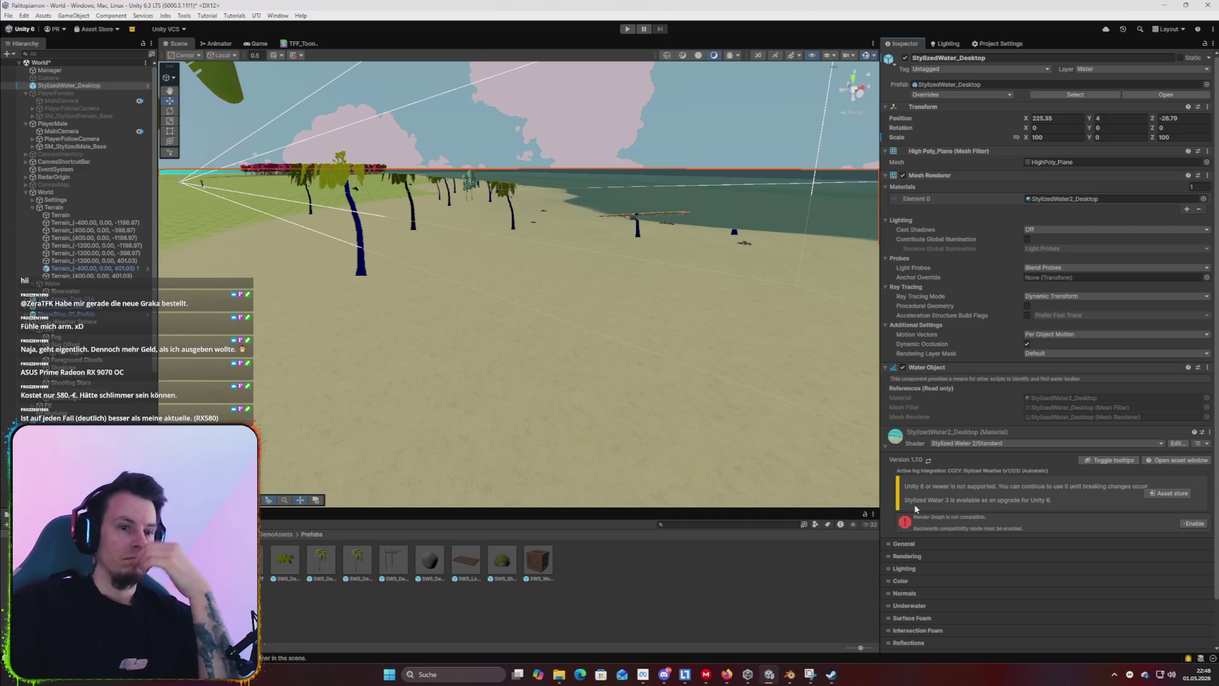
scroll(731, 341, down, 3)
mouse_move(702, 312)
mouse_down()
mouse_move(691, 343)
mouse_move(747, 290)
mouse_move(729, 283)
mouse_move(680, 305)
mouse_move(645, 356)
mouse_move(619, 363)
mouse_move(694, 298)
mouse_move(667, 321)
mouse_move(680, 324)
mouse_up()
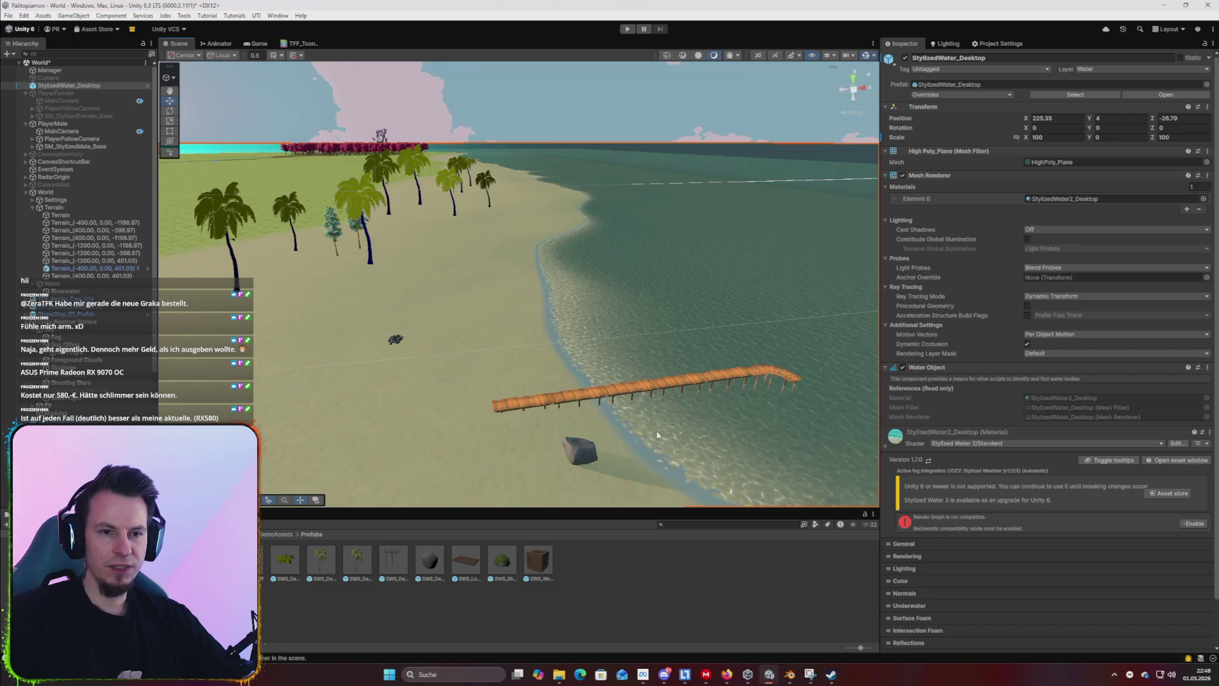
mouse_move(722, 357)
mouse_down()
mouse_move(730, 363)
mouse_move(679, 375)
mouse_move(511, 368)
mouse_move(583, 367)
mouse_move(698, 400)
mouse_up()
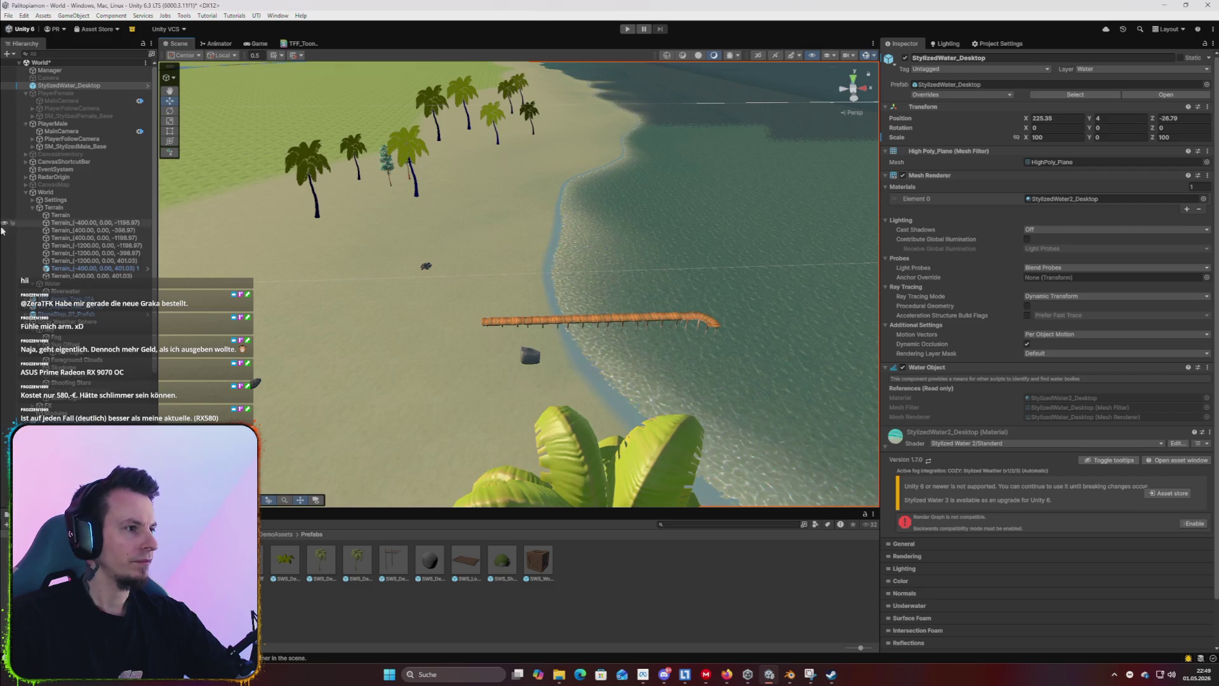
mouse_move(690, 118)
mouse_down()
mouse_move(634, 172)
mouse_move(654, 171)
mouse_move(630, 192)
mouse_up()
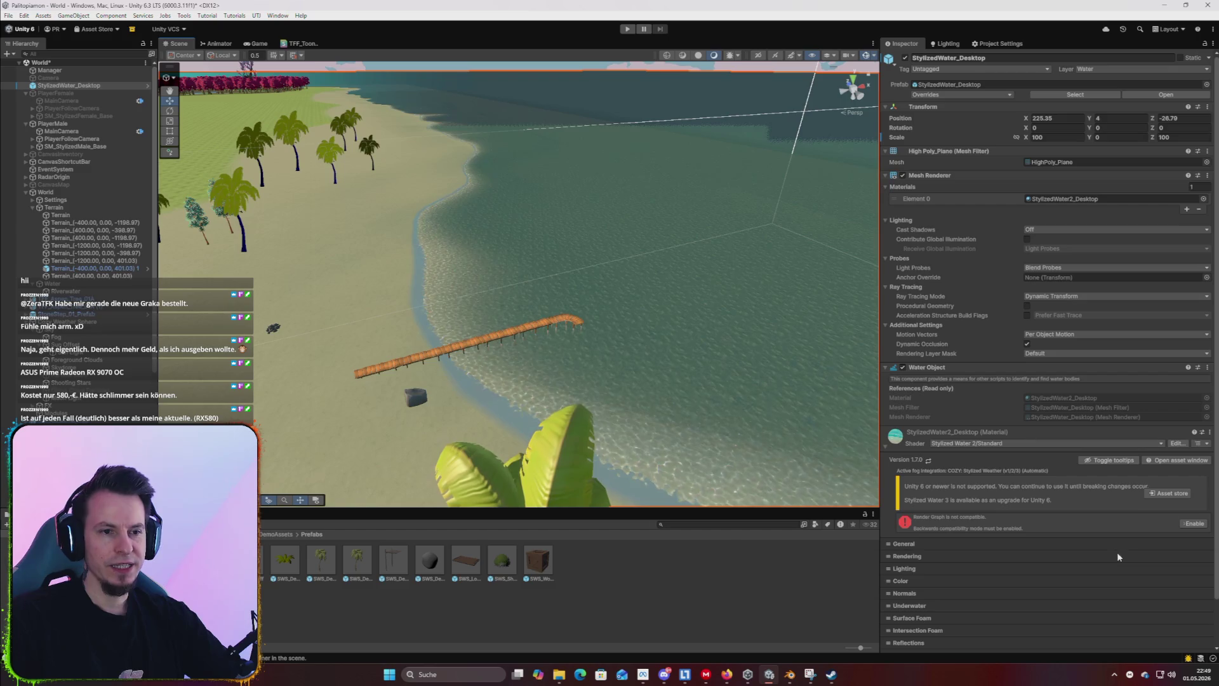
Expand the water material's Underwater settings and open the Asset Store from its warning box.
scroll(1026, 551, down, 3)
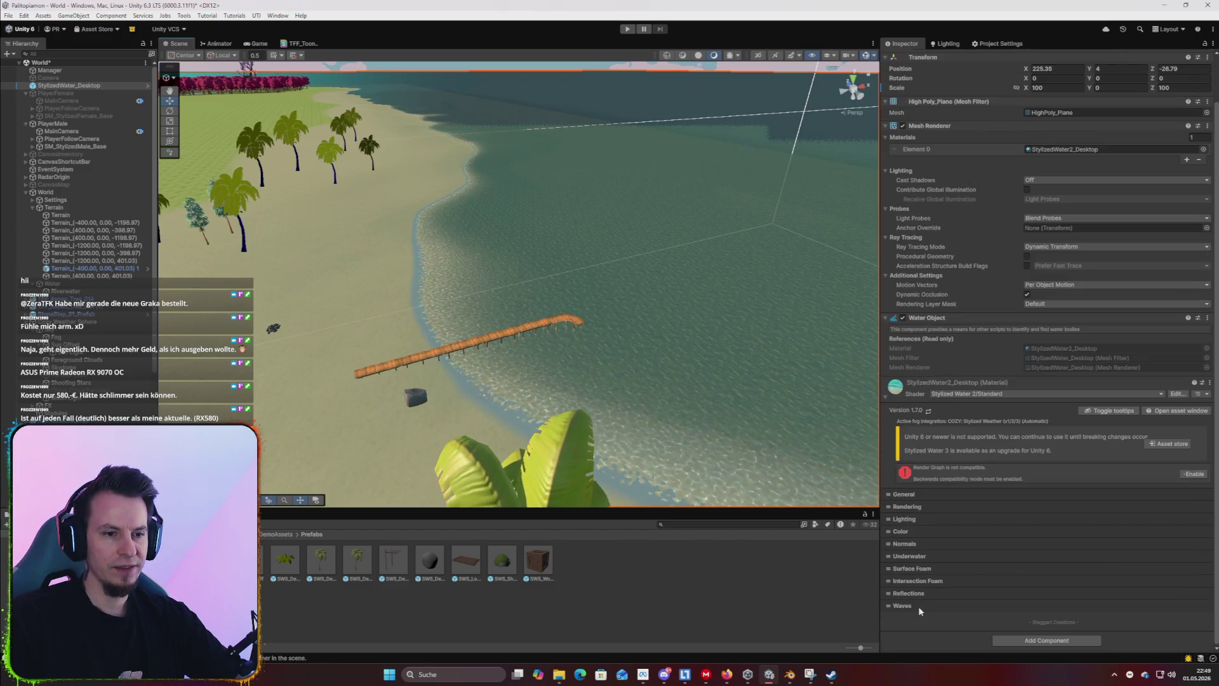
click(927, 557)
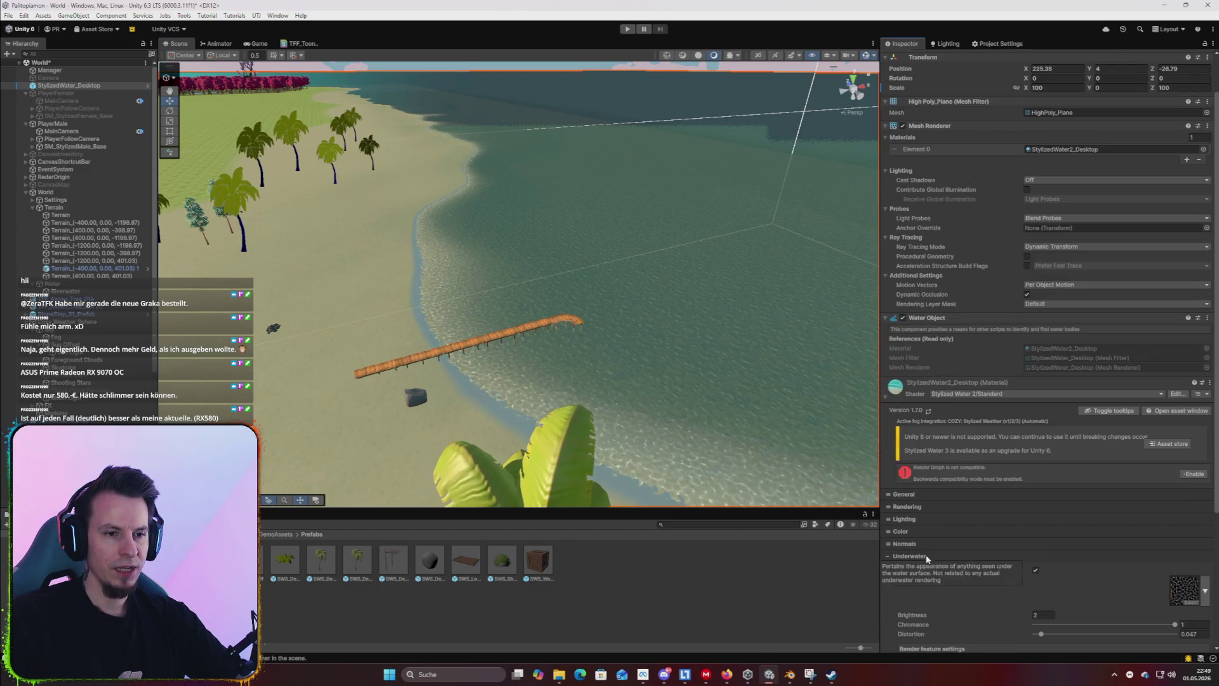
scroll(1057, 576, down, 3)
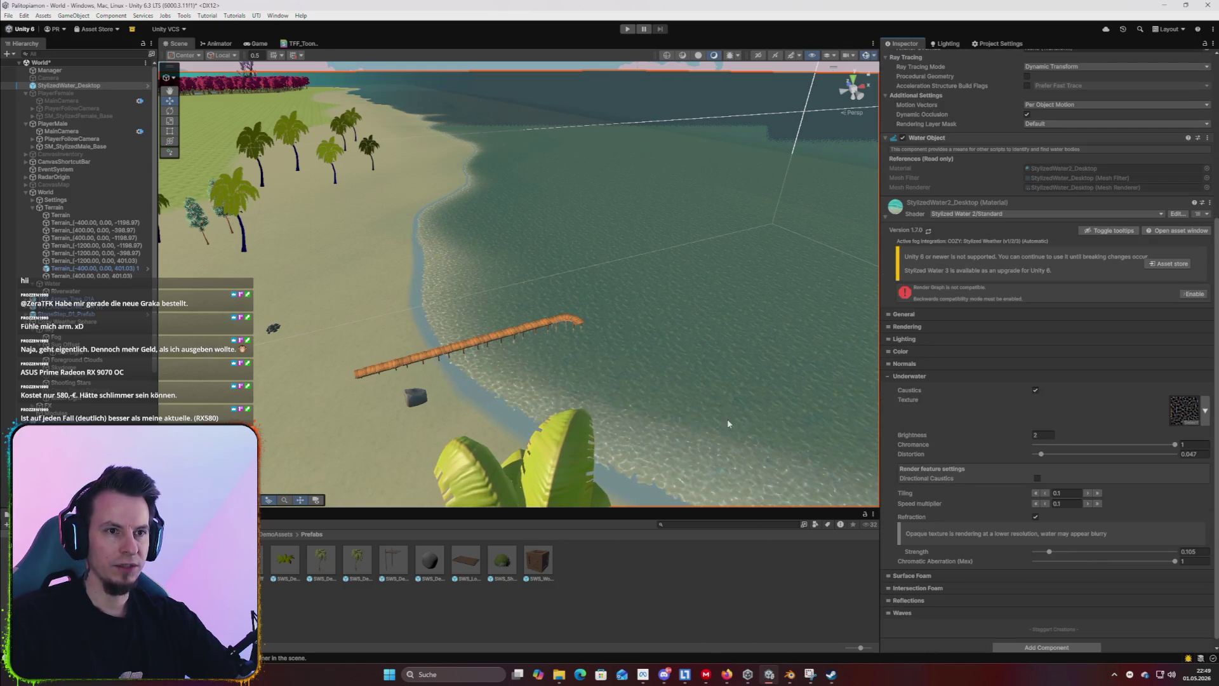
mouse_move(699, 413)
mouse_down()
mouse_move(694, 395)
mouse_move(722, 375)
mouse_move(762, 406)
mouse_move(800, 412)
mouse_up()
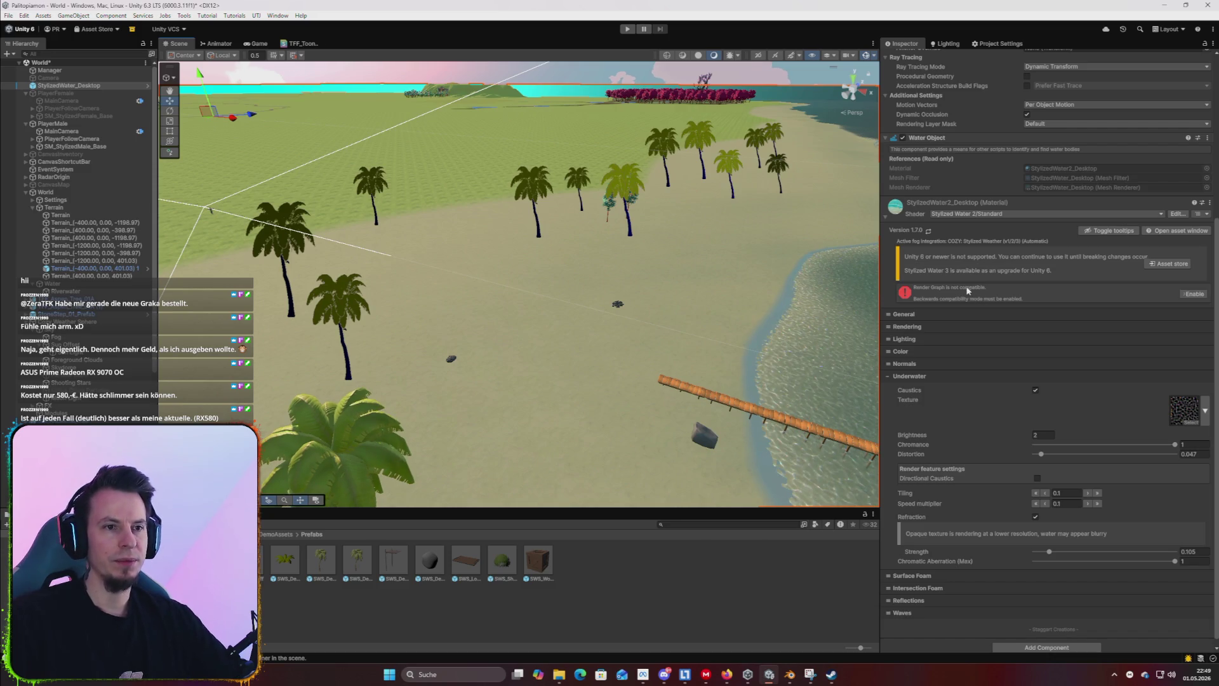
click(1180, 267)
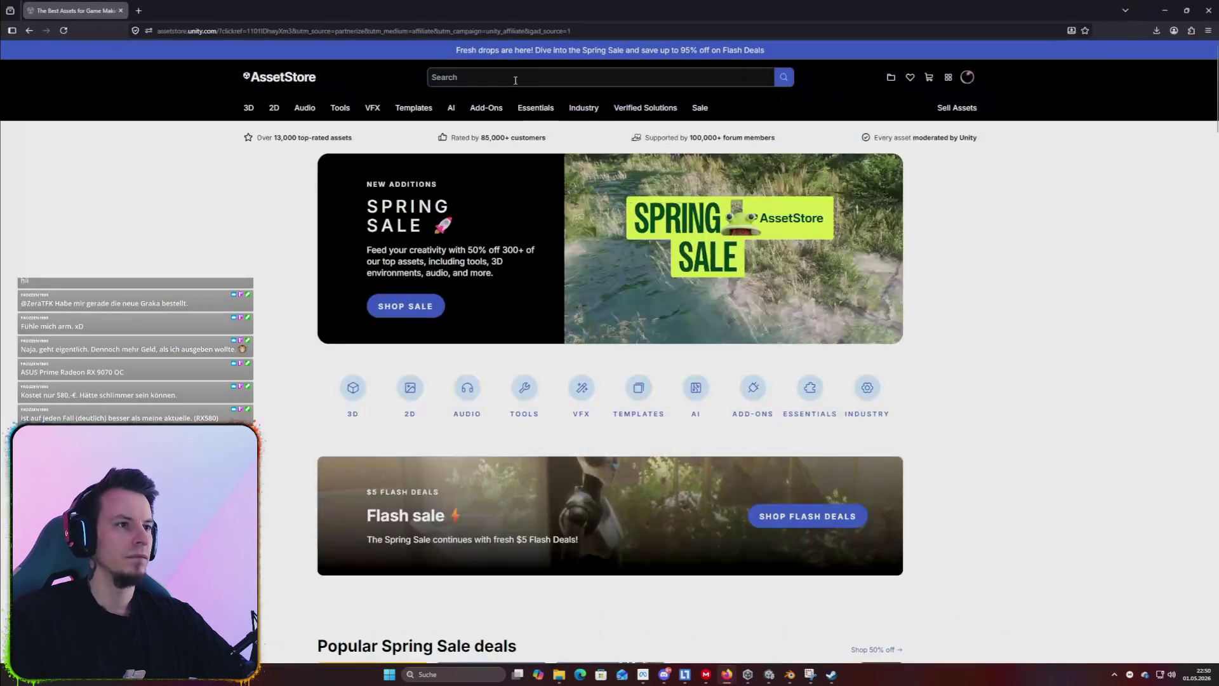
Search the Asset Store for 'stylized water 3' and open the Stylized Water 3 product page.
click(513, 79)
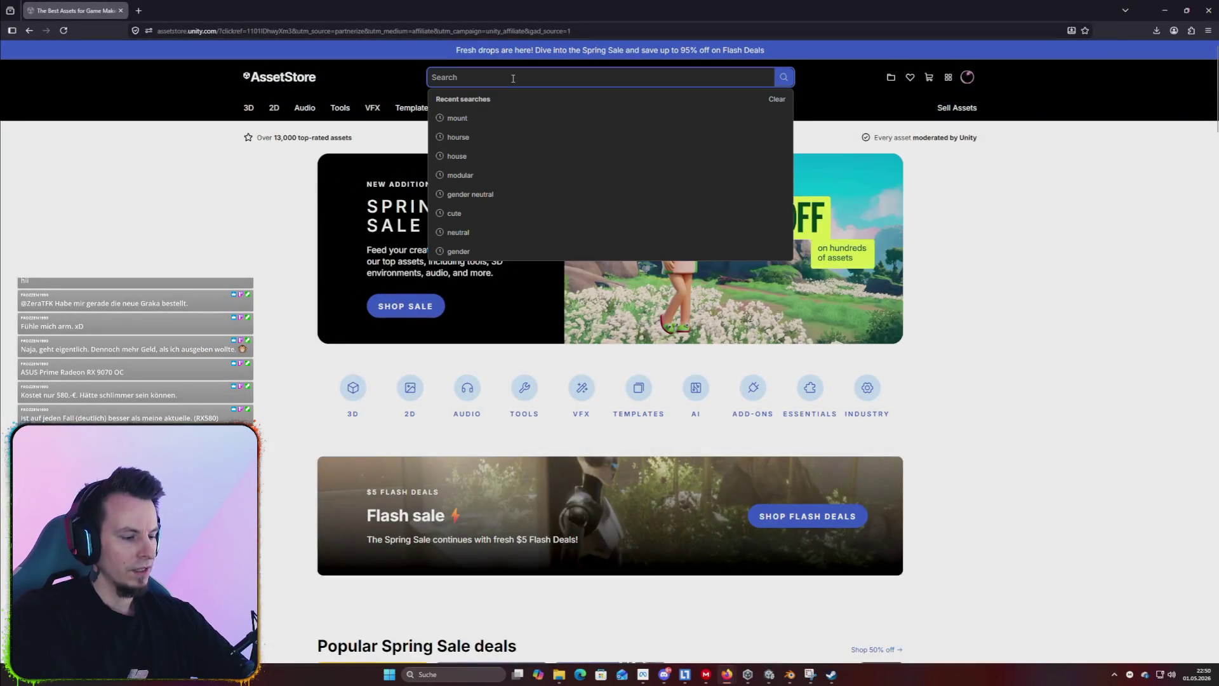
text(sty)
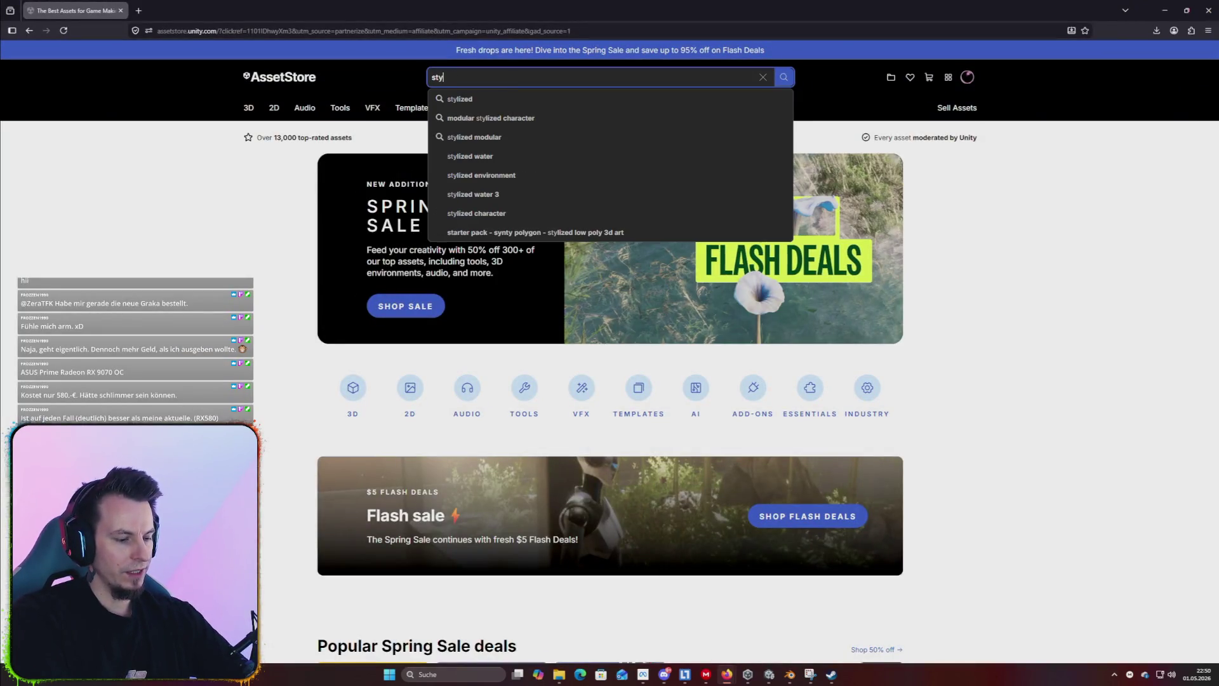
text(lized water 3)
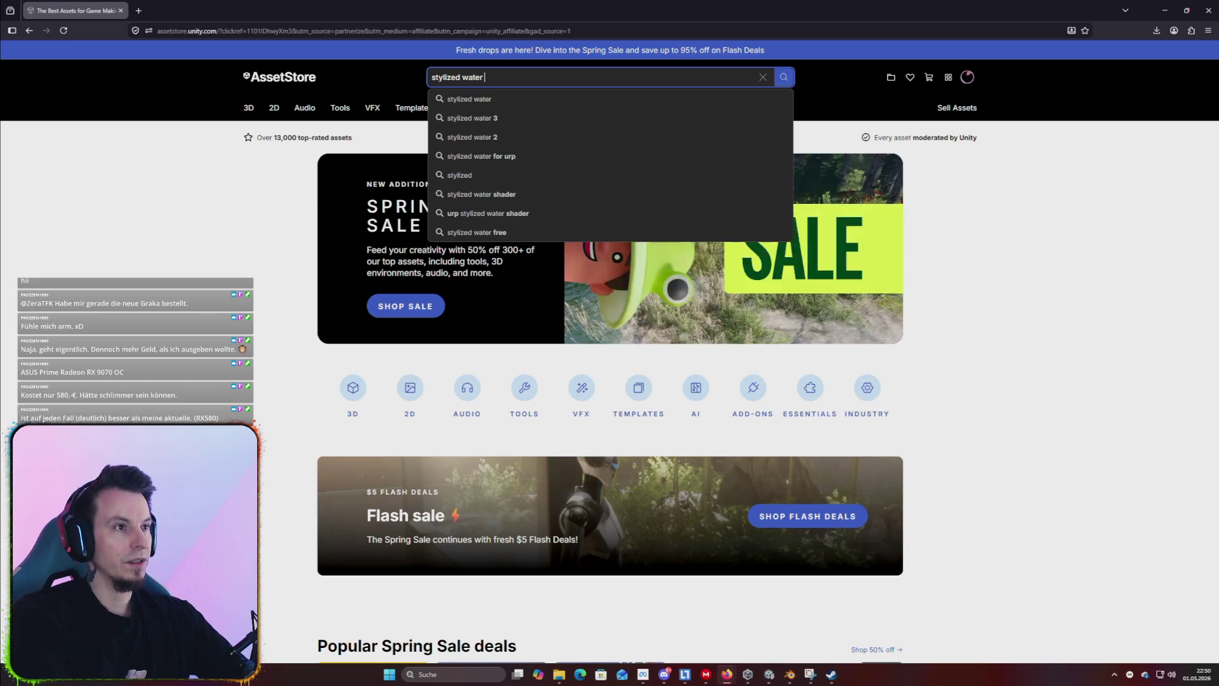
key(Return)
mouse_move(520, 108)
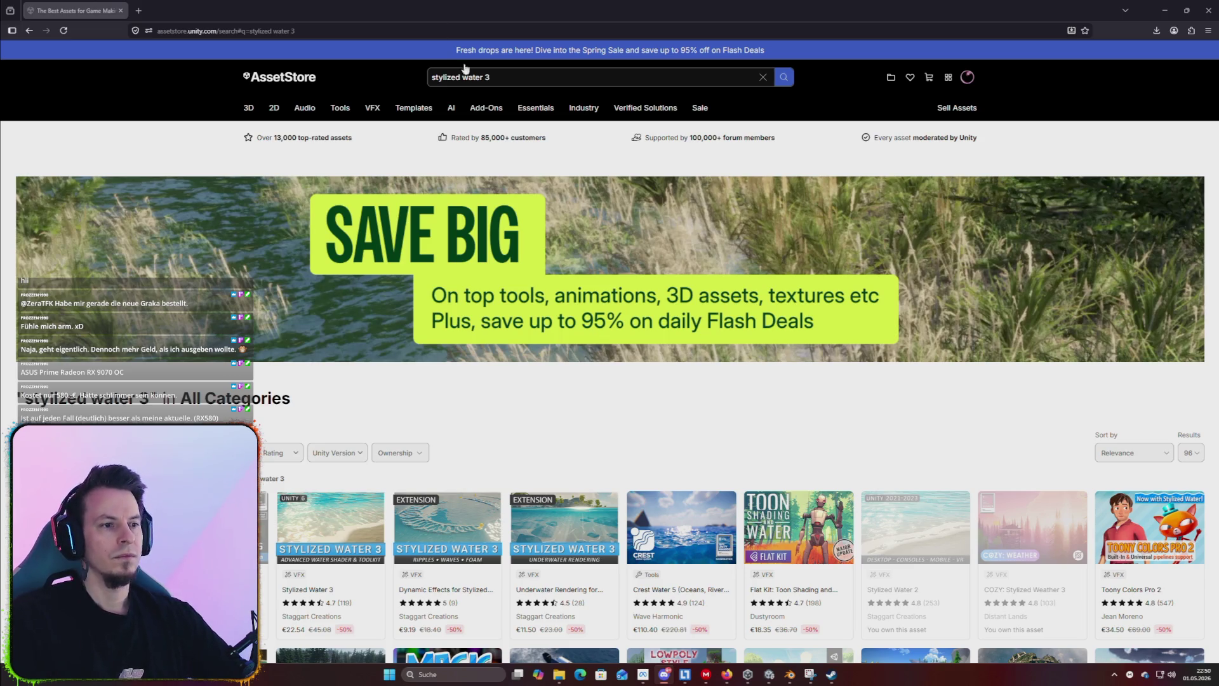
scroll(572, 428, down, 1)
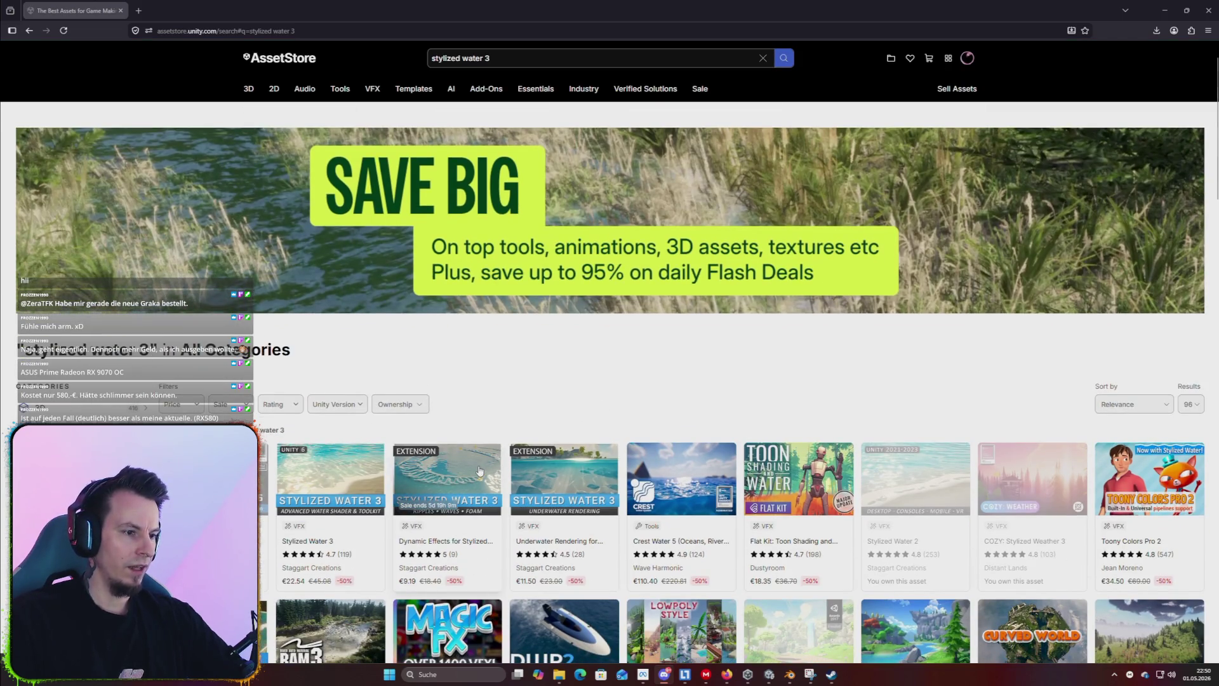
scroll(493, 389, down, 2)
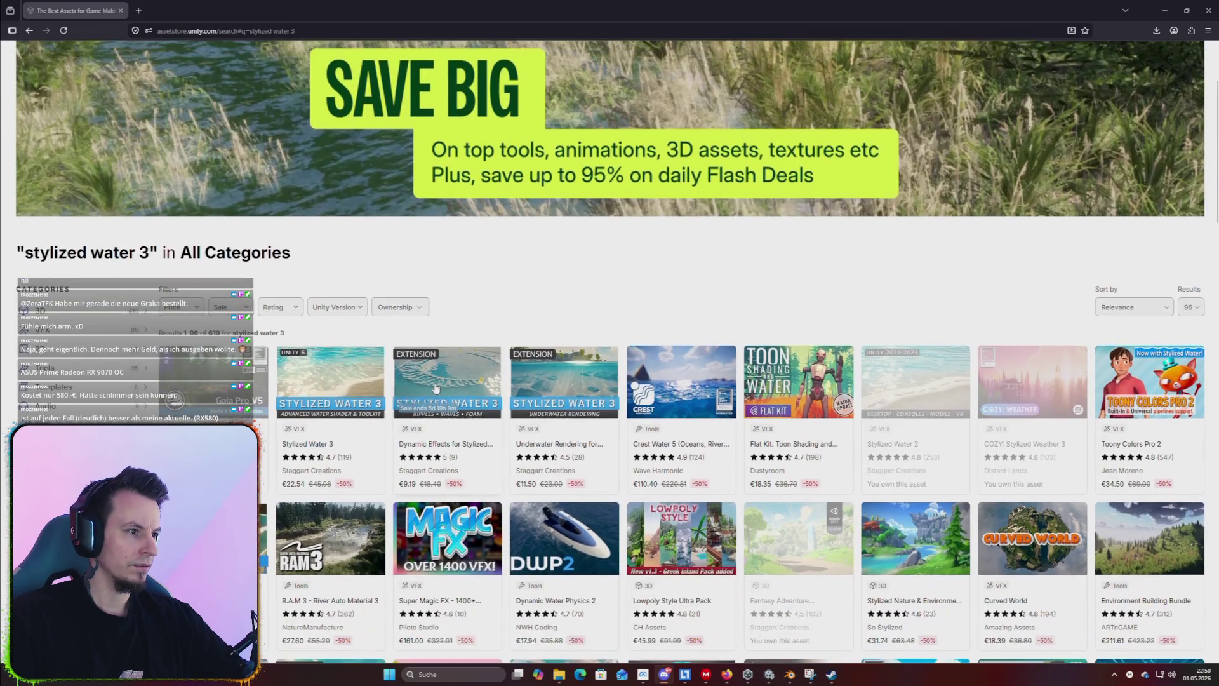
click(341, 367)
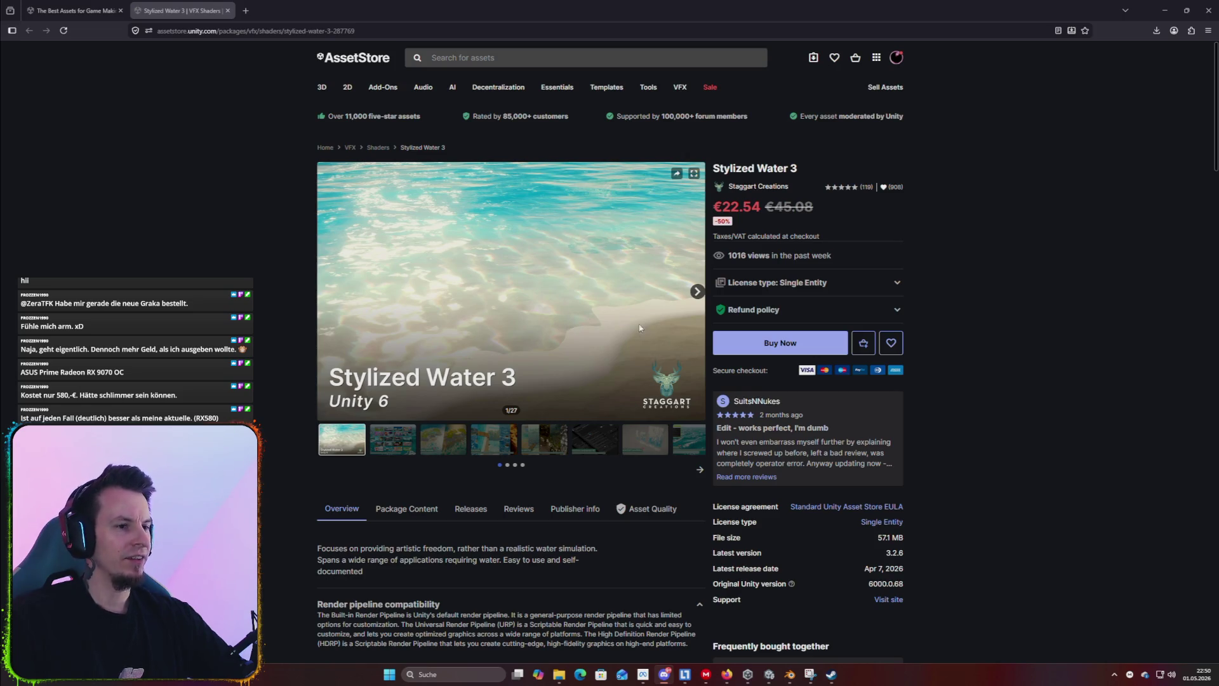
Browse the Stylized Water 3 gallery images through to the Waterfall prefabs preview.
click(396, 448)
click(337, 448)
right_click(499, 316)
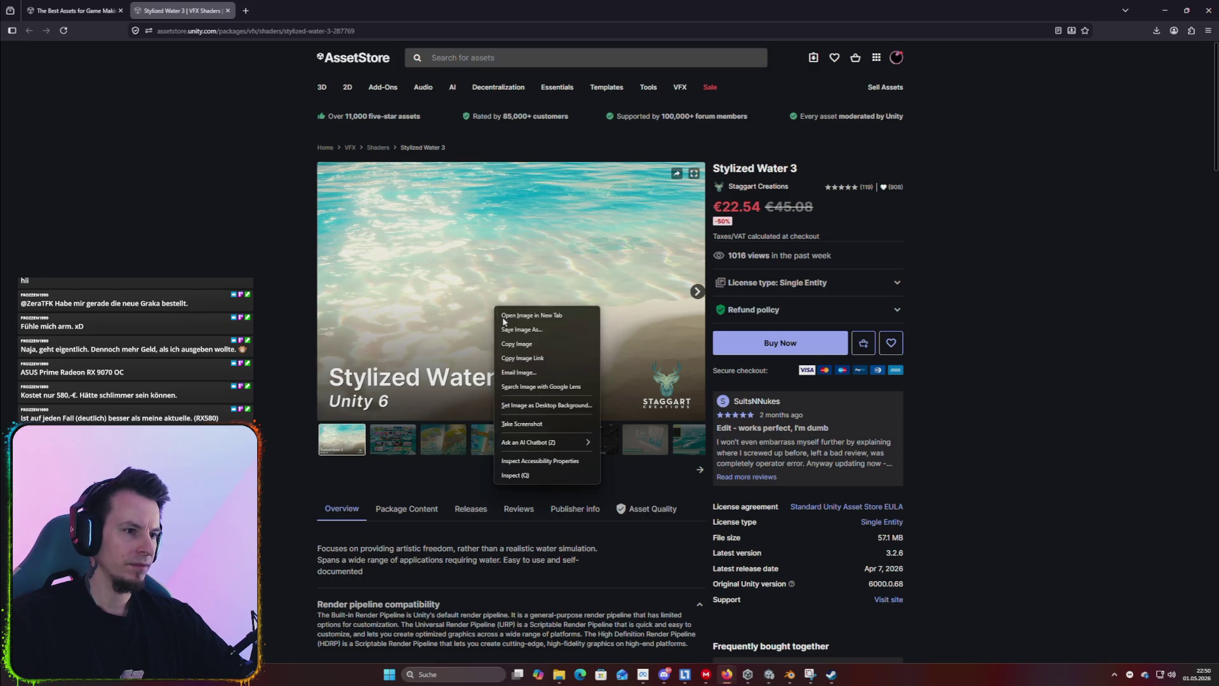
click(625, 259)
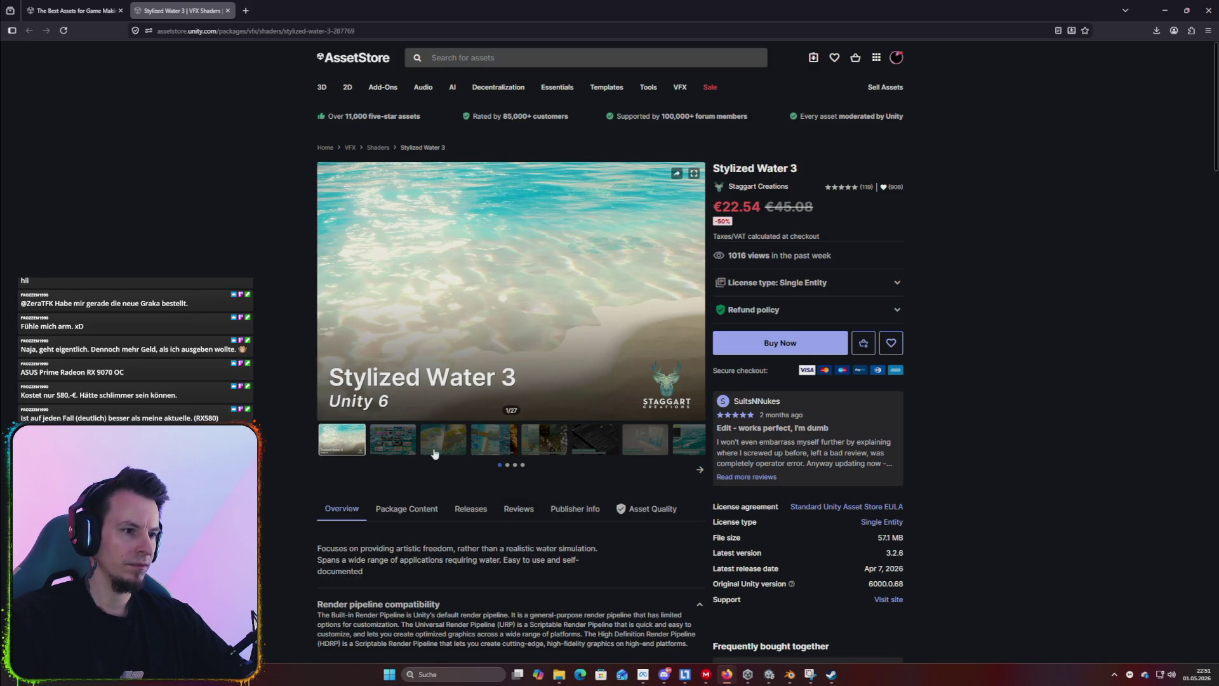
click(400, 446)
click(432, 448)
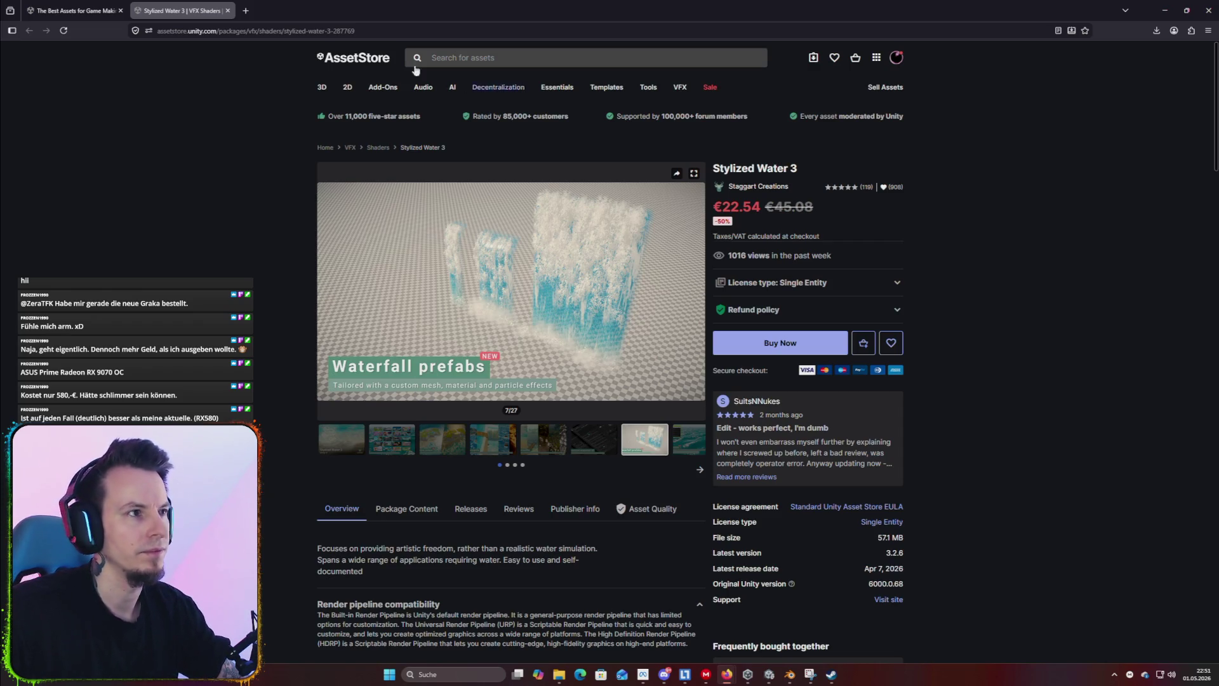
drag(185, 17, 312, 72)
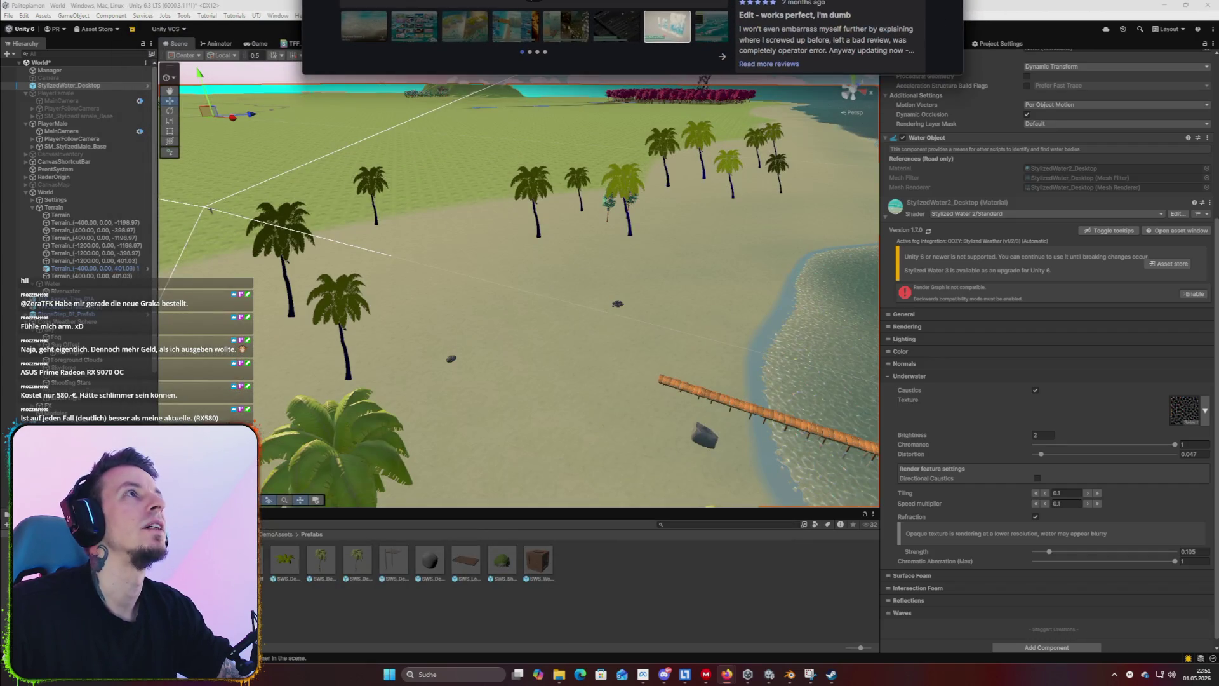
Close Unity 6, saving the modified World scene when prompted.
drag(628, 6, 629, 0)
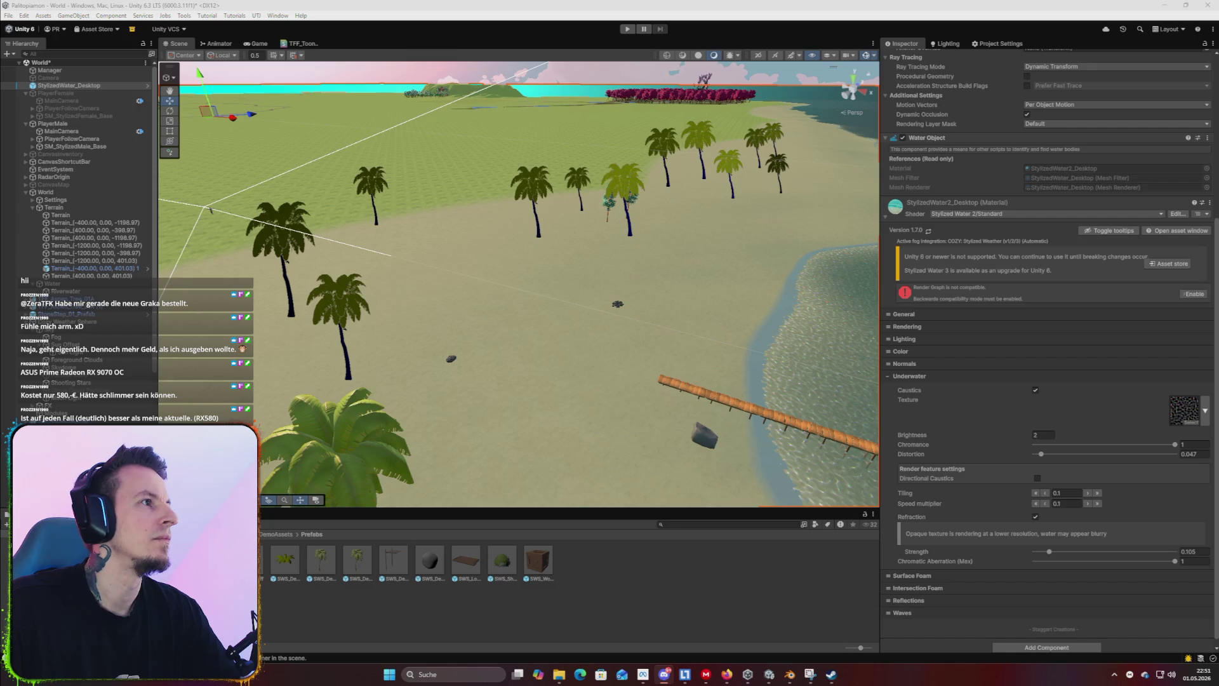
scroll(684, 205, down, 10)
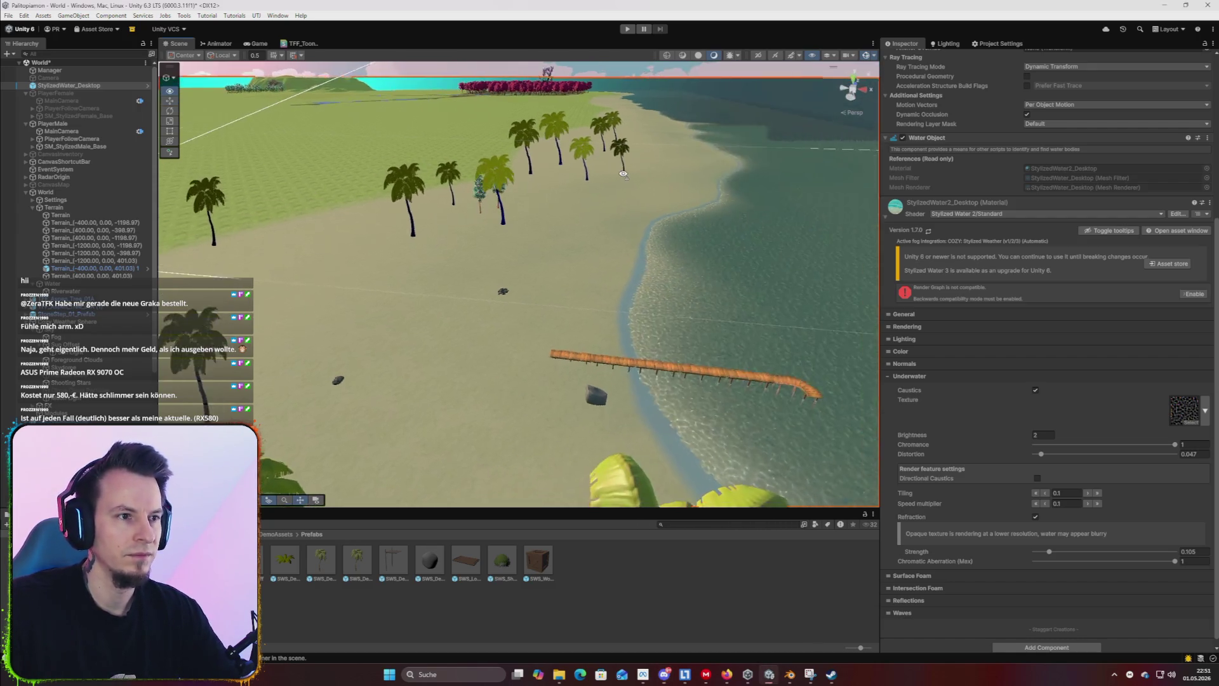
drag(685, 205, 660, 209)
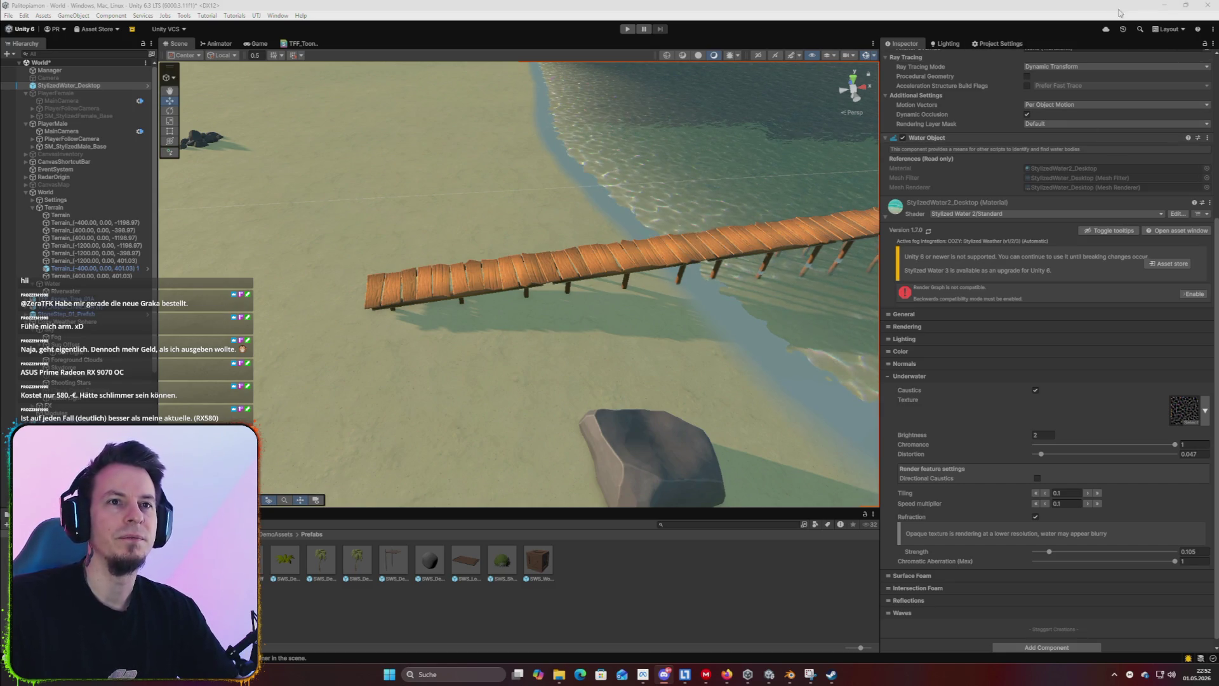
click(1207, 5)
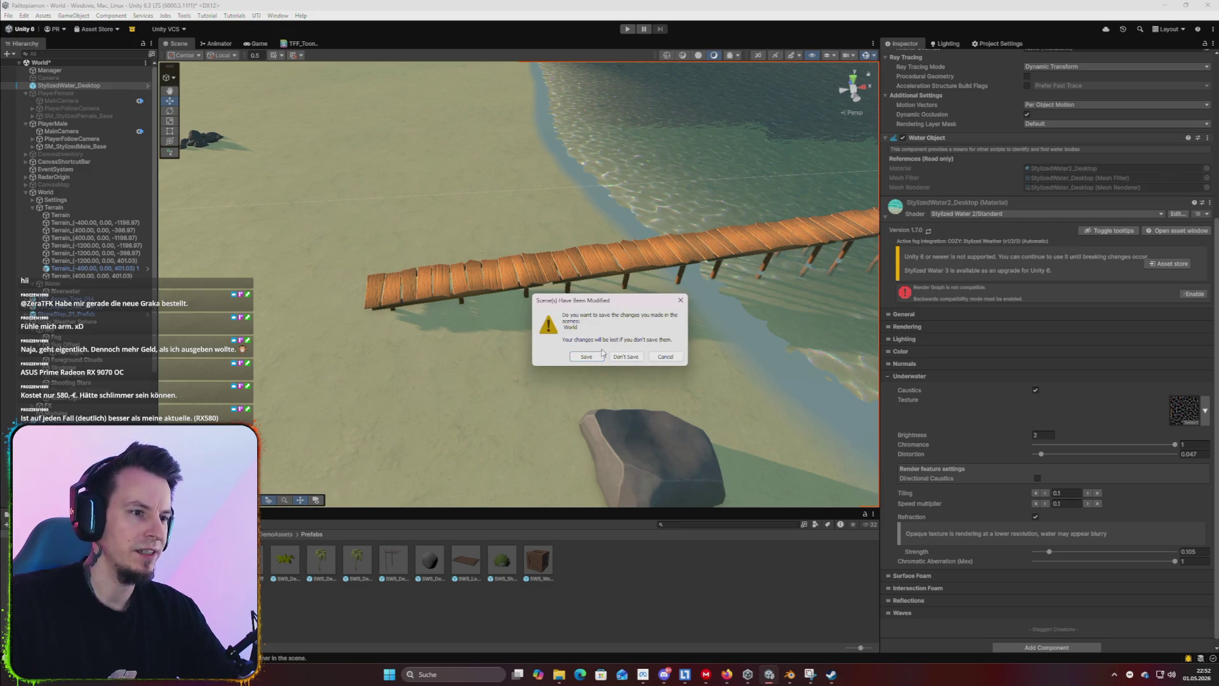
click(592, 357)
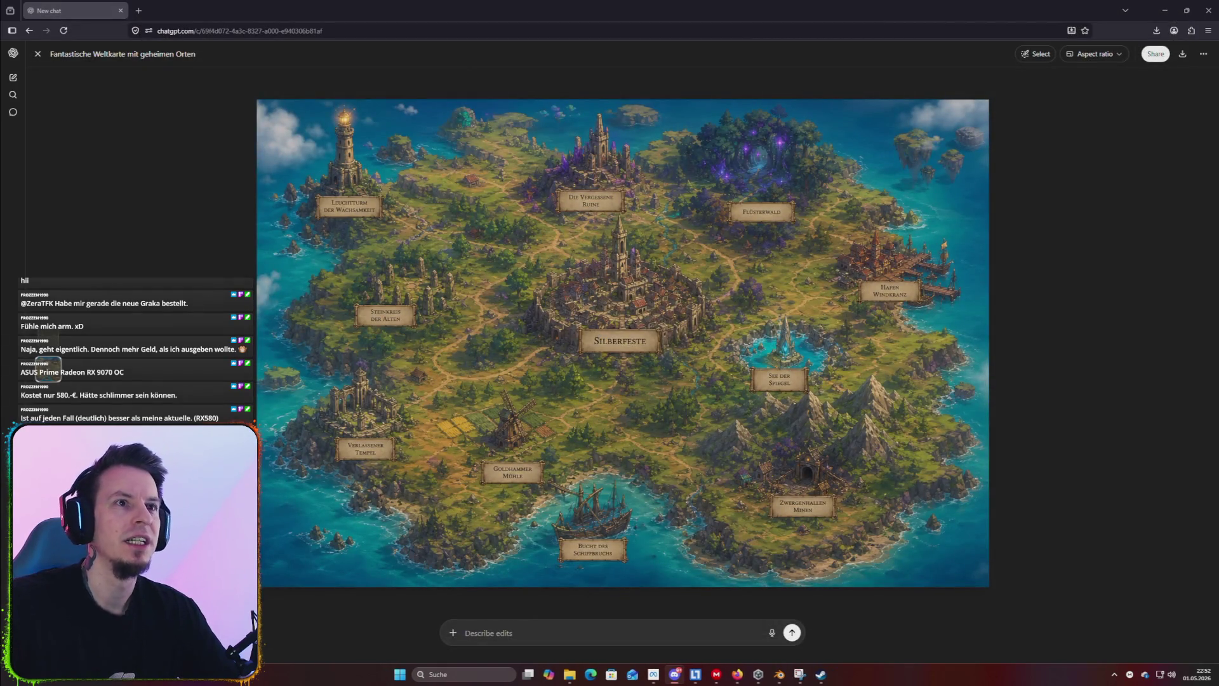
Search the Start menu for 'visual' and launch the top result, the Riot Client.
key(super)
text(visual)
key(Return)
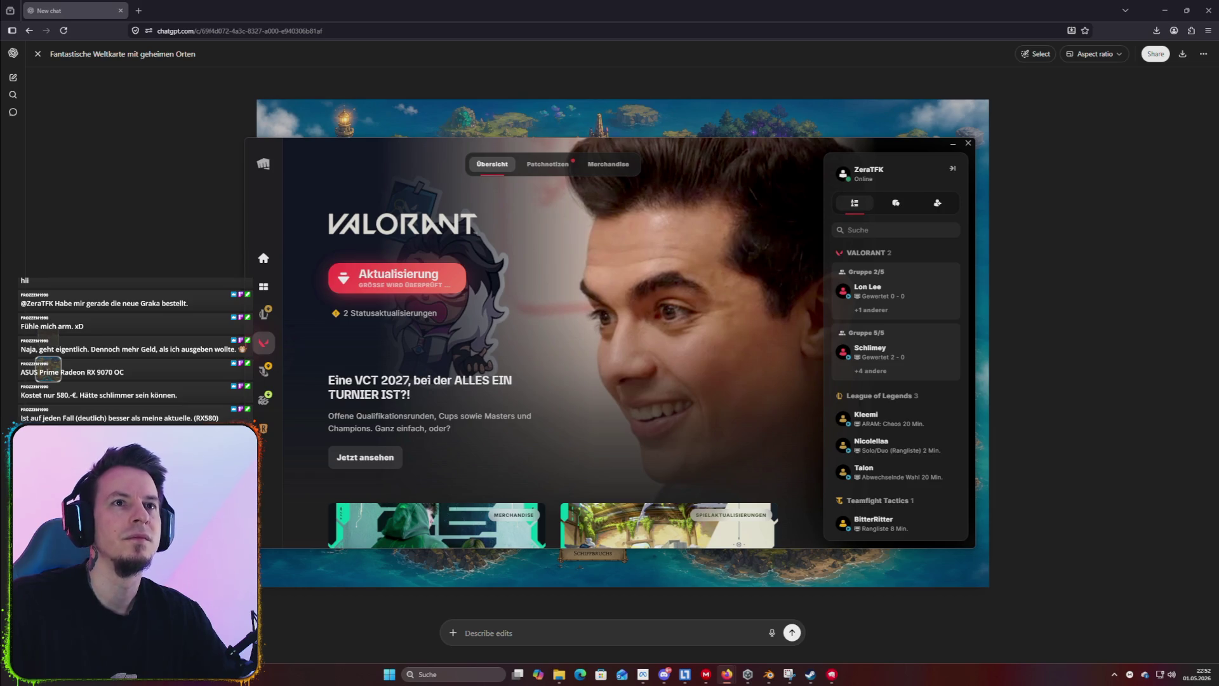
Update Valorant in the Riot Client and launch the game.
click(462, 272)
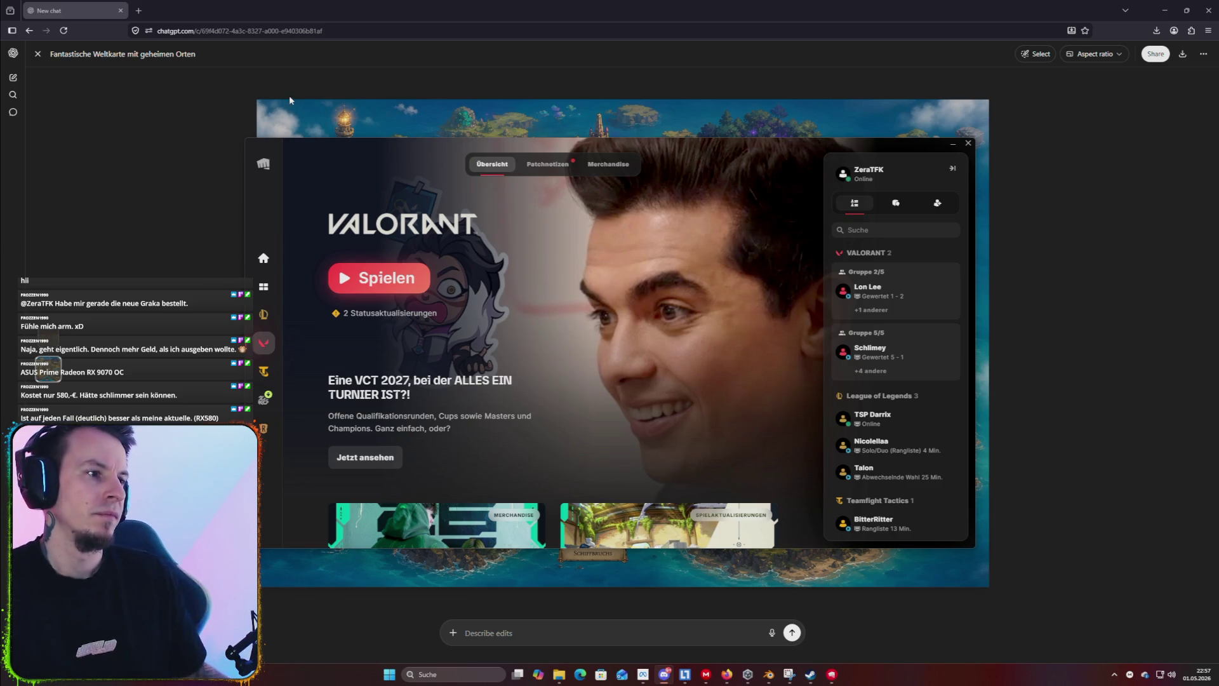
click(387, 269)
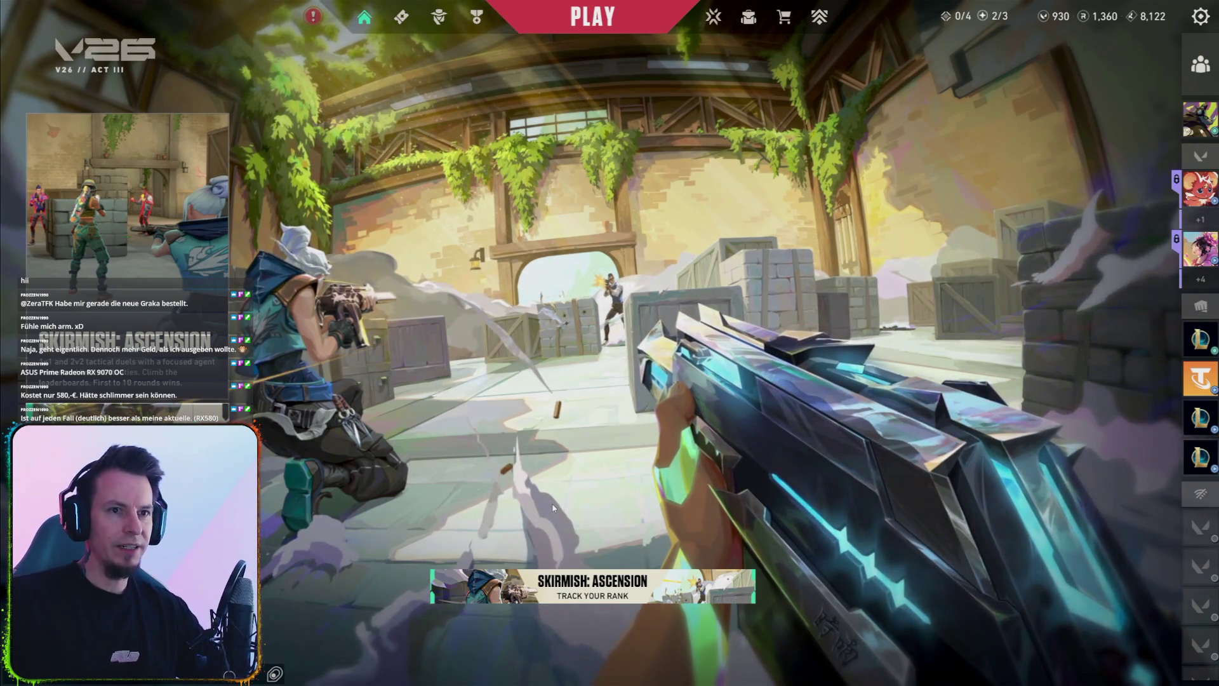
Review a friend's career and their 5–2 Swiftplay Haven scoreboard, then return home.
mouse_move(1198, 571)
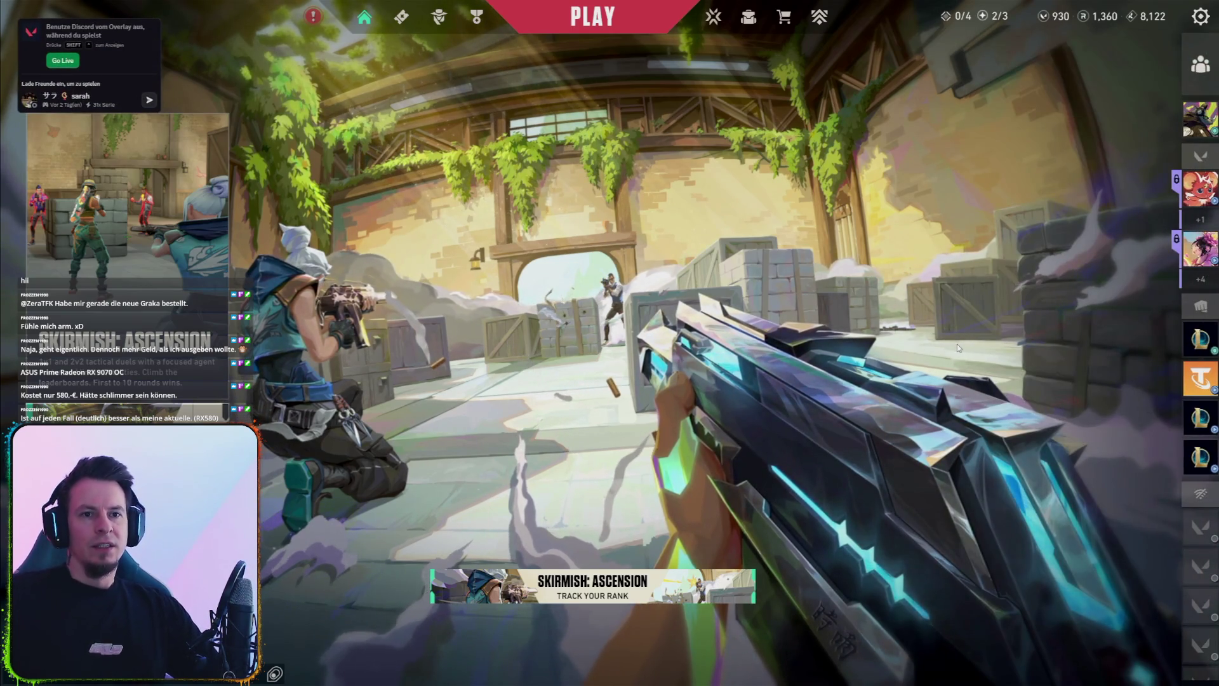
mouse_move(1198, 317)
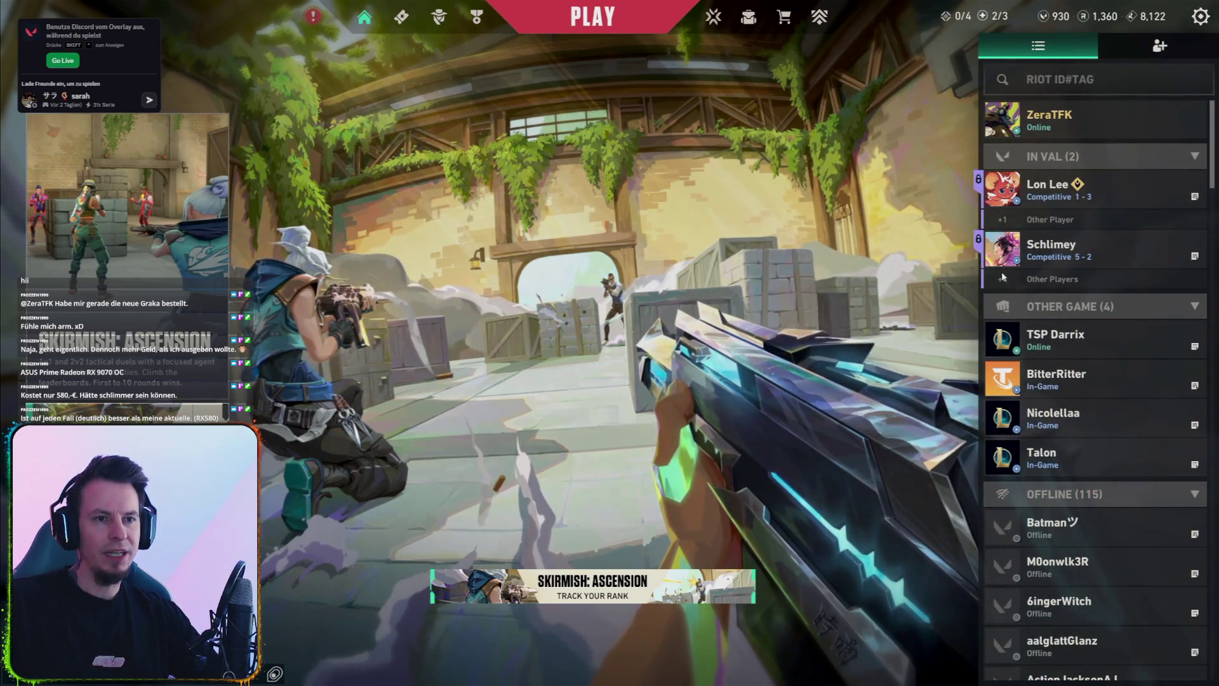
right_click(1067, 257)
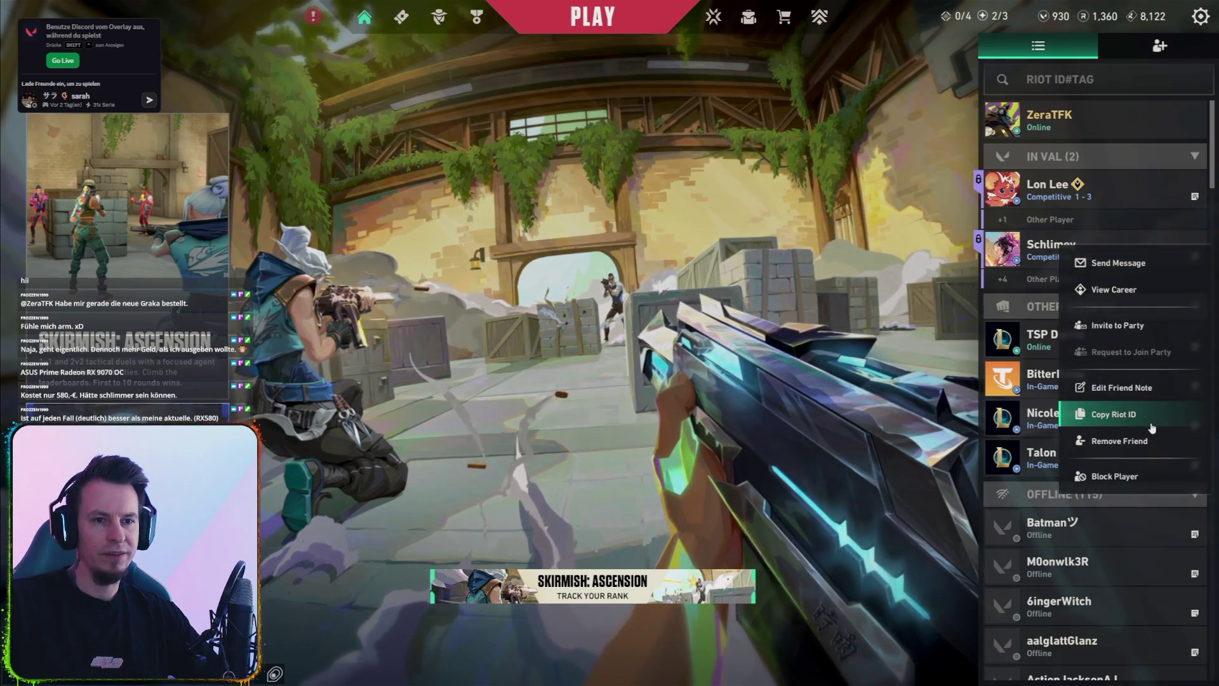
click(1120, 290)
click(587, 204)
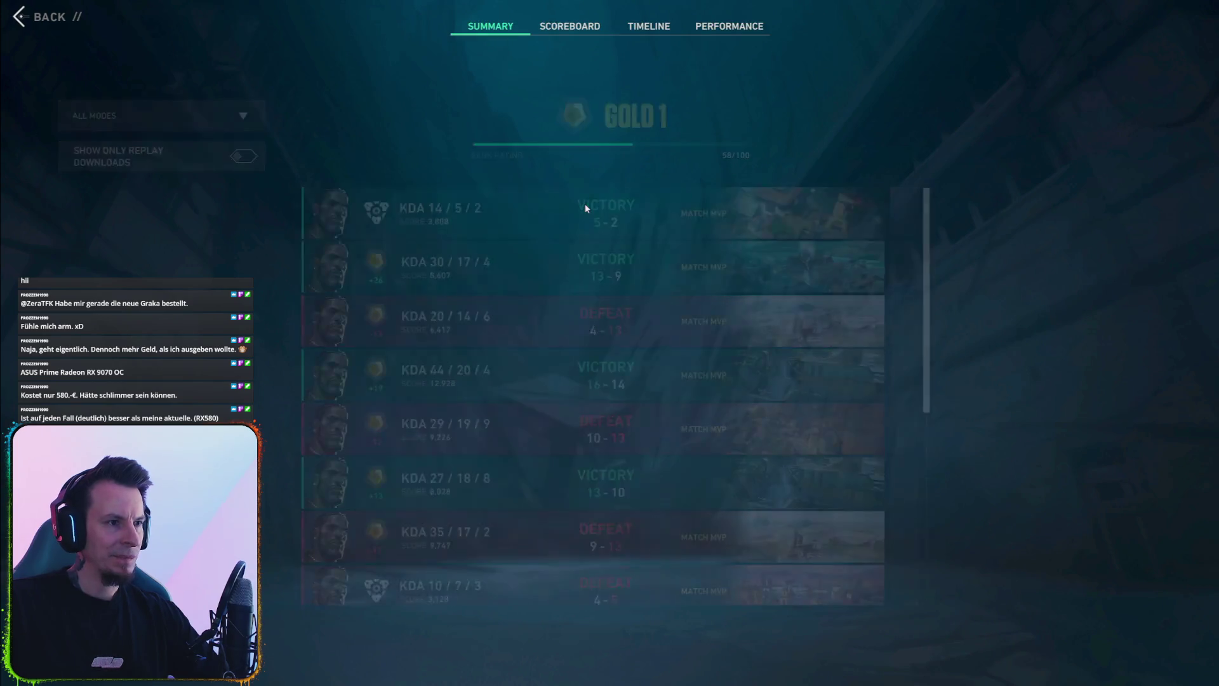
click(575, 30)
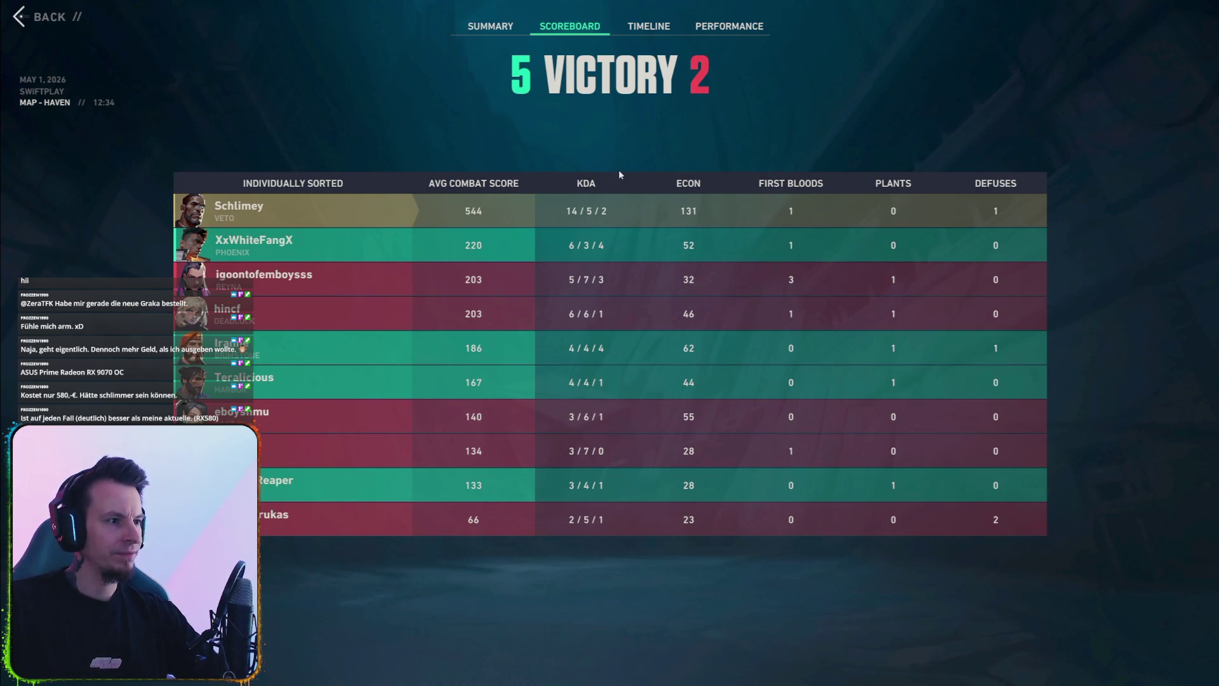
key(Escape)
key(Escape)
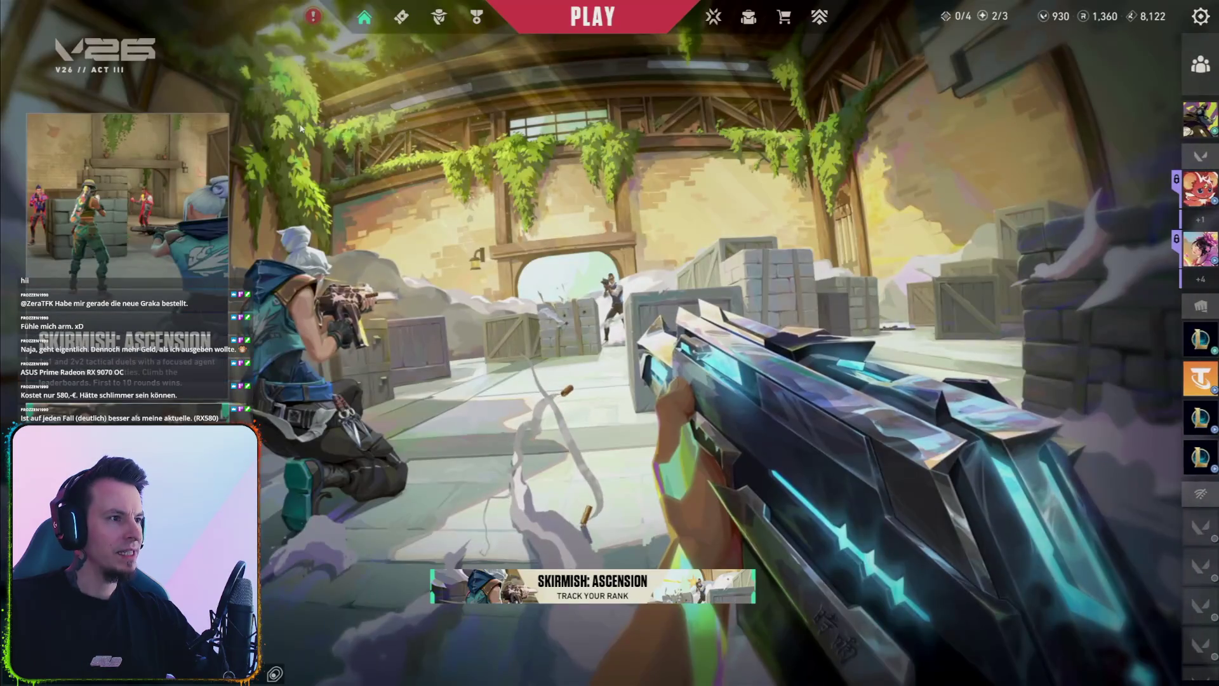
Switch the queue from Skirmish: Ascension to Deathmatch and start matchmaking.
click(593, 16)
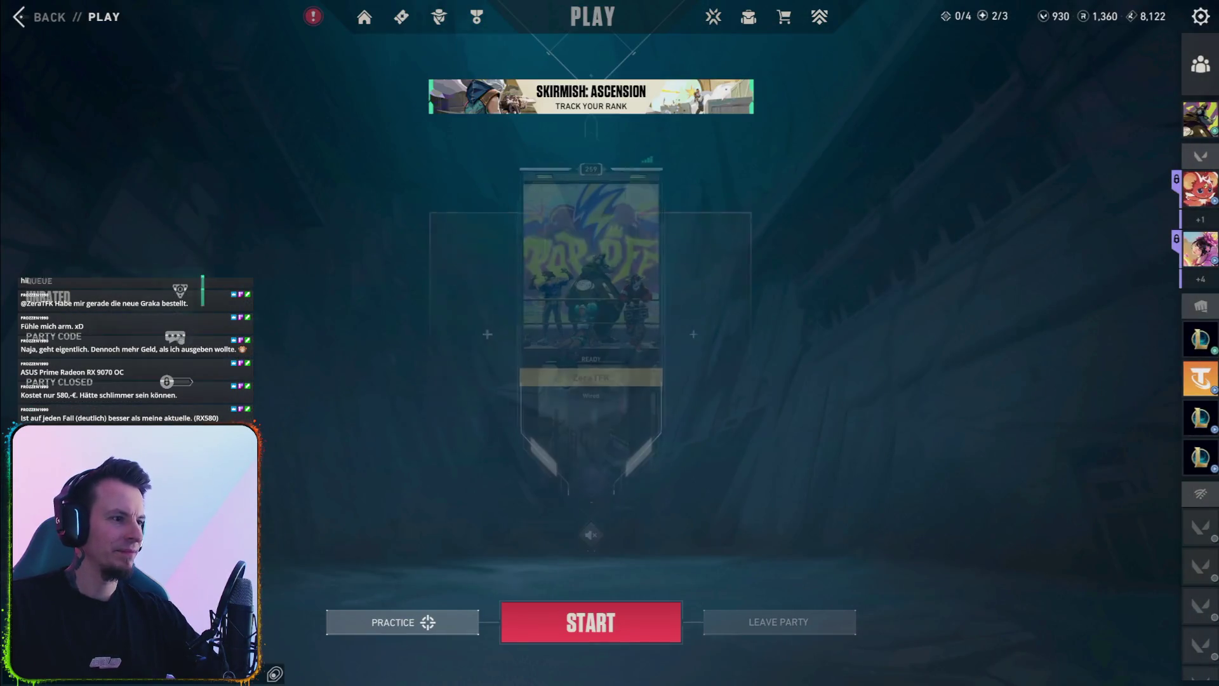
click(80, 297)
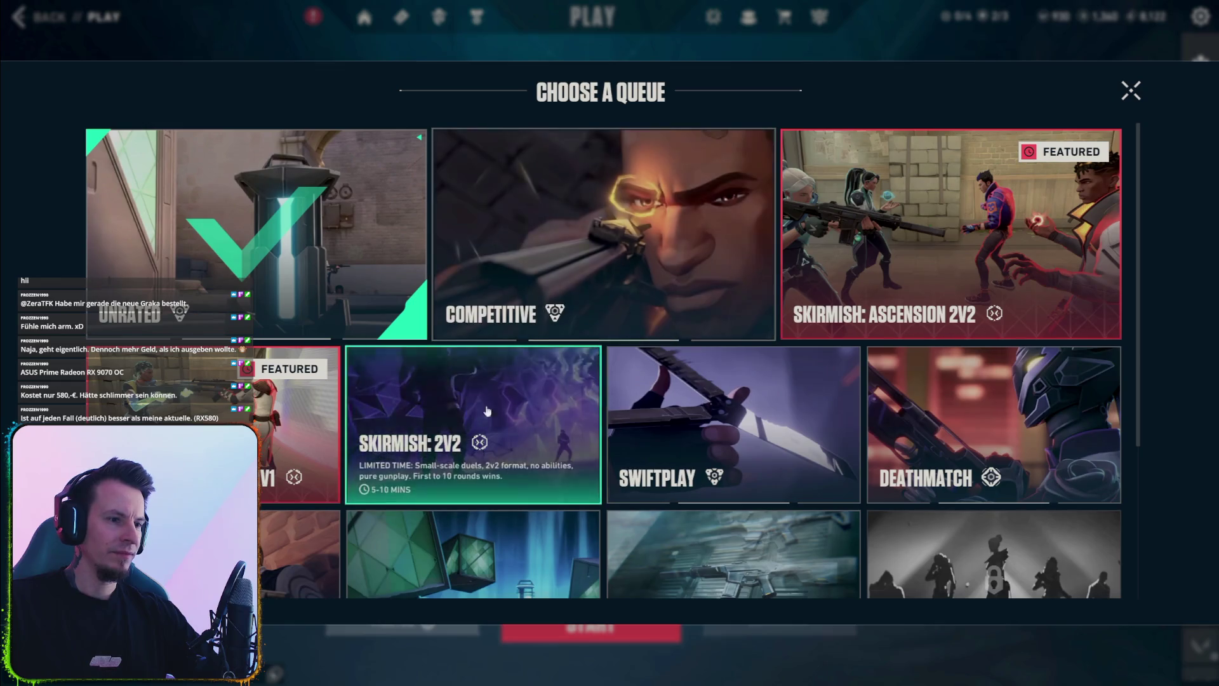
click(844, 305)
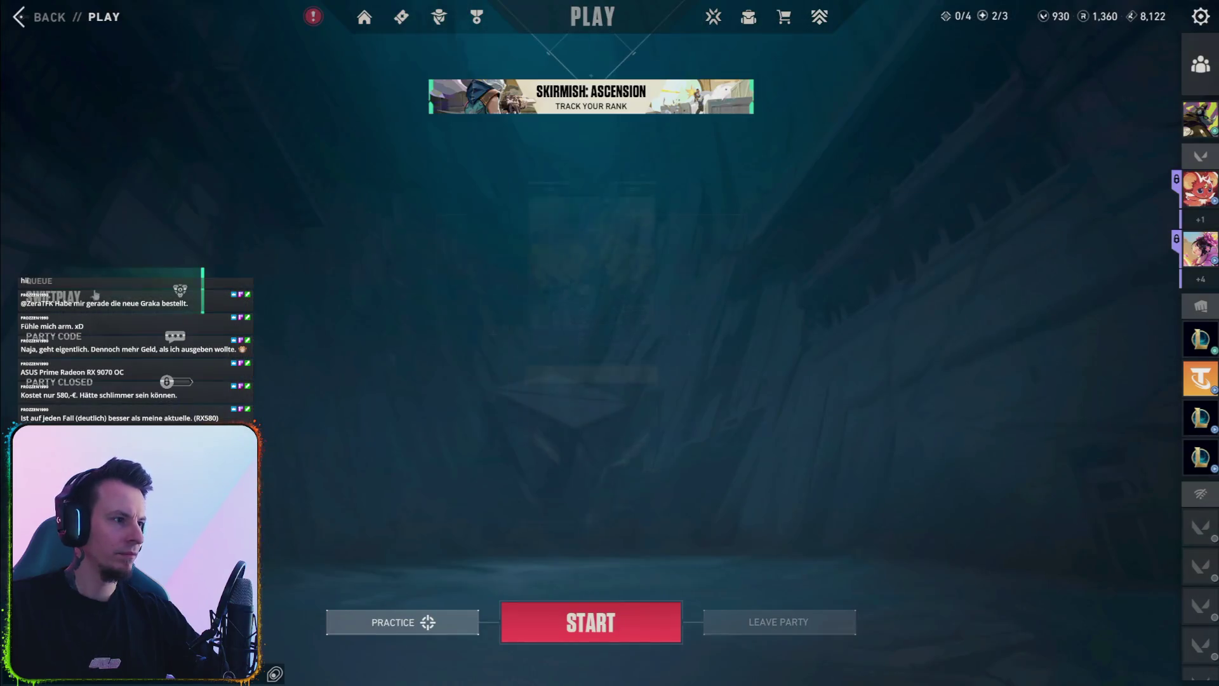
click(95, 295)
click(991, 444)
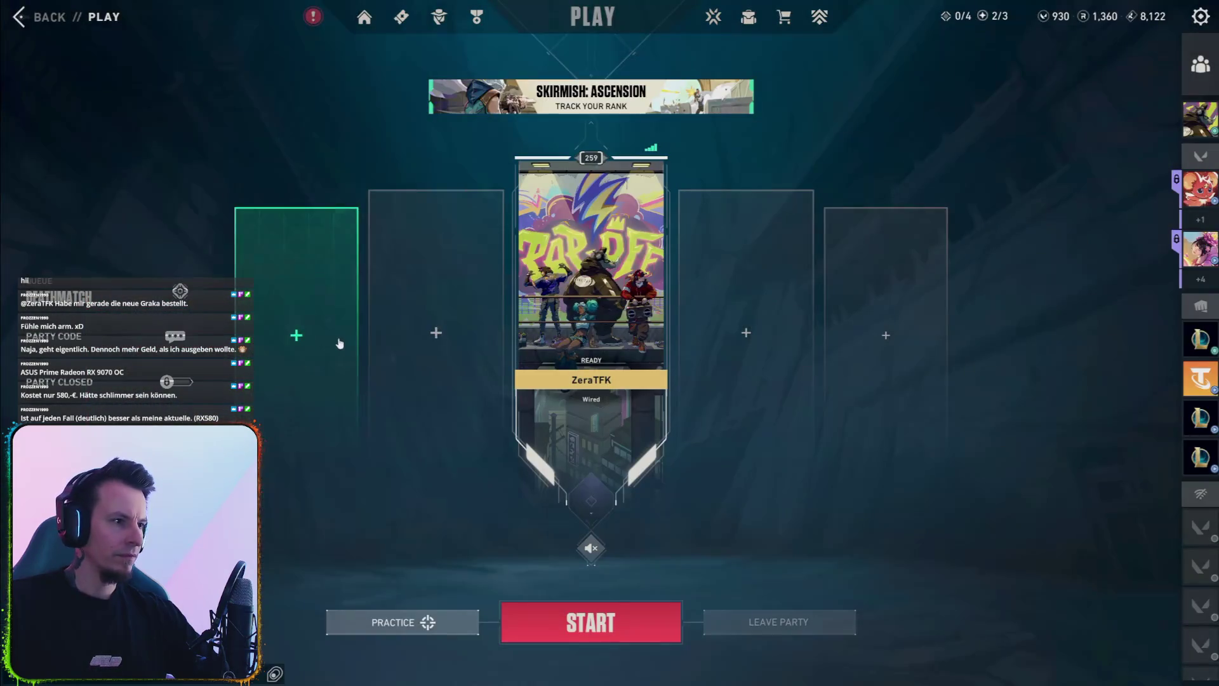
click(597, 614)
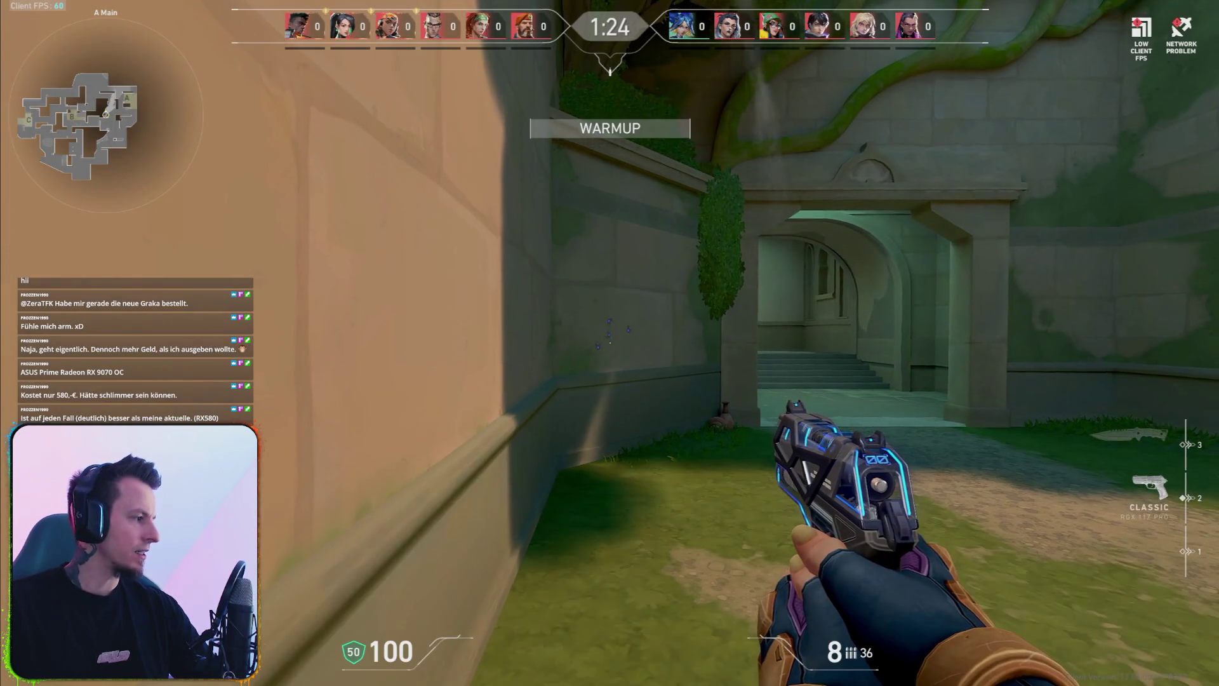
Empty the warmup pistol at an enemy near the pillar, then fire again after reloading.
click(609, 343)
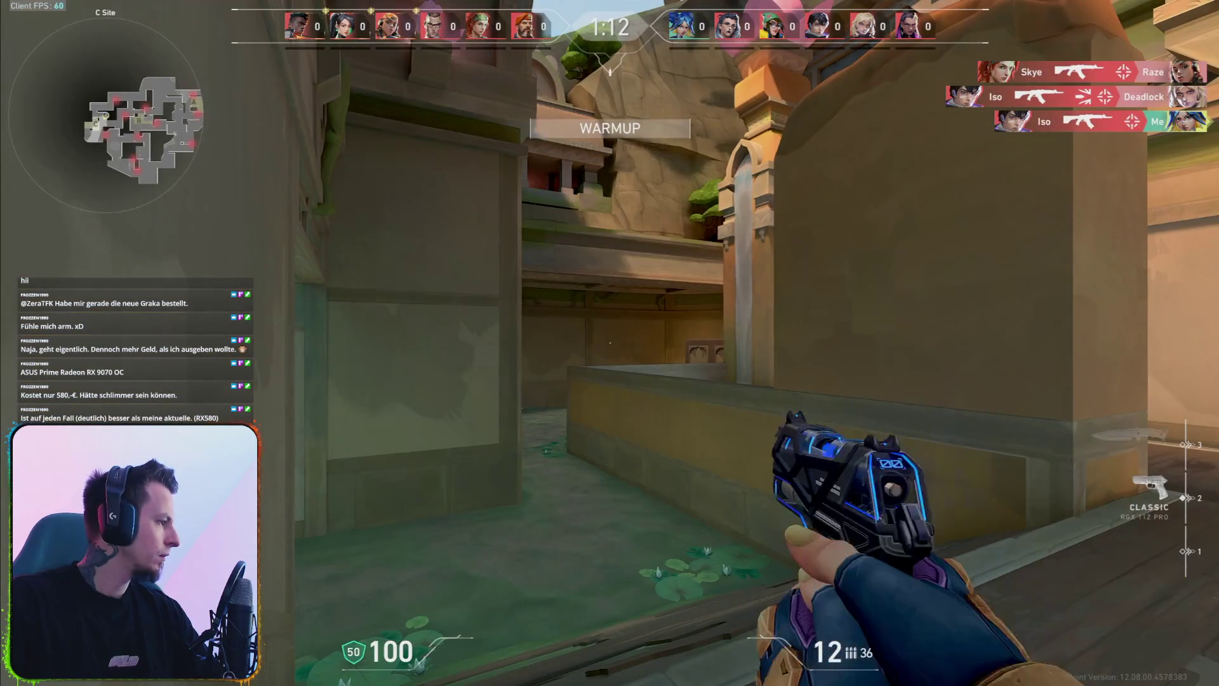
key(e)
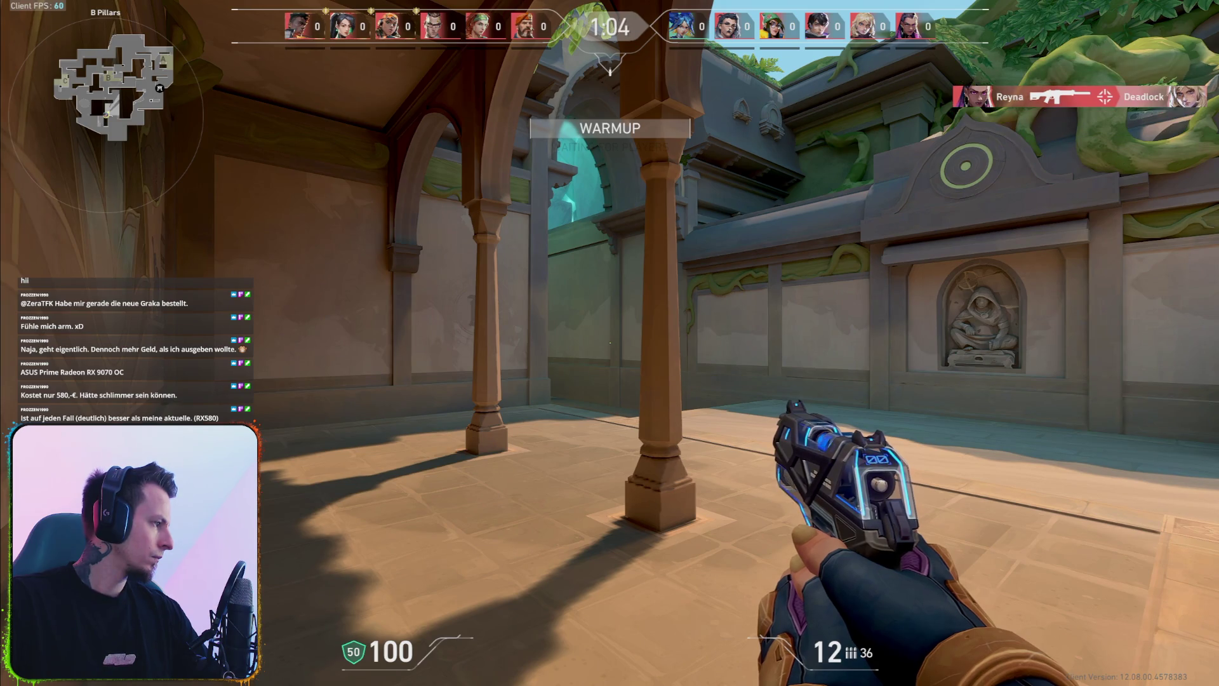
click(609, 343)
click(609, 343)
click(609, 343)
click(610, 343)
click(610, 343)
click(610, 343)
click(610, 343)
click(609, 343)
click(610, 343)
click(609, 343)
click(610, 343)
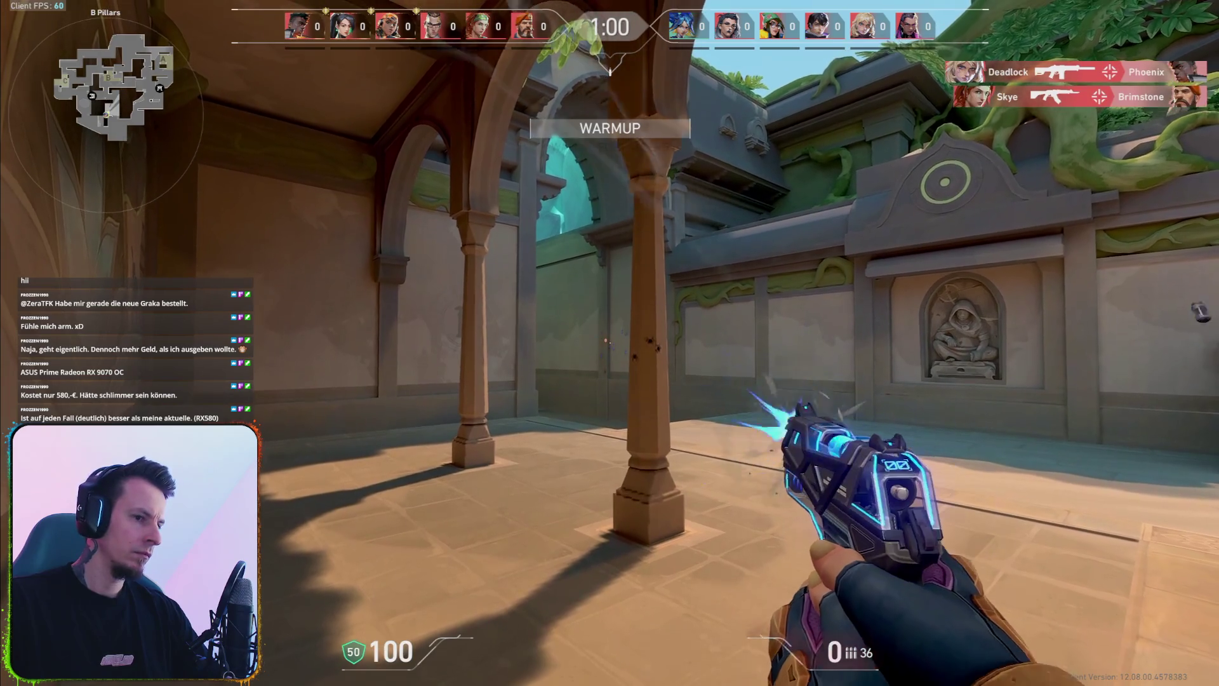
click(609, 343)
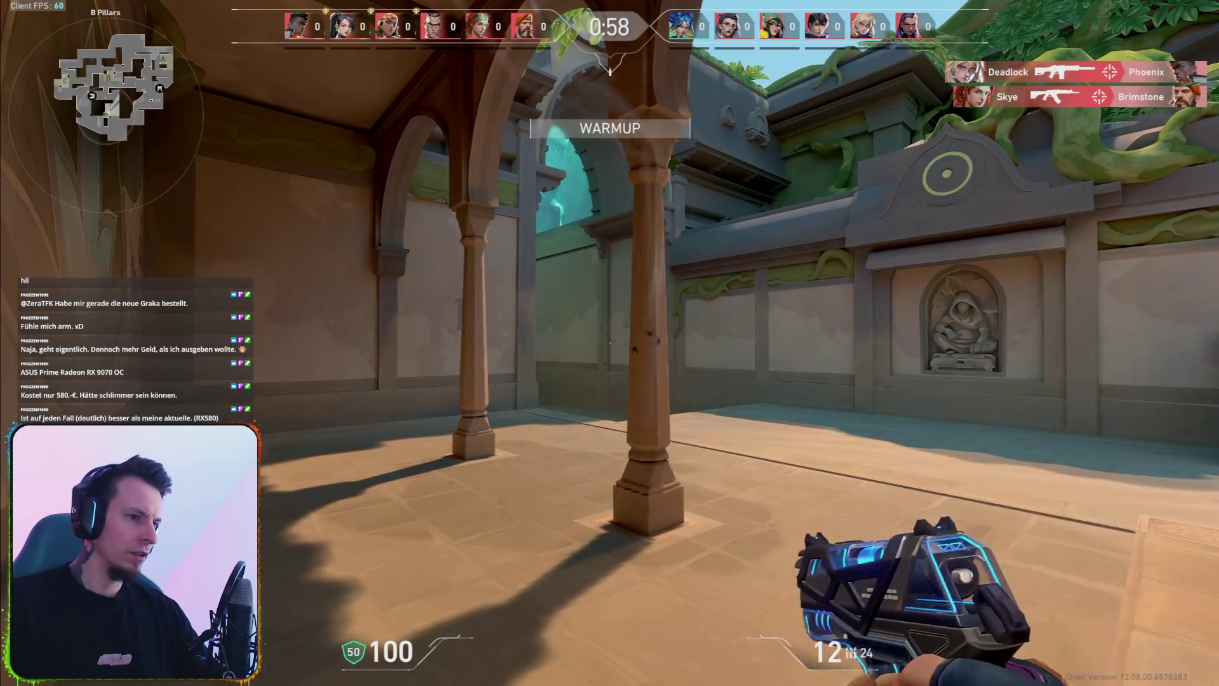
click(610, 343)
click(610, 343)
click(609, 343)
click(609, 343)
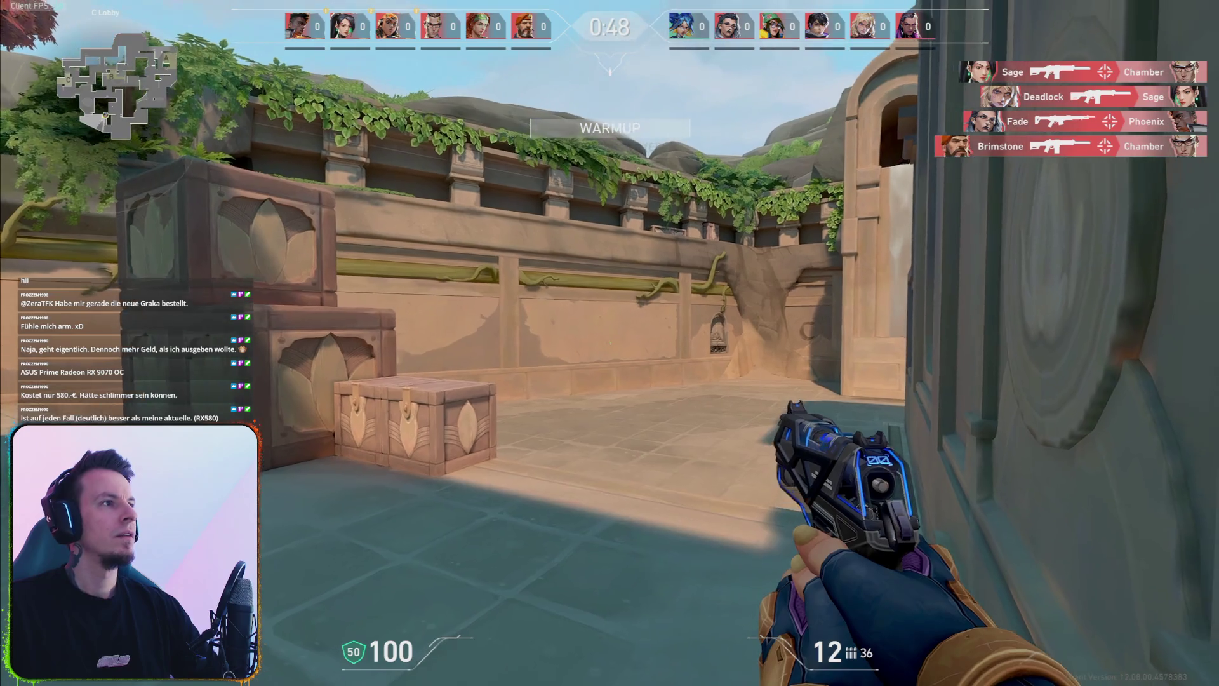
Buy the Vandal rifle from the weapon shop and equip it.
key(3)
key(super)
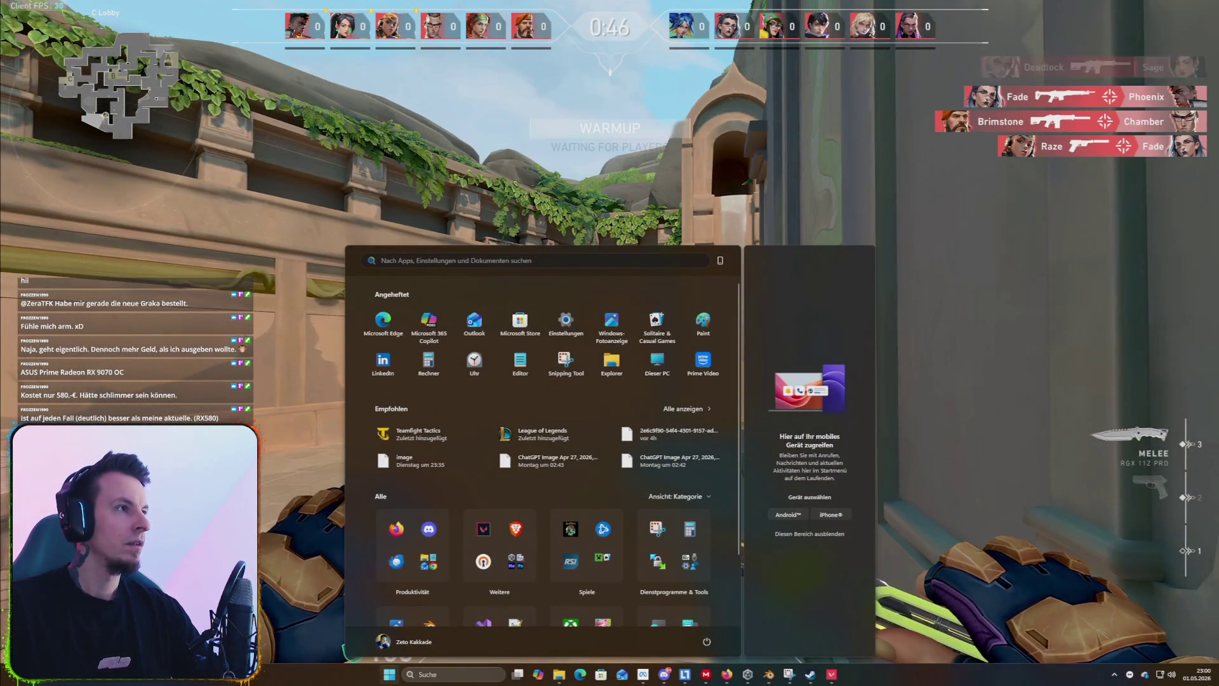
key(super)
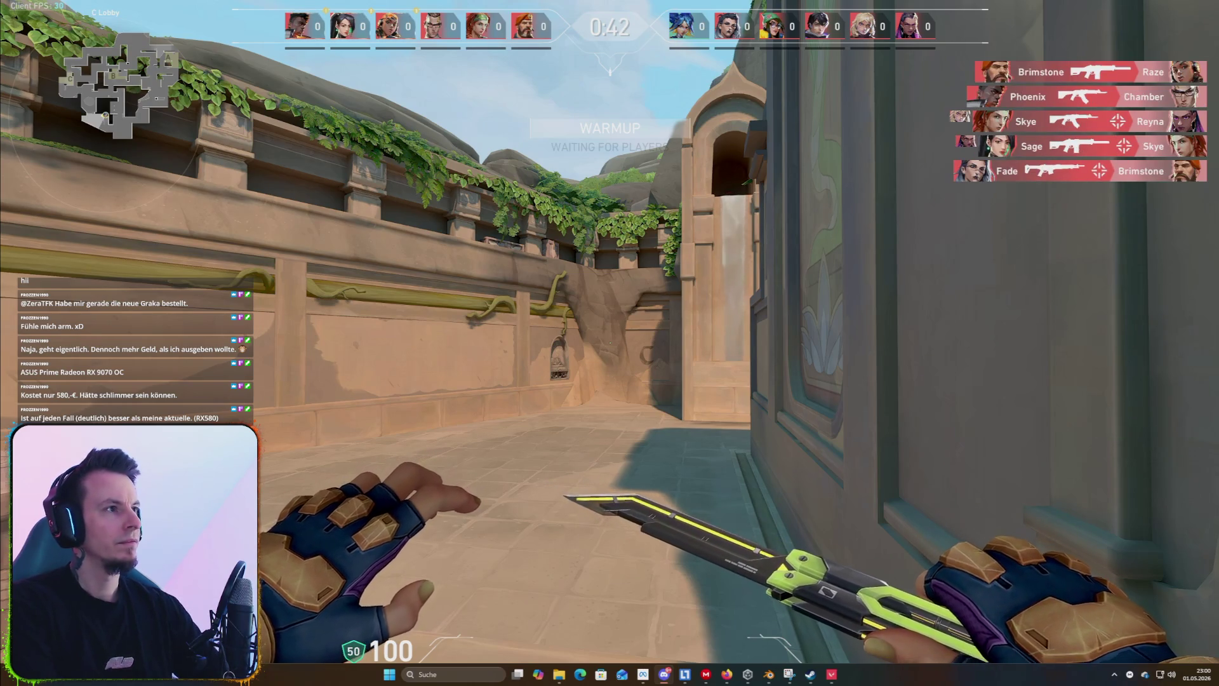
key(b)
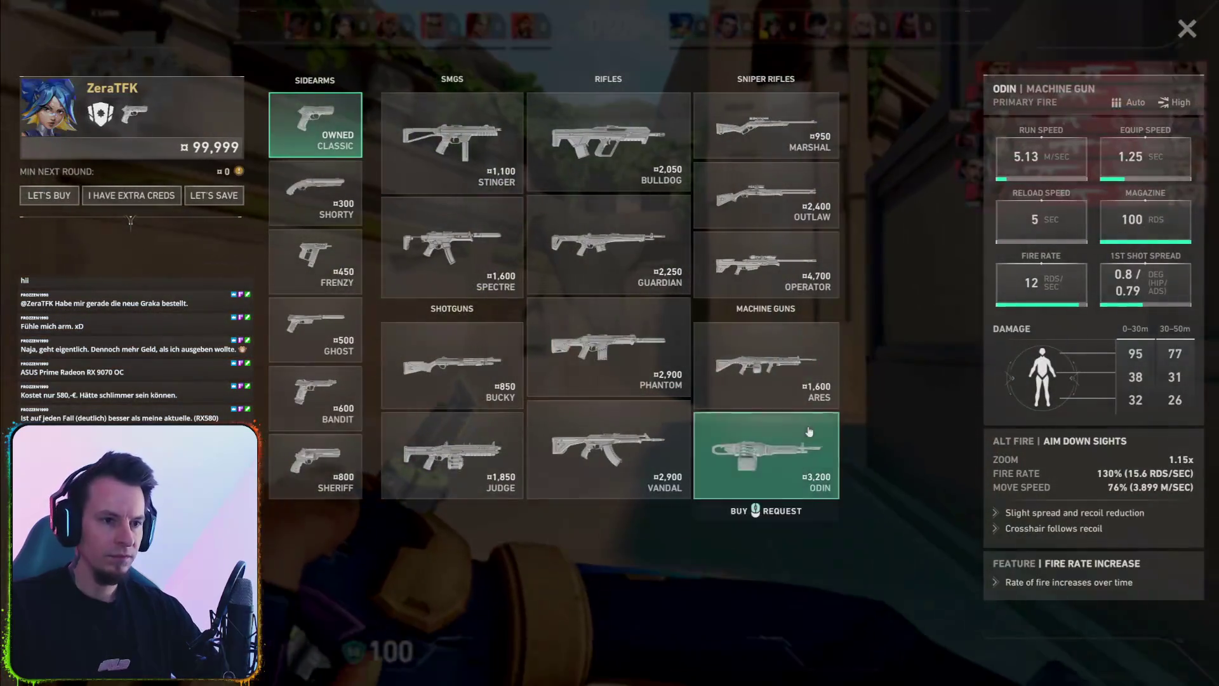
click(646, 449)
key(b)
key(3)
key(1)
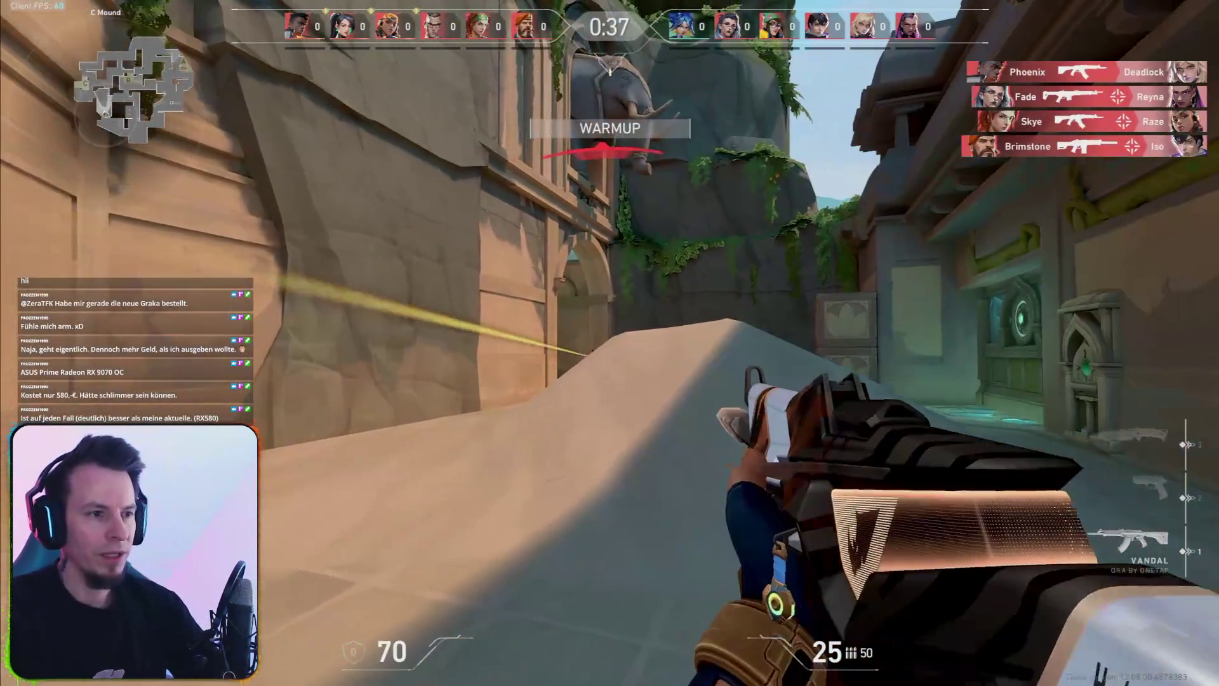
Fight enemies across C Site with the Vandal, then roam toward C Waterfall and back to the pillar.
click(609, 343)
click(610, 343)
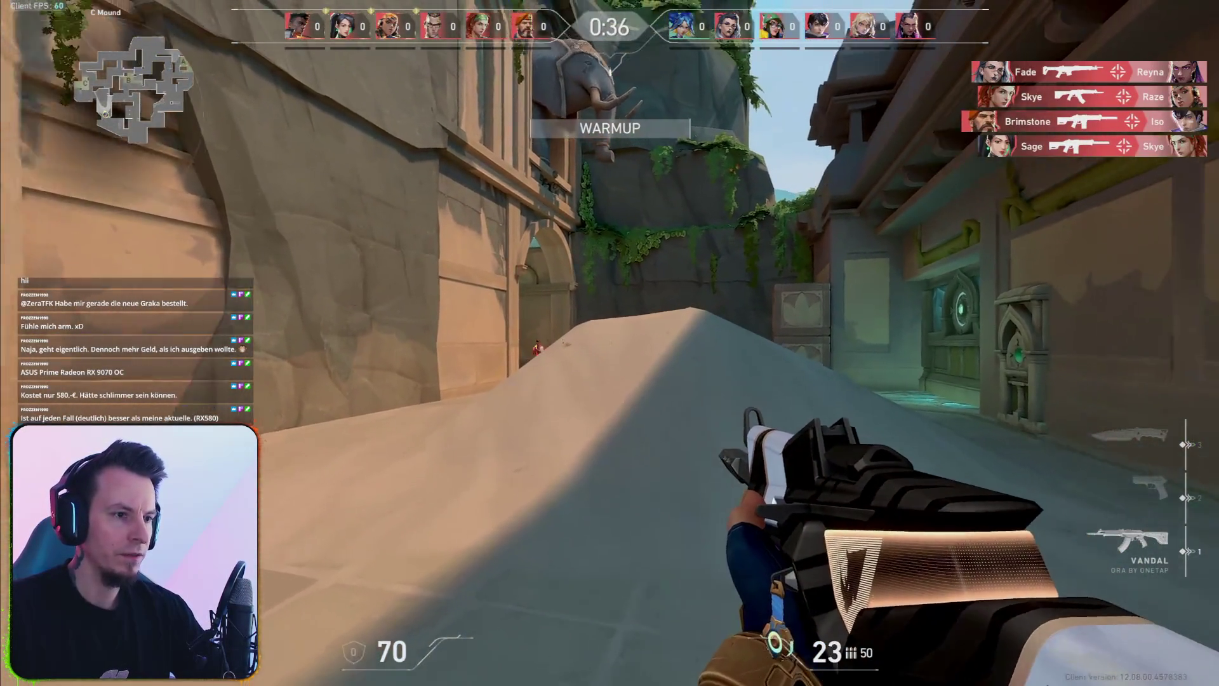
key(q)
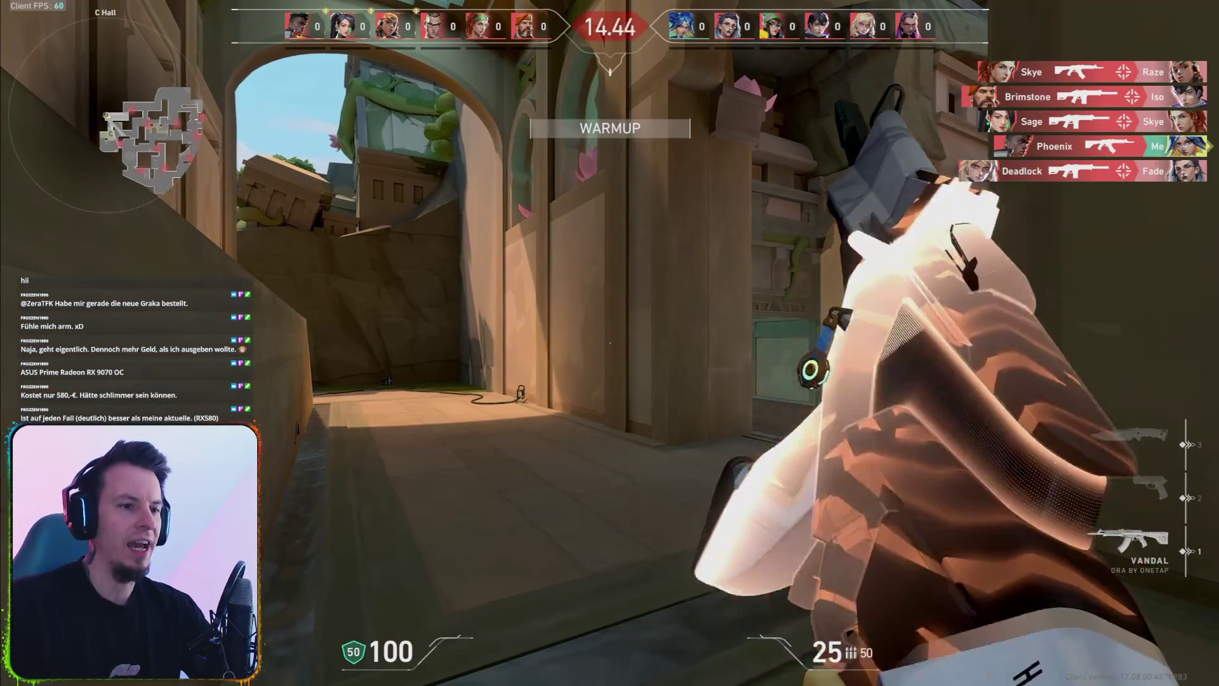
key(w)
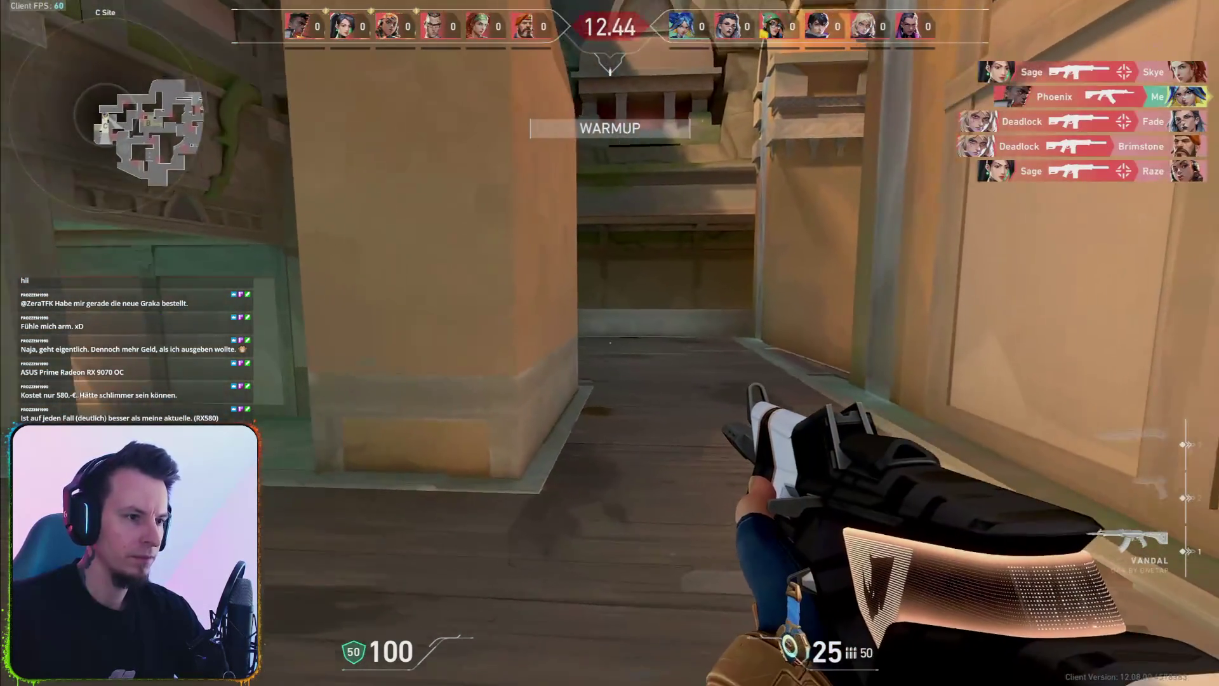
click(609, 343)
click(609, 343)
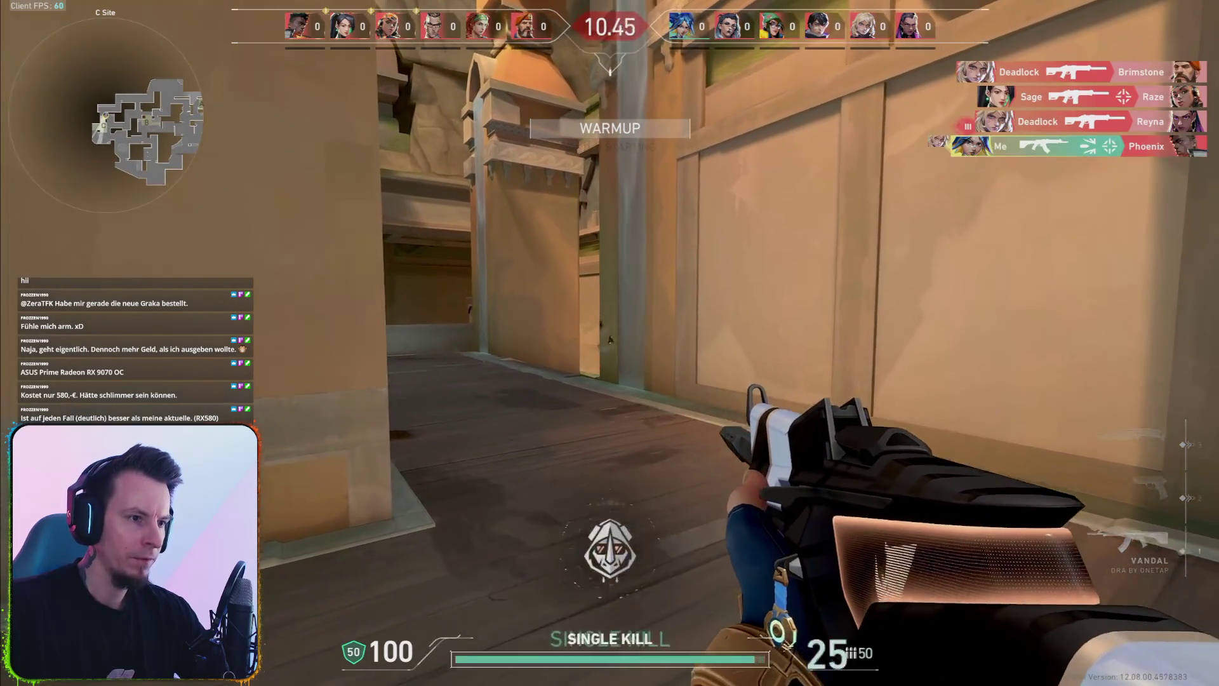
click(610, 343)
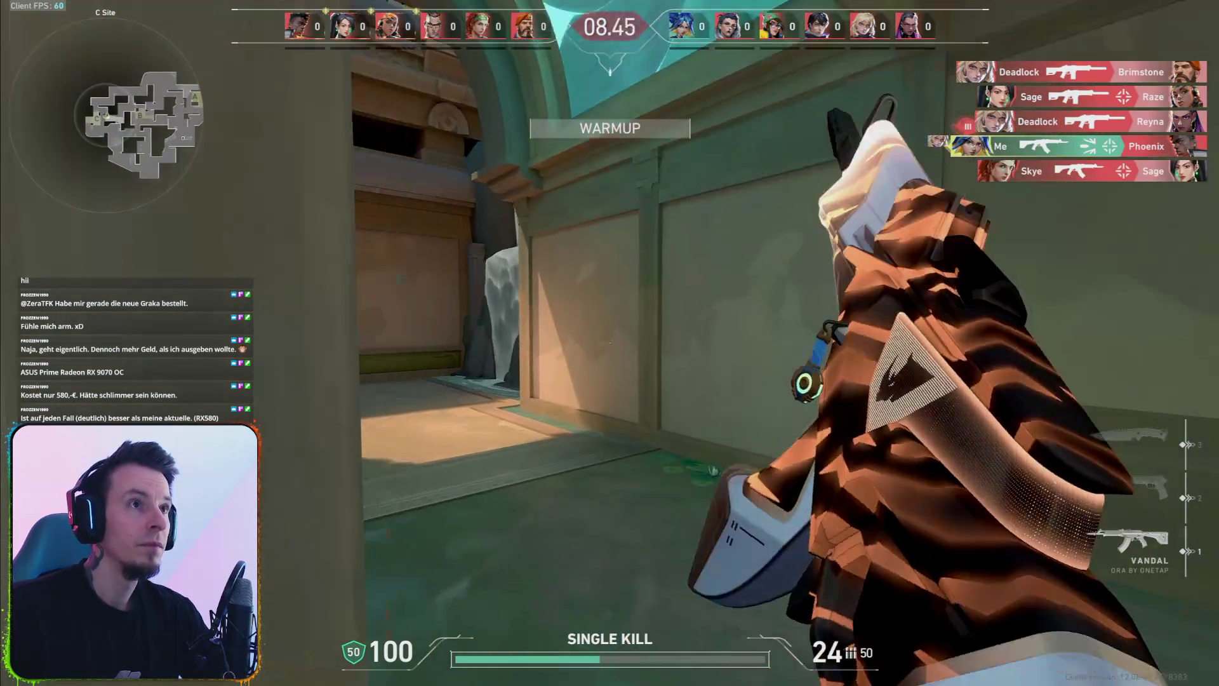
key(w)
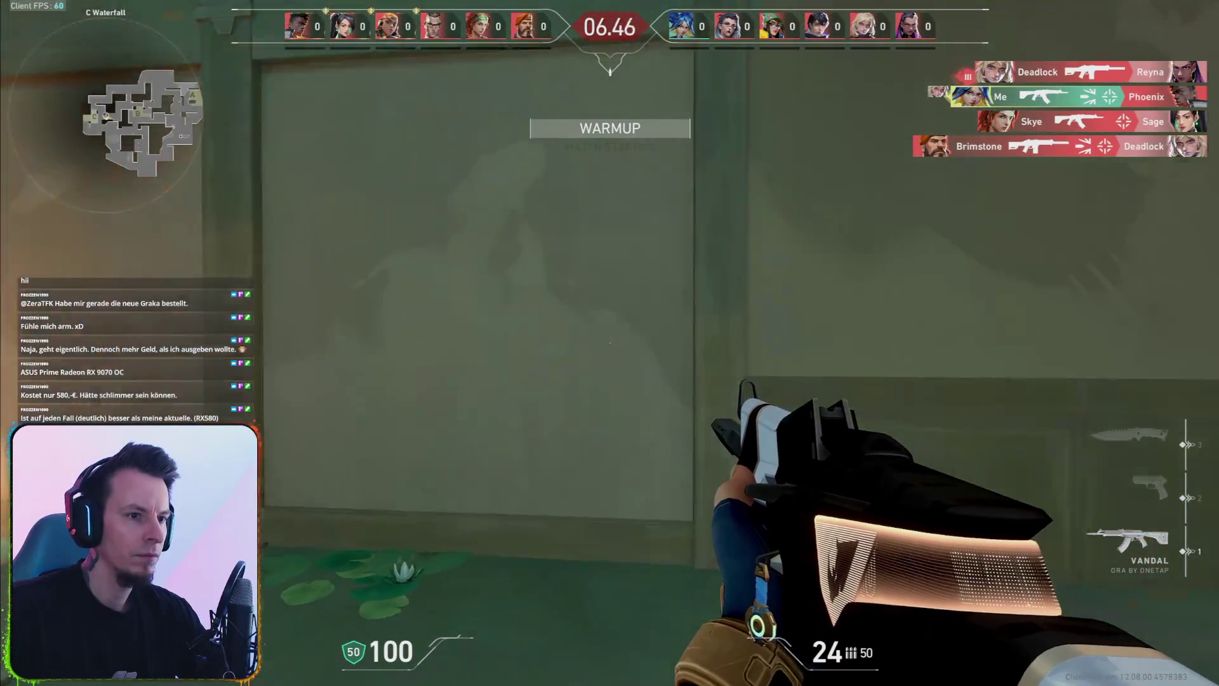
key(w)
key(w)
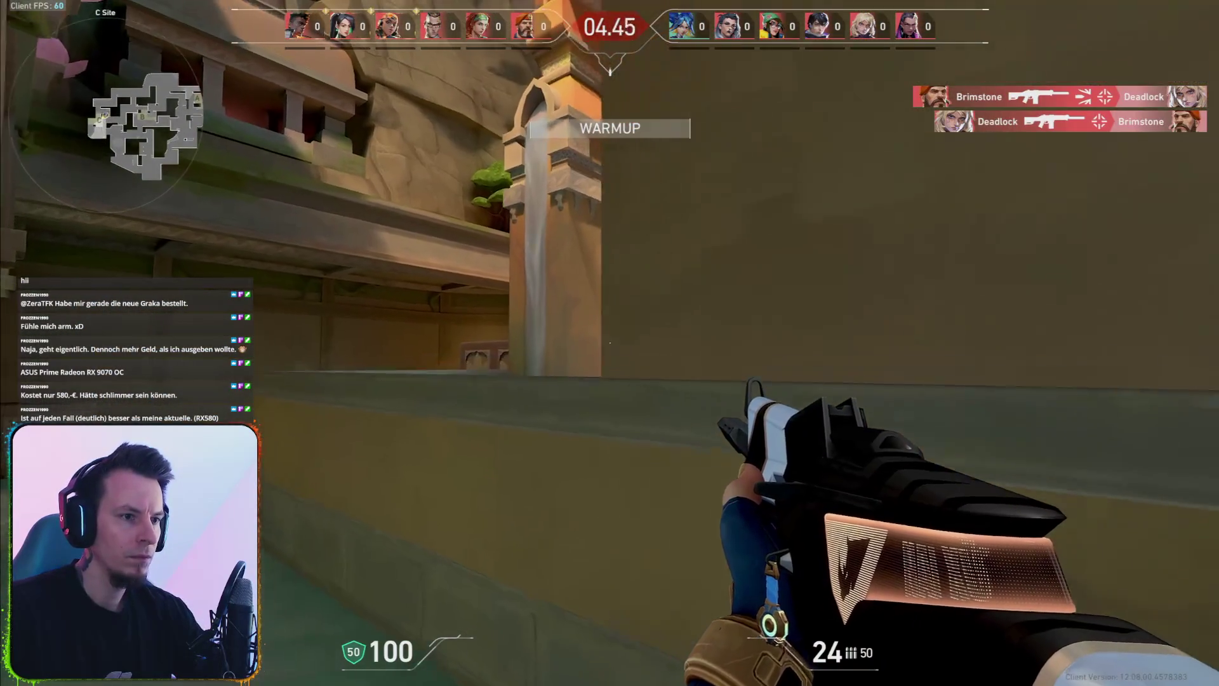
key(w)
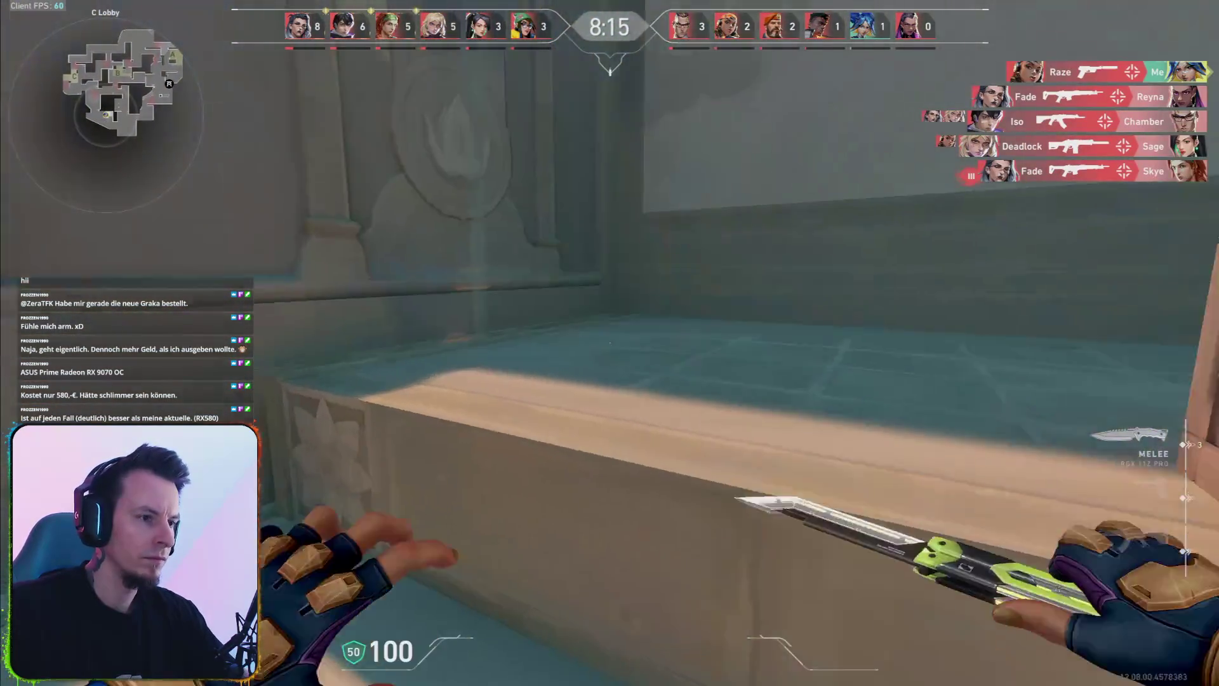
Fight enemies in the corridors and B Main, reloading the rifle and inspecting it at Defender spawn.
key(3)
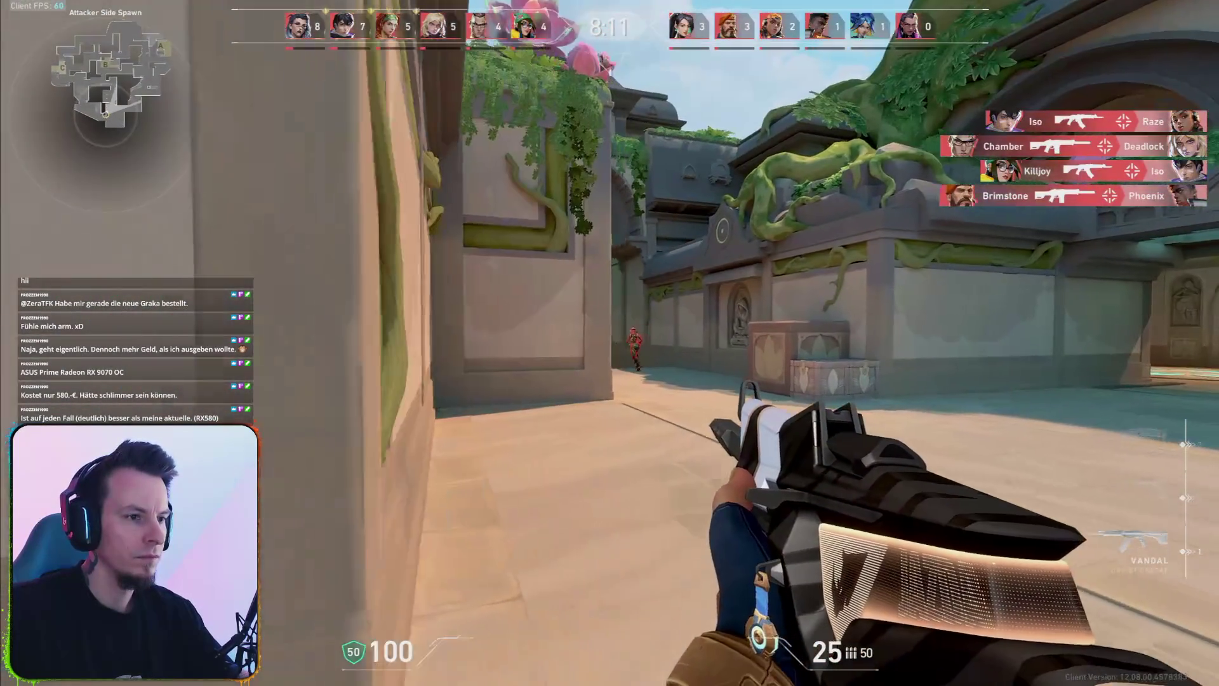
click(609, 343)
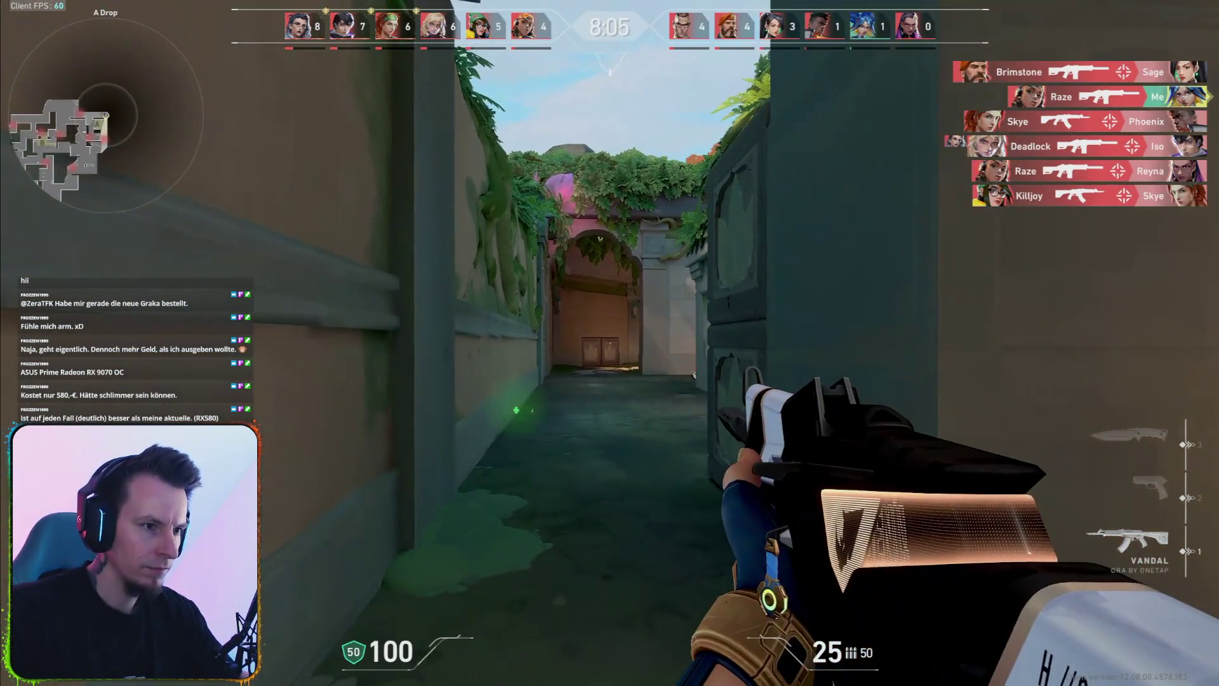
click(609, 343)
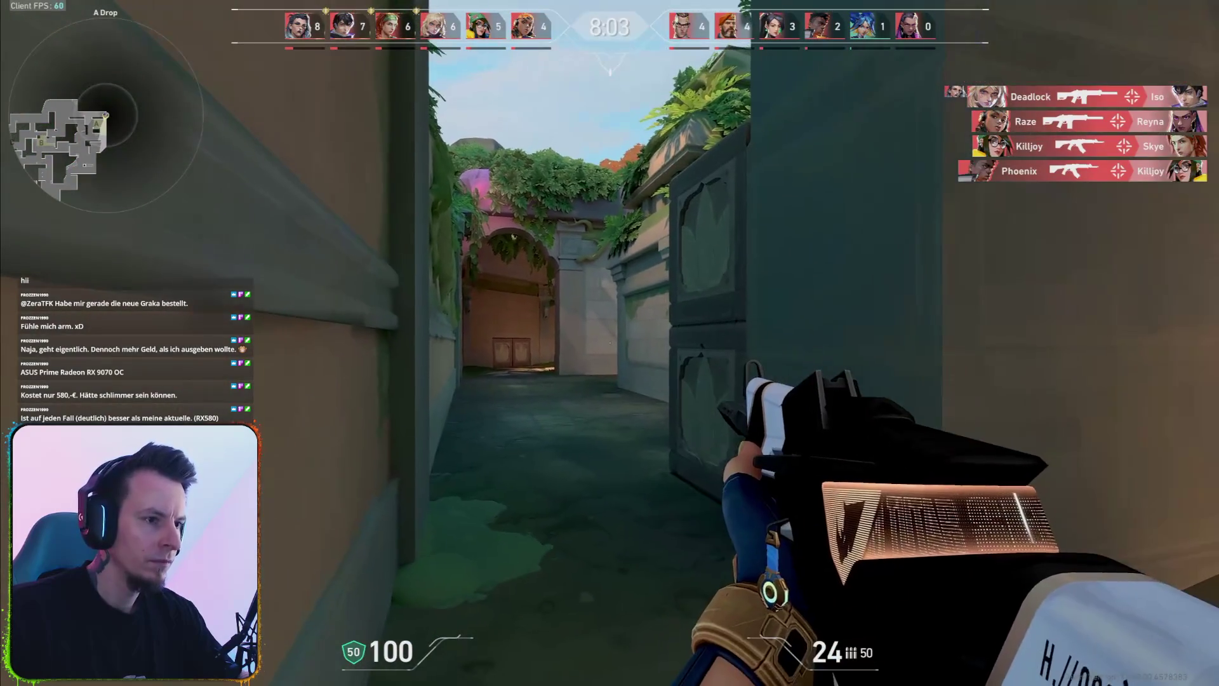
click(610, 343)
click(610, 343)
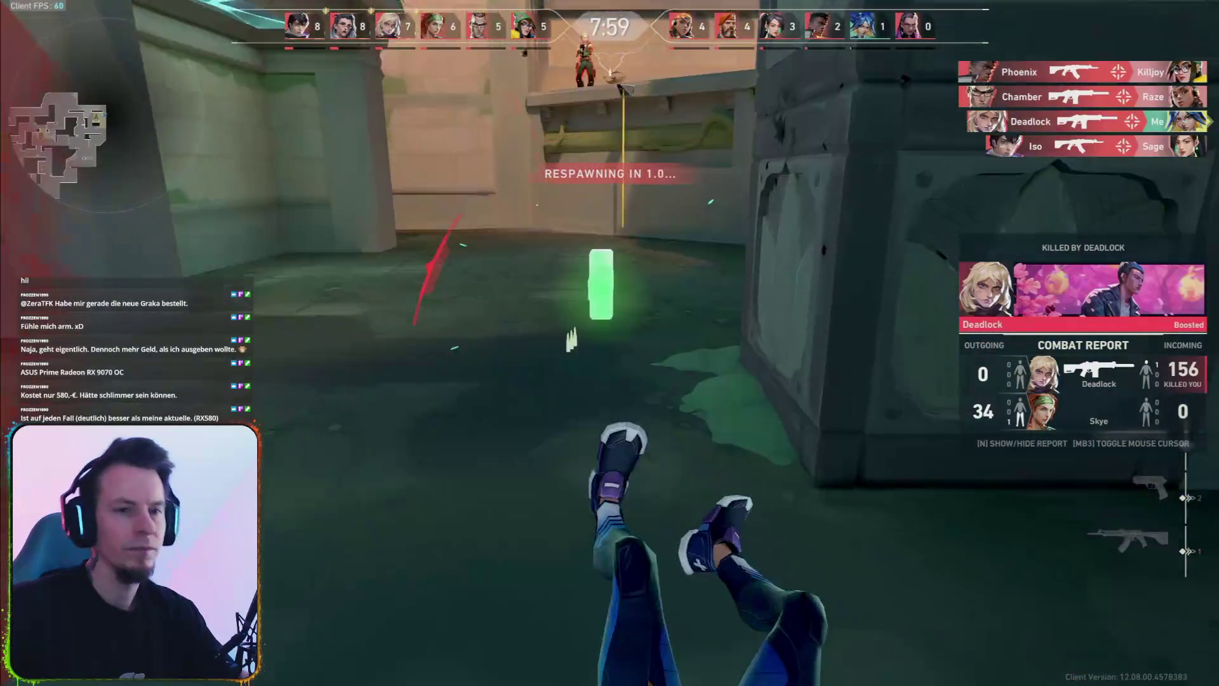
key(r)
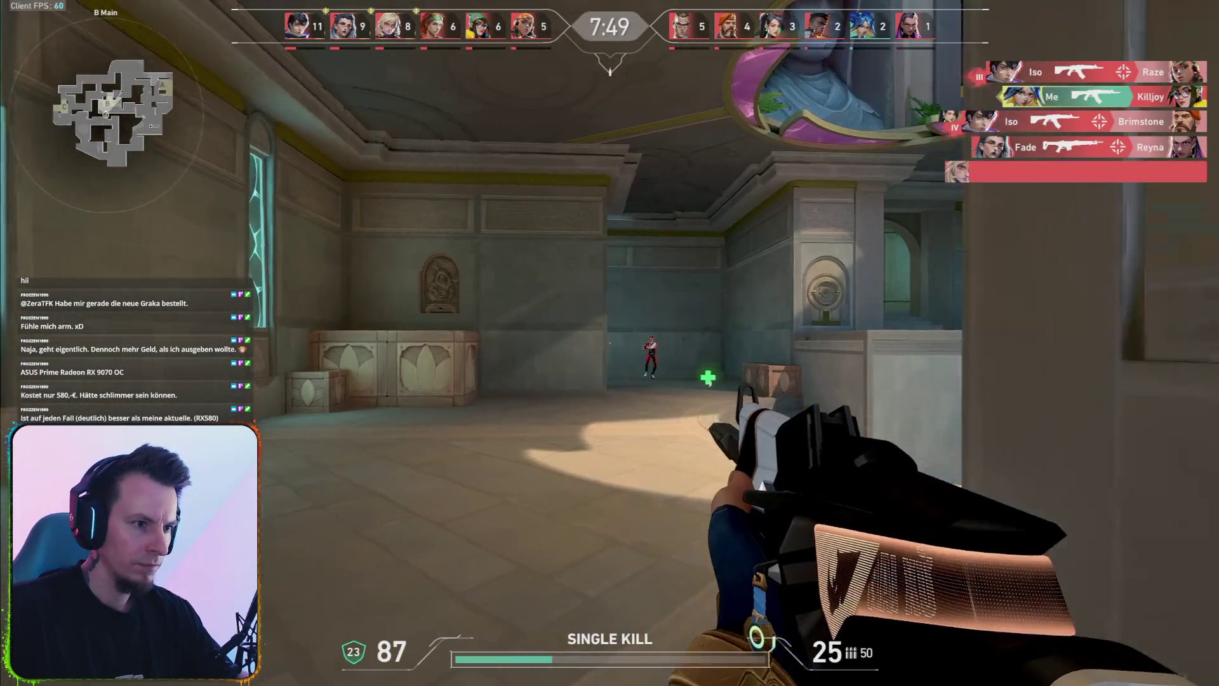
click(609, 342)
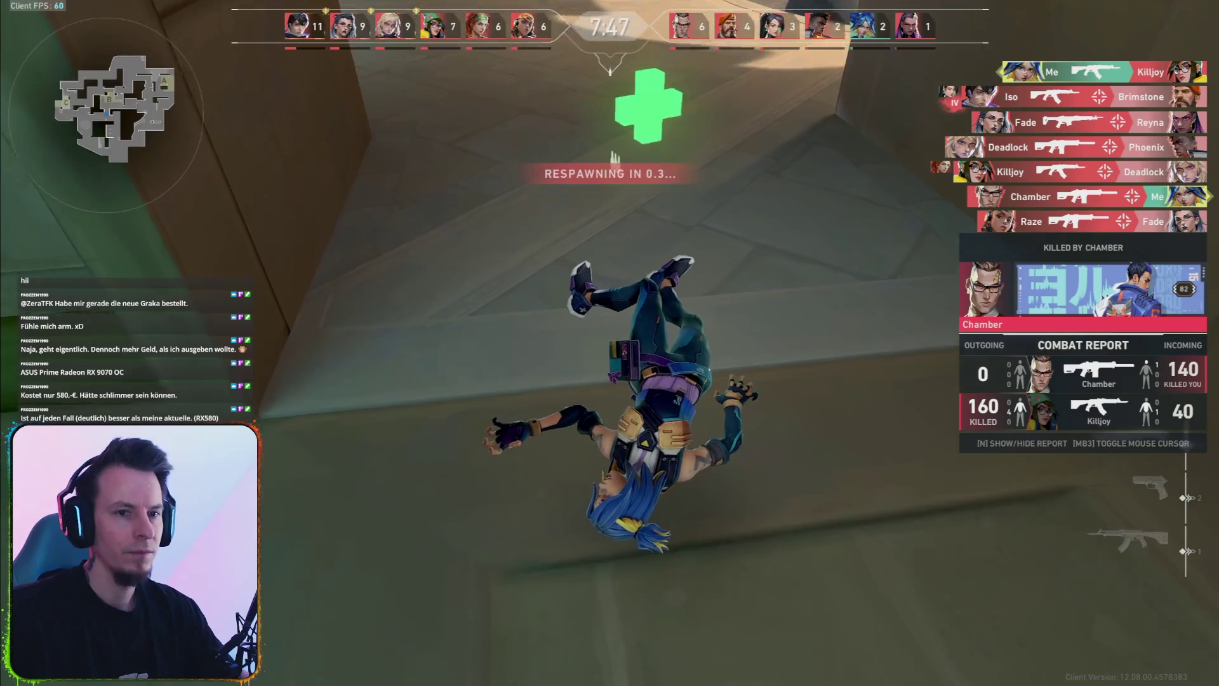
key(r)
key(y)
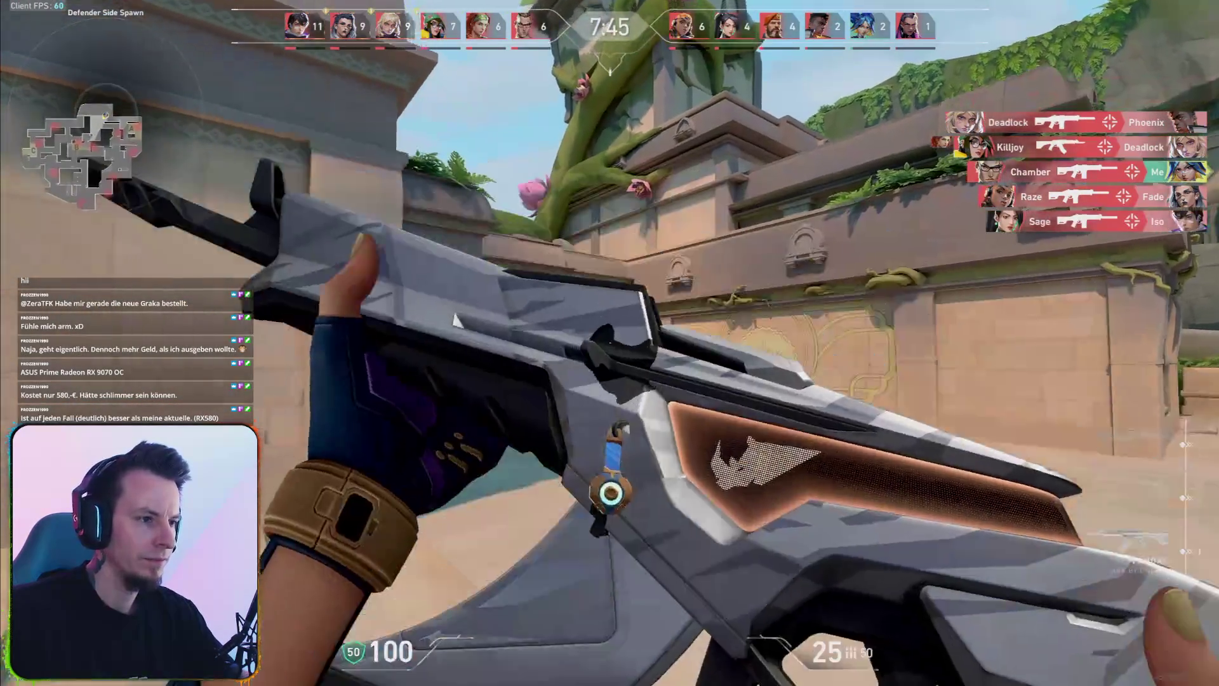
Push past the blue container toward A Top, then cross B site swapping between knife and rifle.
key(w)
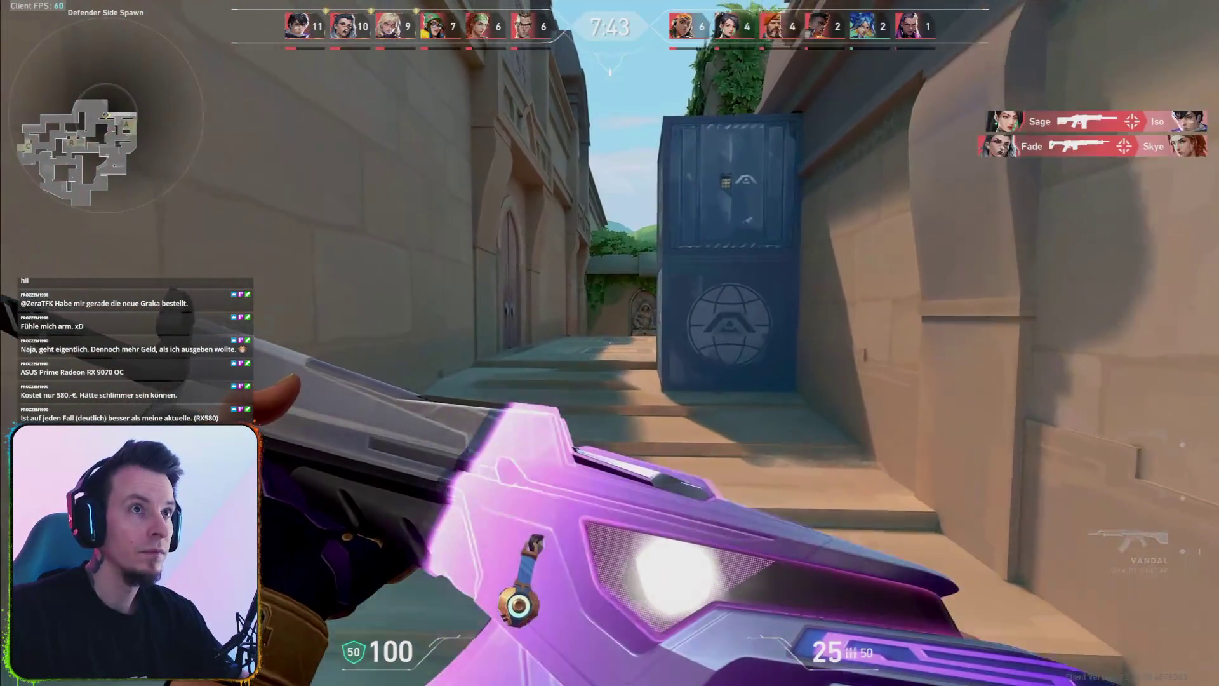
key(w)
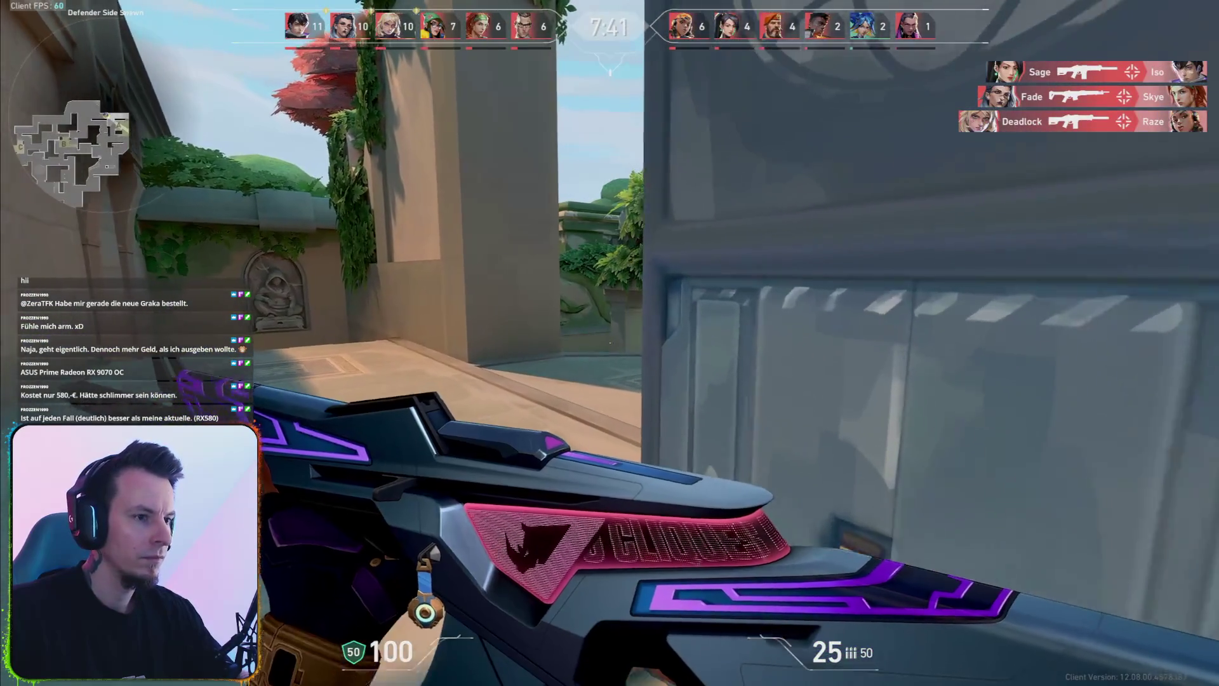
key(w)
click(609, 343)
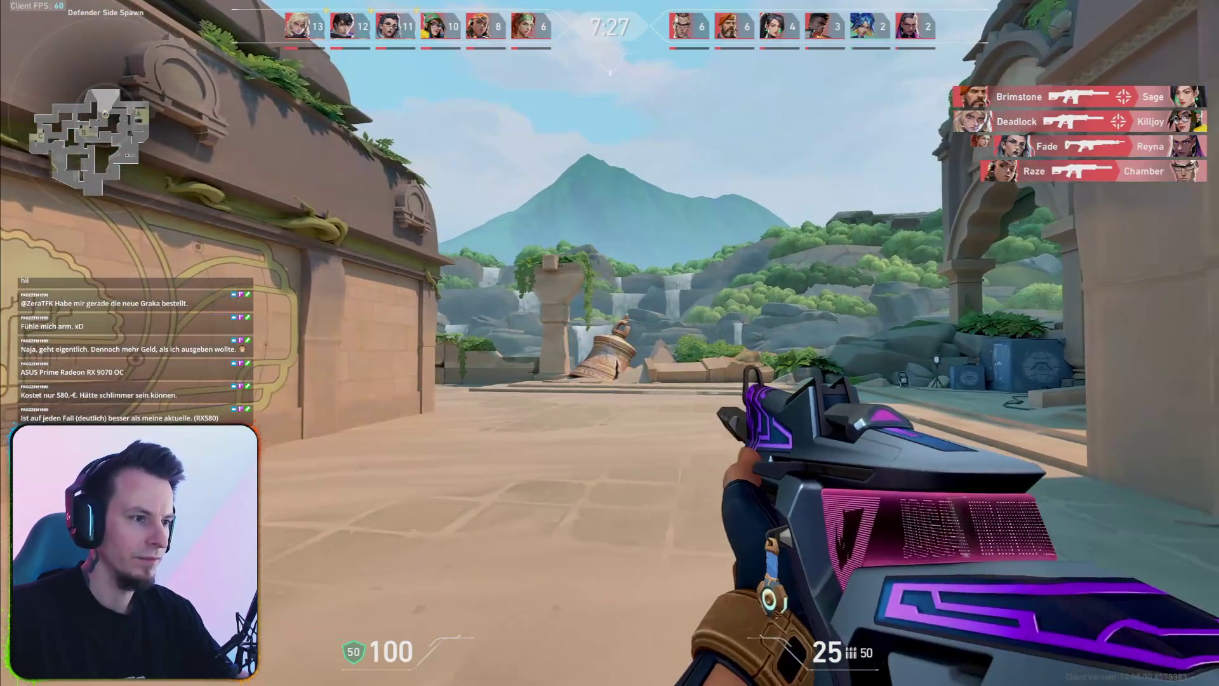
key(3)
key(1)
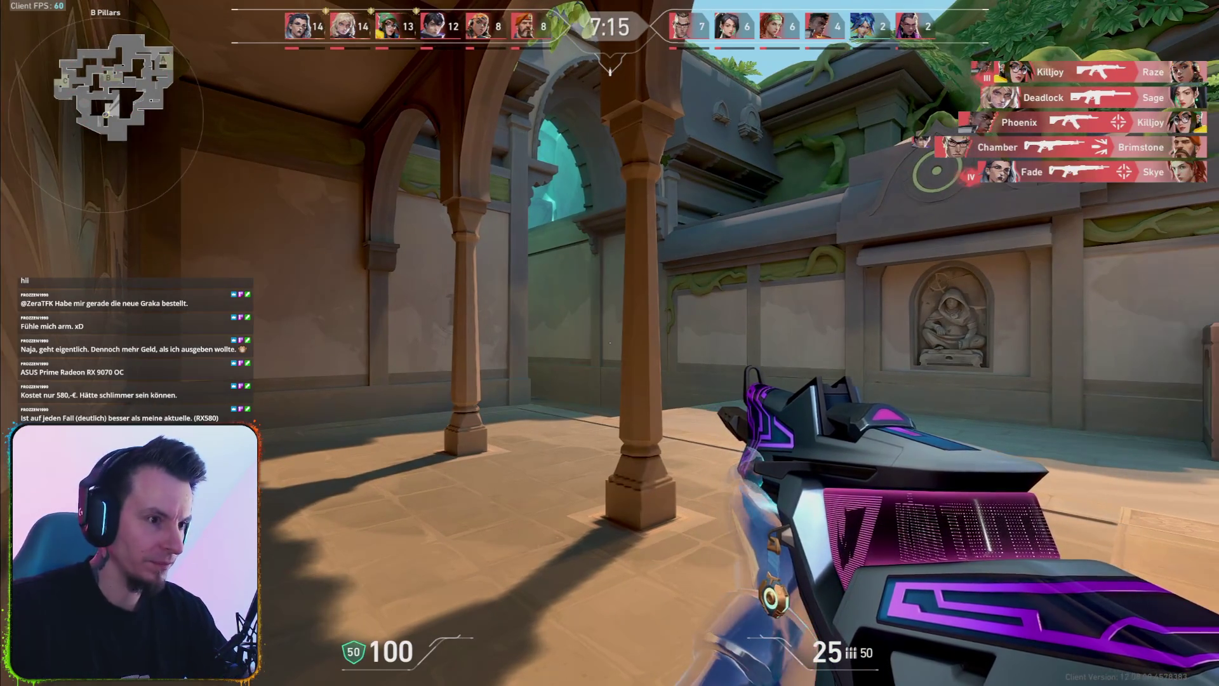
key(3)
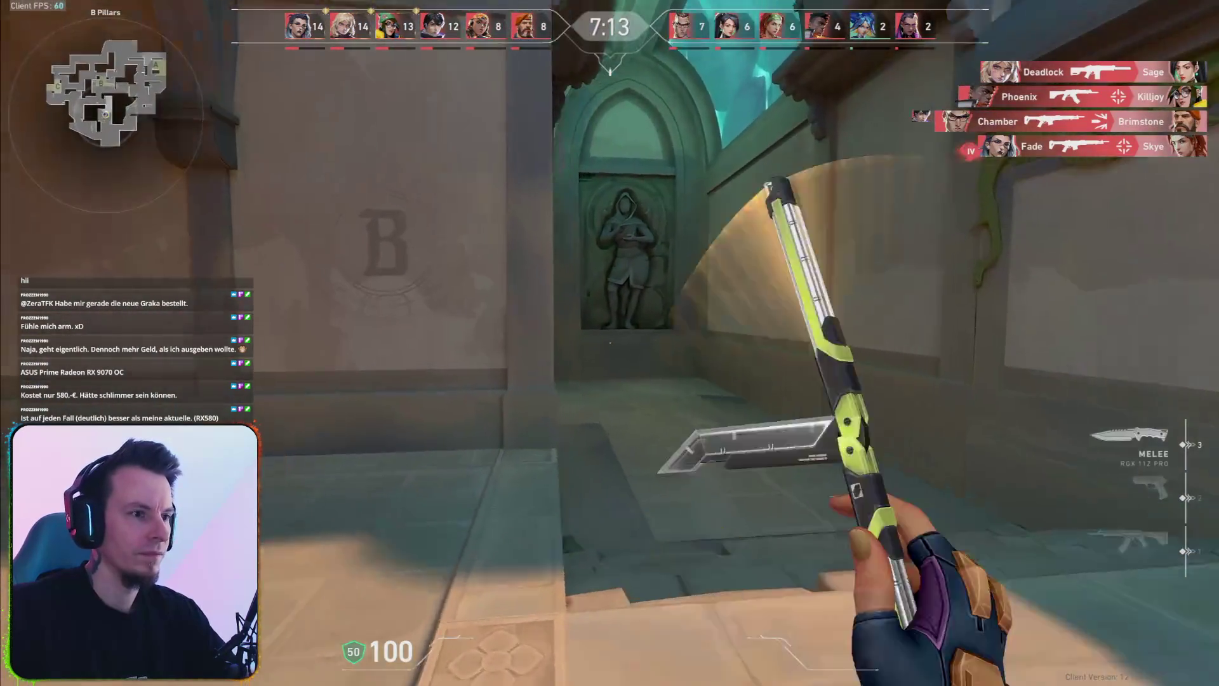
key(1)
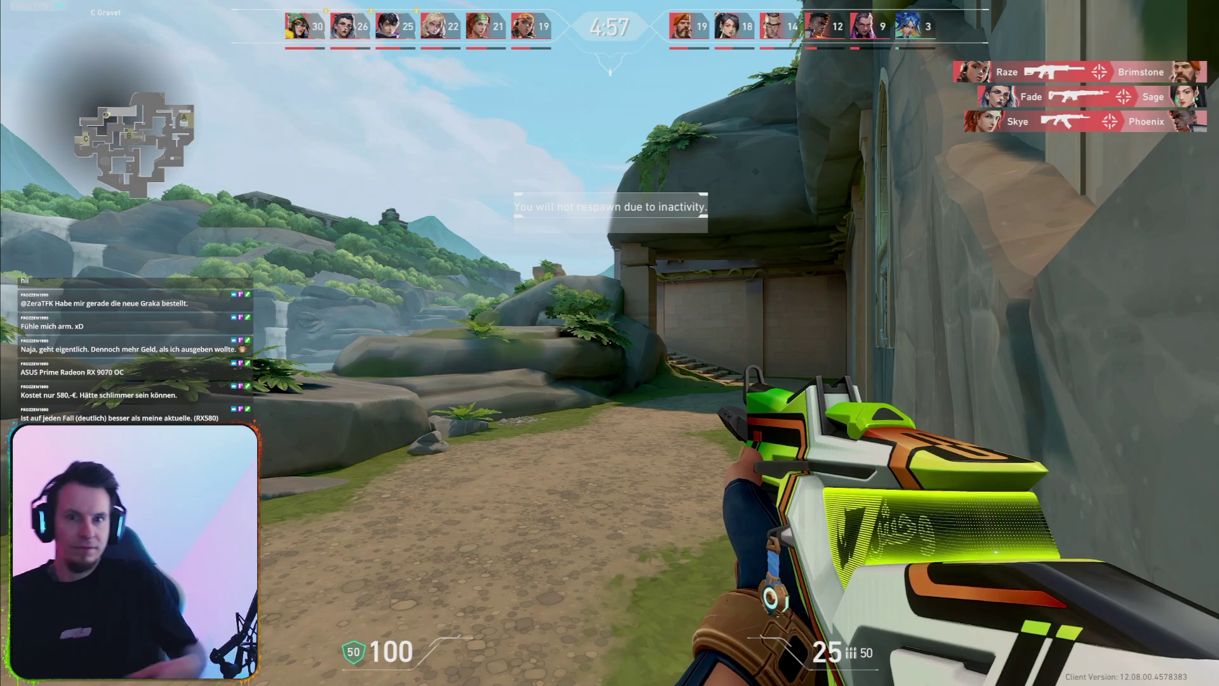
Clear the inactivity warning and travel via the temple and green-walled room toward C Gravel.
key(w)
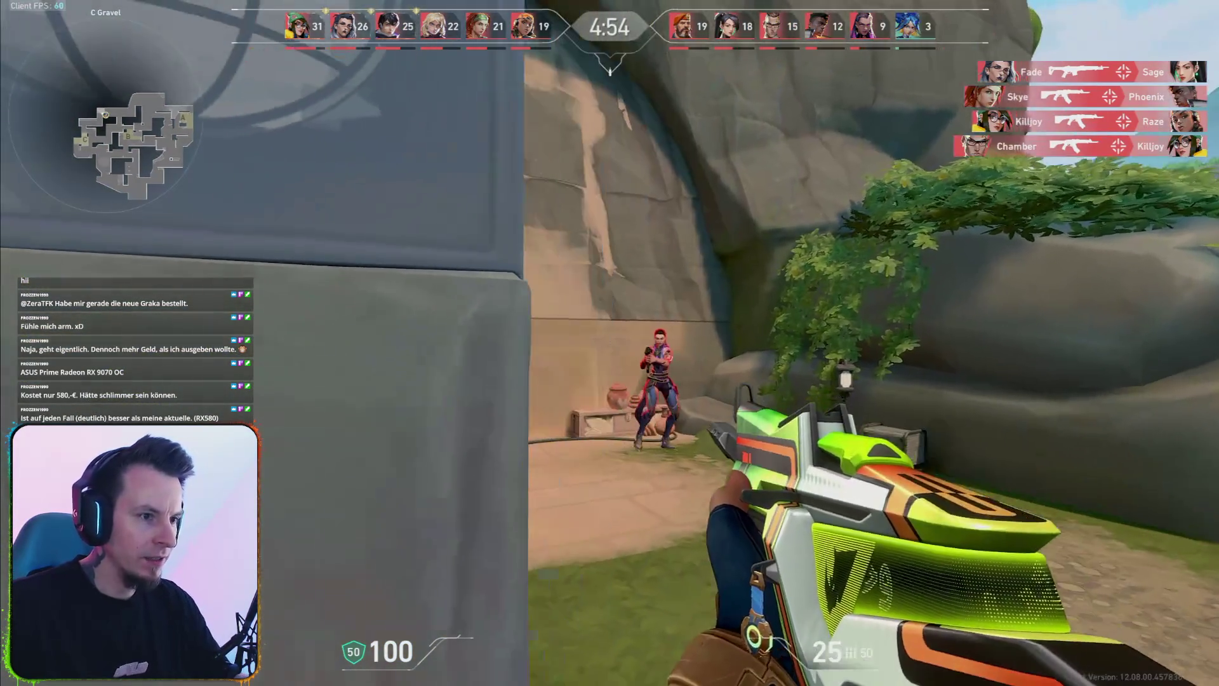
click(610, 343)
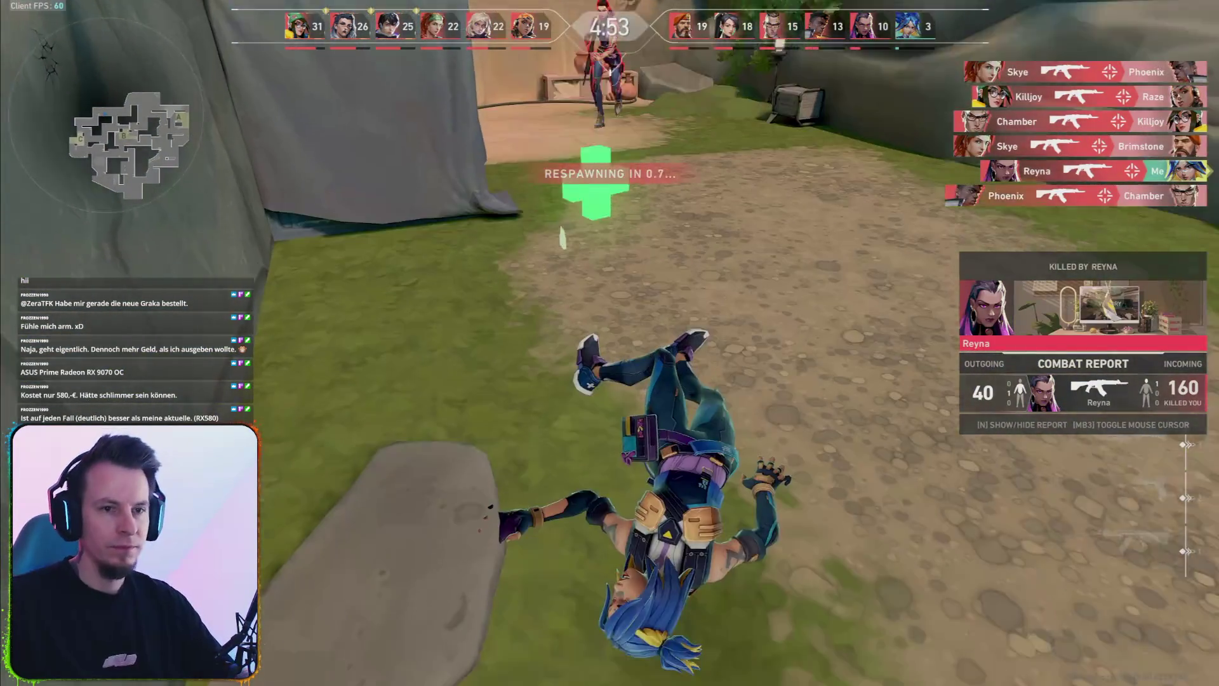
key(w)
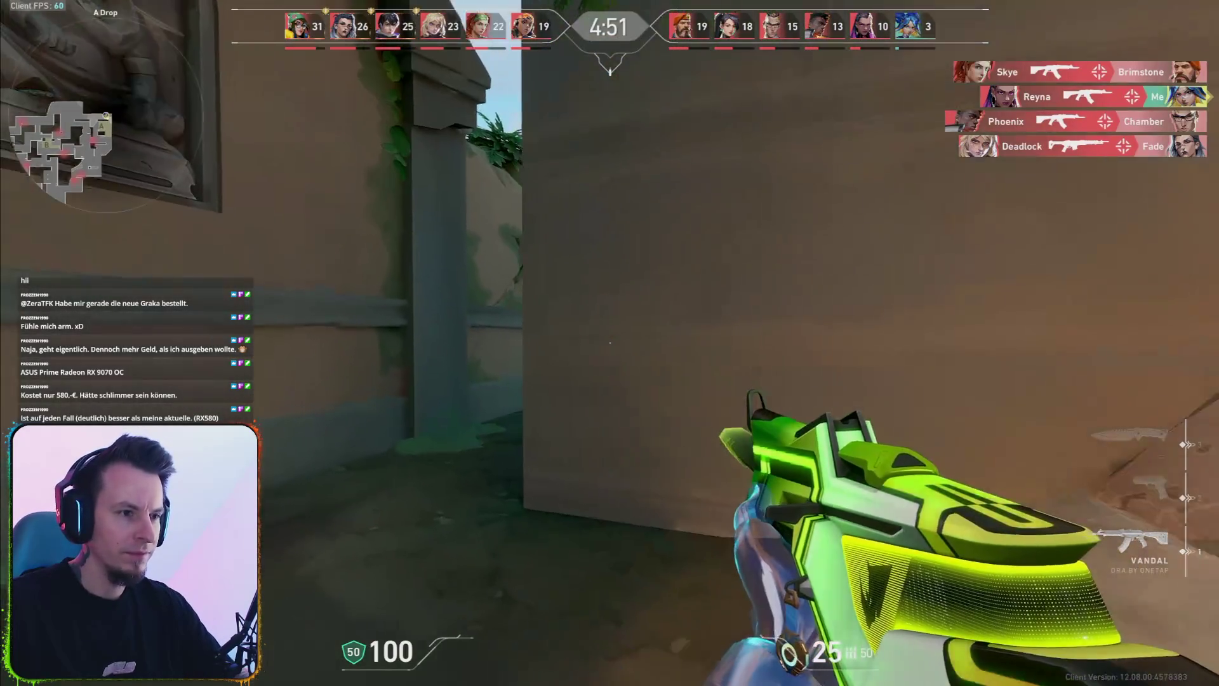
key(w)
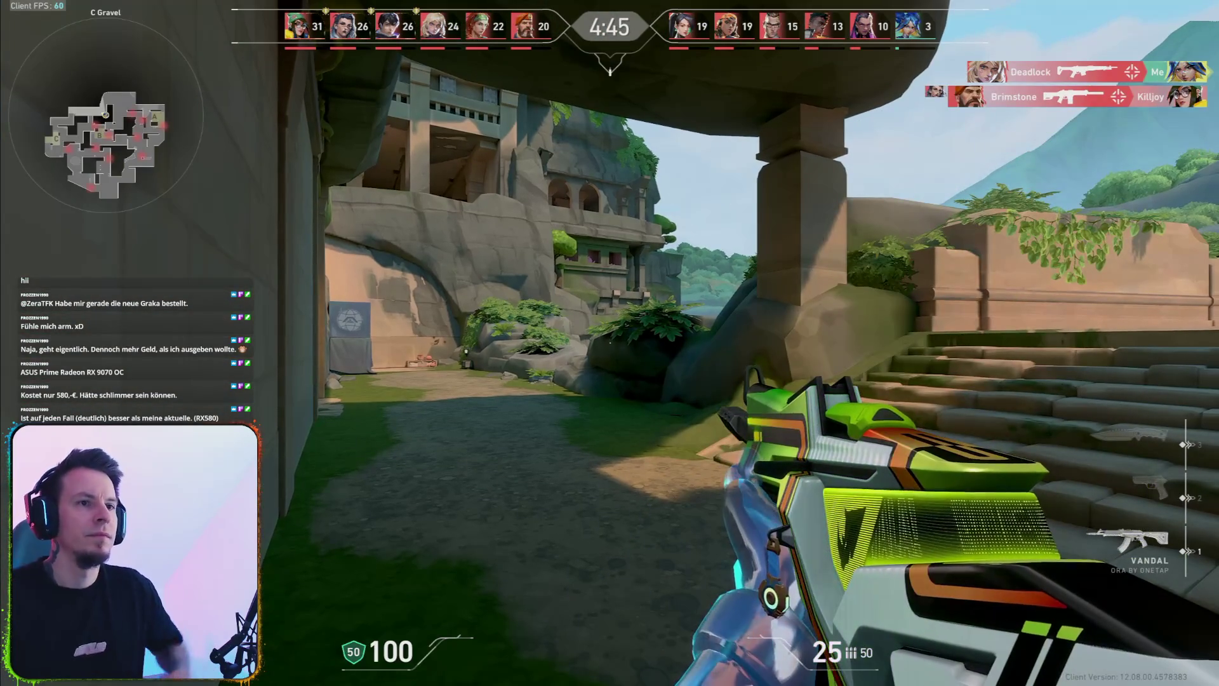
key(w)
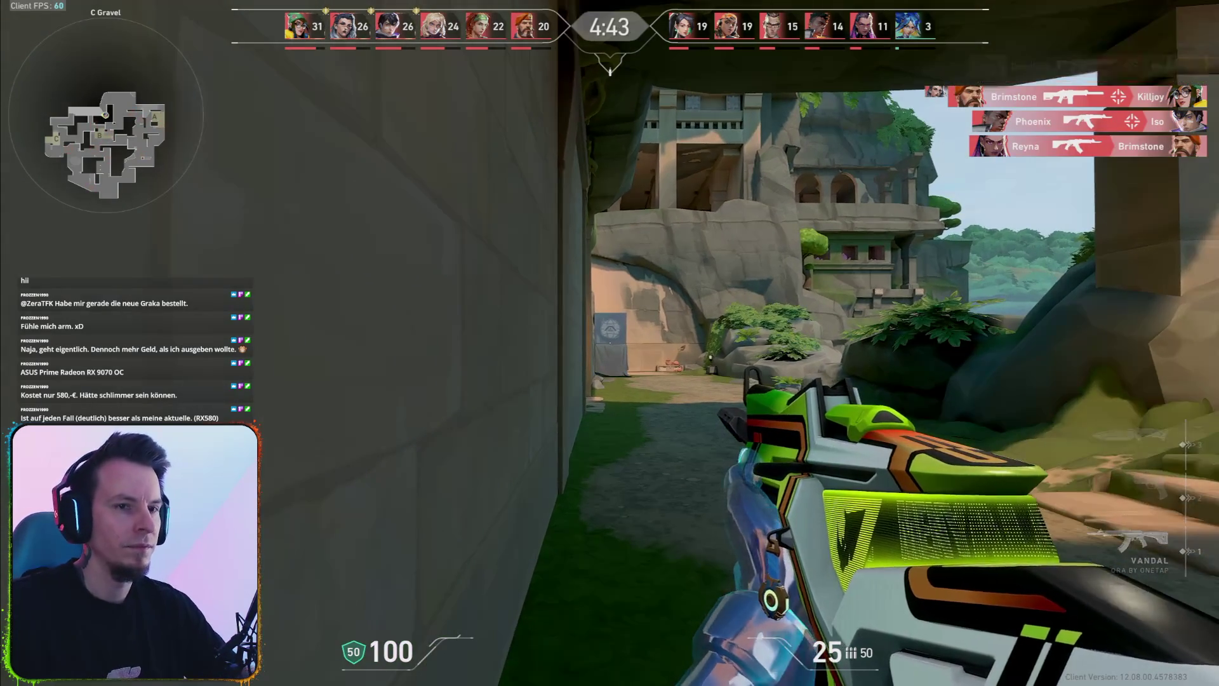
key(w)
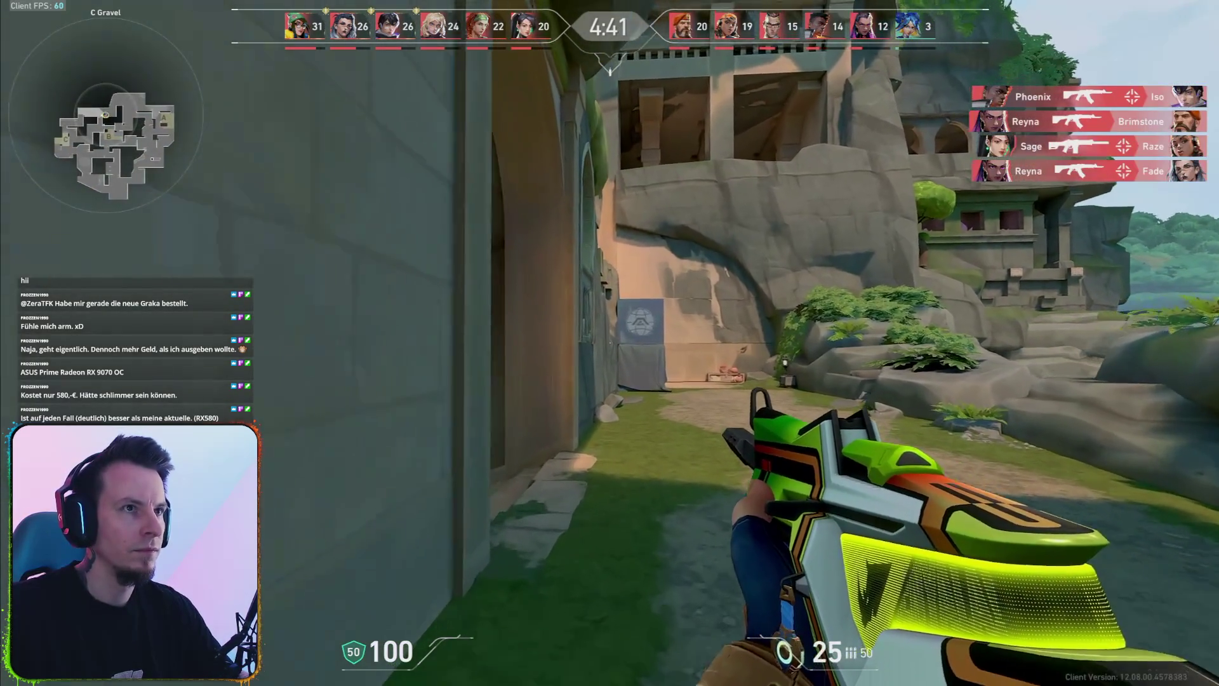
key(w)
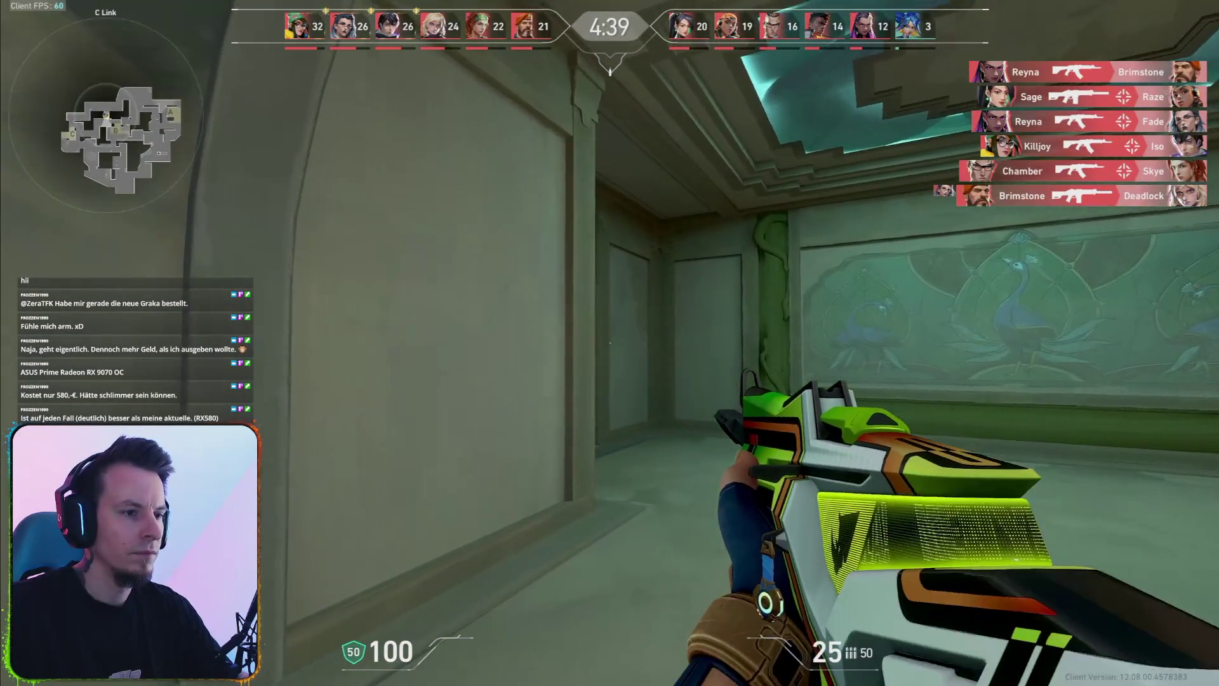
key(w)
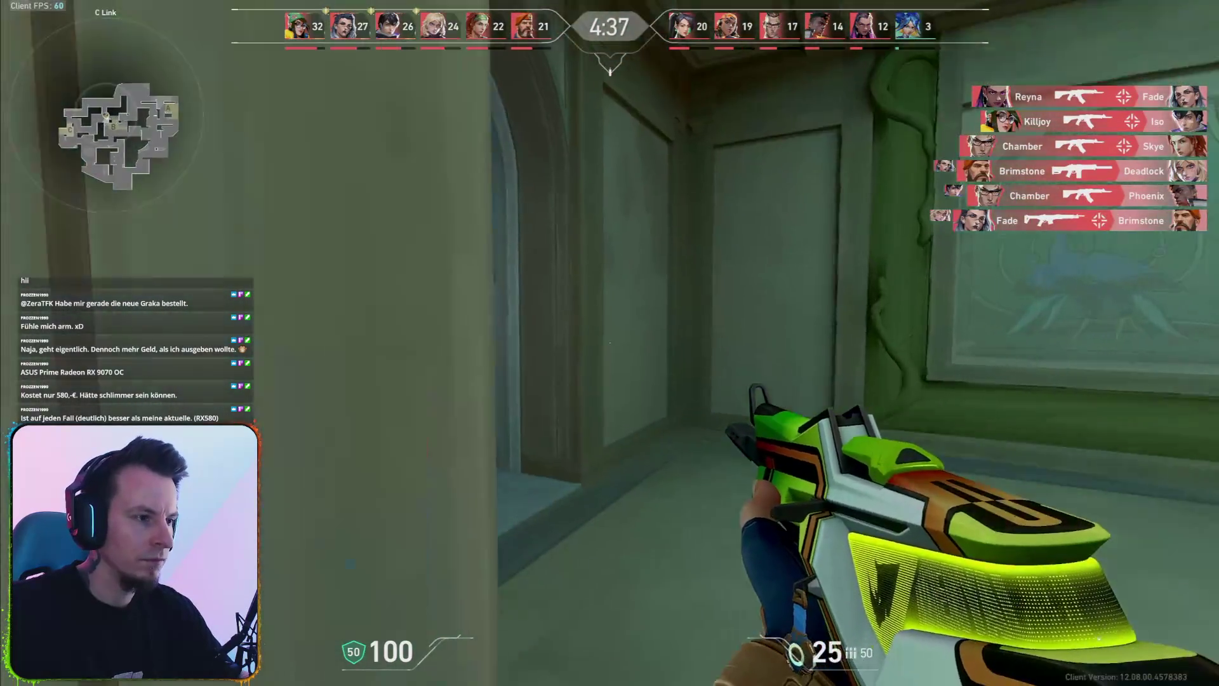
key(w)
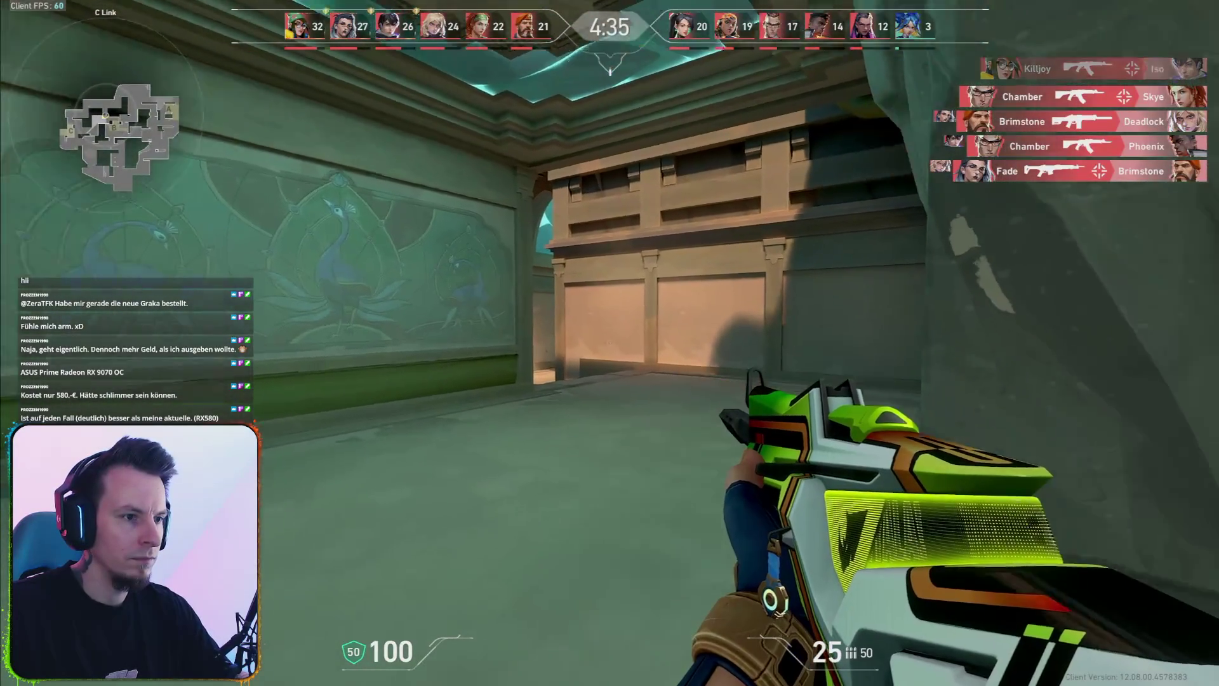
key(w)
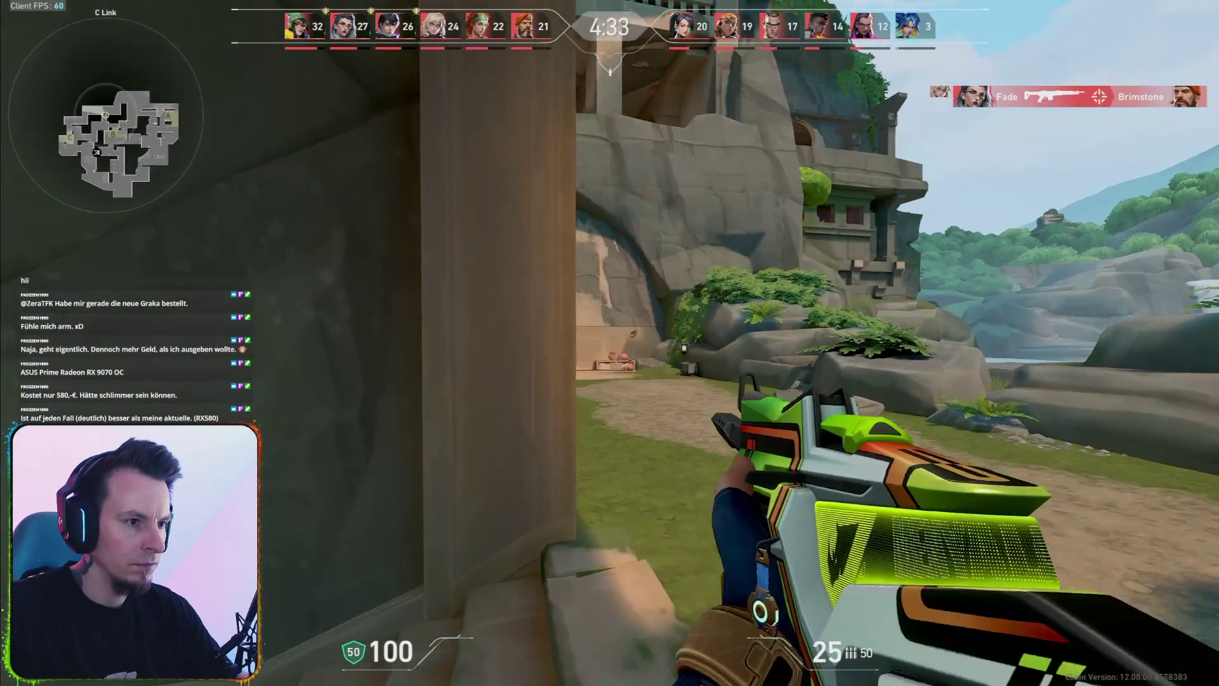
key(w)
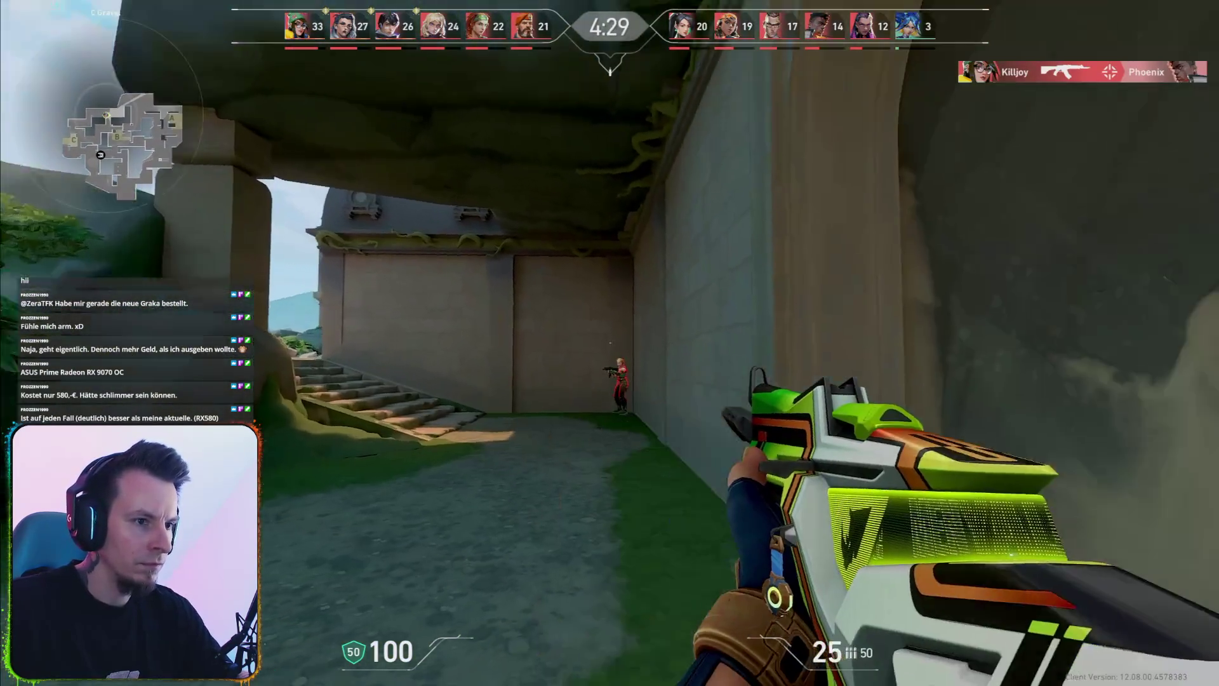
Finish an enemy by the far wall, climb into the courtyard, and push from A Link to A Main.
click(609, 343)
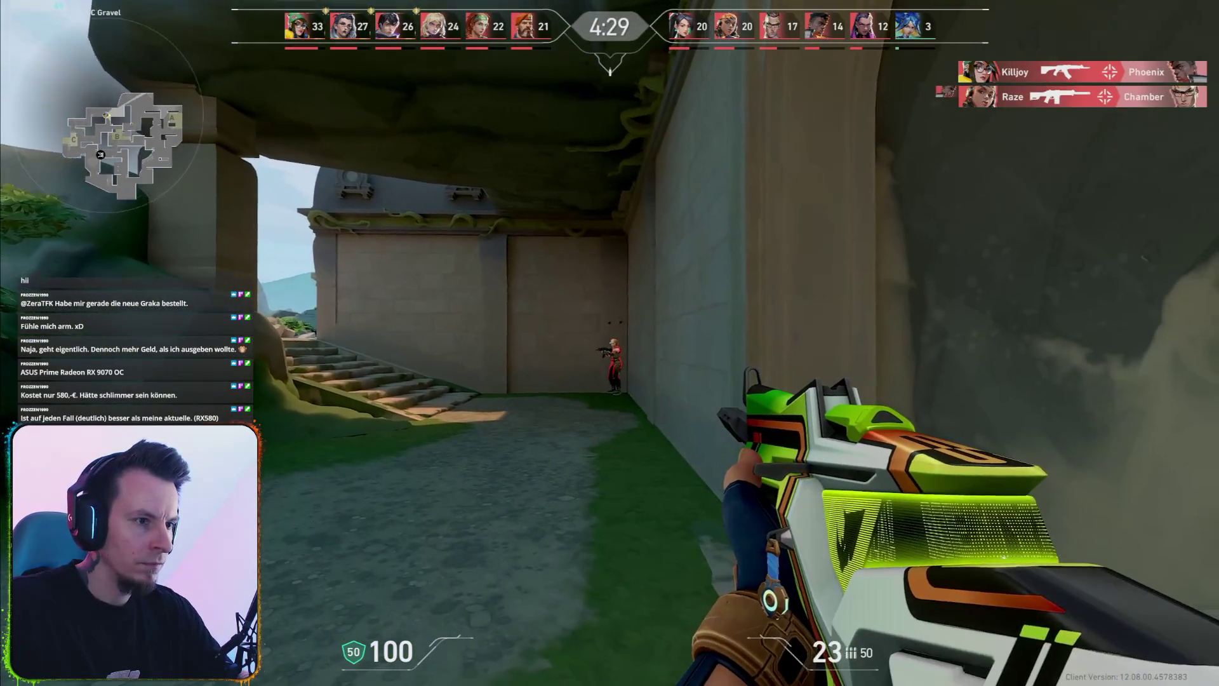
click(610, 343)
key(w)
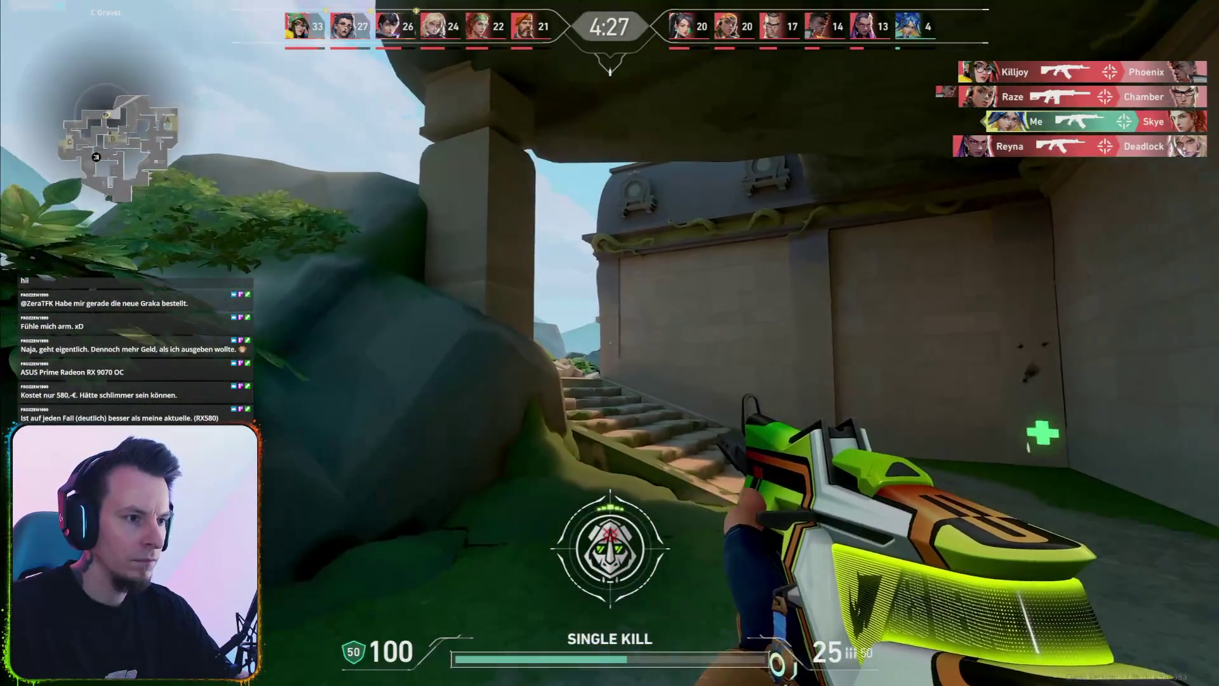
key(w)
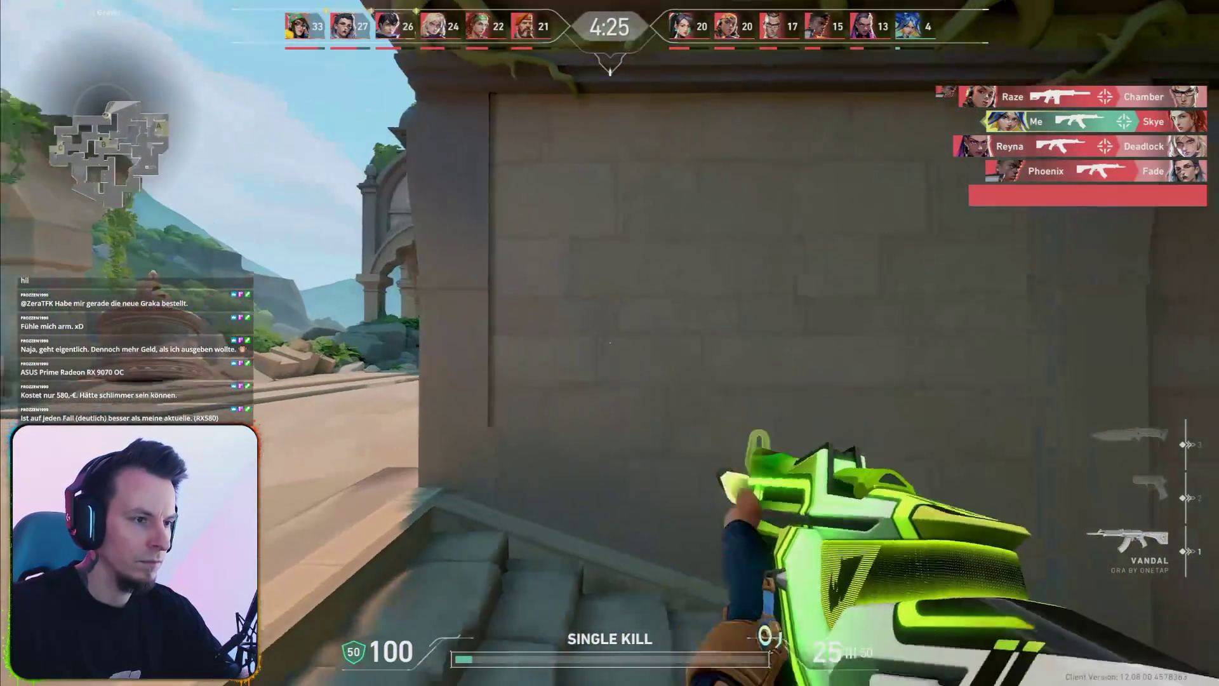
key(w)
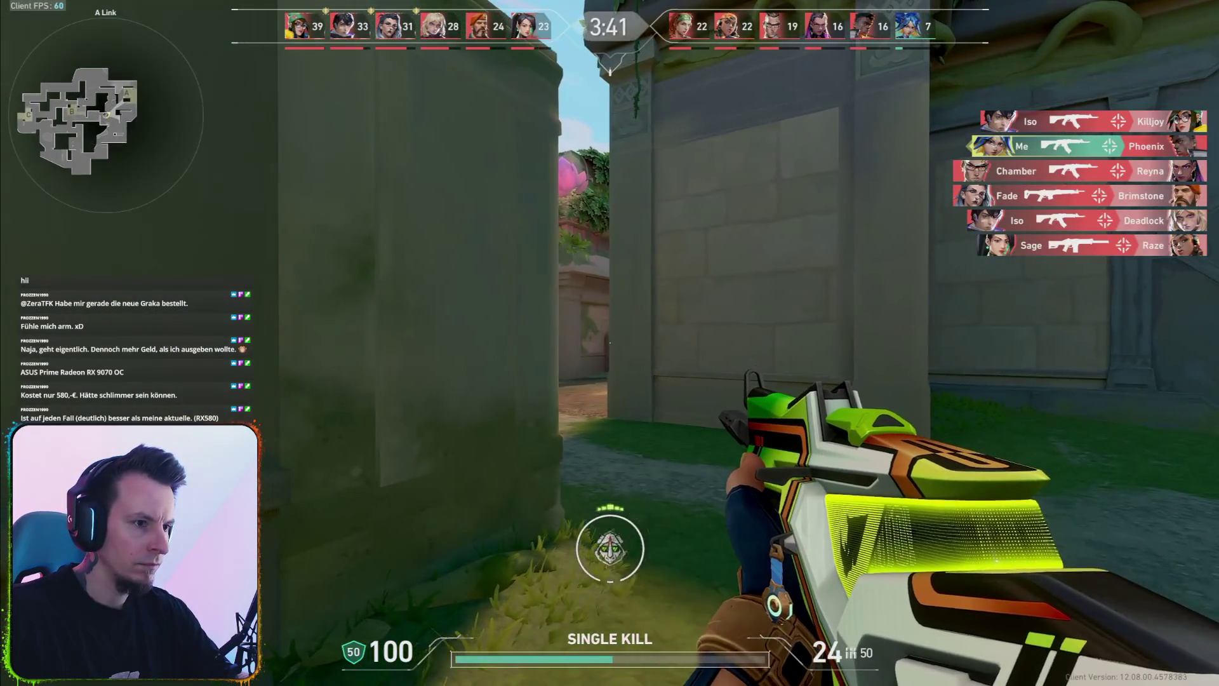
key(w)
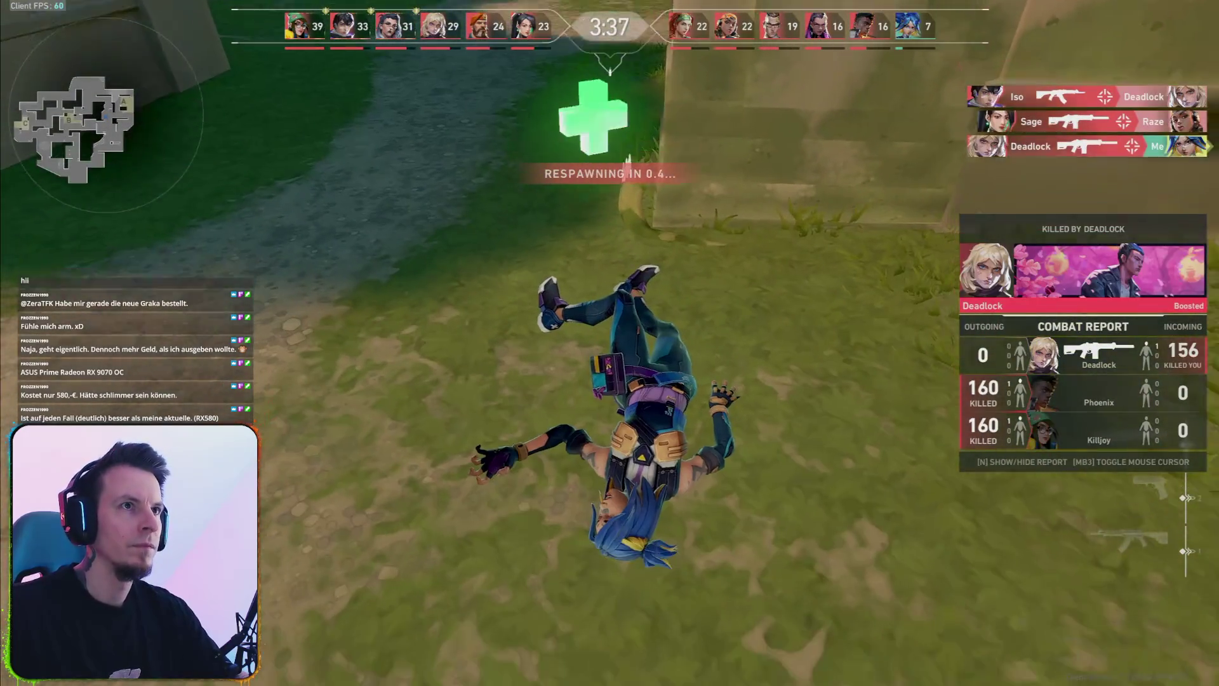
key(w)
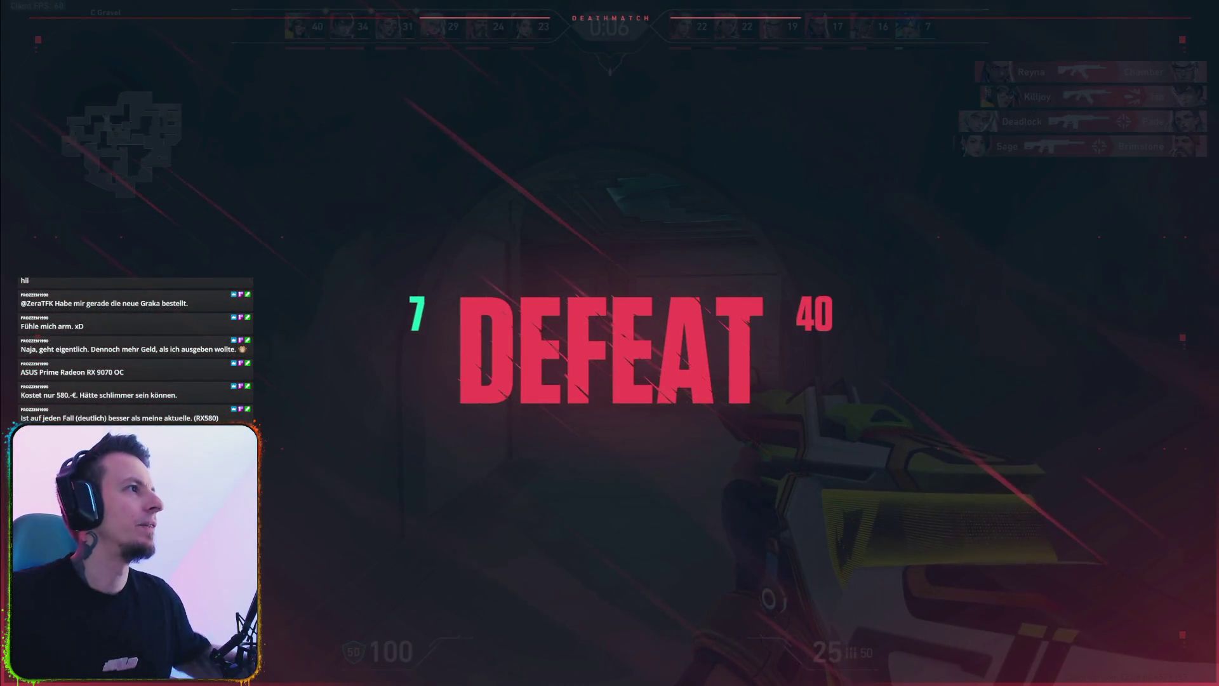
Open and close the Windows Start menu while the defeat screen passes.
key(super)
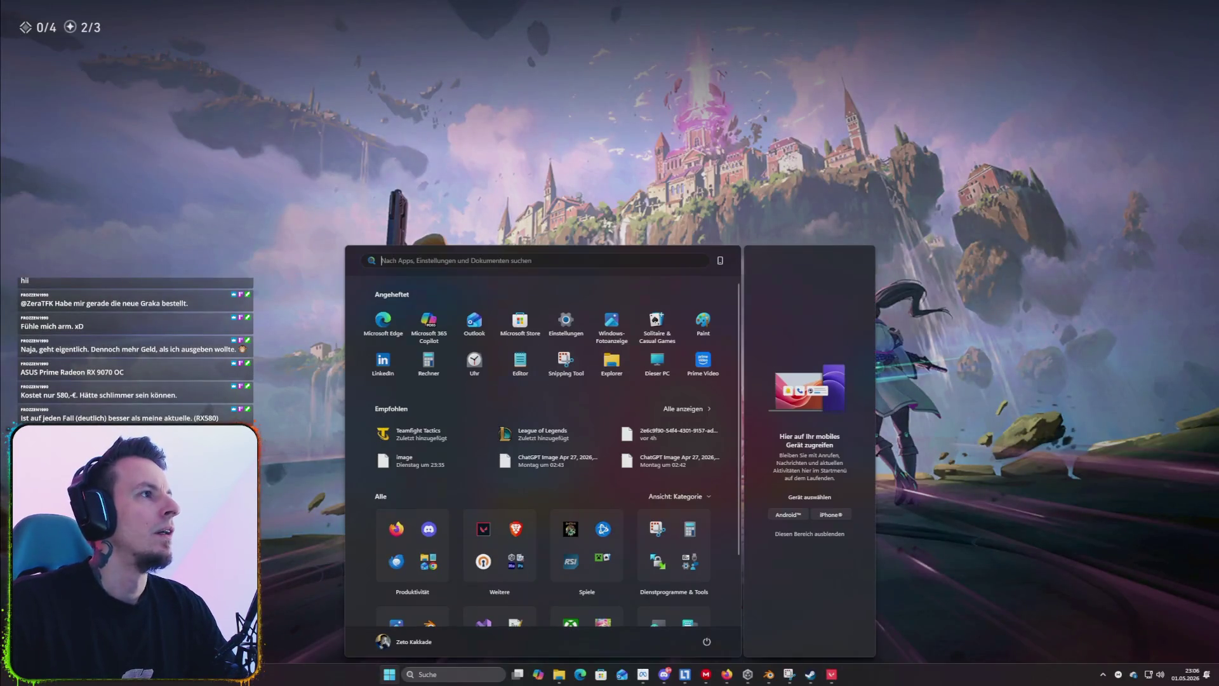
key(super)
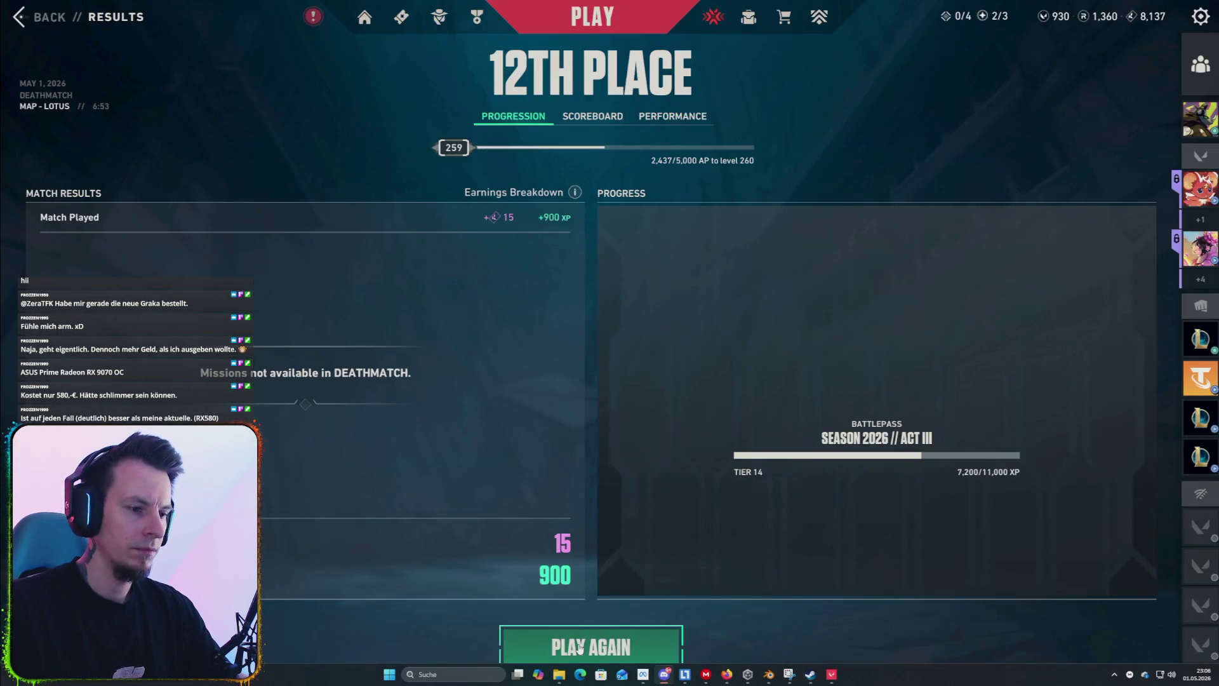
Queue another Deathmatch with PLAY AGAIN from the results screen.
click(579, 647)
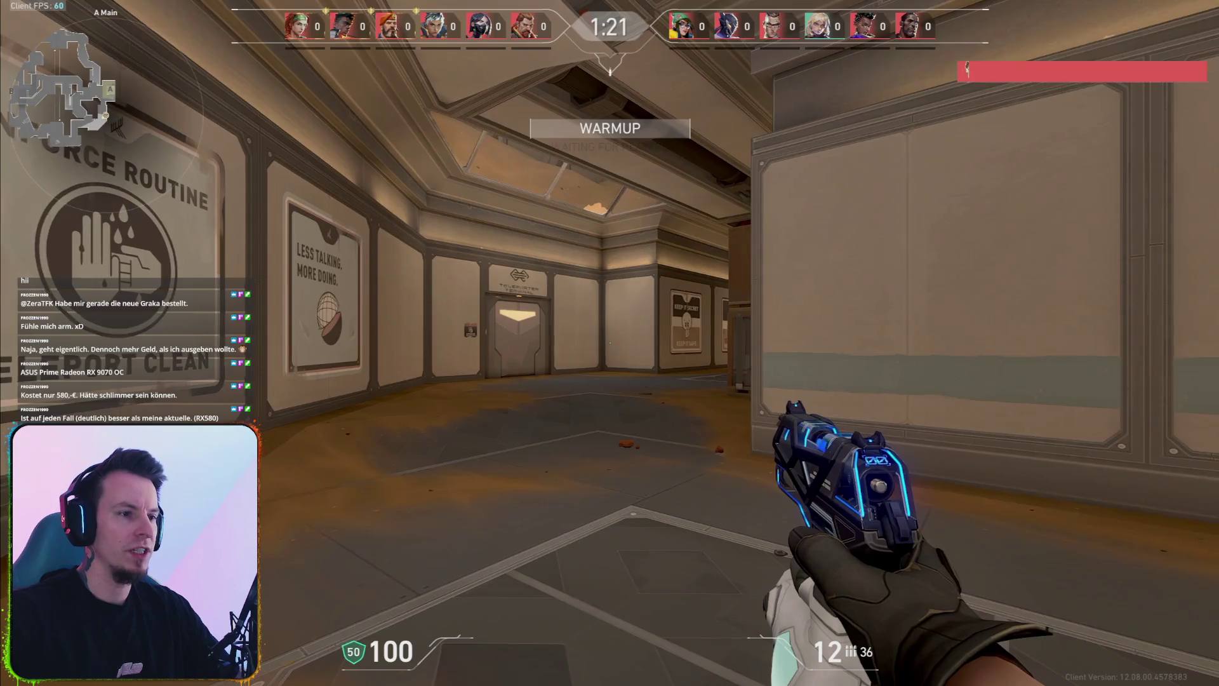
Buy a Vandal rifle from the shop at the start of warmup.
key(3)
key(b)
click(602, 465)
key(b)
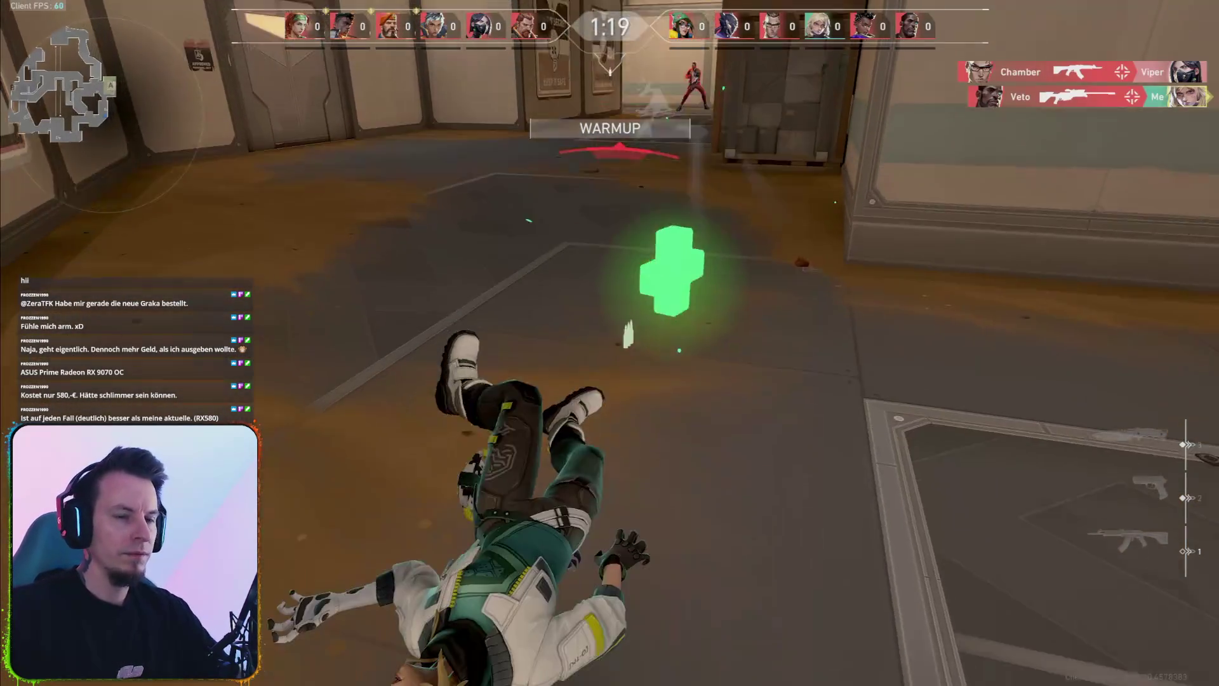
Move through the Canteen and Lift corridors and fire at enemies toward A site.
key(w)
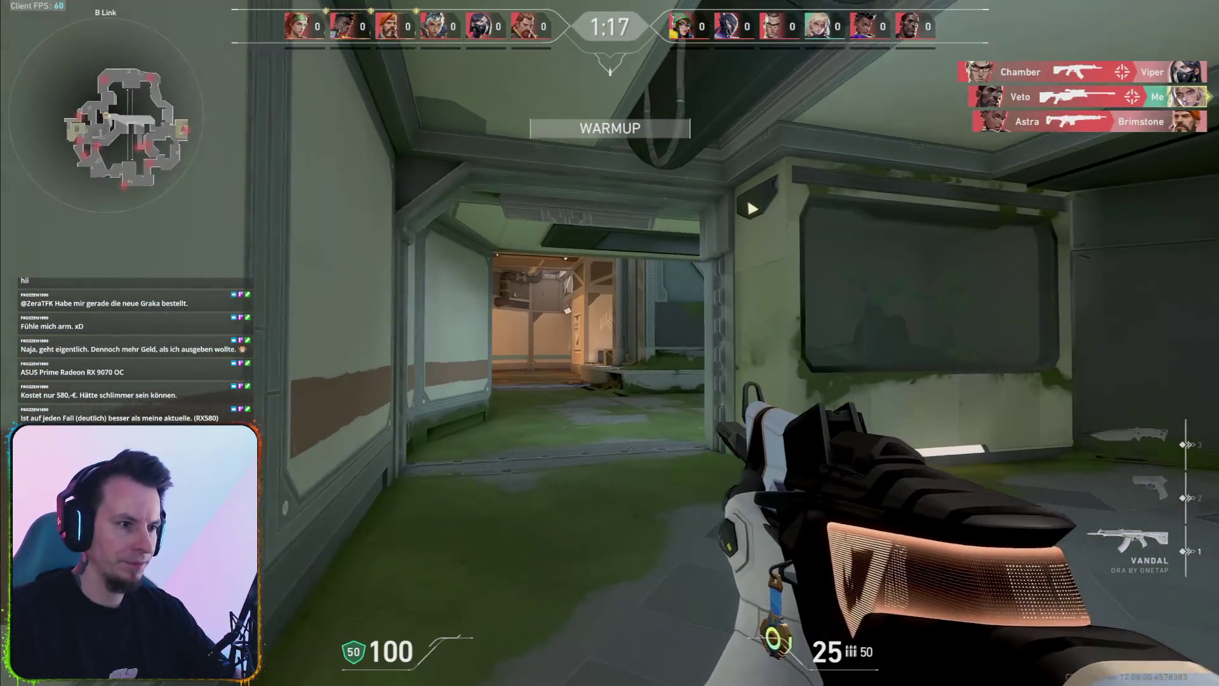
key(w)
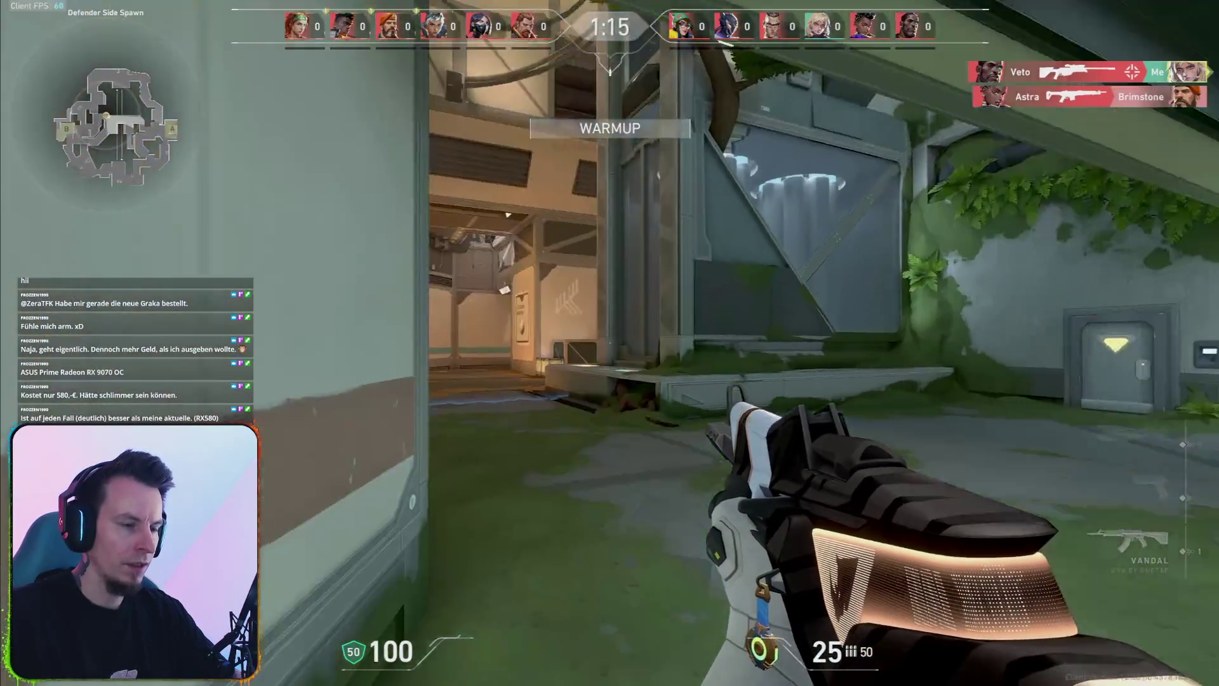
key(w)
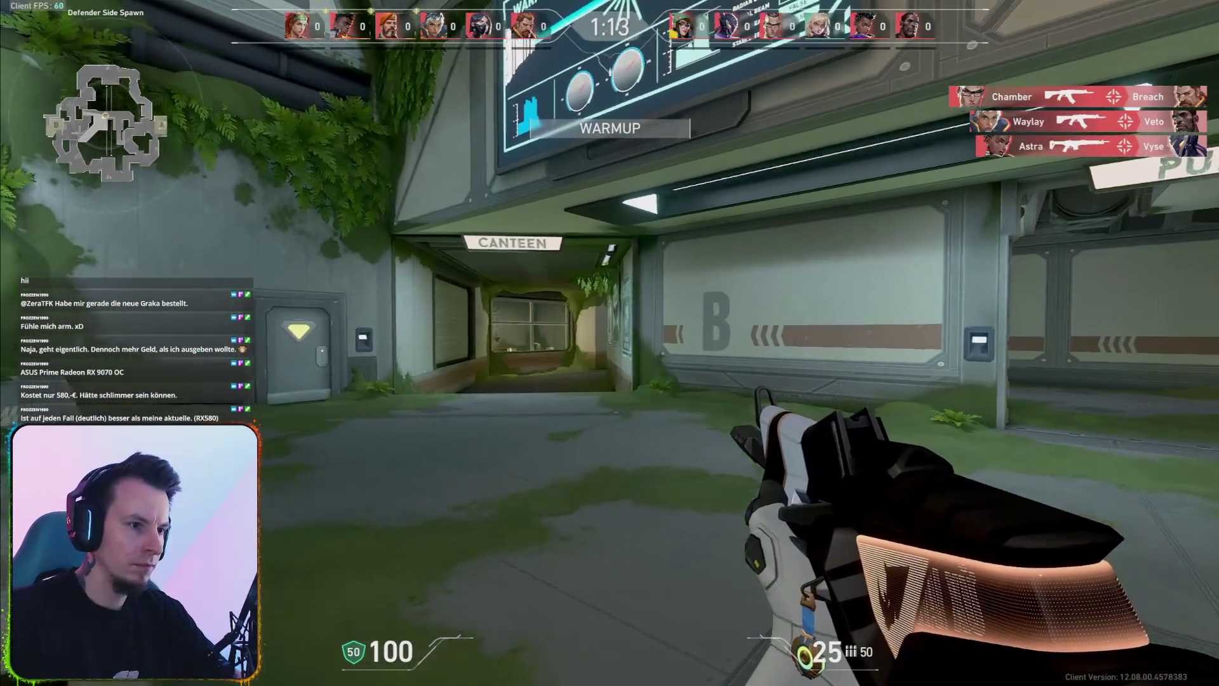
key(w)
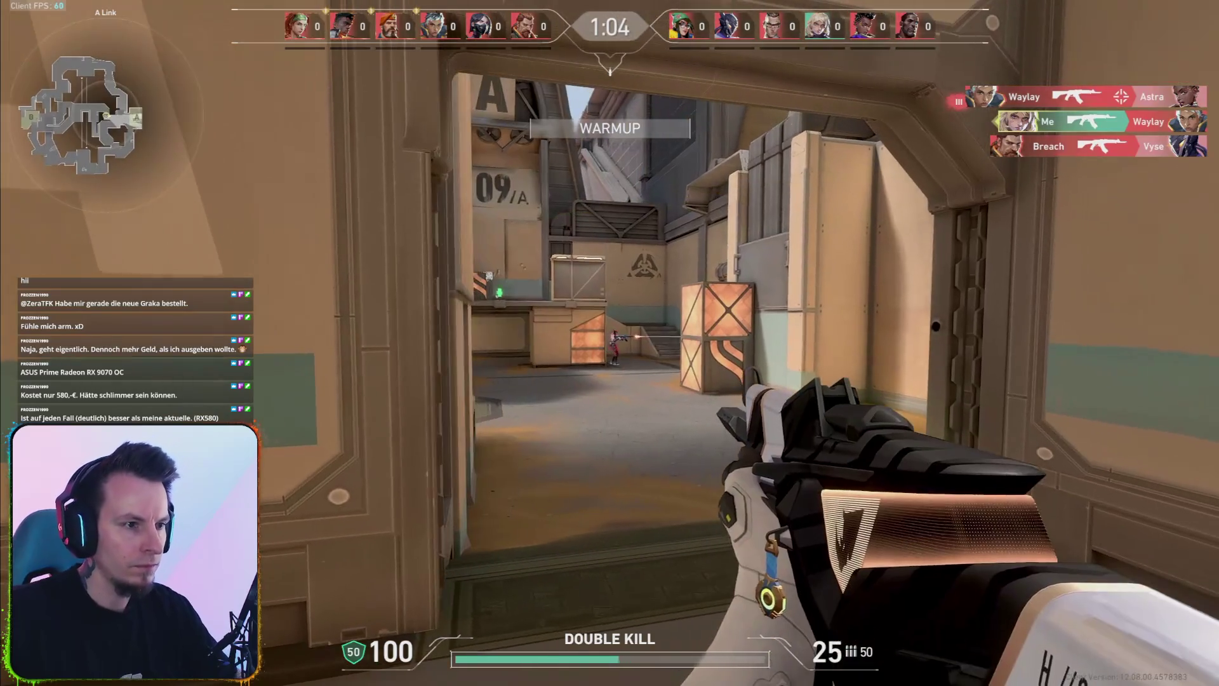
click(609, 343)
click(609, 343)
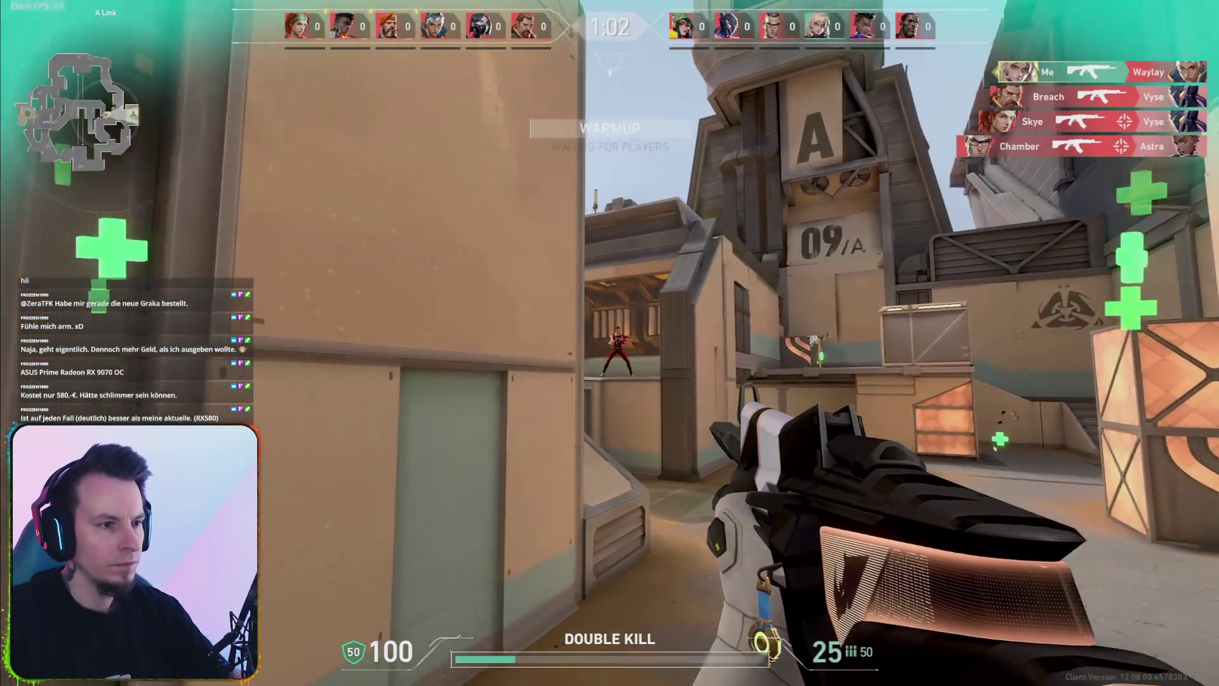
click(610, 343)
click(610, 343)
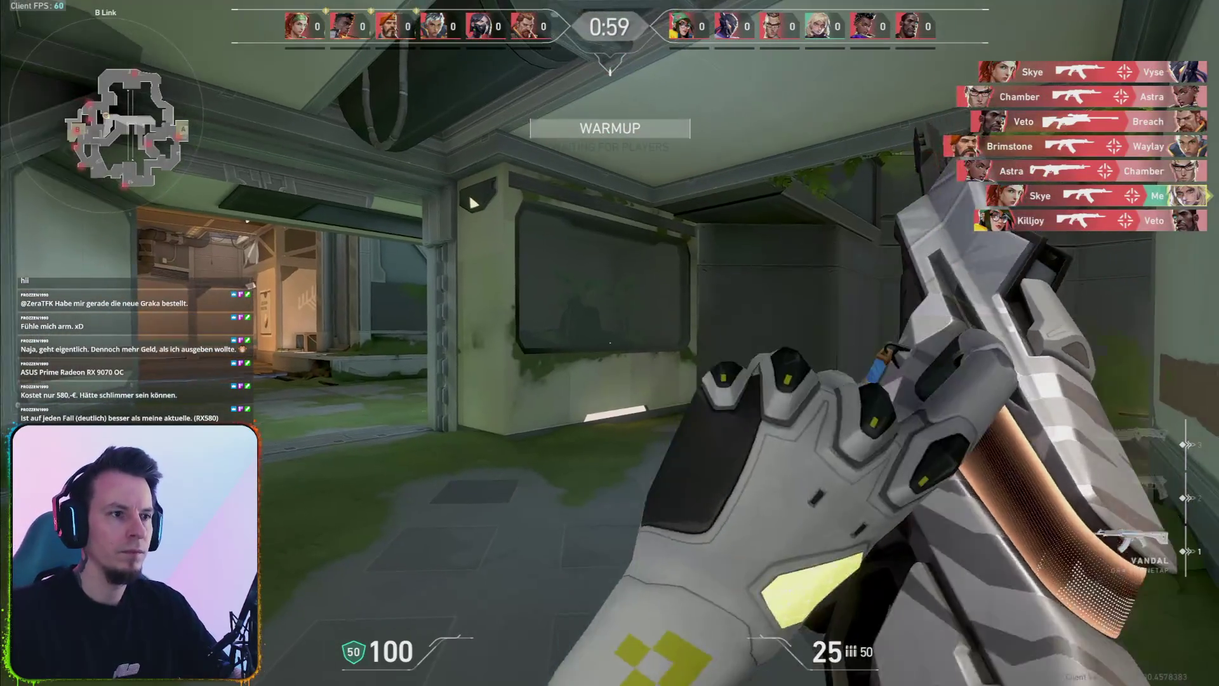
Respawn at B Site, score a double kill by the stairs, and take the enemy in B Tower.
key(w)
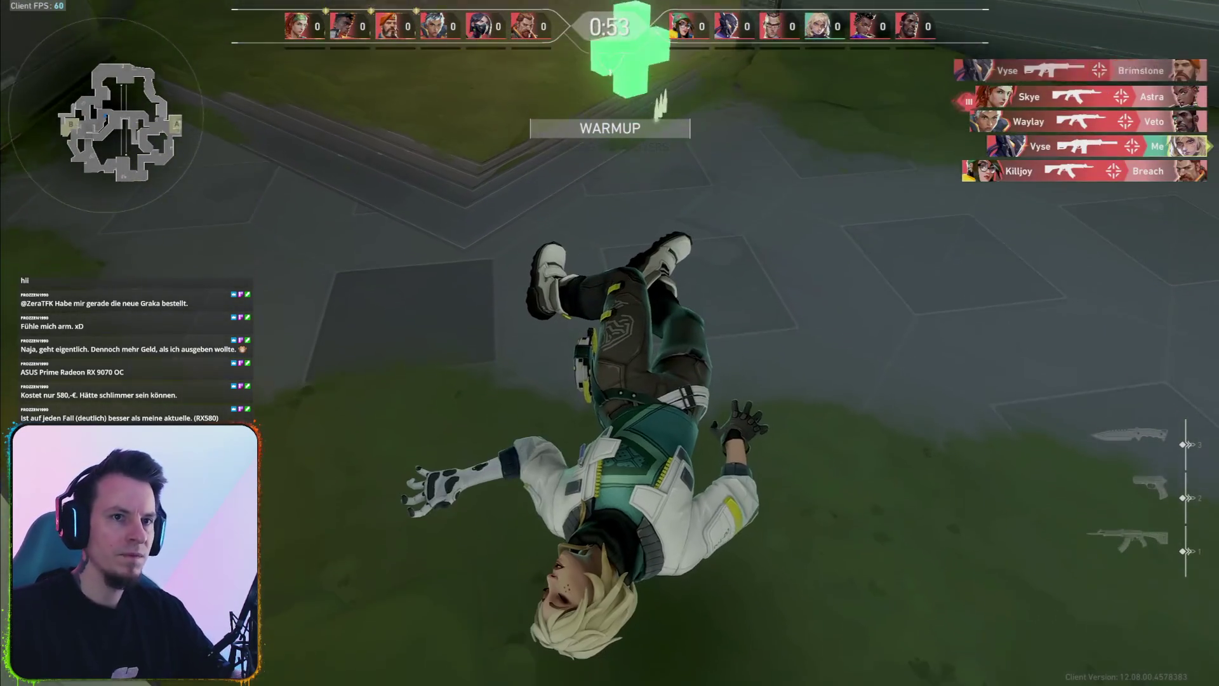
click(610, 342)
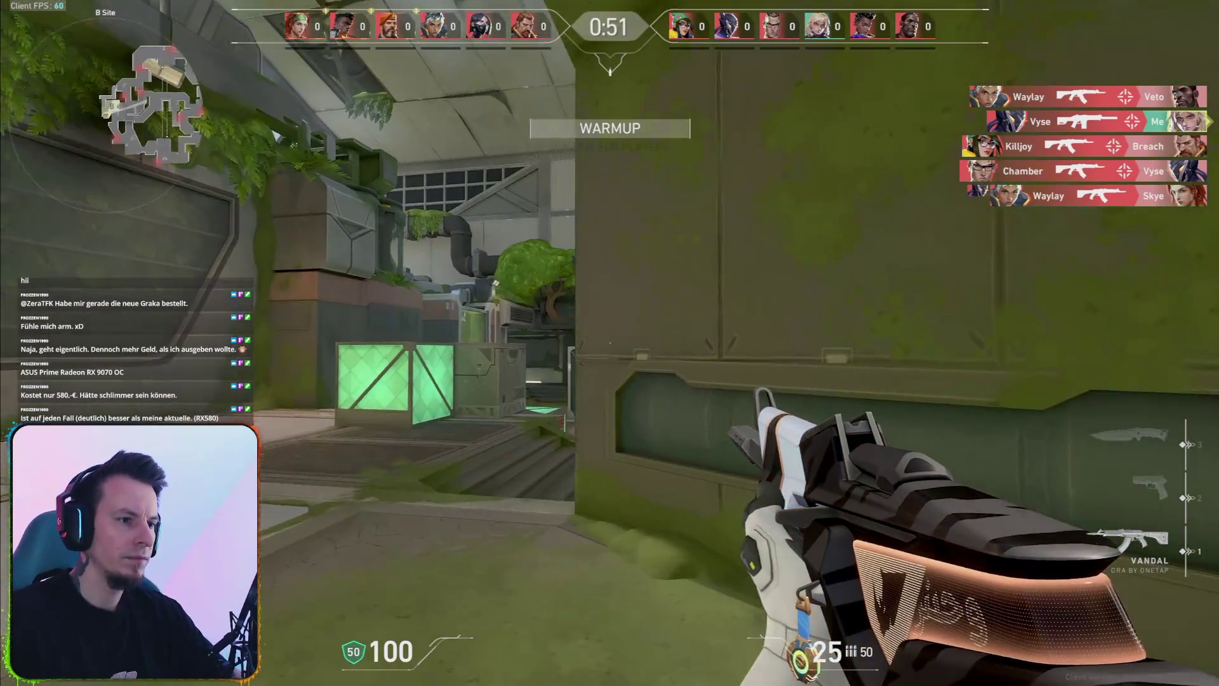
click(610, 342)
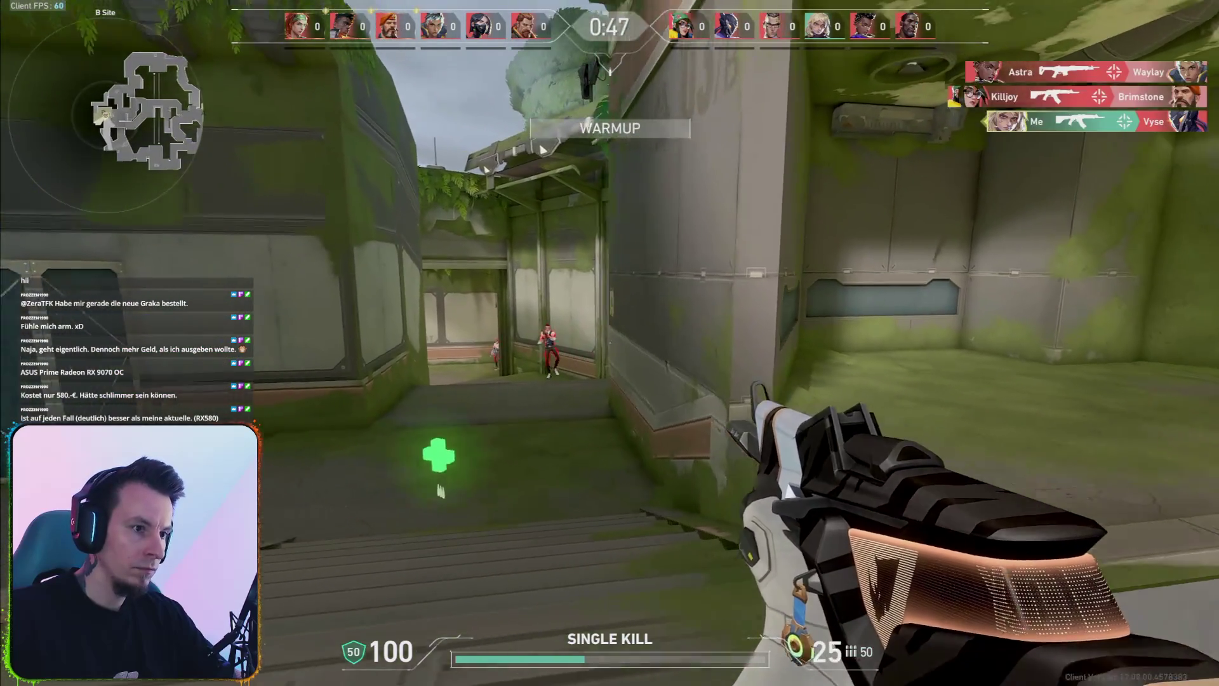
click(610, 343)
click(609, 343)
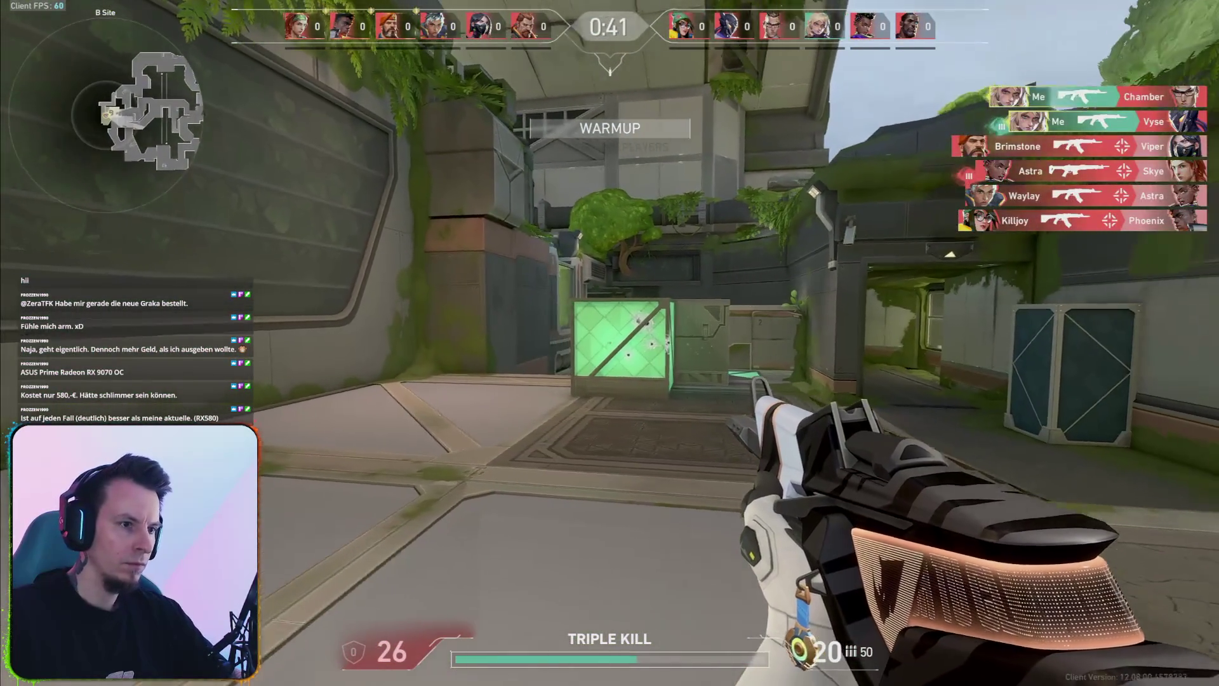
click(610, 342)
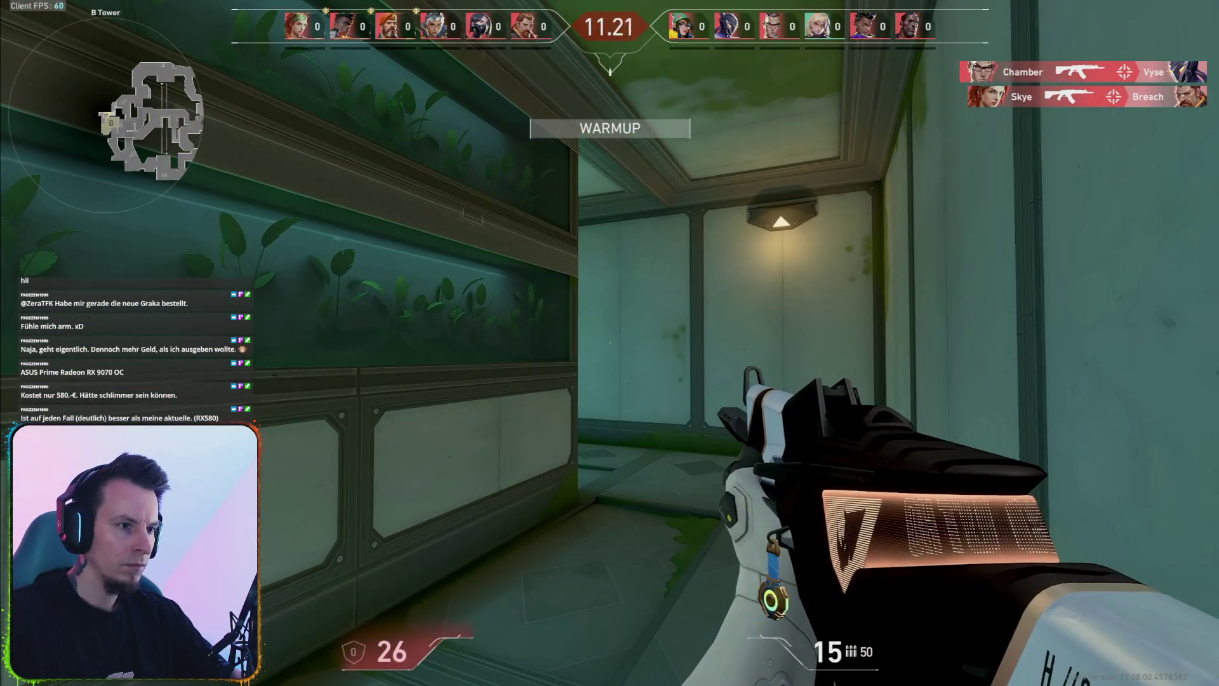
drag(609, 343, 609, 343)
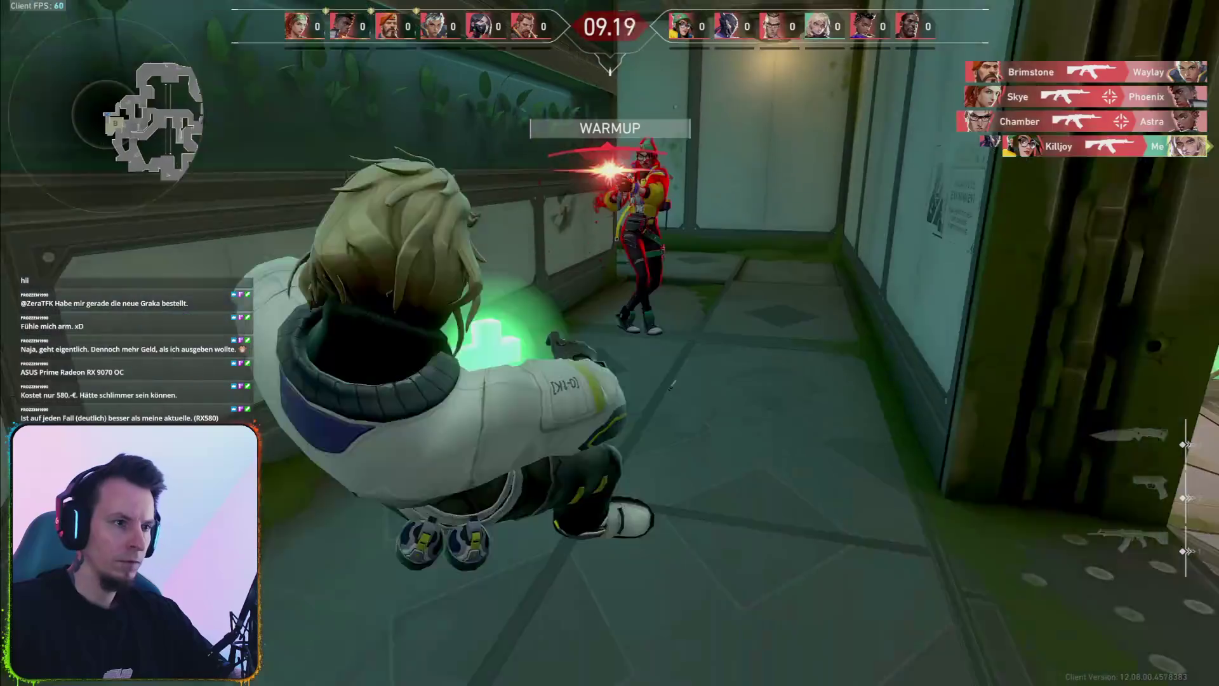